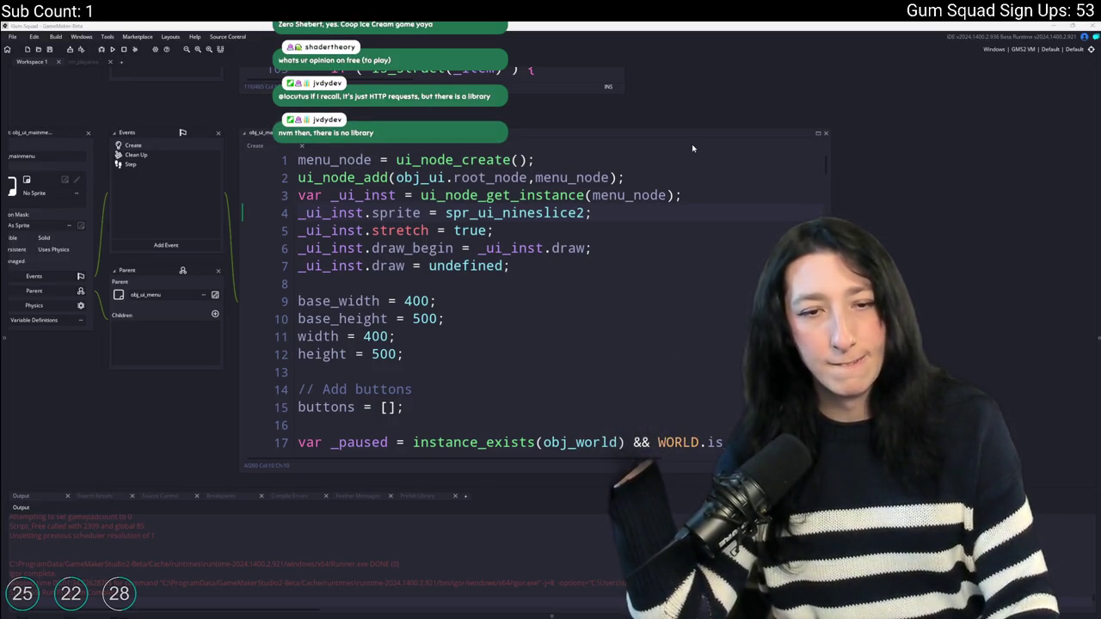
Begin an http_get( call on a new line 9 after the menu node's draw setup.
{"action": "left_click", "coordinate": [559, 267]}
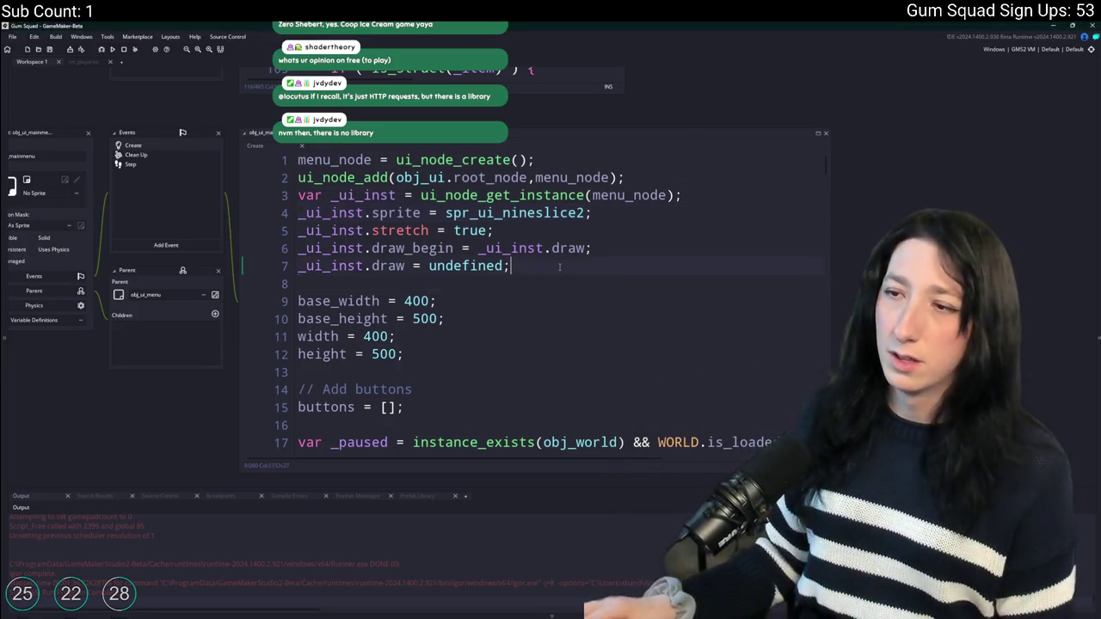
{"action": "key", "text": "Return"}
{"action": "key", "text": "Return"}
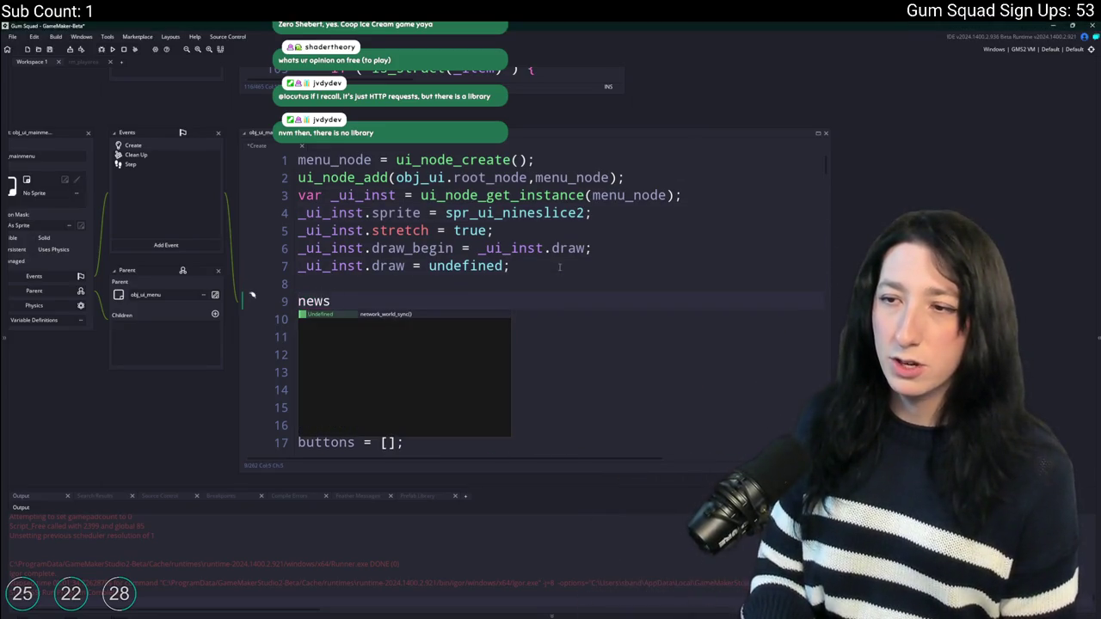
{"action": "key", "text": "BackSpace"}
{"action": "key", "text": "BackSpace"}
{"action": "key", "text": "BackSpace"}
{"action": "key", "text": "Return"}
{"action": "key", "text": "Return"}
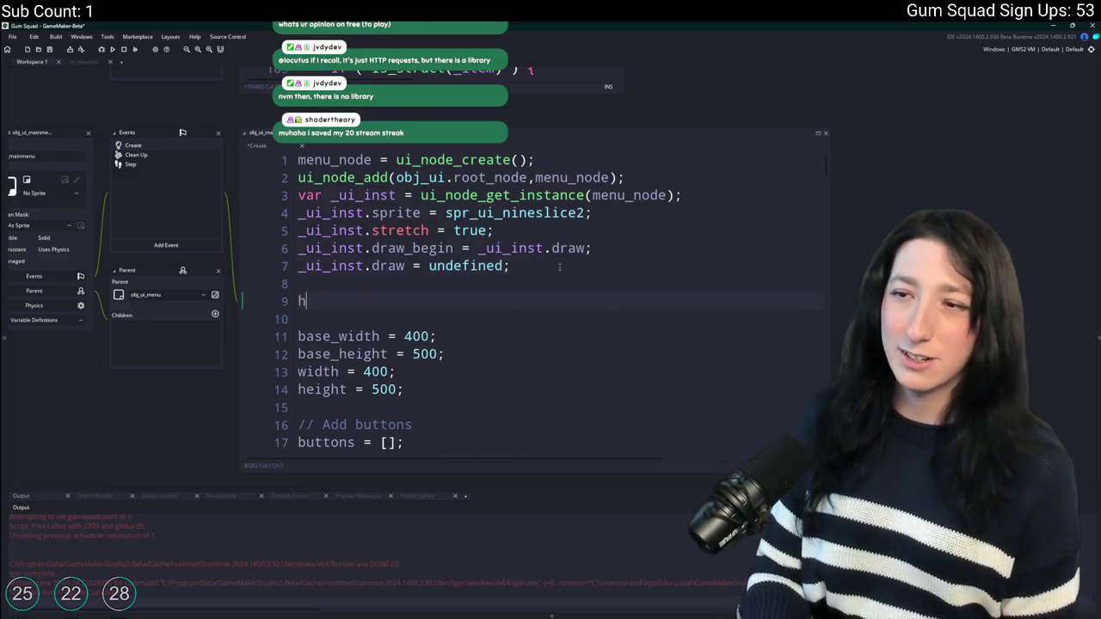
{"action": "type", "text": "http_"}
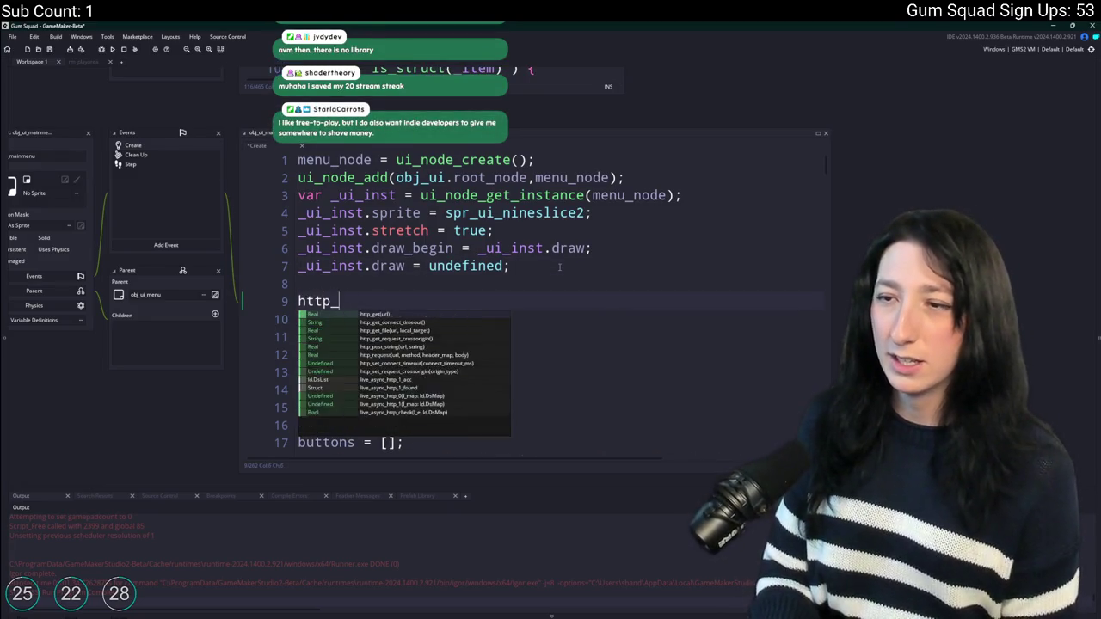
{"action": "type", "text": "get("}
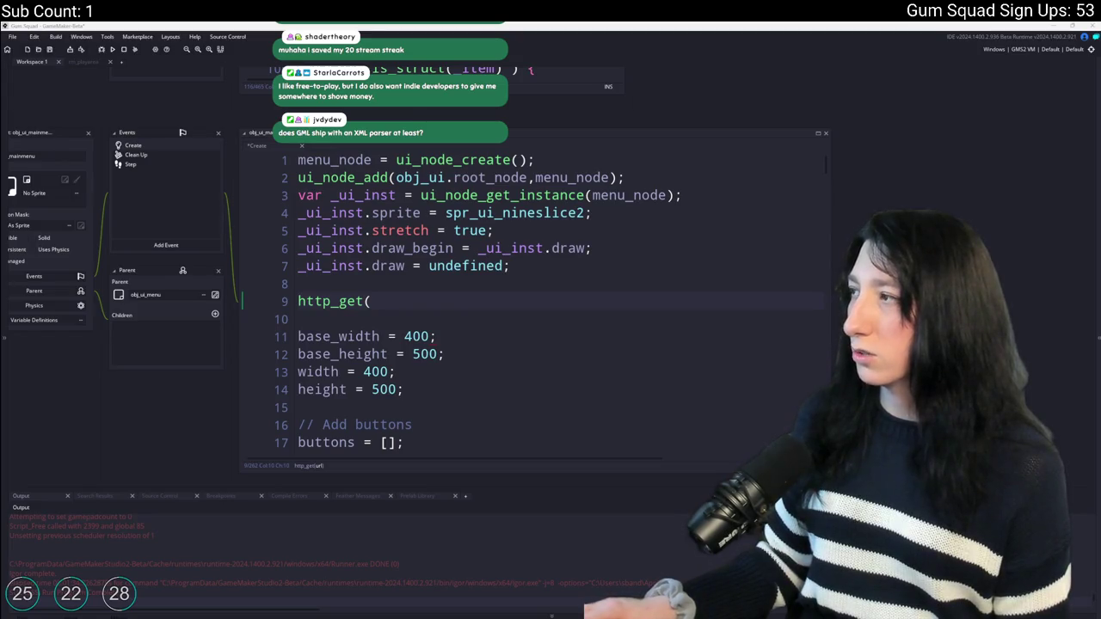
{"action": "key", "text": "alt+Tab"}
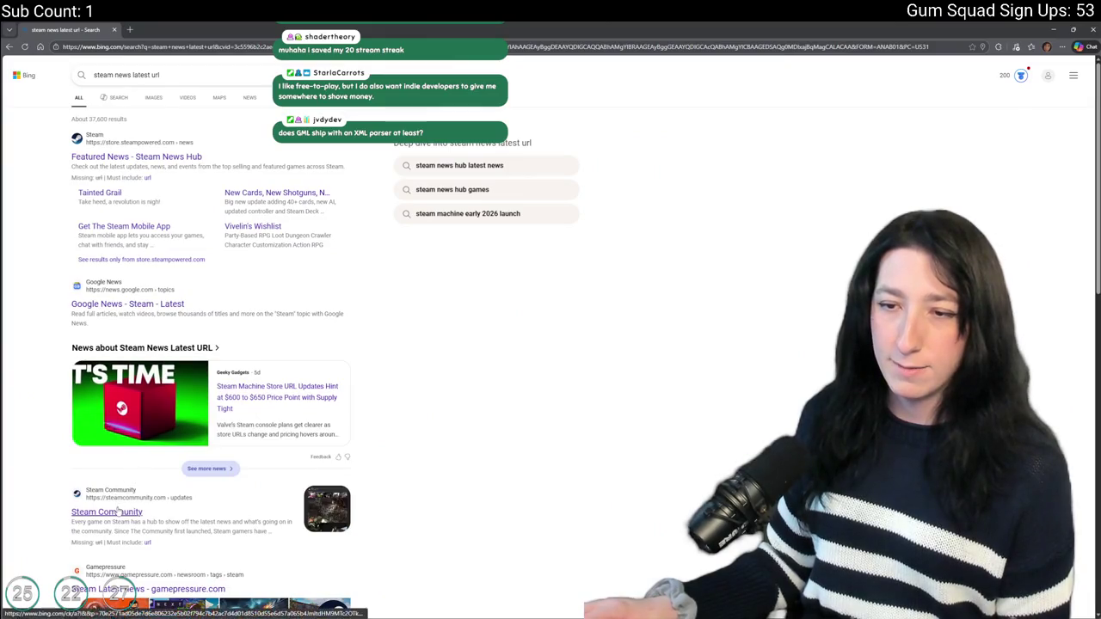
Search for zero sievert and open its Steam Community Hub news page.
{"action": "key", "text": "ctrl+l"}
{"action": "type", "text": "zero"}
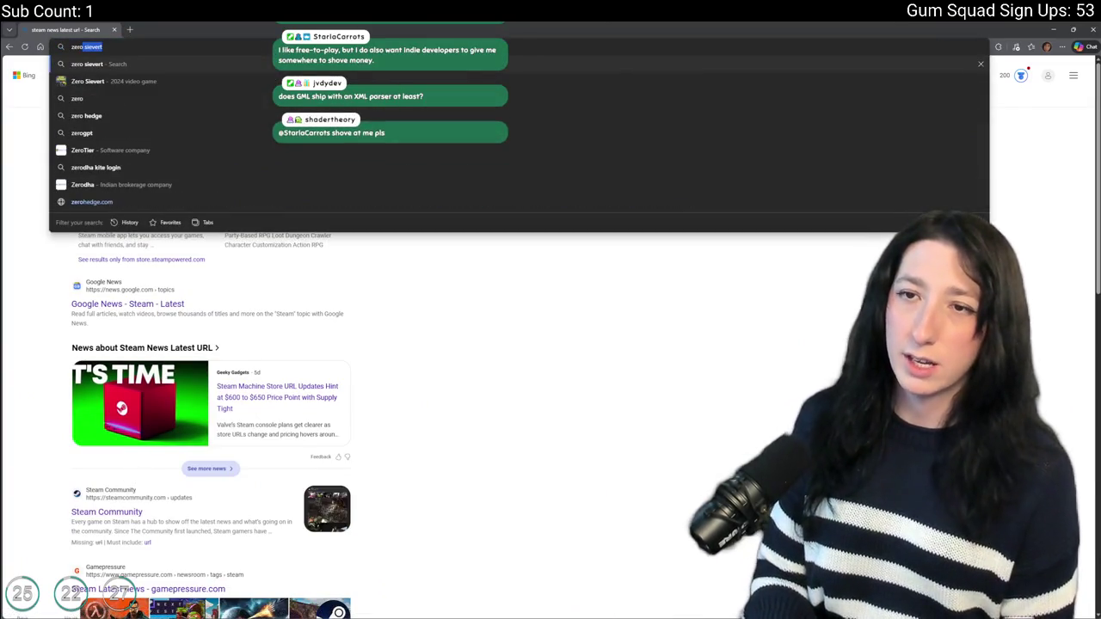
{"action": "key", "text": "Return"}
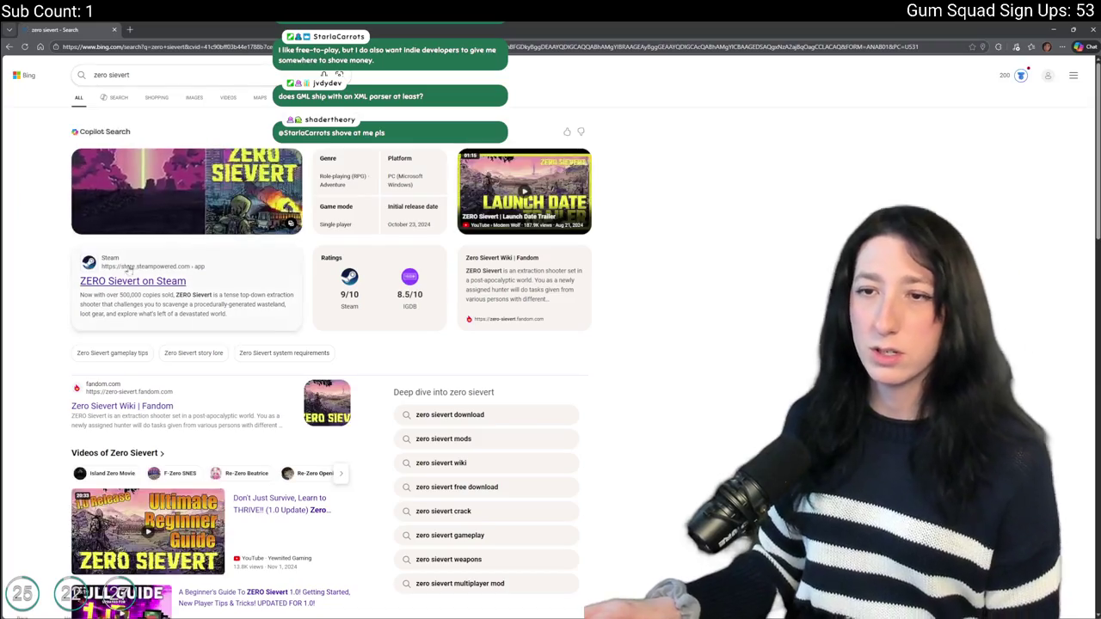
{"action": "left_click", "coordinate": [129, 279]}
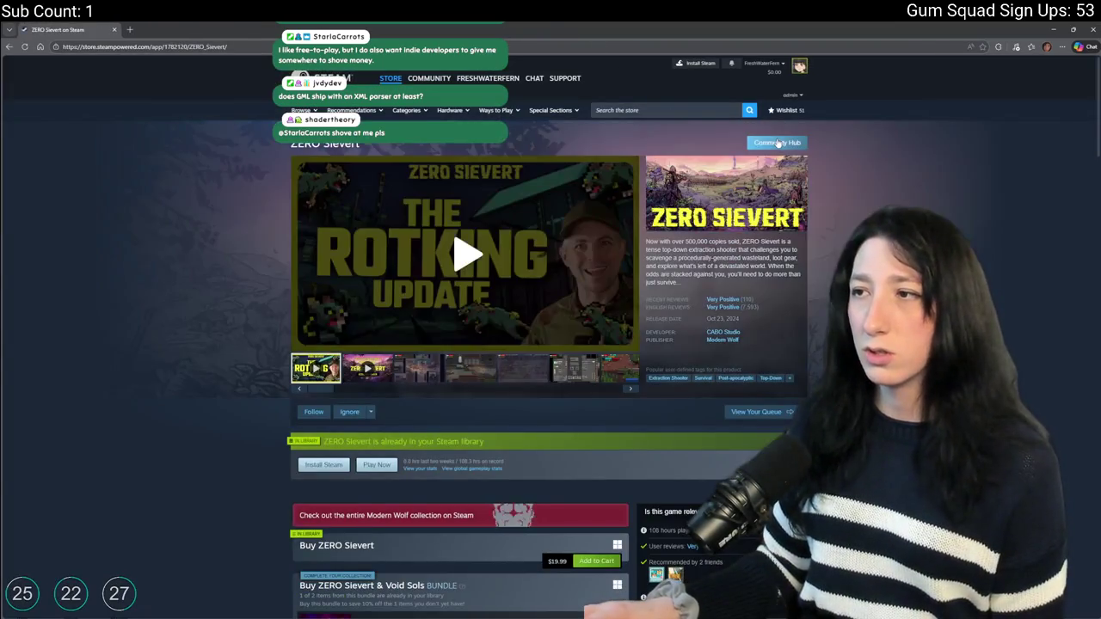
{"action": "left_click", "coordinate": [776, 143]}
{"action": "left_click", "coordinate": [607, 137]}
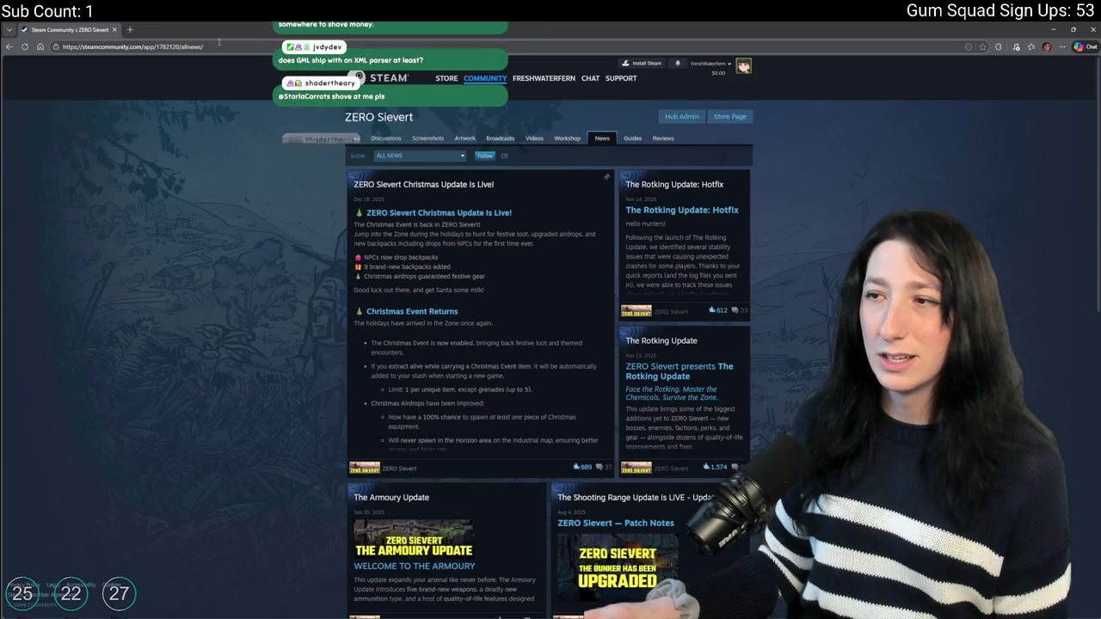
Filter the ZERO Sievert news to Official Announcements and return to GameMaker.
{"action": "left_click_drag", "start_coordinate": [204, 46], "coordinate": [188, 47]}
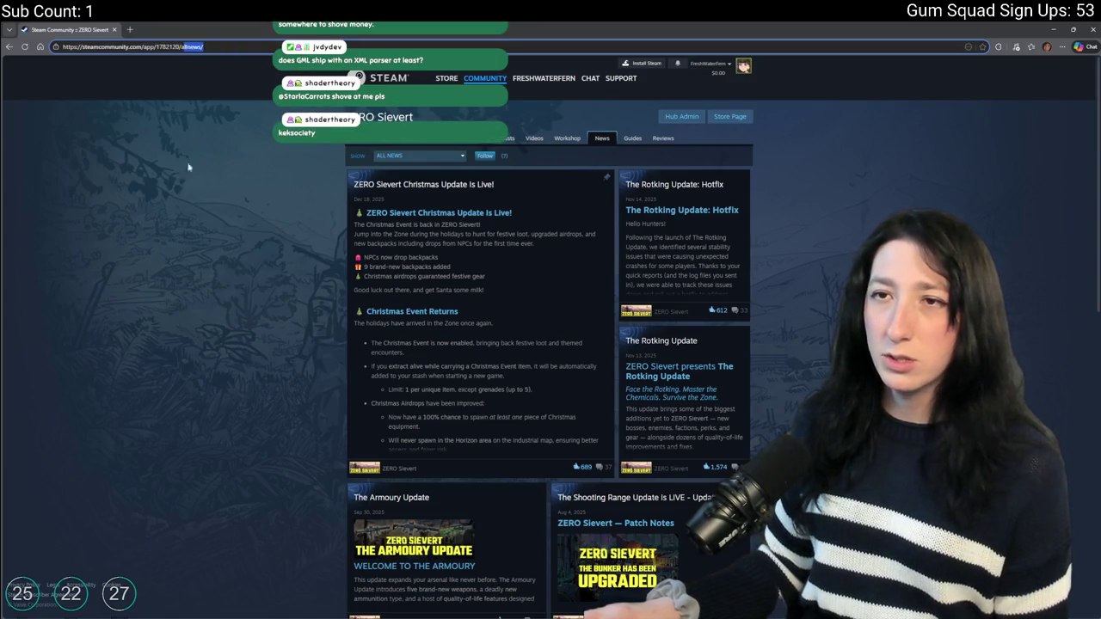
{"action": "left_click", "coordinate": [419, 155]}
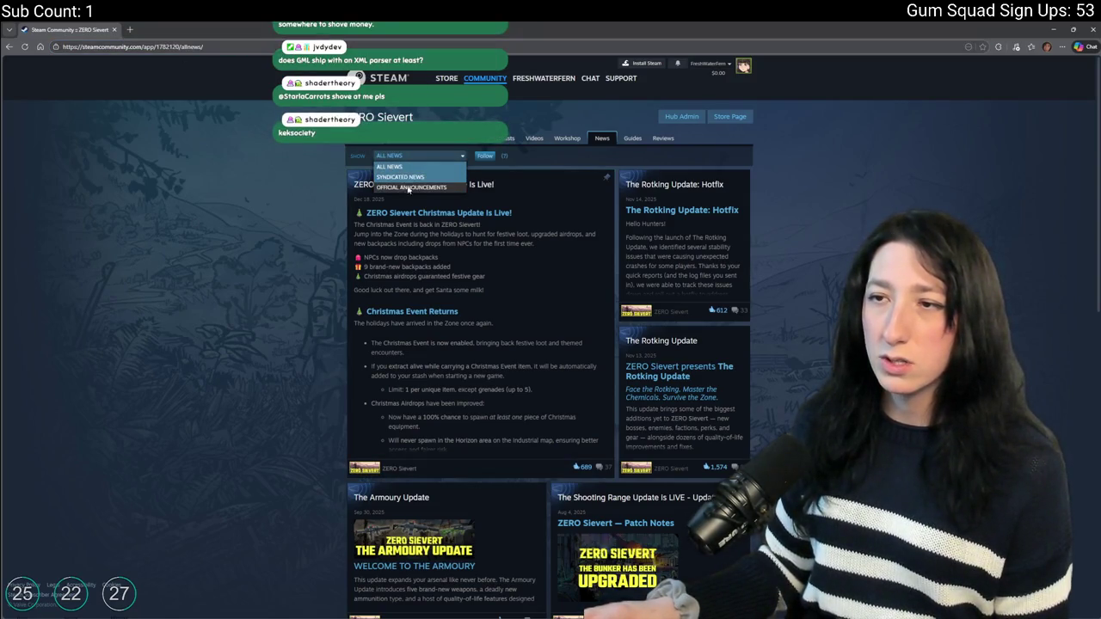
{"action": "left_click", "coordinate": [405, 188]}
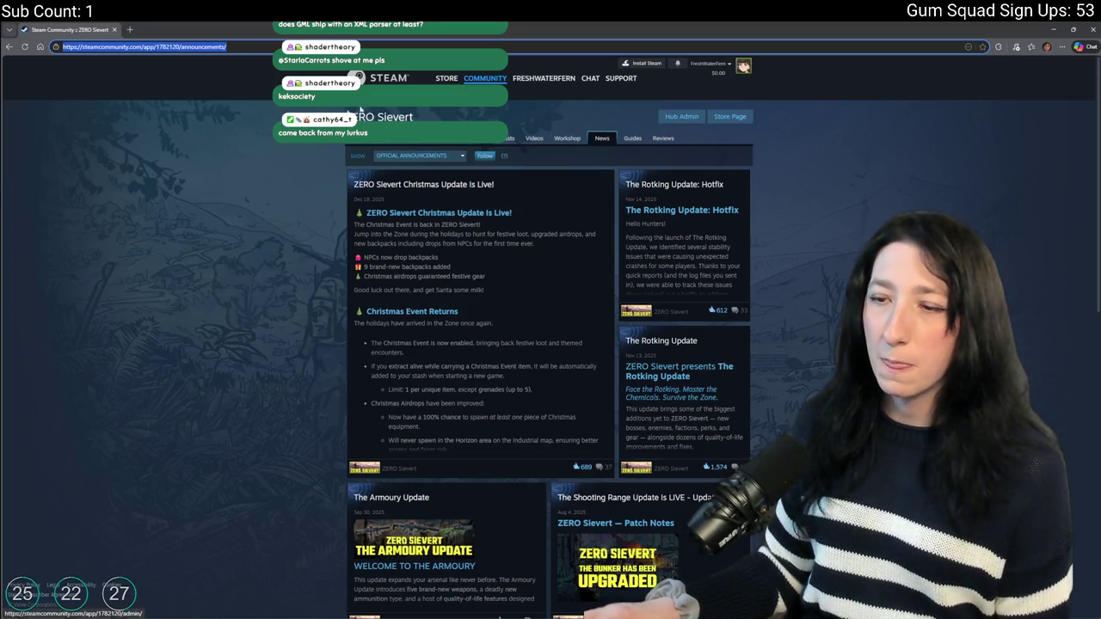
{"action": "scroll", "coordinate": [359, 108], "scroll_direction": "down", "scroll_amount": 2}
{"action": "scroll", "coordinate": [359, 107], "scroll_direction": "up", "scroll_amount": 2}
{"action": "key", "text": "alt+Tab"}
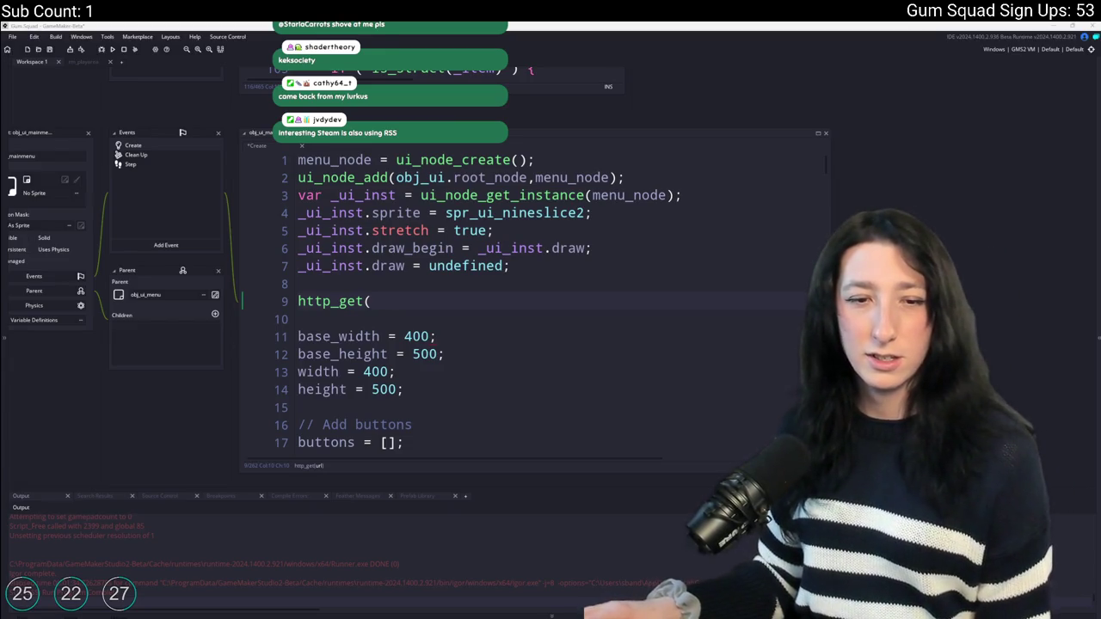
Delete the unfinished http_get( line and the blank line below it.
{"action": "left_click_drag", "start_coordinate": [421, 295], "coordinate": [511, 266]}
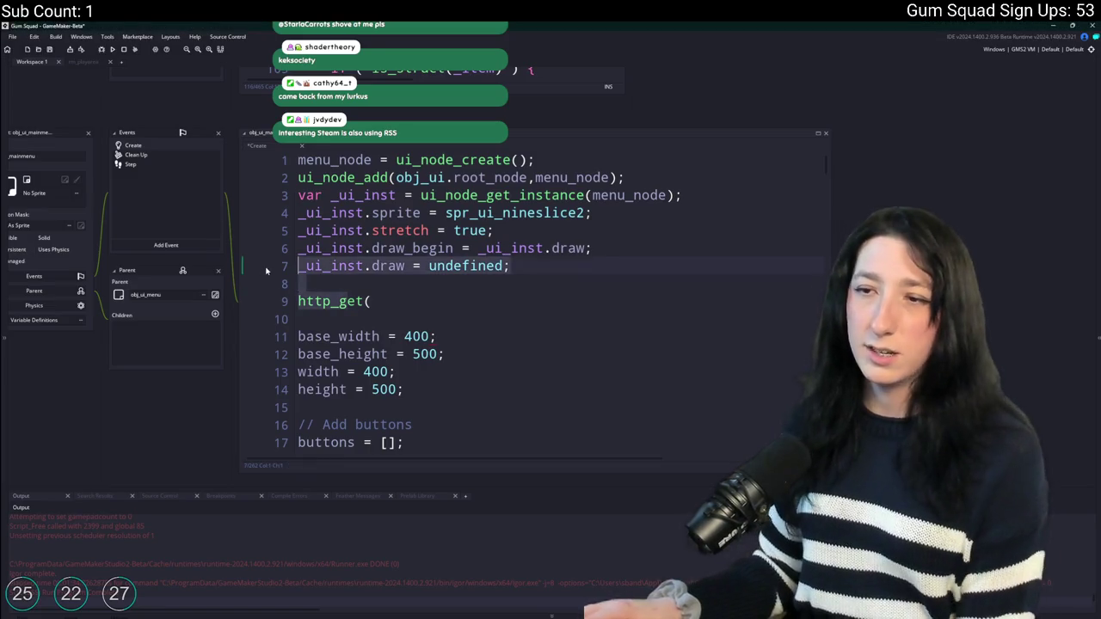
{"action": "key", "text": "BackSpace"}
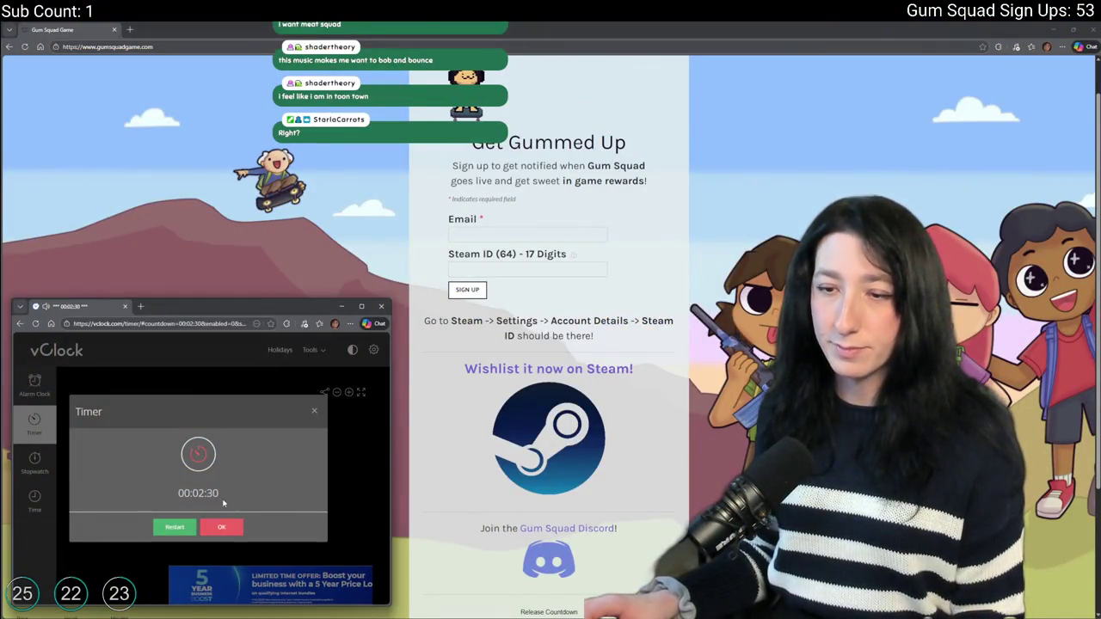
Dismiss the finished vClock countdown, close its window, and return to GameMaker.
{"action": "left_click", "coordinate": [221, 526]}
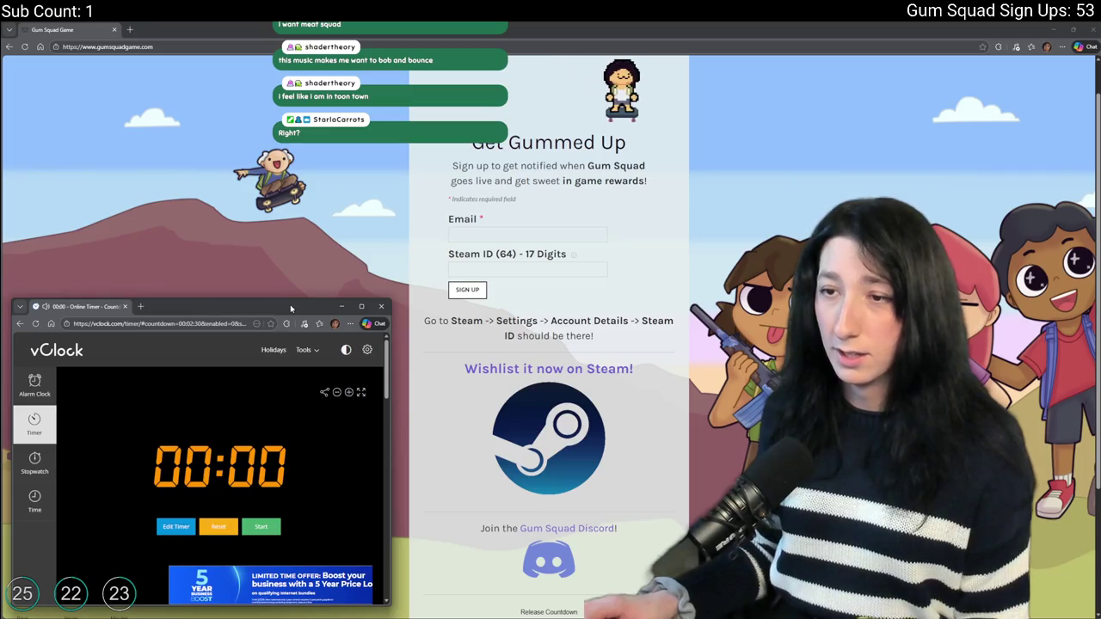
{"action": "left_click", "coordinate": [380, 306]}
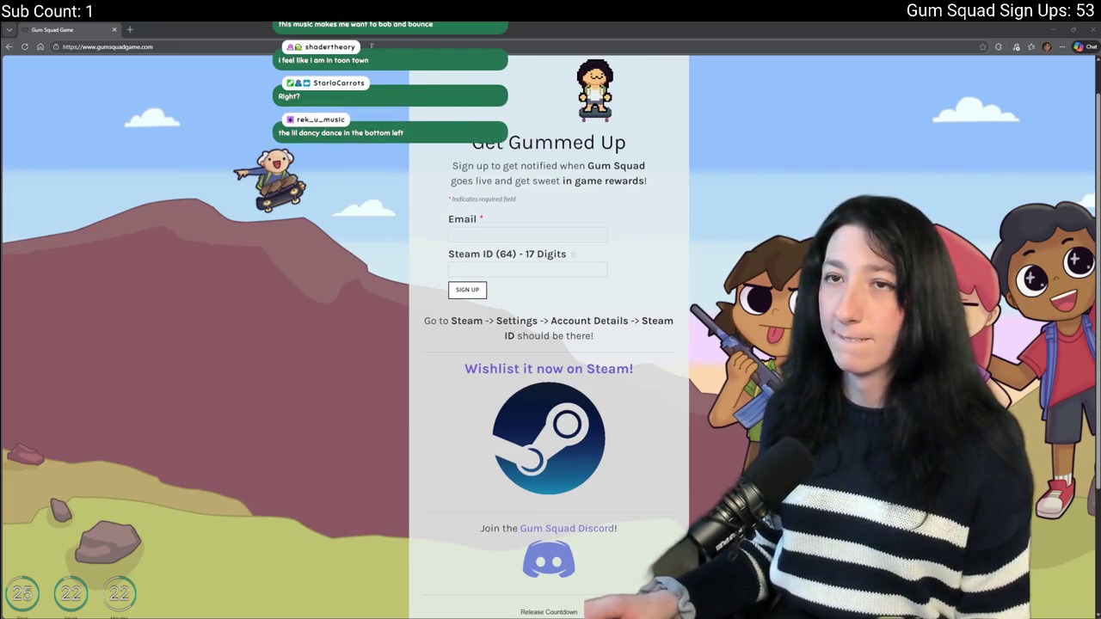
{"action": "key", "text": "alt+Tab"}
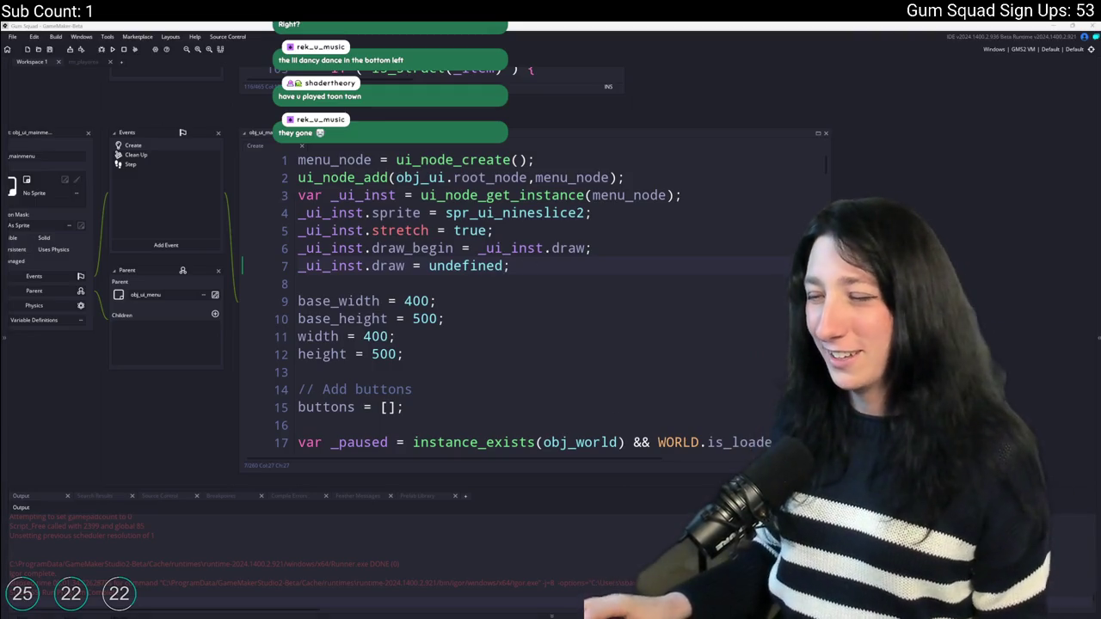
Set up the stretched spr_ui_nineslice2 menu node at 400 by 500 in obj_ui_mainmenu's Create event.
{"action": "left_click", "coordinate": [421, 580]}
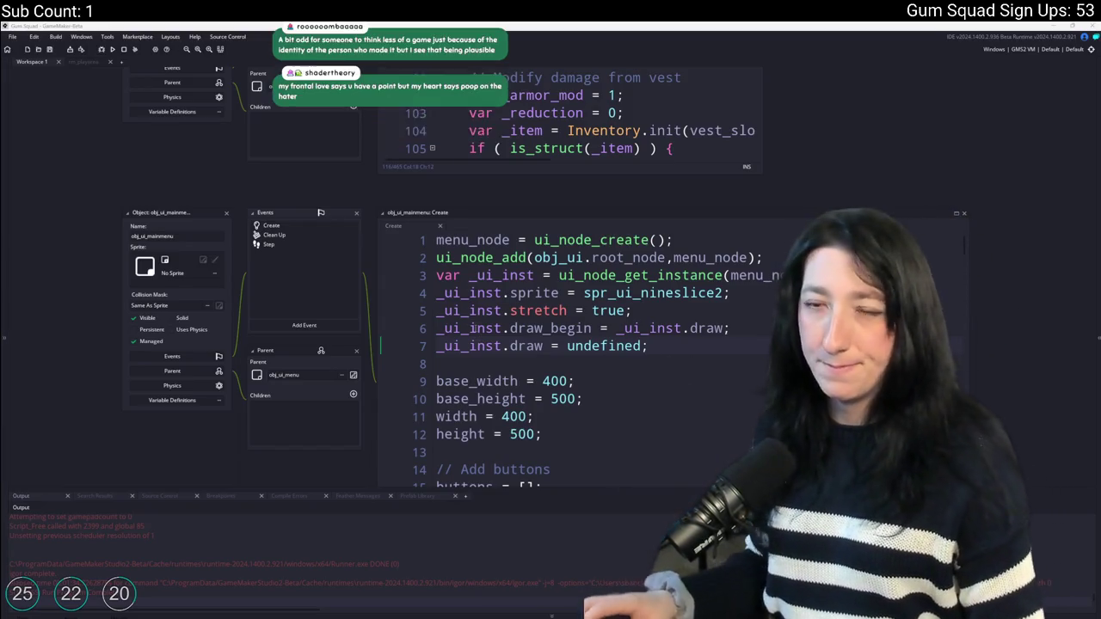
{"action": "left_click", "coordinate": [1097, 177]}
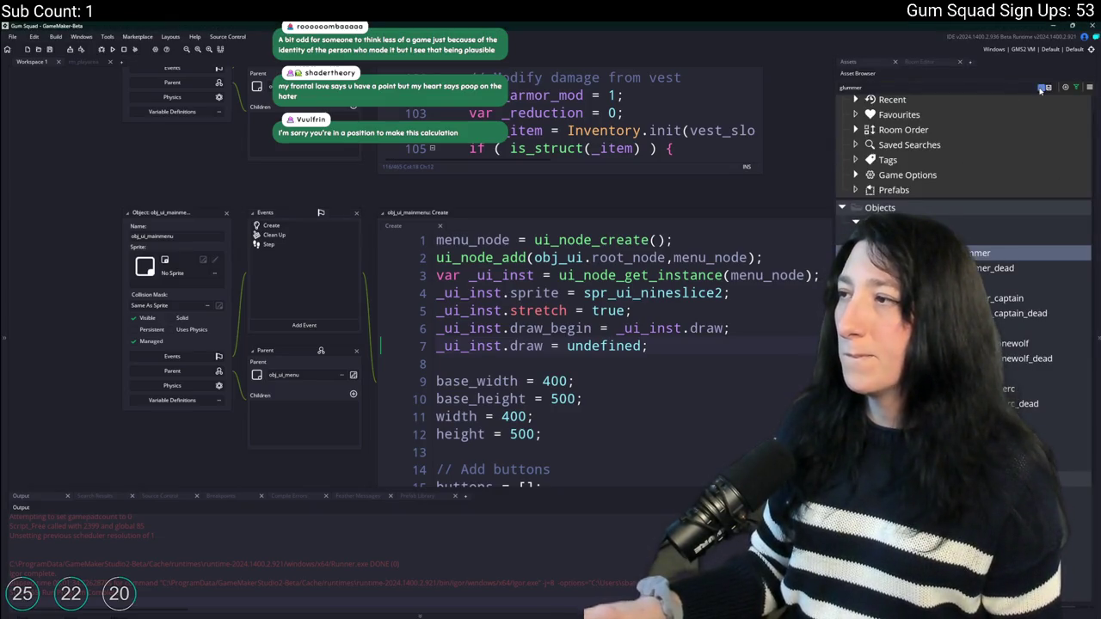
Clear the asset search, launch the Snipping Tool and capture the whole Gum Squad game window.
{"action": "left_click", "coordinate": [1041, 87]}
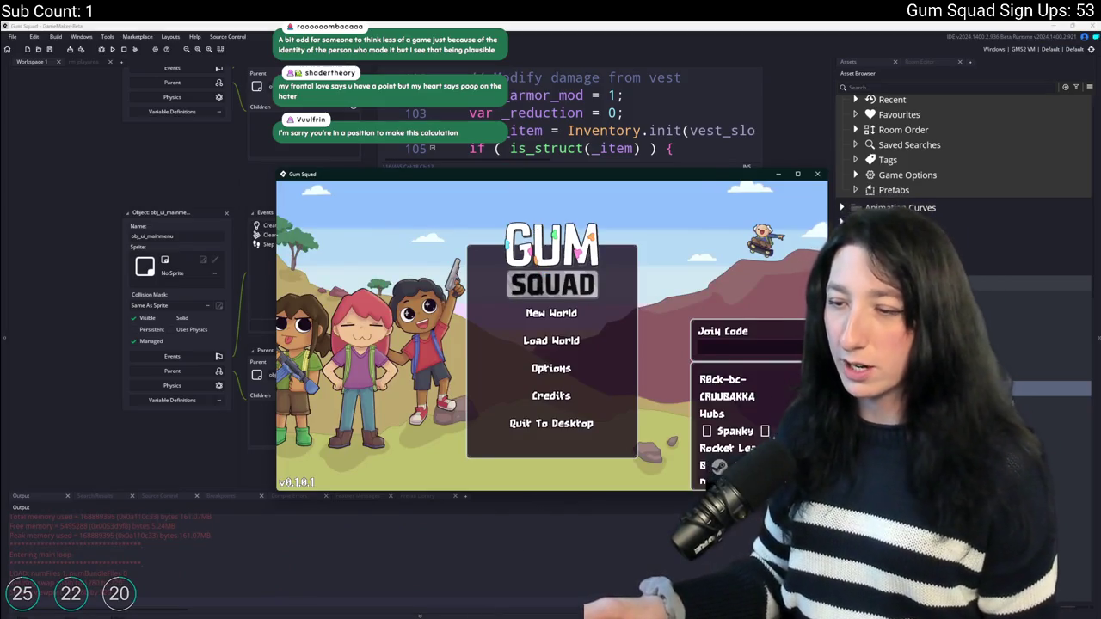
{"action": "key", "text": "super"}
{"action": "type", "text": "snip"}
{"action": "key", "text": "Return"}
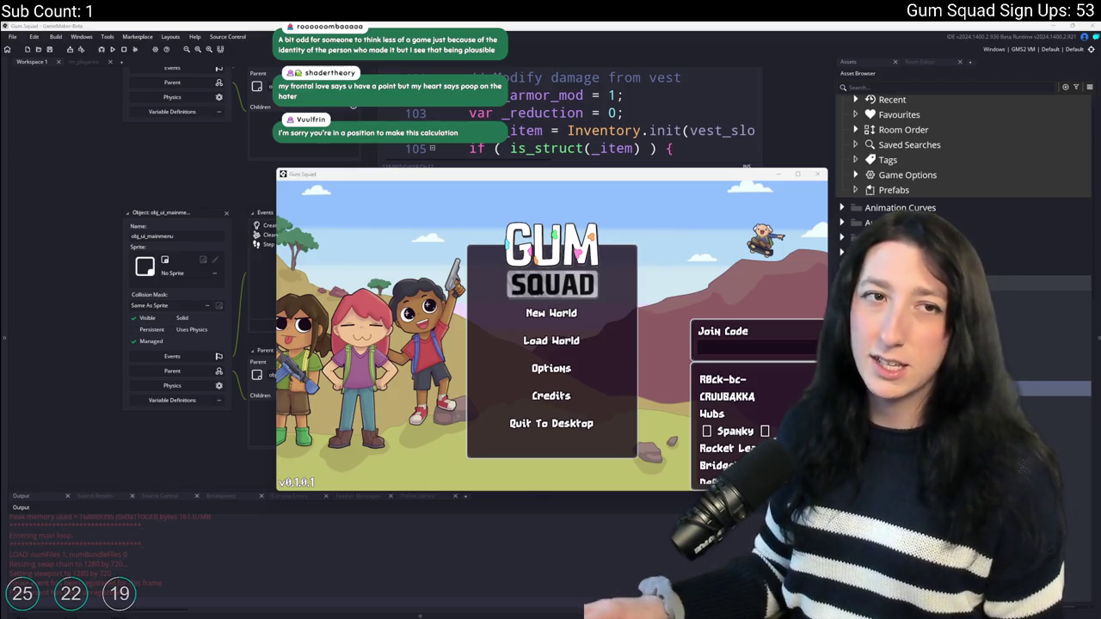
{"action": "key", "text": "super+shift+s"}
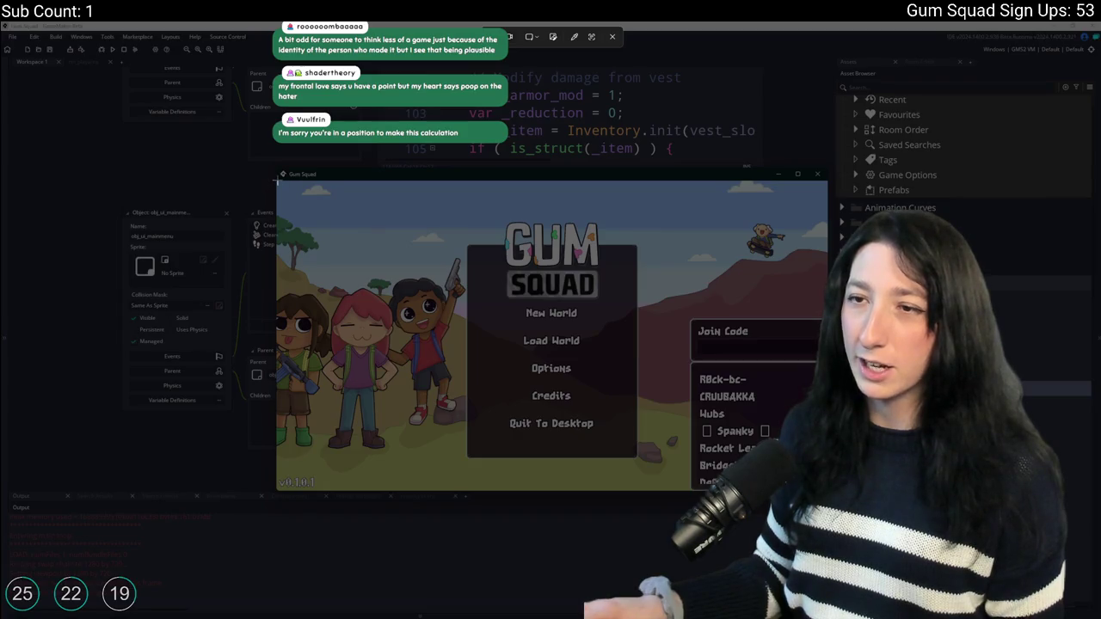
{"action": "left_click_drag", "start_coordinate": [277, 179], "coordinate": [826, 492]}
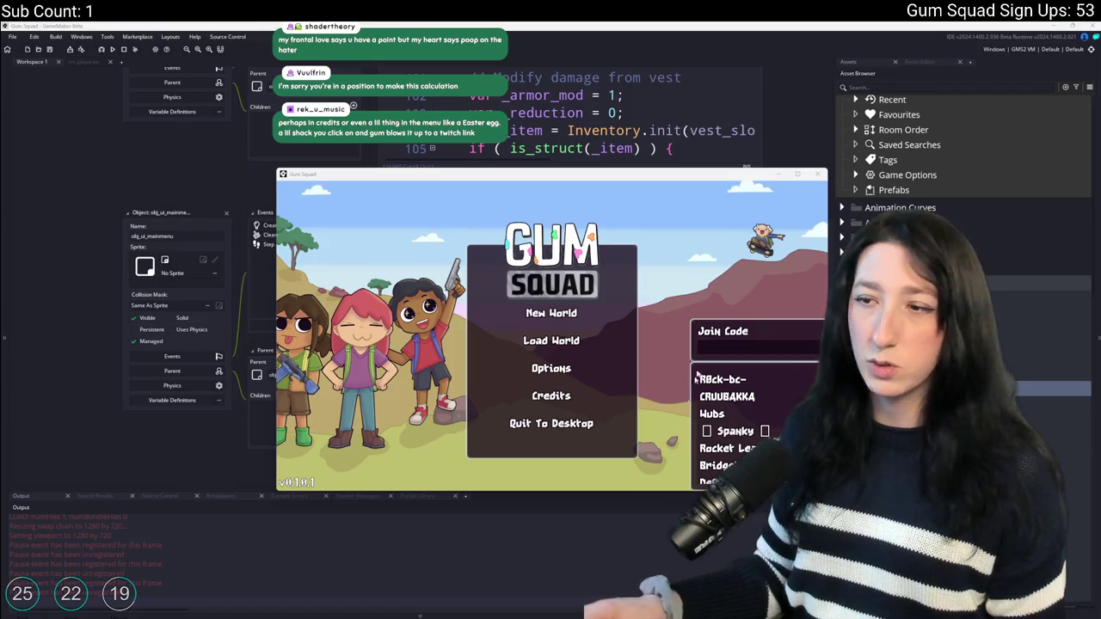
Launch Aseprite from the system search.
{"action": "key", "text": "super"}
{"action": "type", "text": "as"}
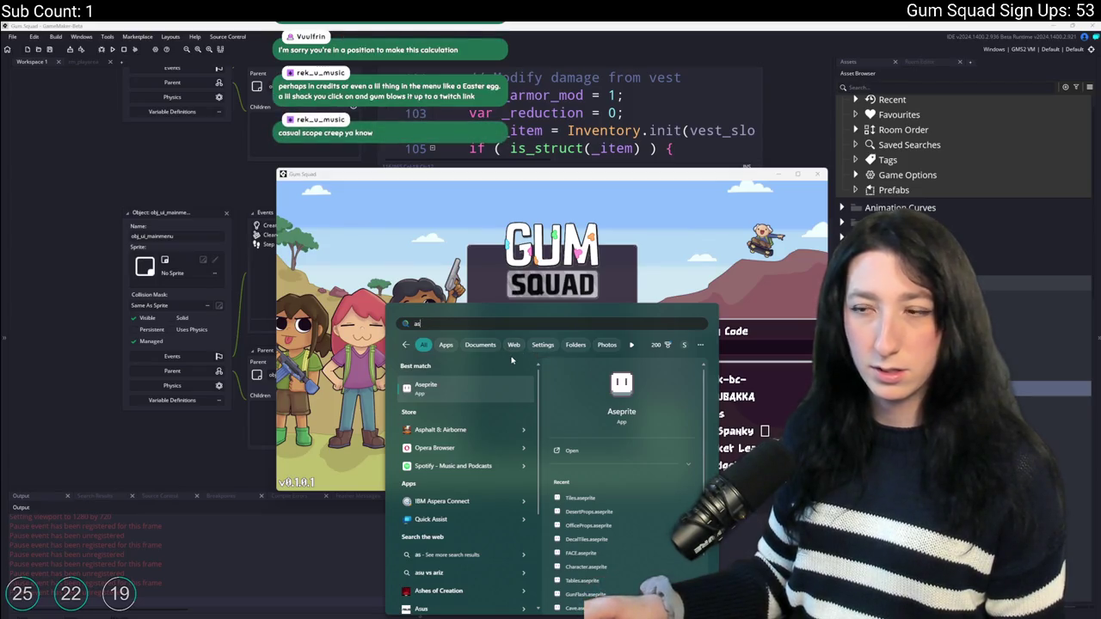
{"action": "left_click", "coordinate": [473, 385]}
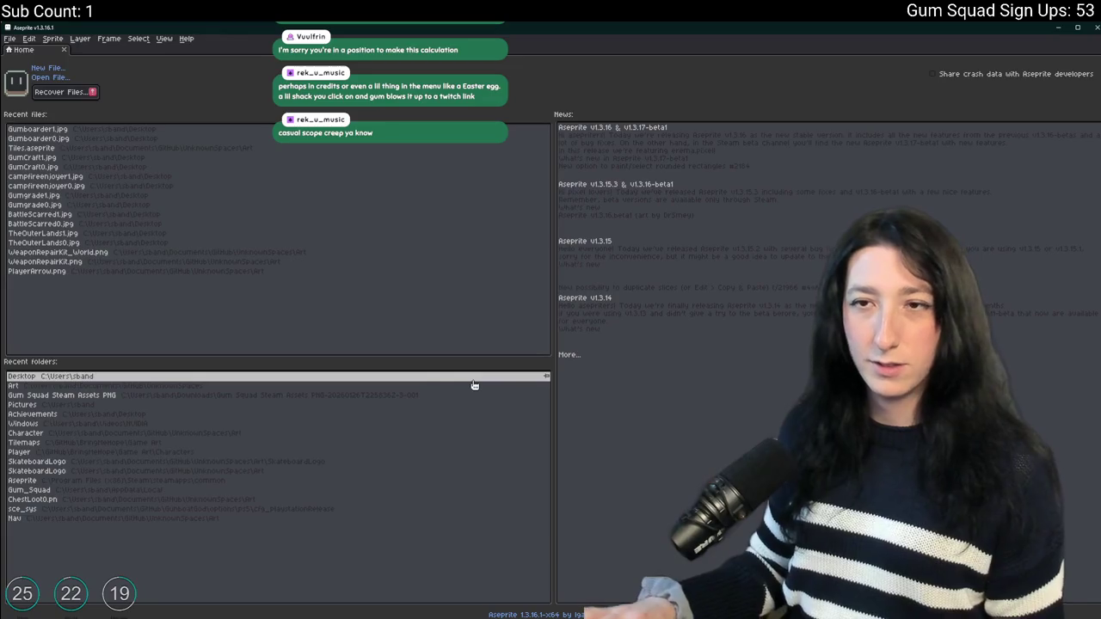
Create a new sprite and paste the Gum Squad menu screenshot into it.
{"action": "left_click", "coordinate": [74, 74]}
{"action": "left_click", "coordinate": [528, 405]}
{"action": "key", "text": "ctrl+v"}
{"action": "scroll", "coordinate": [498, 268], "scroll_direction": "down", "scroll_amount": 2}
{"action": "scroll", "coordinate": [498, 268], "scroll_direction": "up", "scroll_amount": 3}
{"action": "scroll", "coordinate": [498, 268], "scroll_direction": "down", "scroll_amount": 2}
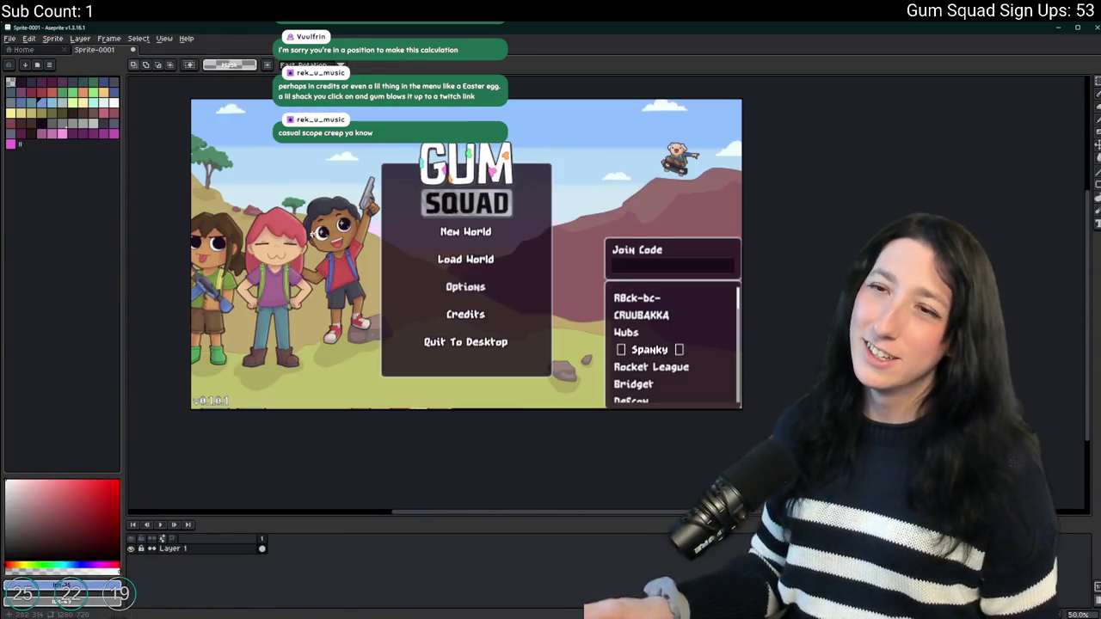
{"action": "scroll", "coordinate": [345, 146], "scroll_direction": "up", "scroll_amount": 4}
{"action": "scroll", "coordinate": [363, 238], "scroll_direction": "down", "scroll_amount": 4}
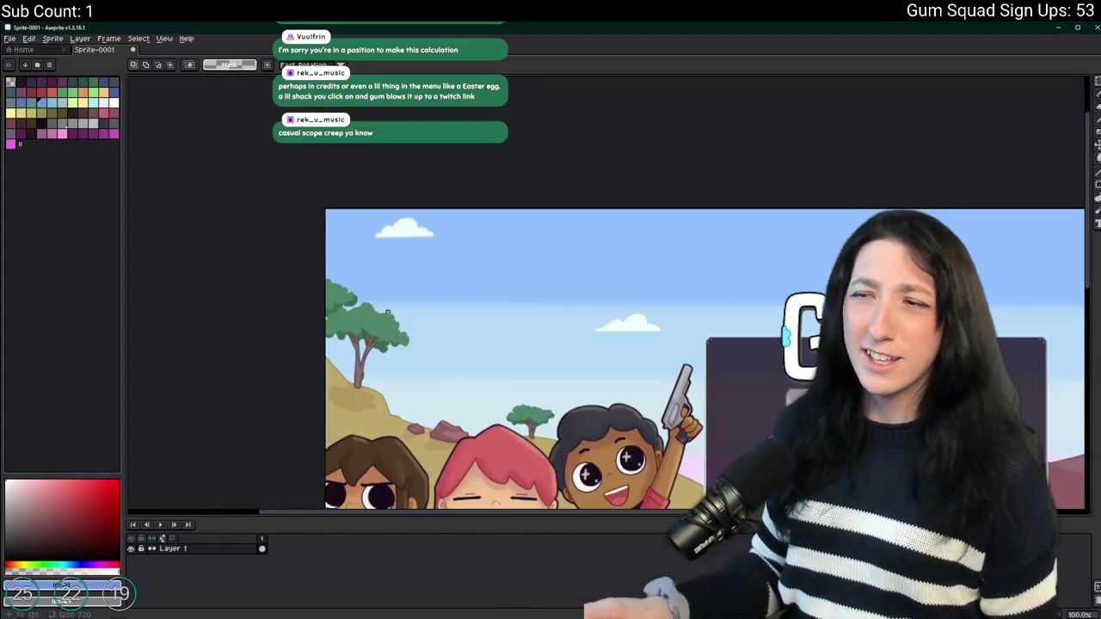
{"action": "scroll", "coordinate": [408, 183], "scroll_direction": "up", "scroll_amount": 2}
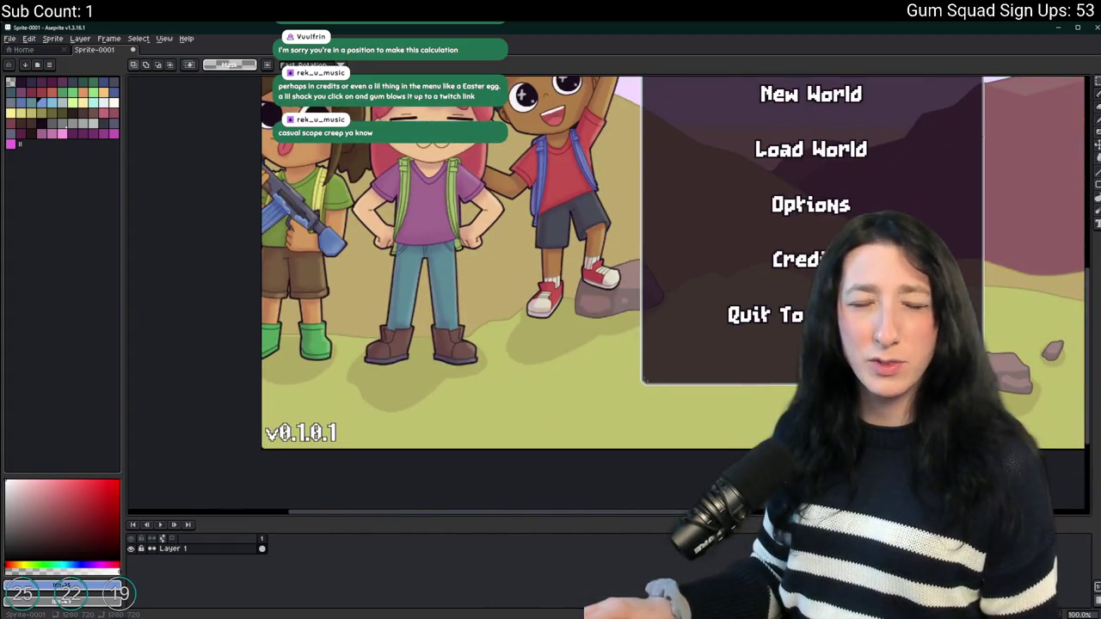
{"action": "scroll", "coordinate": [442, 302], "scroll_direction": "down", "scroll_amount": 2}
Add a new layer and outline a rectangle in the mockup's top-left sky for the dark panel.
{"action": "key", "text": "shift+n"}
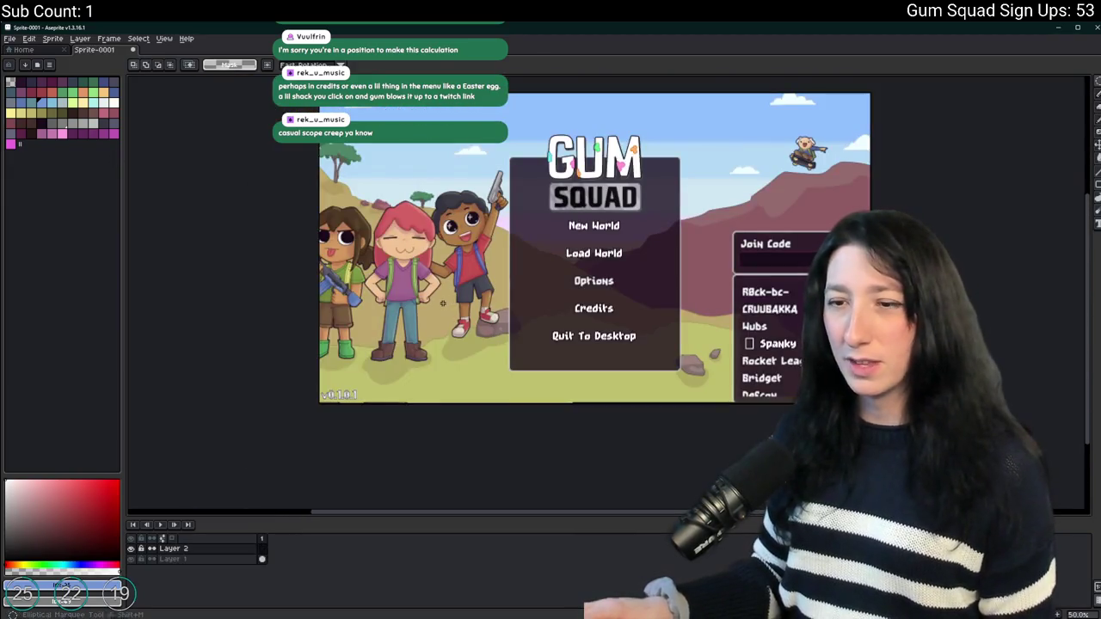
{"action": "scroll", "coordinate": [400, 279], "scroll_direction": "up", "scroll_amount": 1}
{"action": "scroll", "coordinate": [389, 277], "scroll_direction": "down", "scroll_amount": 1}
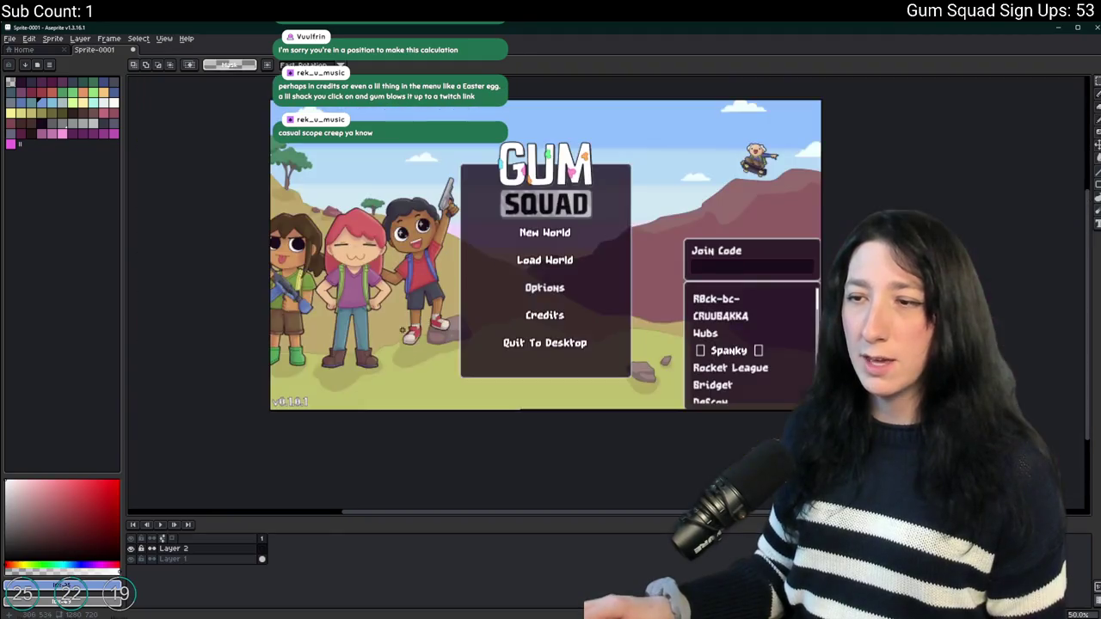
{"action": "mouse_move", "coordinate": [401, 328]}
{"action": "left_mouse_down"}
{"action": "mouse_move", "coordinate": [370, 334]}
{"action": "mouse_move", "coordinate": [398, 354]}
{"action": "left_mouse_up"}
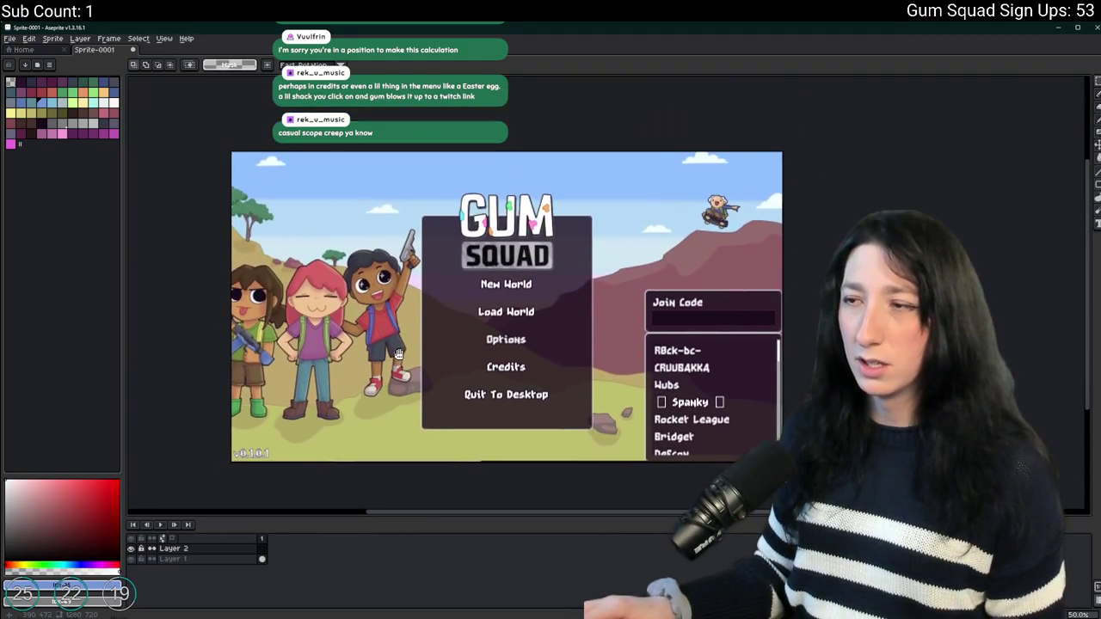
{"action": "scroll", "coordinate": [422, 163], "scroll_direction": "left", "scroll_amount": 4}
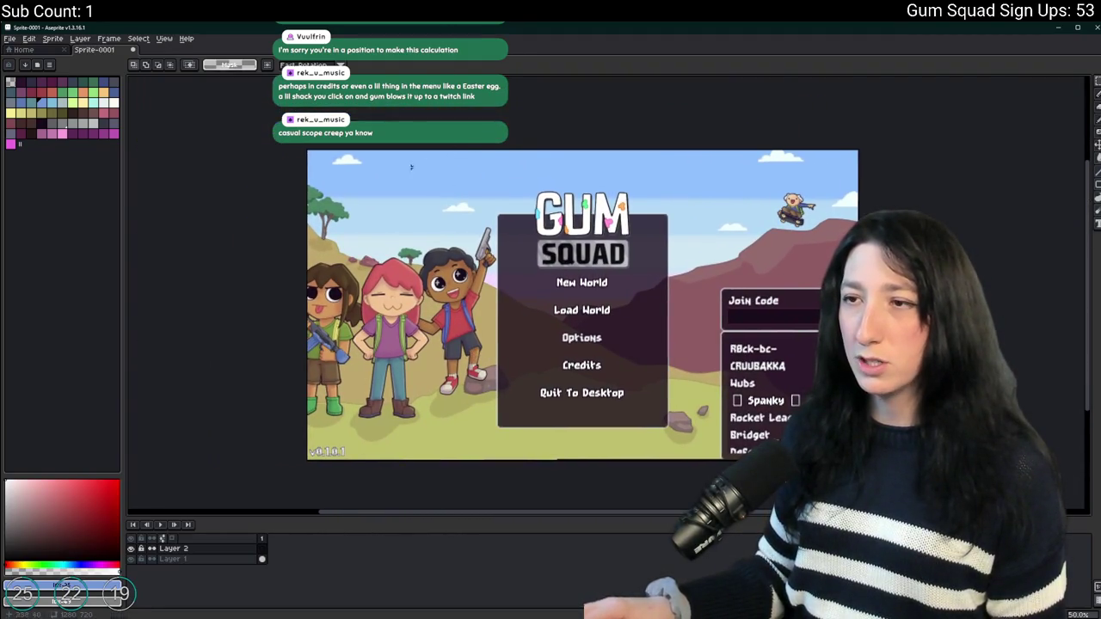
{"action": "left_click_drag", "start_coordinate": [320, 158], "coordinate": [424, 196]}
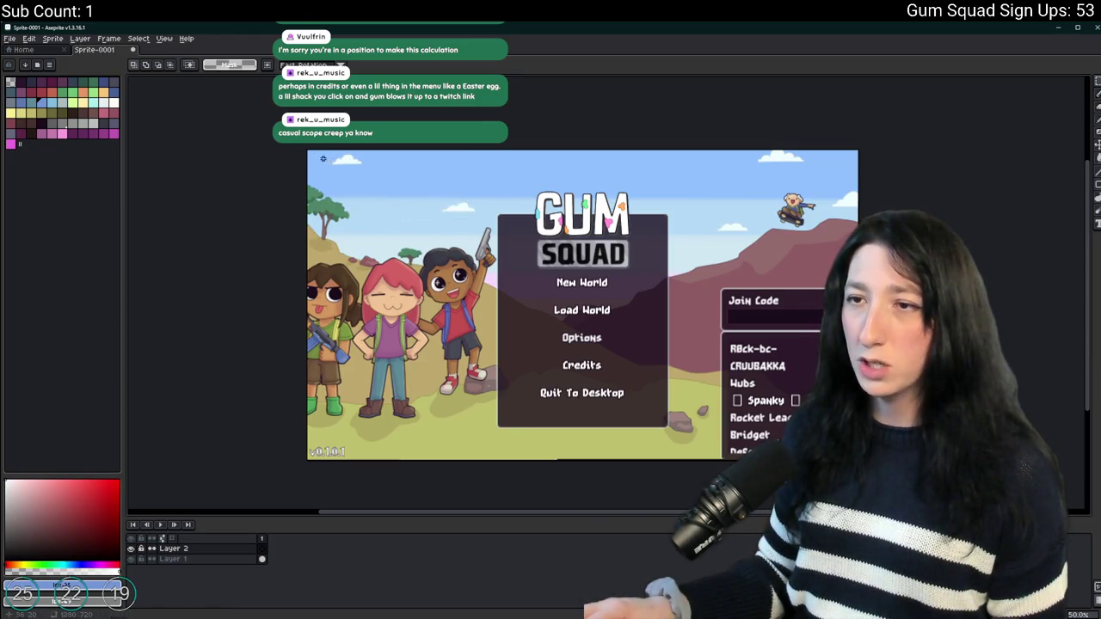
{"action": "left_click_drag", "start_coordinate": [314, 157], "coordinate": [468, 222]}
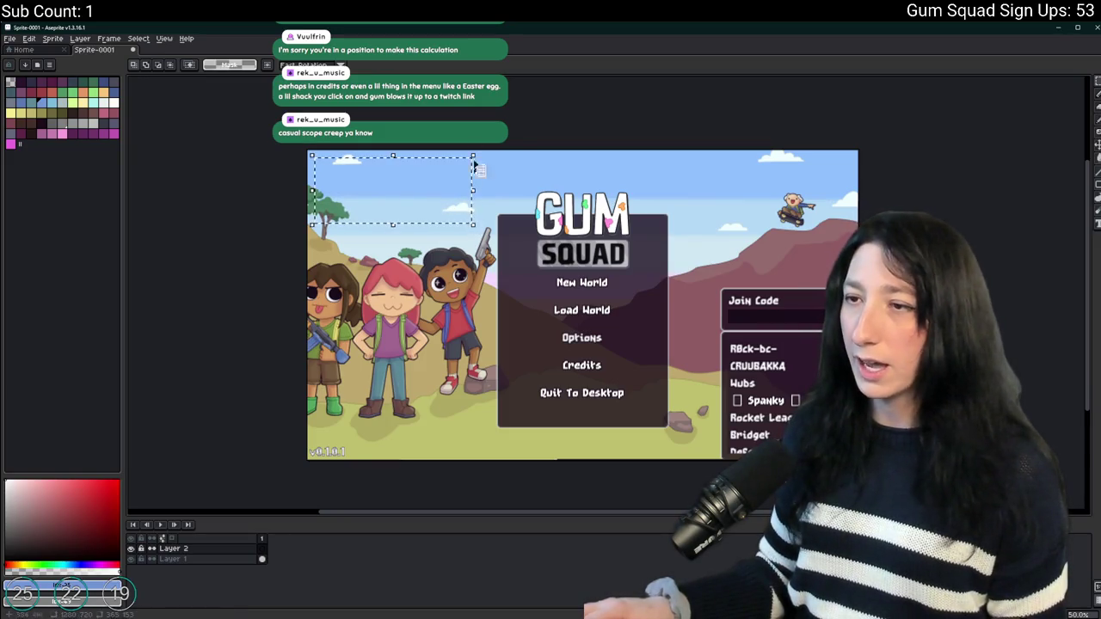
{"action": "scroll", "coordinate": [378, 211], "scroll_direction": "up", "scroll_amount": 5}
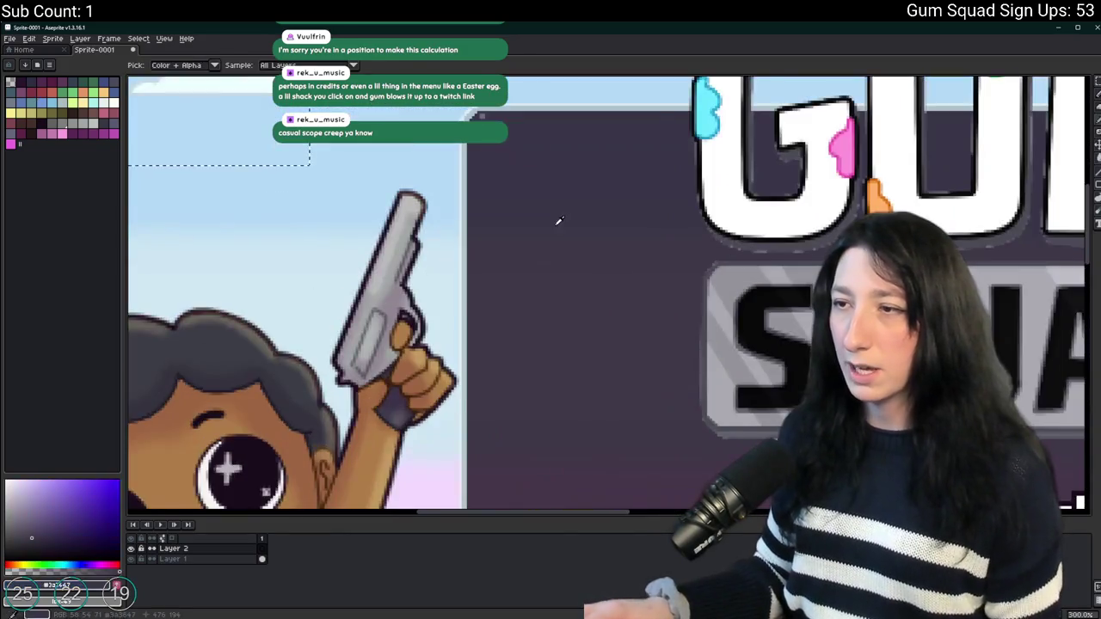
{"action": "scroll", "coordinate": [559, 221], "scroll_direction": "down", "scroll_amount": 2}
{"action": "scroll", "coordinate": [448, 211], "scroll_direction": "up", "scroll_amount": 1}
{"action": "scroll", "coordinate": [448, 211], "scroll_direction": "down", "scroll_amount": 2}
{"action": "scroll", "coordinate": [493, 223], "scroll_direction": "up", "scroll_amount": 1}
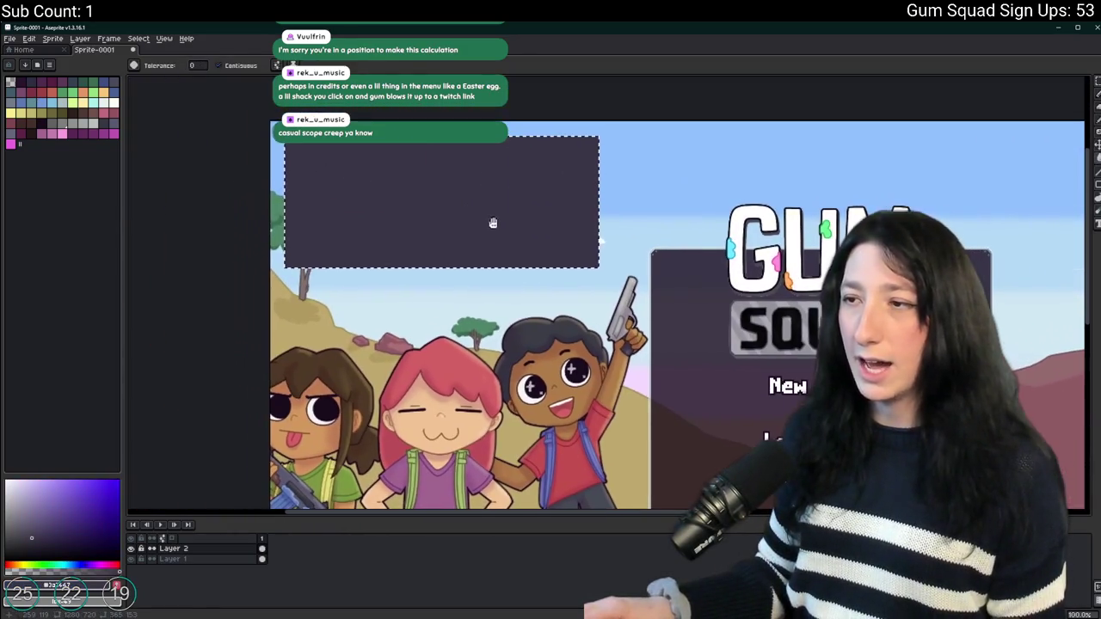
Deselect the filled dark rectangle and switch to the Pencil tool.
{"action": "key", "text": "ctrl+d"}
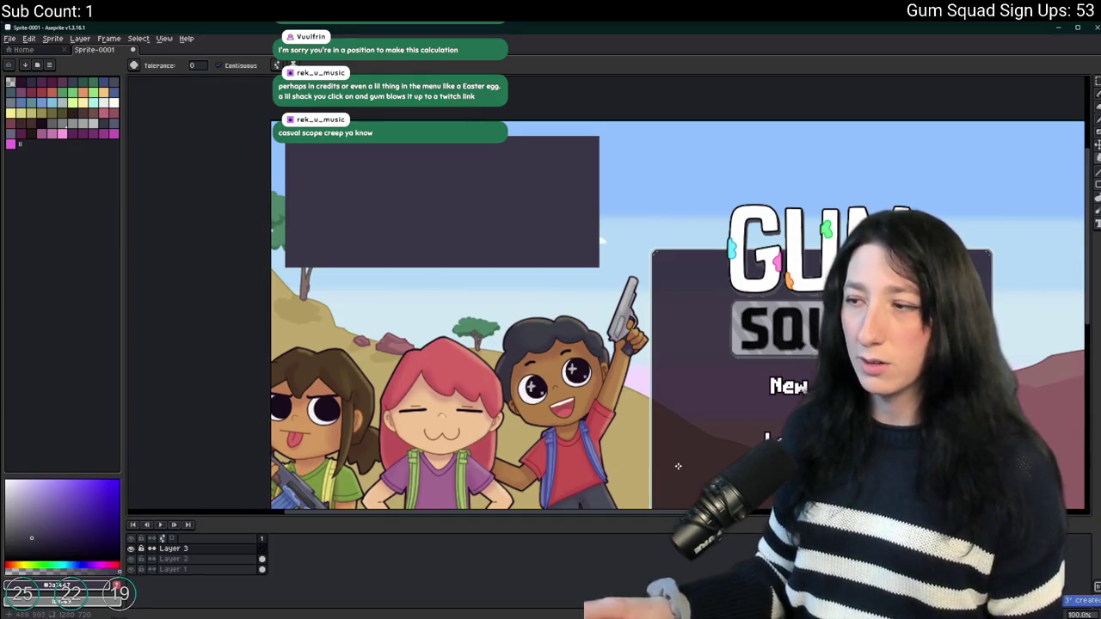
{"action": "scroll", "coordinate": [677, 465], "scroll_direction": "up", "scroll_amount": 3}
{"action": "scroll", "coordinate": [534, 302], "scroll_direction": "down", "scroll_amount": 3}
{"action": "key", "text": "b"}
{"action": "scroll", "coordinate": [413, 189], "scroll_direction": "right", "scroll_amount": 2}
{"action": "scroll", "coordinate": [413, 189], "scroll_direction": "down", "scroll_amount": 1}
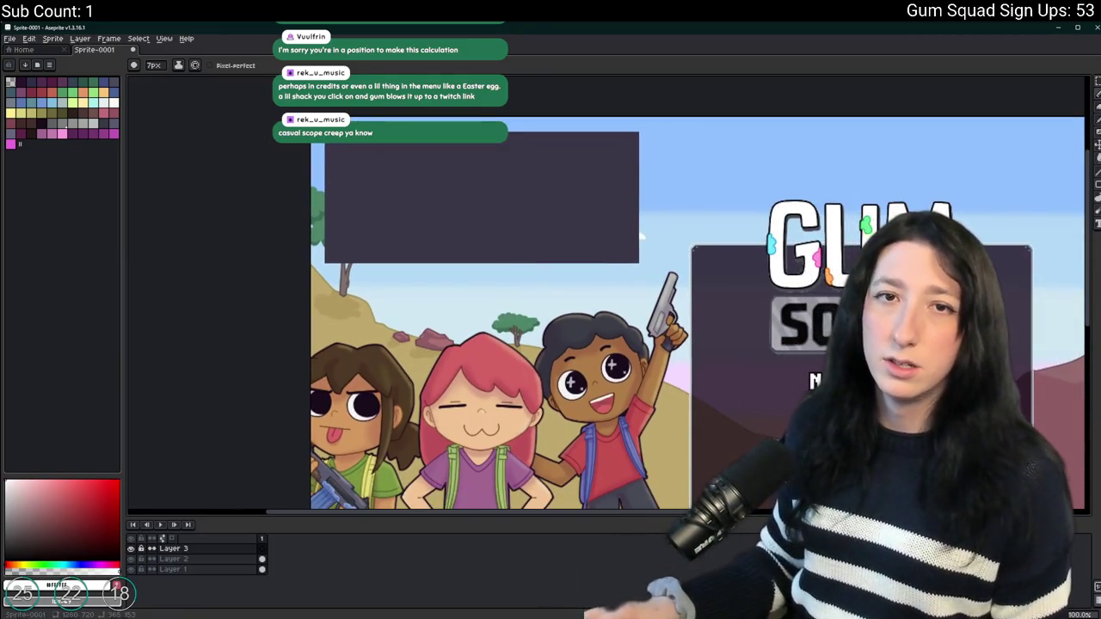
{"action": "scroll", "coordinate": [479, 176], "scroll_direction": "down", "scroll_amount": 5}
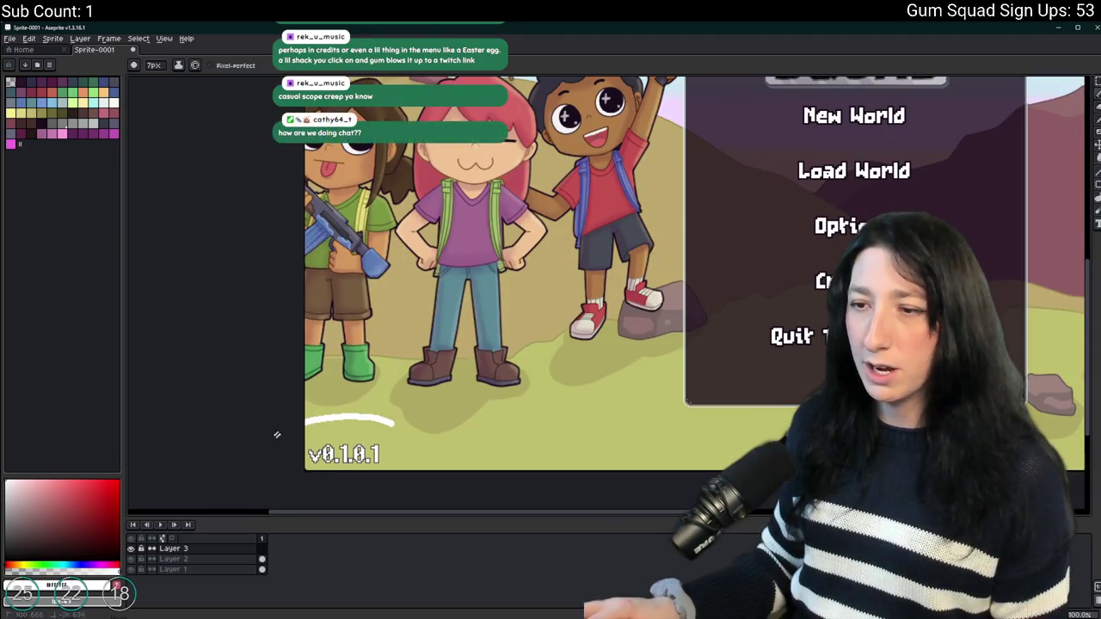
{"action": "left_click_drag", "start_coordinate": [417, 464], "coordinate": [394, 413]}
{"action": "scroll", "coordinate": [447, 284], "scroll_direction": "up", "scroll_amount": 5}
{"action": "scroll", "coordinate": [423, 177], "scroll_direction": "up", "scroll_amount": 2}
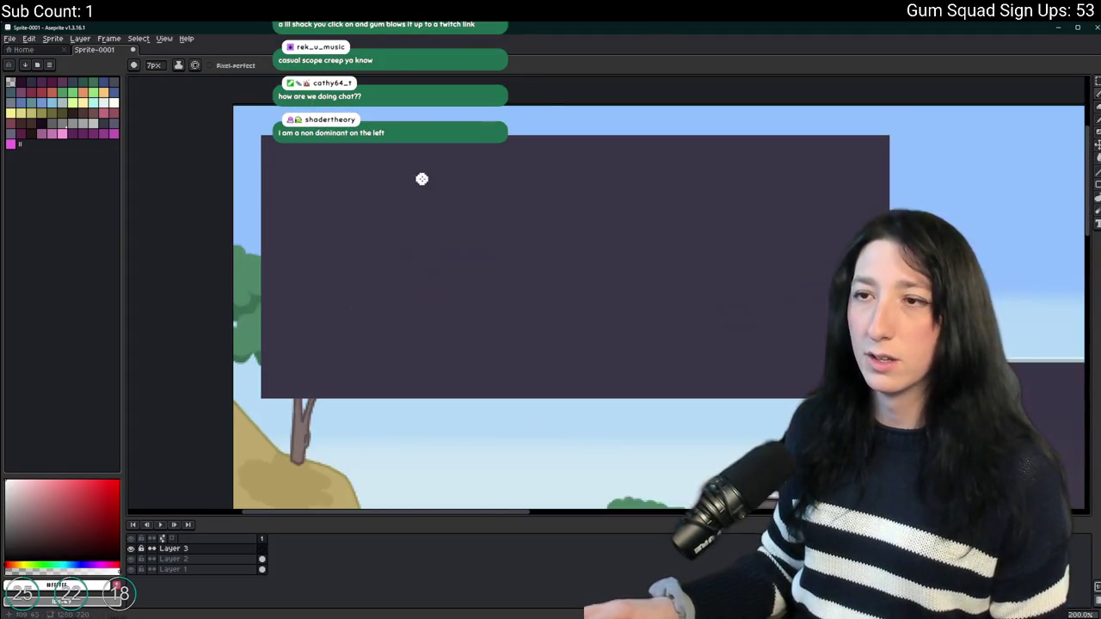
{"action": "scroll", "coordinate": [363, 183], "scroll_direction": "down", "scroll_amount": 2}
Pan the mockup with the Move tool, switch to Rectangular Marquee, and make Layer 2 active.
{"action": "key", "text": "v"}
{"action": "scroll", "coordinate": [362, 182], "scroll_direction": "up", "scroll_amount": 2}
{"action": "mouse_move", "coordinate": [362, 181]}
{"action": "left_mouse_down"}
{"action": "mouse_move", "coordinate": [340, 180]}
{"action": "mouse_move", "coordinate": [296, 135]}
{"action": "mouse_move", "coordinate": [233, 103]}
{"action": "mouse_move", "coordinate": [292, 111]}
{"action": "left_mouse_up"}
{"action": "scroll", "coordinate": [339, 180], "scroll_direction": "down", "scroll_amount": 2}
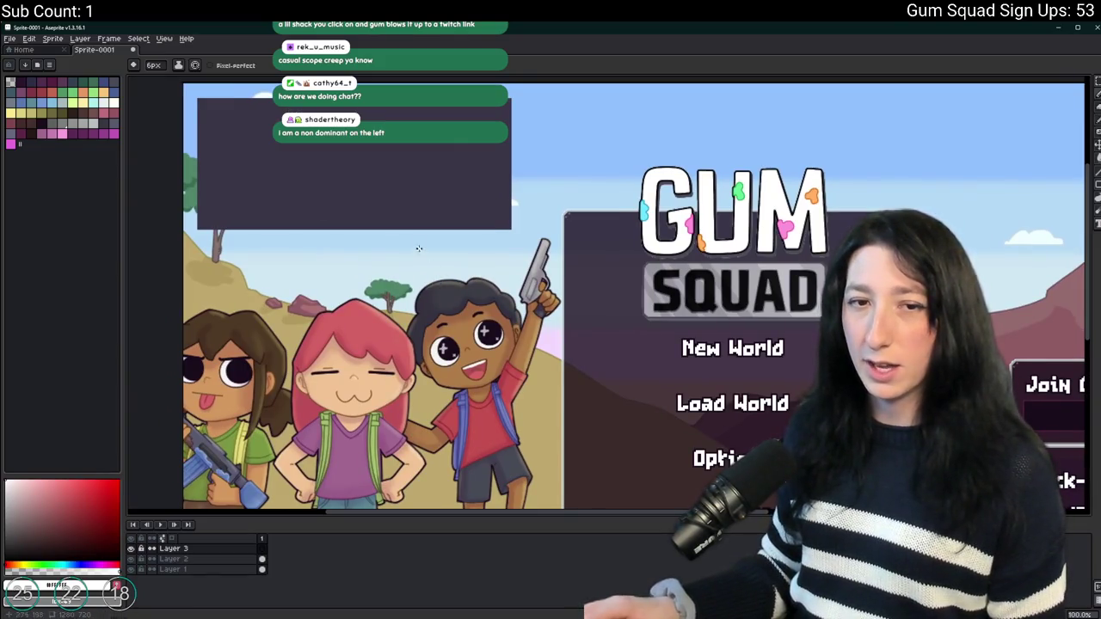
{"action": "scroll", "coordinate": [520, 151], "scroll_direction": "down", "scroll_amount": 1}
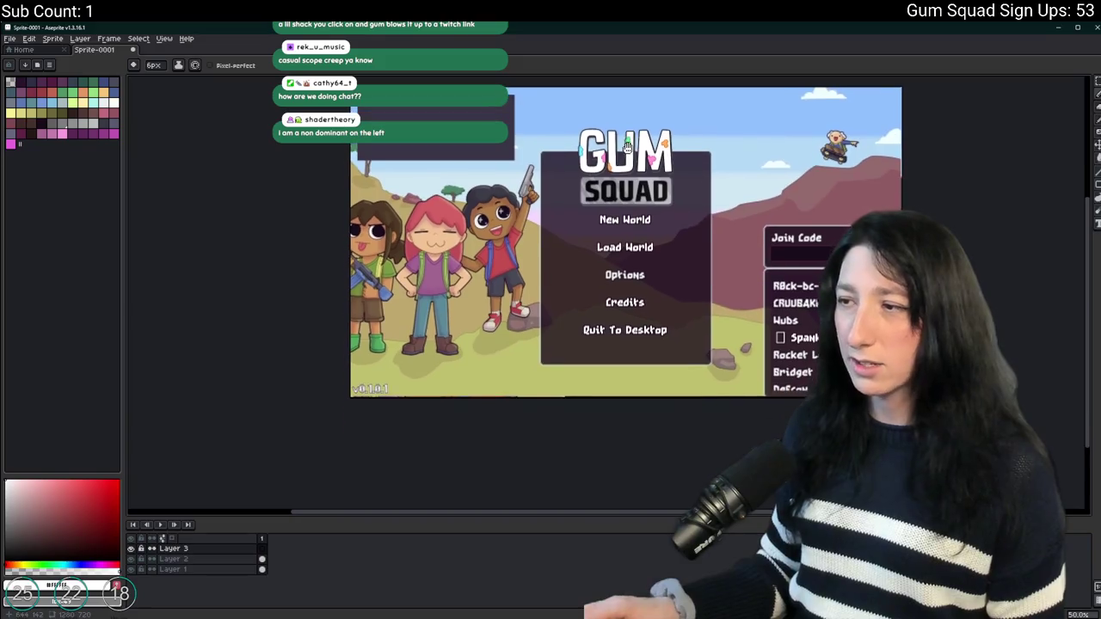
{"action": "left_click_drag", "start_coordinate": [515, 153], "coordinate": [400, 148]}
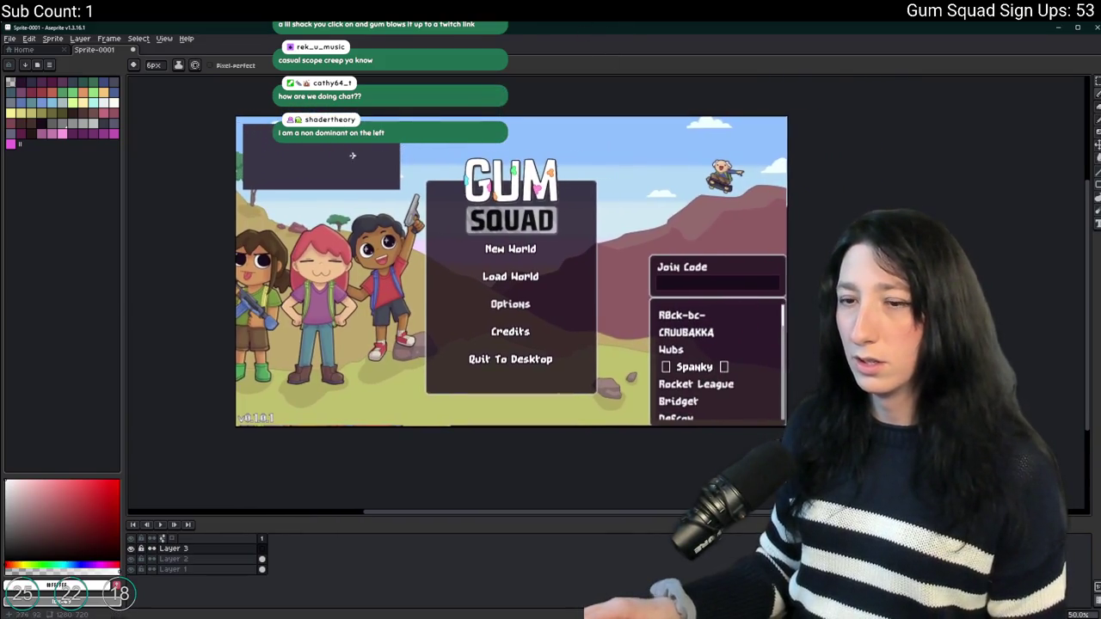
{"action": "key", "text": "m"}
{"action": "left_click", "coordinate": [215, 559]}
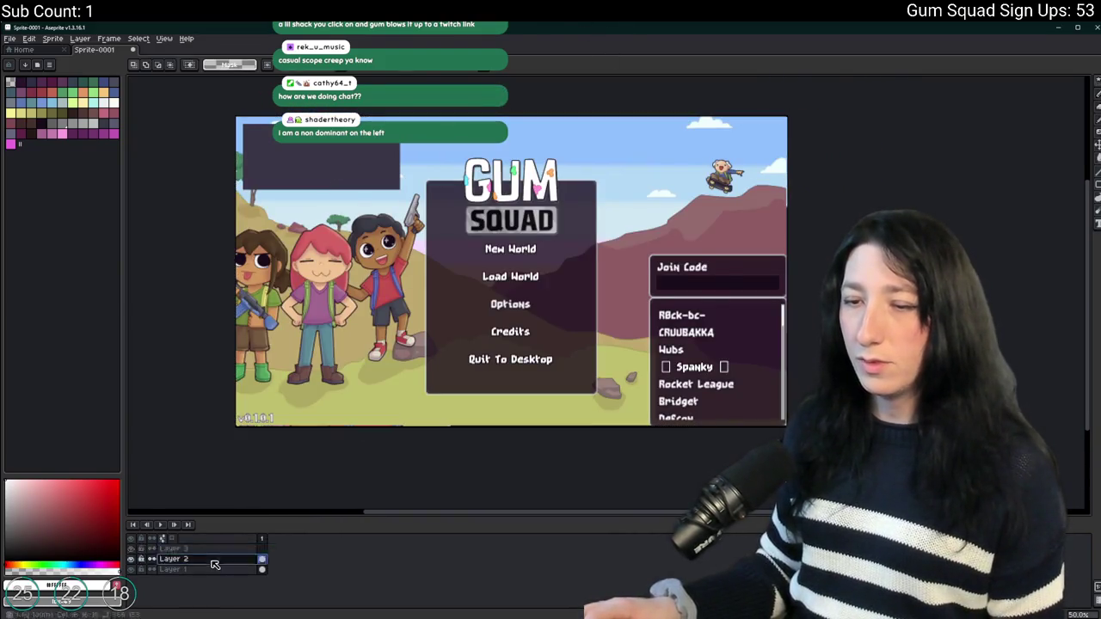
{"action": "mouse_move", "coordinate": [317, 184]}
{"action": "left_mouse_down"}
{"action": "mouse_move", "coordinate": [329, 367]}
{"action": "mouse_move", "coordinate": [339, 167]}
{"action": "mouse_move", "coordinate": [327, 369]}
{"action": "mouse_move", "coordinate": [354, 137]}
{"action": "mouse_move", "coordinate": [335, 303]}
{"action": "mouse_move", "coordinate": [341, 167]}
{"action": "mouse_move", "coordinate": [347, 342]}
{"action": "mouse_move", "coordinate": [343, 170]}
{"action": "mouse_move", "coordinate": [332, 344]}
{"action": "mouse_move", "coordinate": [332, 177]}
{"action": "mouse_move", "coordinate": [329, 362]}
{"action": "mouse_move", "coordinate": [721, 190]}
{"action": "mouse_move", "coordinate": [327, 163]}
{"action": "mouse_move", "coordinate": [353, 387]}
{"action": "mouse_move", "coordinate": [323, 402]}
{"action": "left_mouse_up"}
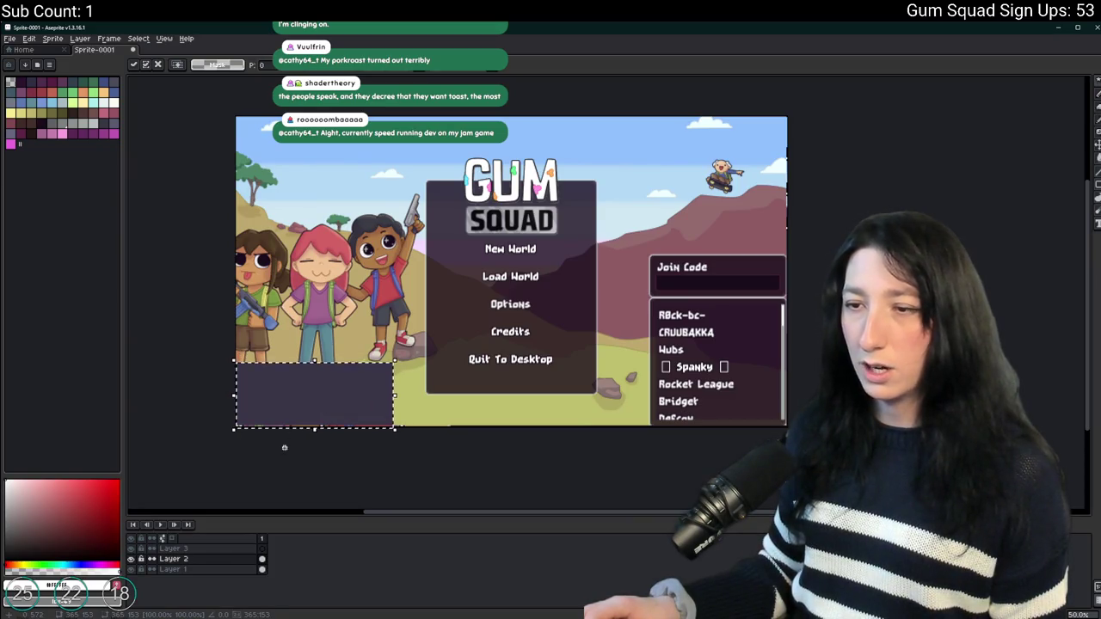
{"action": "key", "text": "Return"}
{"action": "scroll", "coordinate": [263, 440], "scroll_direction": "up", "scroll_amount": 2}
{"action": "scroll", "coordinate": [315, 430], "scroll_direction": "down", "scroll_amount": 2}
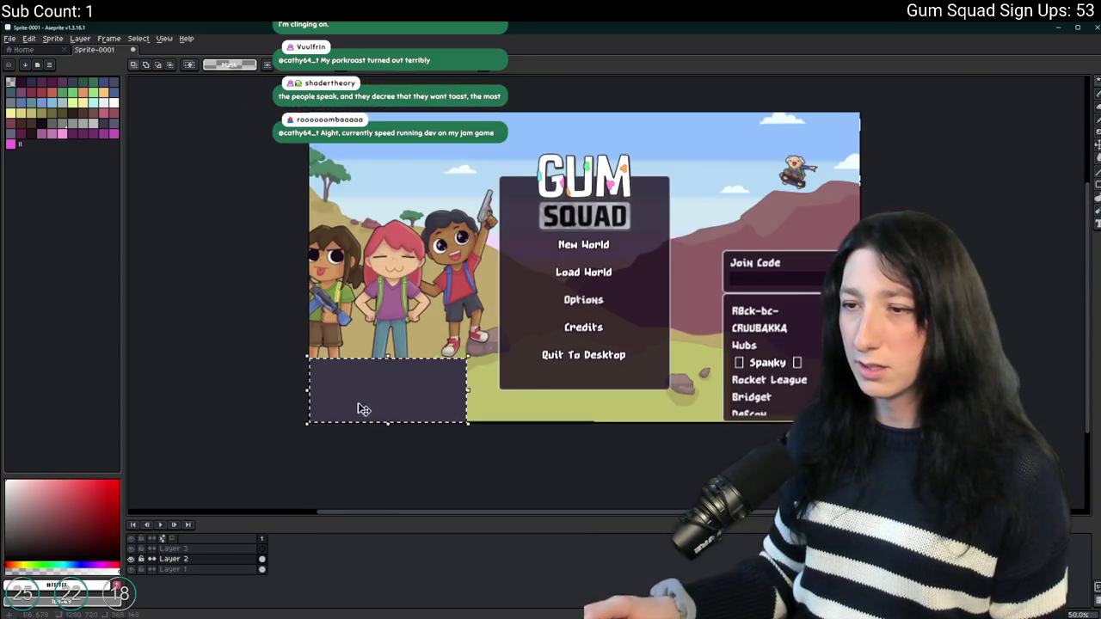
{"action": "left_click", "coordinate": [435, 453]}
{"action": "left_click_drag", "start_coordinate": [435, 452], "coordinate": [364, 422]}
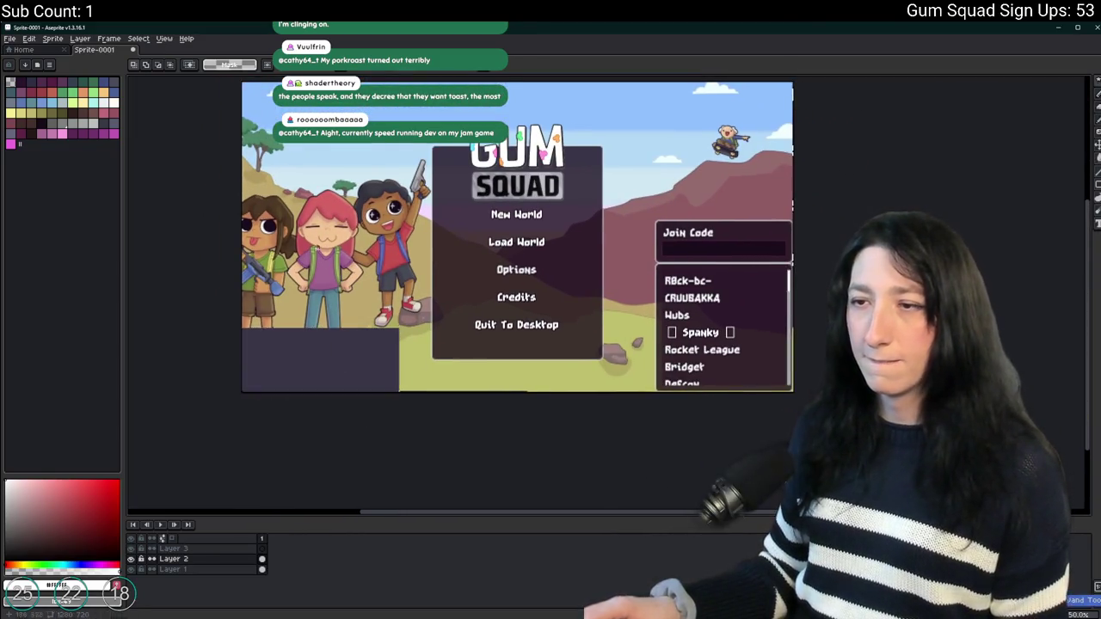
{"action": "scroll", "coordinate": [524, 361], "scroll_direction": "up", "scroll_amount": 3}
{"action": "key", "text": "ctrl+z"}
{"action": "scroll", "coordinate": [524, 344], "scroll_direction": "down", "scroll_amount": 1}
{"action": "key", "text": "ctrl+d"}
{"action": "left_click_drag", "start_coordinate": [525, 361], "coordinate": [491, 305]}
{"action": "mouse_move", "coordinate": [493, 156]}
{"action": "left_mouse_down"}
{"action": "mouse_move", "coordinate": [563, 163]}
{"action": "mouse_move", "coordinate": [577, 140]}
{"action": "left_mouse_up"}
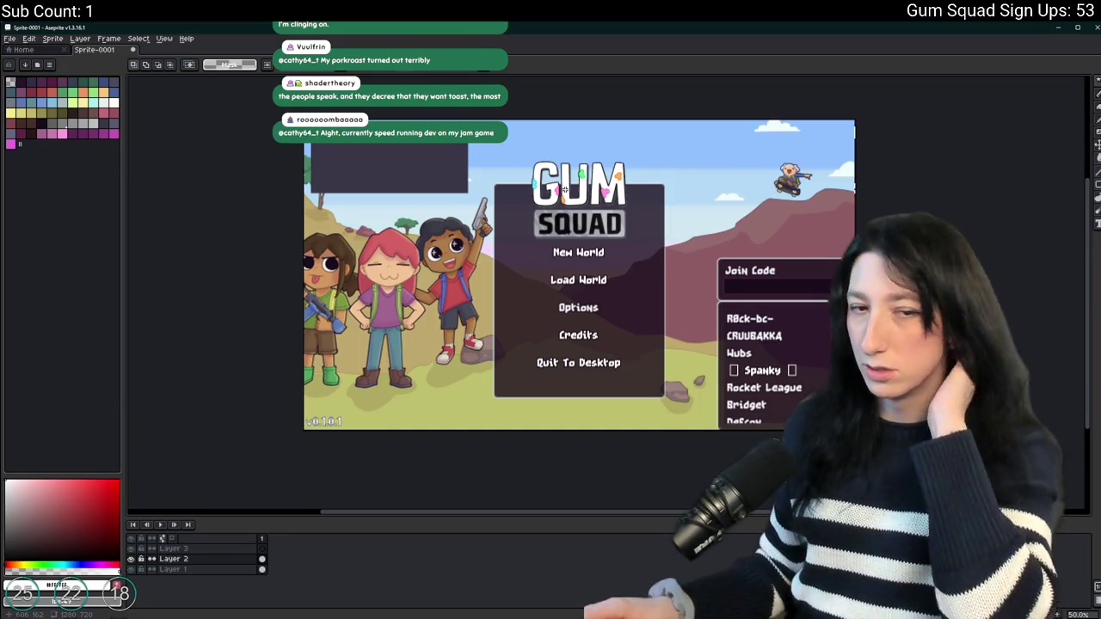
{"action": "scroll", "coordinate": [535, 200], "scroll_direction": "up", "scroll_amount": 1}
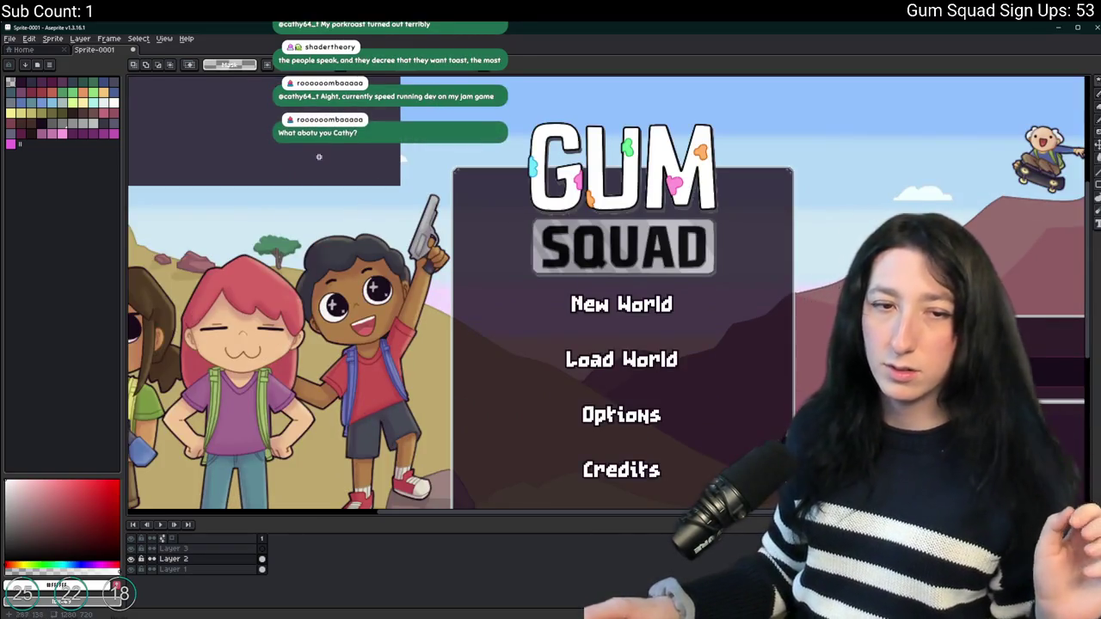
{"action": "left_click_drag", "start_coordinate": [319, 157], "coordinate": [364, 258]}
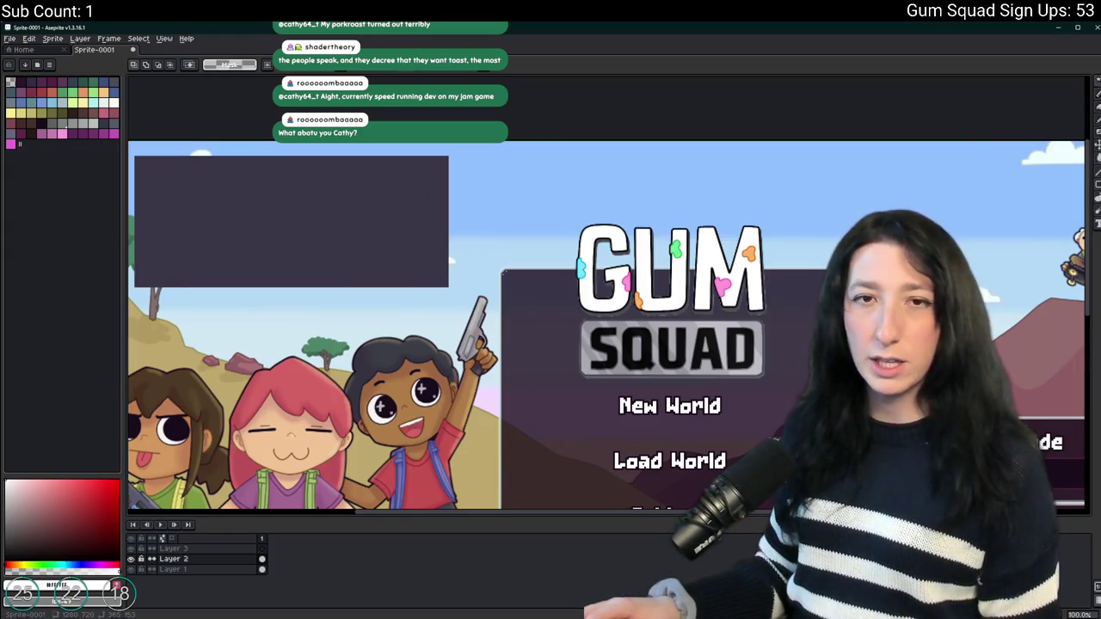
{"action": "left_click_drag", "start_coordinate": [285, 233], "coordinate": [345, 301]}
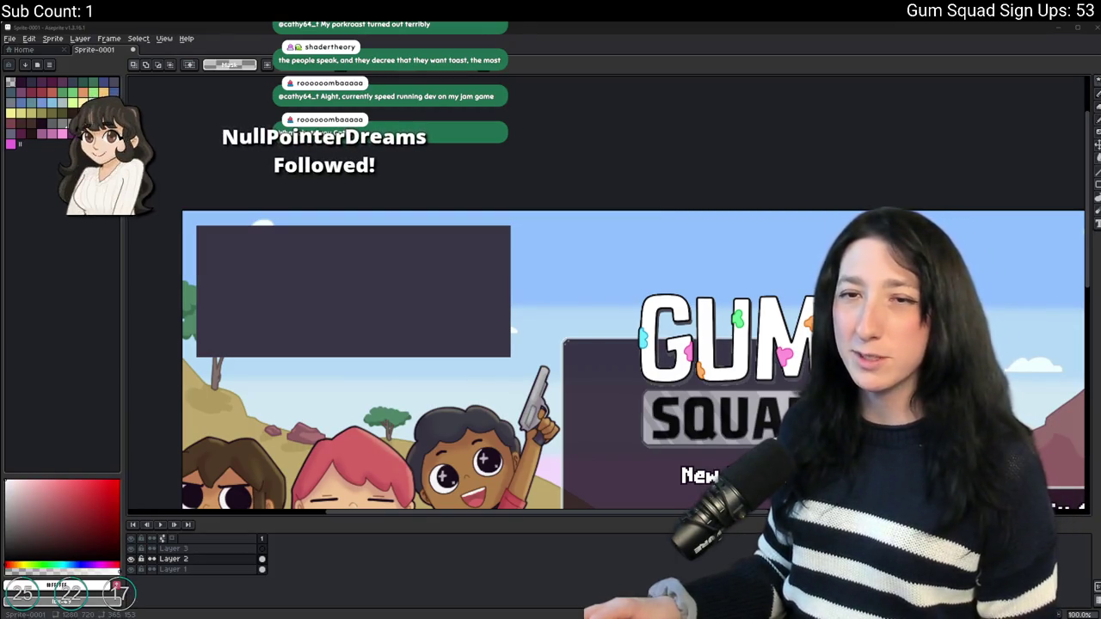
{"action": "left_click", "coordinate": [172, 548]}
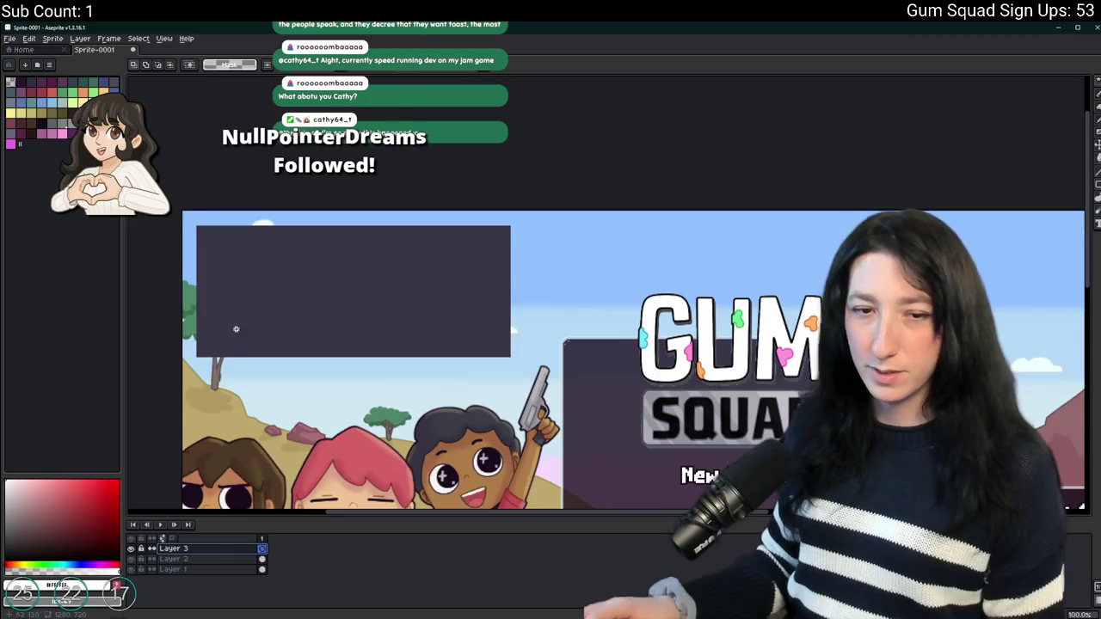
Hand-paint the 'Update v1.0' heading on the dark panel with the brush.
{"action": "scroll", "coordinate": [300, 336], "scroll_direction": "up", "scroll_amount": 2}
{"action": "scroll", "coordinate": [201, 126], "scroll_direction": "down", "scroll_amount": 3}
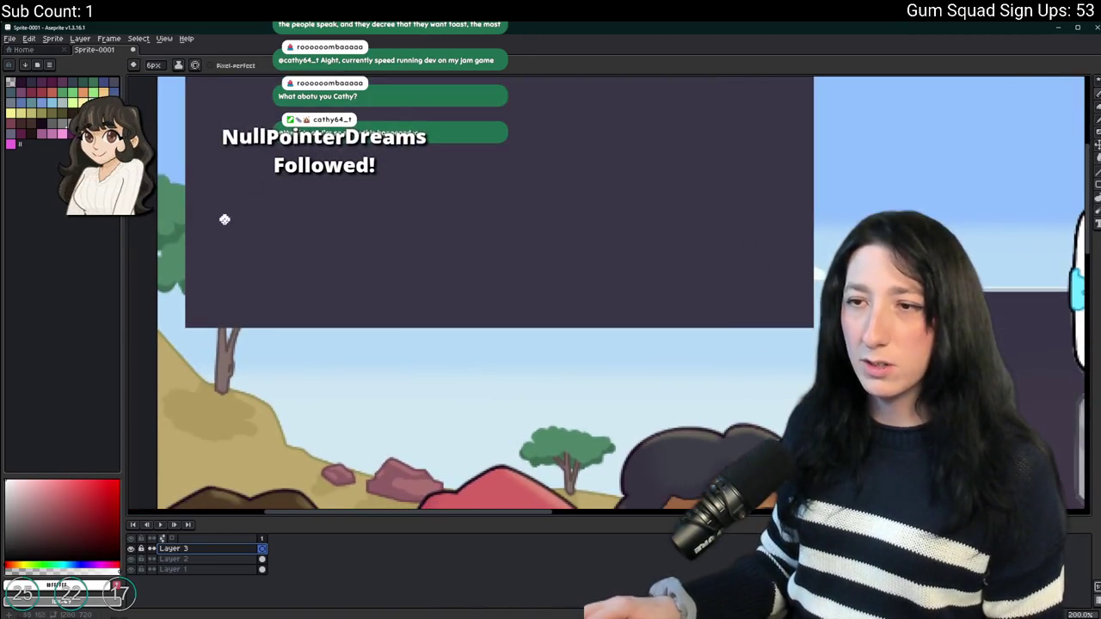
{"action": "scroll", "coordinate": [258, 310], "scroll_direction": "up", "scroll_amount": 2}
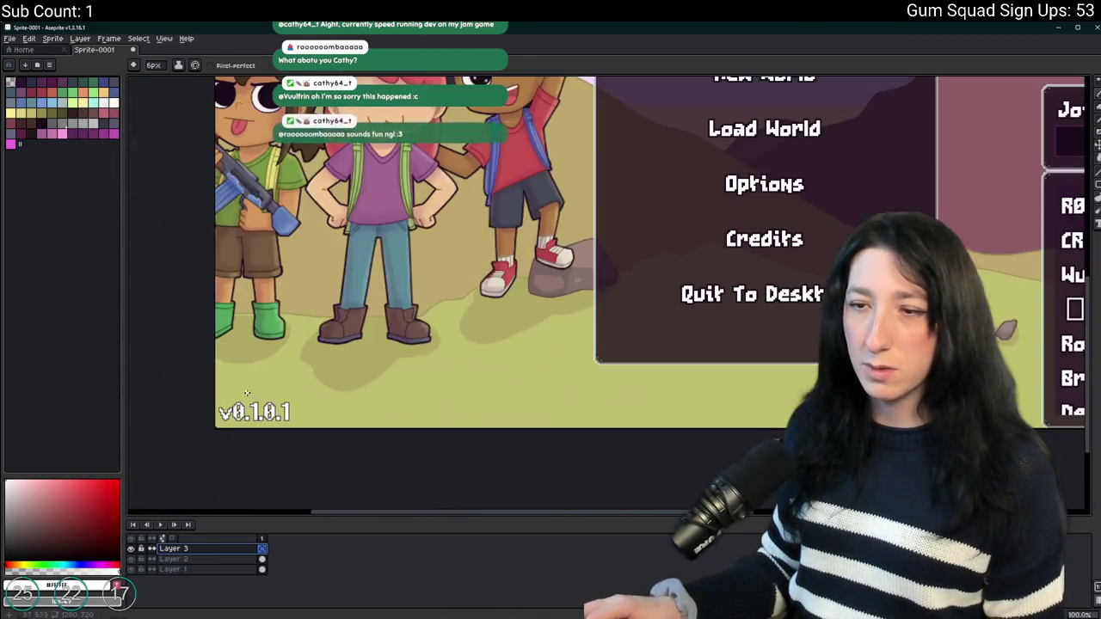
{"action": "scroll", "coordinate": [288, 208], "scroll_direction": "up", "scroll_amount": 1}
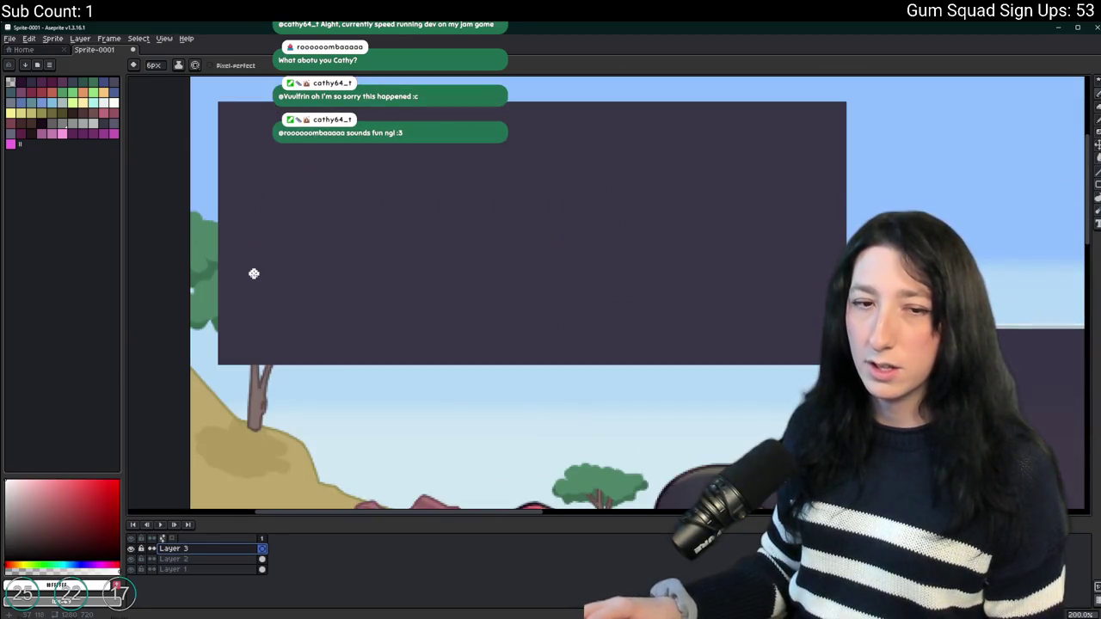
{"action": "scroll", "coordinate": [249, 180], "scroll_direction": "up", "scroll_amount": 1}
{"action": "left_click_drag", "start_coordinate": [253, 165], "coordinate": [201, 164]}
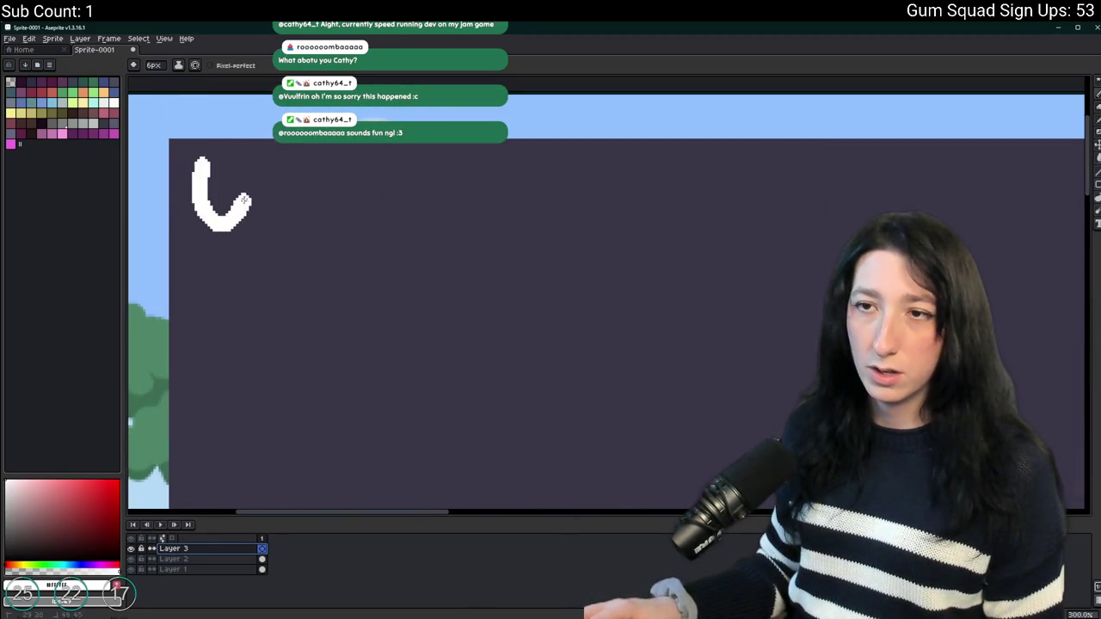
{"action": "left_click_drag", "start_coordinate": [244, 200], "coordinate": [248, 163]}
{"action": "key", "text": "ctrl+z"}
{"action": "left_click_drag", "start_coordinate": [292, 195], "coordinate": [288, 220]}
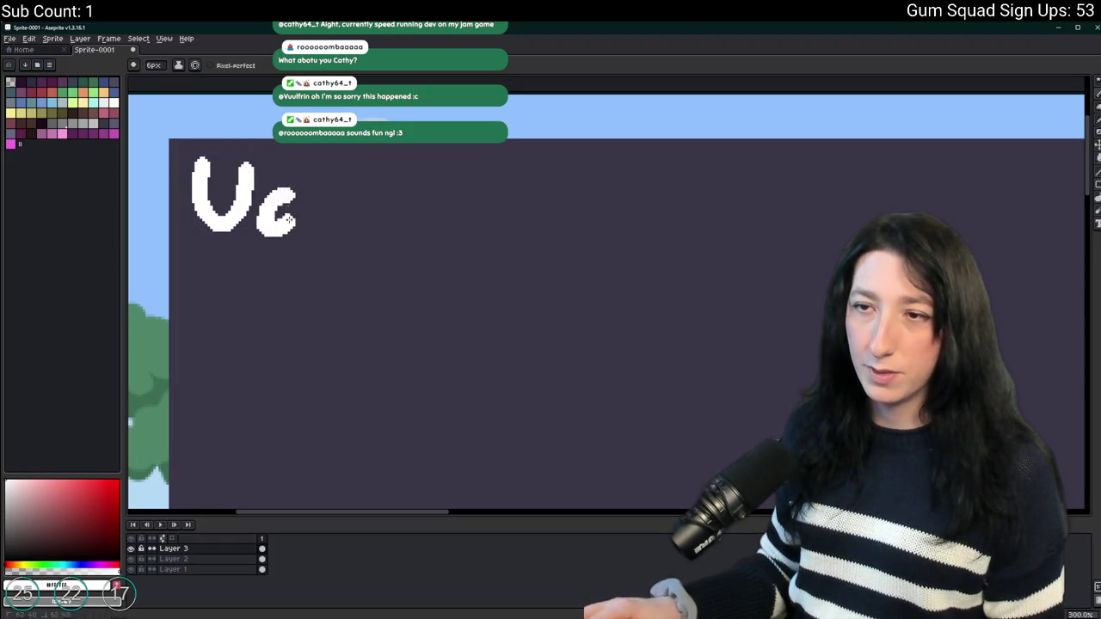
{"action": "left_click_drag", "start_coordinate": [329, 165], "coordinate": [293, 239]}
{"action": "left_click_drag", "start_coordinate": [354, 208], "coordinate": [370, 242]}
{"action": "mouse_move", "coordinate": [388, 179]}
{"action": "left_mouse_down"}
{"action": "mouse_move", "coordinate": [384, 249]}
{"action": "mouse_move", "coordinate": [425, 220]}
{"action": "left_mouse_up"}
{"action": "mouse_move", "coordinate": [417, 219]}
{"action": "left_mouse_down"}
{"action": "mouse_move", "coordinate": [464, 207]}
{"action": "mouse_move", "coordinate": [487, 241]}
{"action": "left_mouse_up"}
{"action": "mouse_move", "coordinate": [493, 237]}
{"action": "left_mouse_down"}
{"action": "mouse_move", "coordinate": [409, 244]}
{"action": "mouse_move", "coordinate": [480, 222]}
{"action": "left_mouse_up"}
{"action": "left_click_drag", "start_coordinate": [509, 169], "coordinate": [510, 207]}
{"action": "left_click_drag", "start_coordinate": [603, 184], "coordinate": [600, 186]}
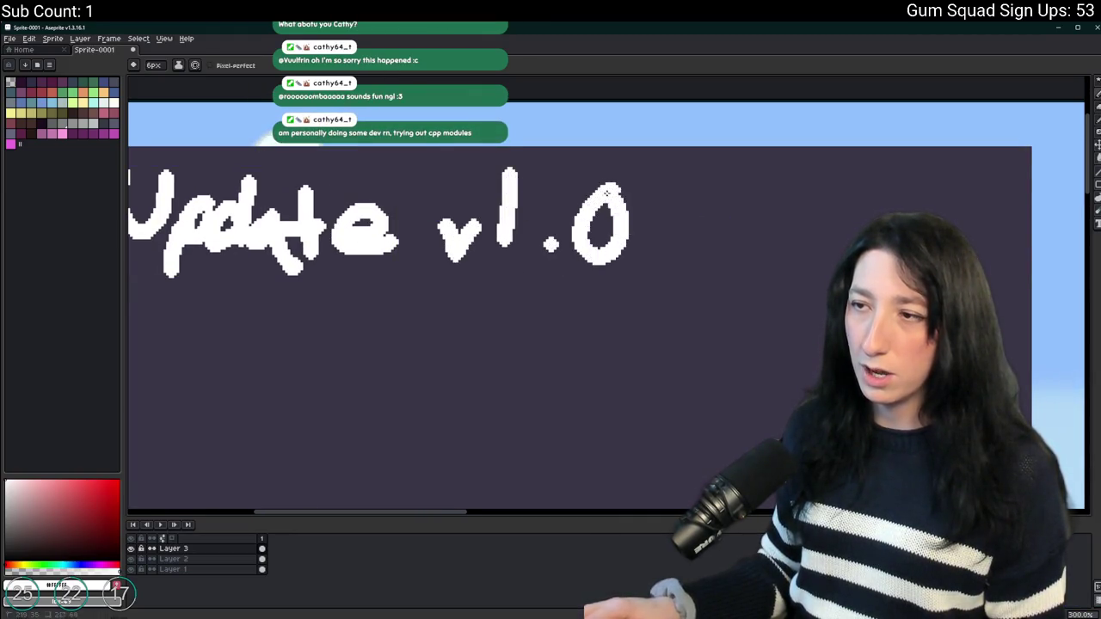
{"action": "scroll", "coordinate": [544, 266], "scroll_direction": "down", "scroll_amount": 1}
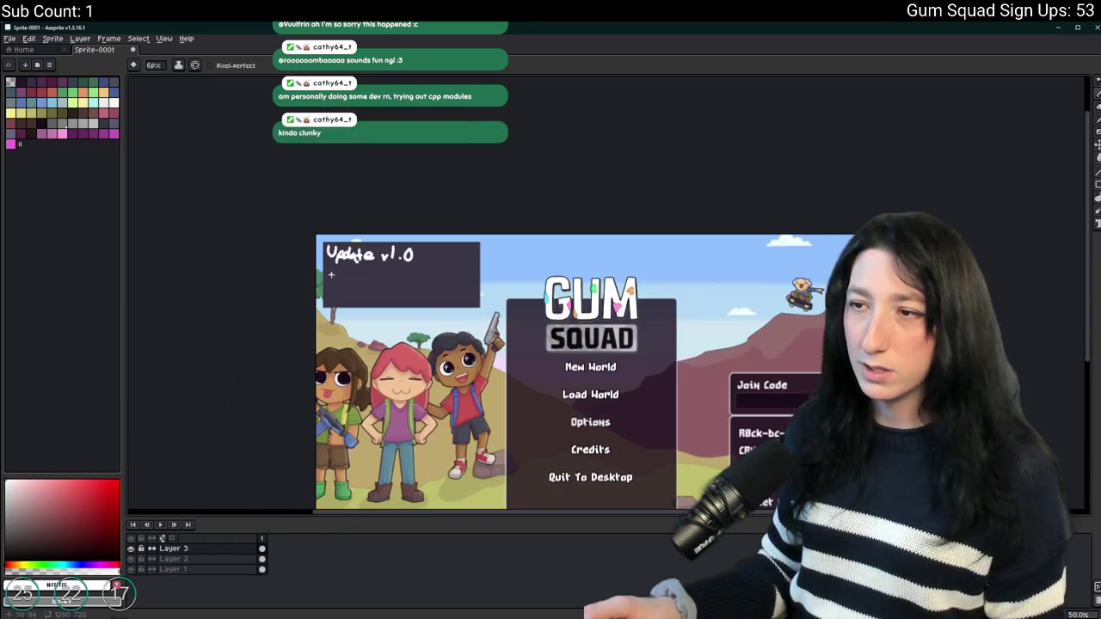
{"action": "mouse_move", "coordinate": [359, 291]}
{"action": "left_mouse_down"}
{"action": "mouse_move", "coordinate": [331, 273]}
{"action": "mouse_move", "coordinate": [373, 274]}
{"action": "left_mouse_up"}
{"action": "scroll", "coordinate": [340, 258], "scroll_direction": "up", "scroll_amount": 1}
Add 'Bingo bongo' in Impact 48 under the title and mark an area below for icons.
{"action": "key", "text": "t"}
{"action": "left_click", "coordinate": [286, 243]}
{"action": "type", "text": "Bingo bong"}
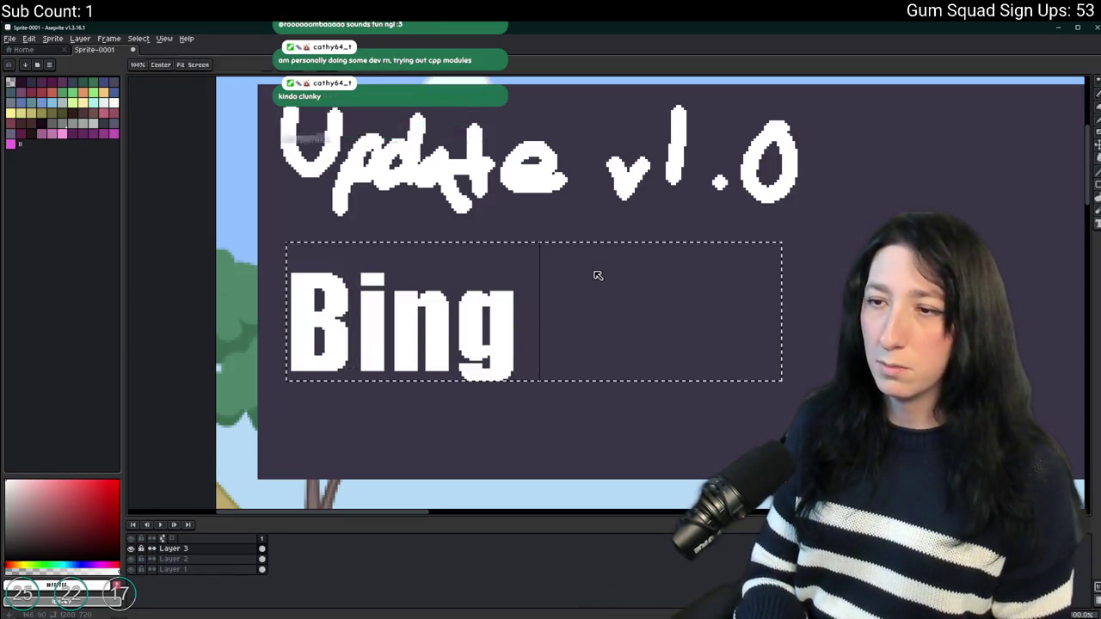
{"action": "mouse_move", "coordinate": [757, 264]}
{"action": "left_mouse_down"}
{"action": "mouse_move", "coordinate": [680, 255]}
{"action": "mouse_move", "coordinate": [698, 221]}
{"action": "mouse_move", "coordinate": [688, 199]}
{"action": "left_mouse_up"}
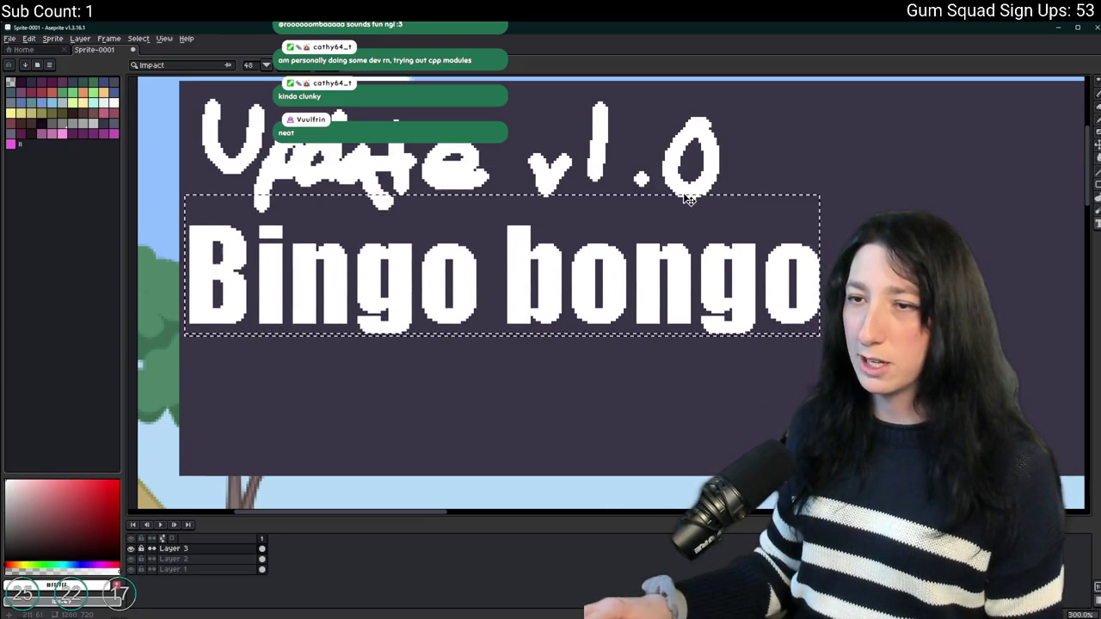
{"action": "scroll", "coordinate": [803, 143], "scroll_direction": "down", "scroll_amount": 2}
{"action": "mouse_move", "coordinate": [796, 175]}
{"action": "left_mouse_down"}
{"action": "mouse_move", "coordinate": [643, 174]}
{"action": "mouse_move", "coordinate": [570, 188]}
{"action": "left_mouse_up"}
{"action": "scroll", "coordinate": [389, 220], "scroll_direction": "up", "scroll_amount": 1}
{"action": "scroll", "coordinate": [315, 216], "scroll_direction": "down", "scroll_amount": 3}
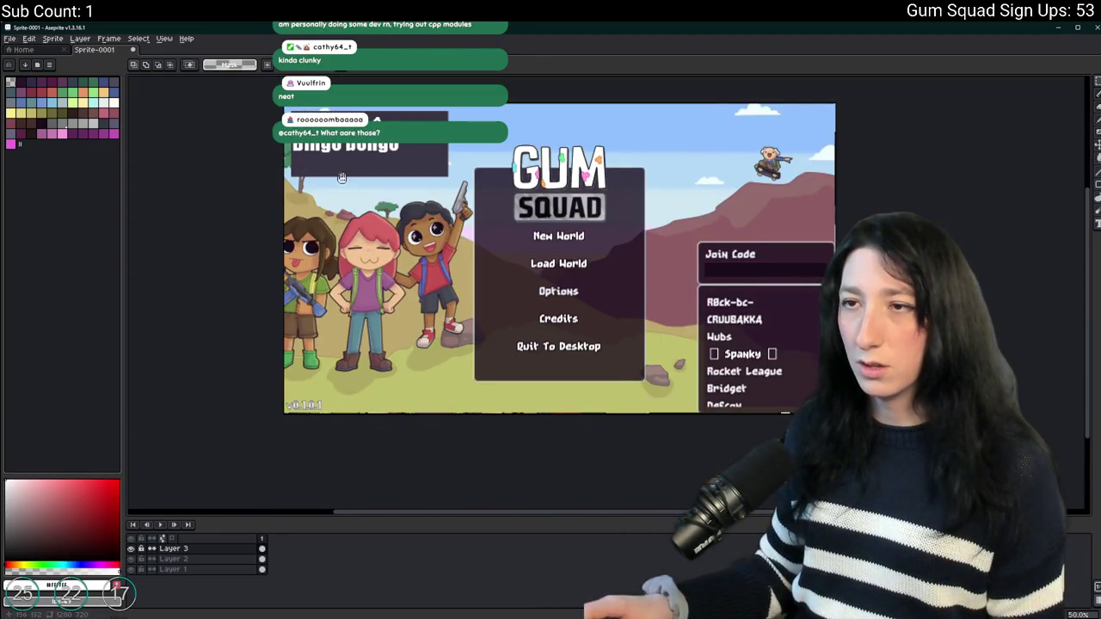
{"action": "scroll", "coordinate": [341, 177], "scroll_direction": "up", "scroll_amount": 5}
{"action": "left_click_drag", "start_coordinate": [291, 164], "coordinate": [596, 259]}
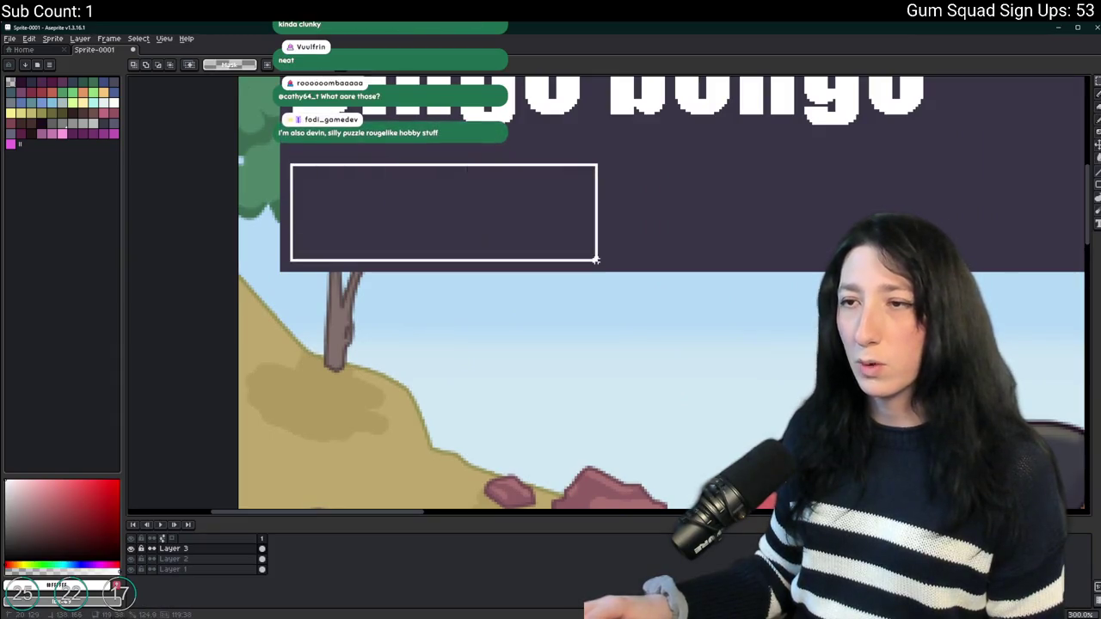
Pencil the letters 'TV' under Bingo bongo, followed by a vertical divider.
{"action": "scroll", "coordinate": [295, 221], "scroll_direction": "up", "scroll_amount": 2}
{"action": "key", "text": "b"}
{"action": "mouse_move", "coordinate": [271, 182]}
{"action": "left_mouse_down"}
{"action": "mouse_move", "coordinate": [325, 181]}
{"action": "mouse_move", "coordinate": [288, 259]}
{"action": "left_mouse_up"}
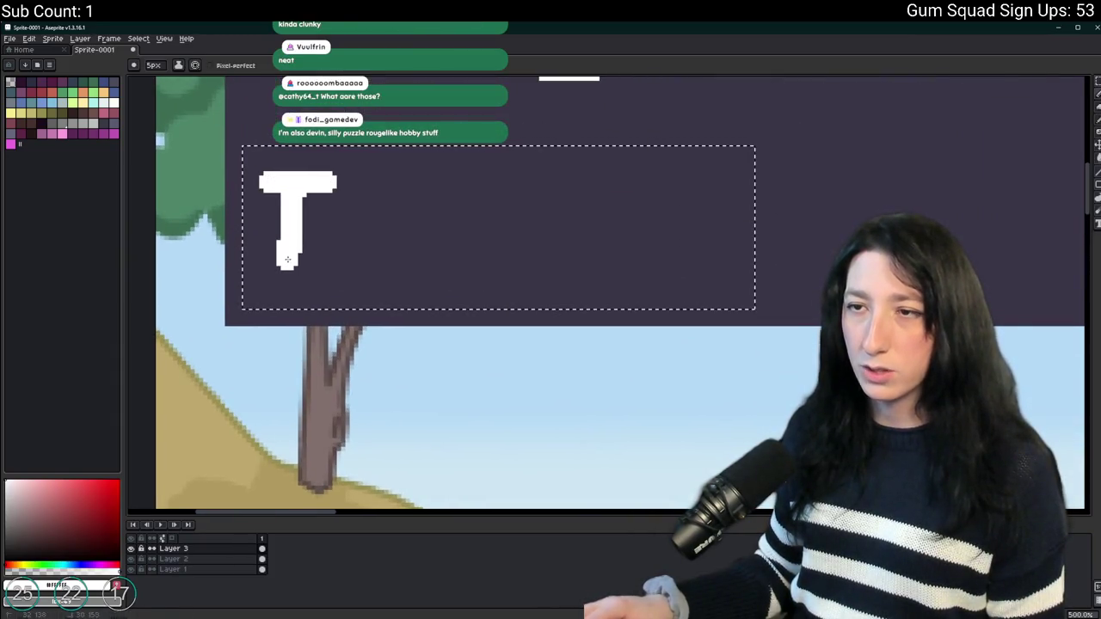
{"action": "mouse_move", "coordinate": [352, 184]}
{"action": "left_mouse_down"}
{"action": "mouse_move", "coordinate": [413, 190]}
{"action": "mouse_move", "coordinate": [351, 214]}
{"action": "mouse_move", "coordinate": [373, 300]}
{"action": "mouse_move", "coordinate": [369, 184]}
{"action": "left_mouse_up"}
{"action": "key", "text": "ctrl+z"}
{"action": "mouse_move", "coordinate": [431, 226]}
{"action": "left_mouse_down"}
{"action": "mouse_move", "coordinate": [436, 289]}
{"action": "mouse_move", "coordinate": [426, 208]}
{"action": "left_mouse_up"}
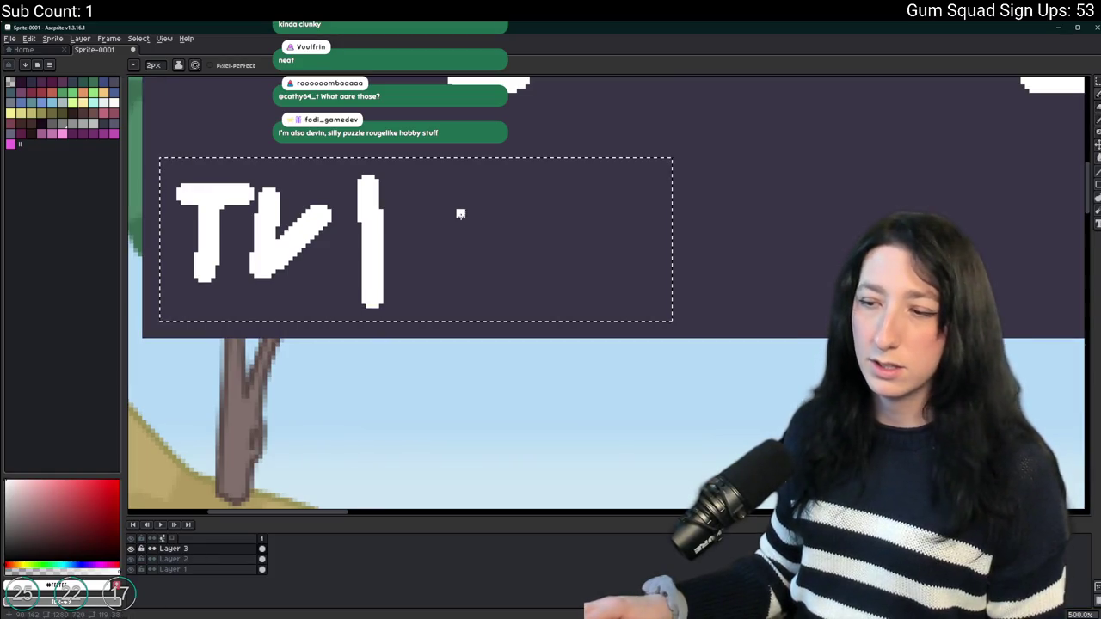
{"action": "key", "text": "ctrl+z"}
Draw the outline of the oval icon after the divider.
{"action": "mouse_move", "coordinate": [442, 210]}
{"action": "left_mouse_down"}
{"action": "mouse_move", "coordinate": [521, 209]}
{"action": "mouse_move", "coordinate": [576, 230]}
{"action": "mouse_move", "coordinate": [494, 280]}
{"action": "mouse_move", "coordinate": [443, 213]}
{"action": "mouse_move", "coordinate": [473, 228]}
{"action": "mouse_move", "coordinate": [484, 256]}
{"action": "mouse_move", "coordinate": [468, 245]}
{"action": "mouse_move", "coordinate": [538, 245]}
{"action": "left_mouse_up"}
{"action": "scroll", "coordinate": [541, 243], "scroll_direction": "down", "scroll_amount": 4}
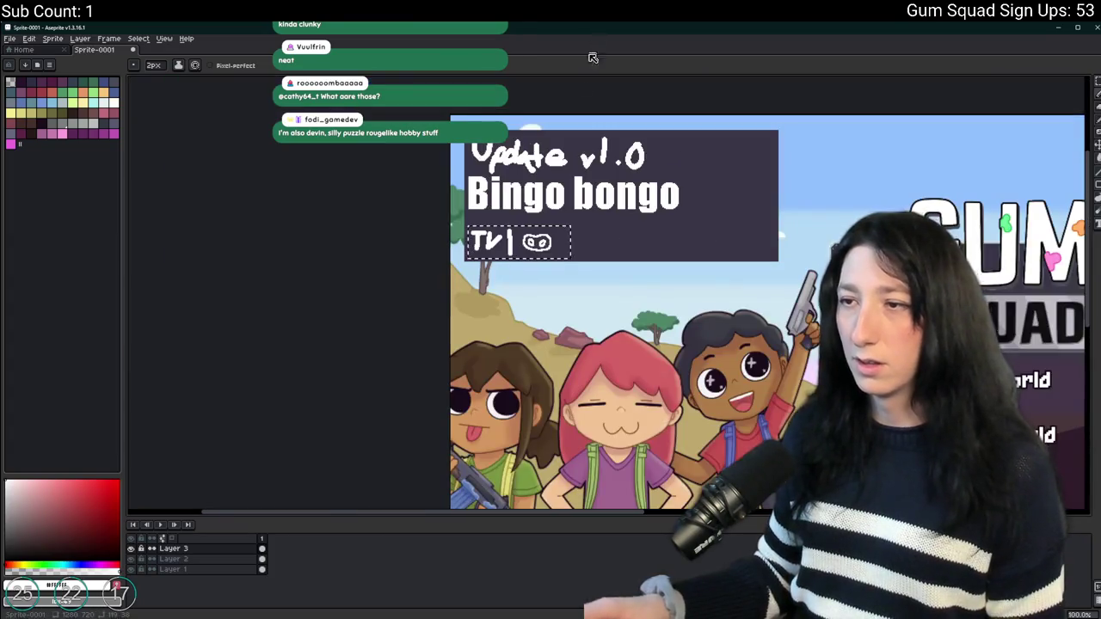
{"action": "scroll", "coordinate": [593, 196], "scroll_direction": "down", "scroll_amount": 1}
{"action": "scroll", "coordinate": [594, 196], "scroll_direction": "up", "scroll_amount": 1}
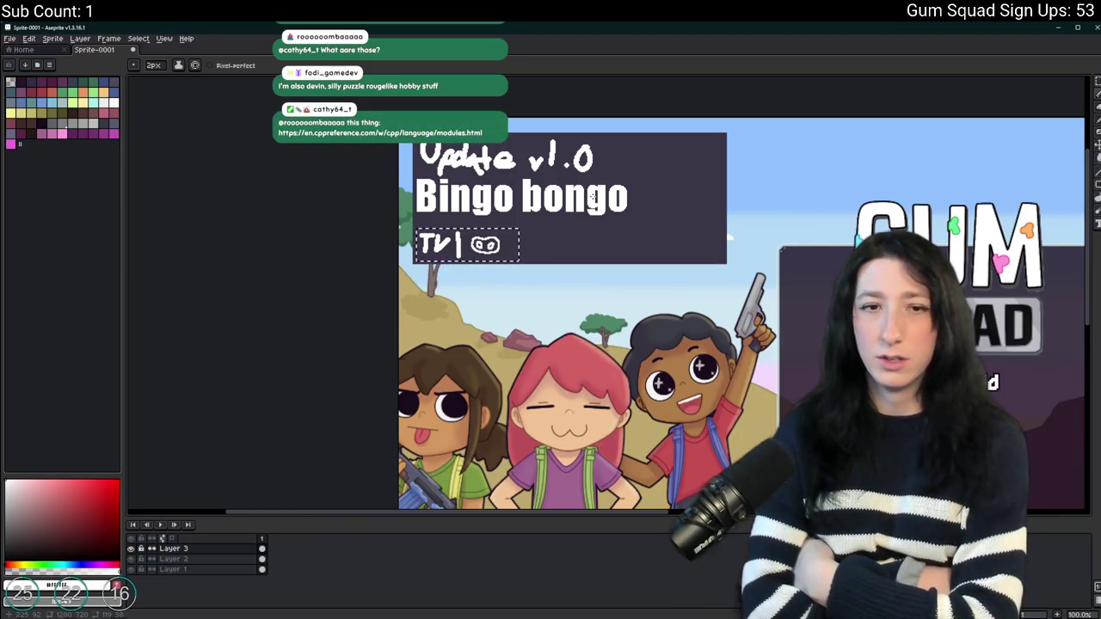
{"action": "scroll", "coordinate": [548, 236], "scroll_direction": "up", "scroll_amount": 4}
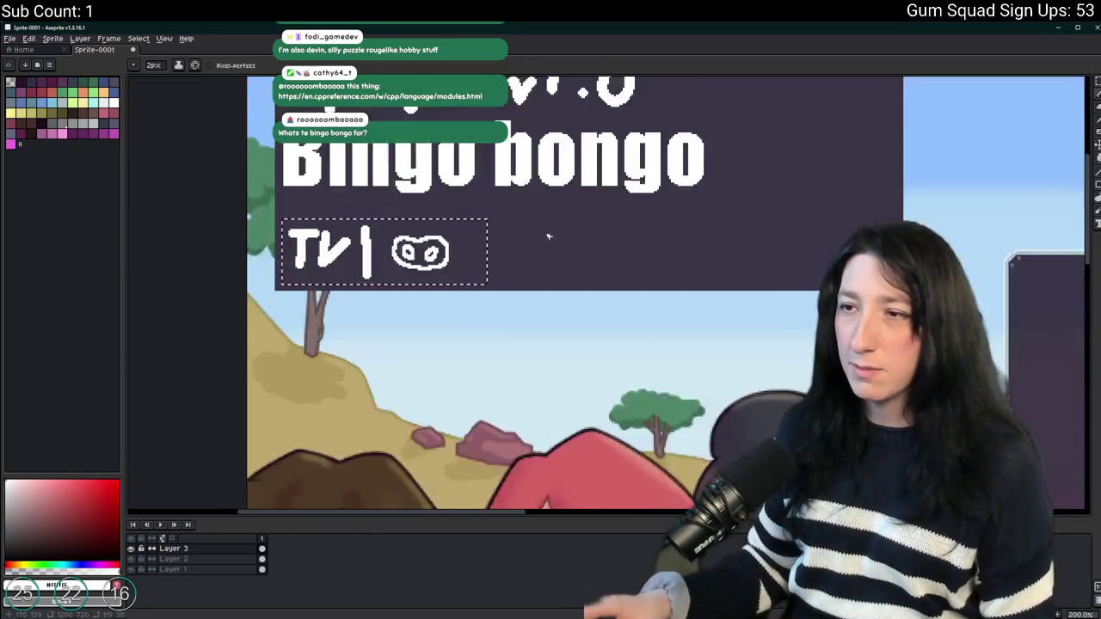
Copy the divider bar with the Magic Wand and place it right of the oval.
{"action": "key", "text": "w"}
{"action": "left_click", "coordinate": [220, 248]}
{"action": "scroll", "coordinate": [275, 251], "scroll_direction": "left", "scroll_amount": 3}
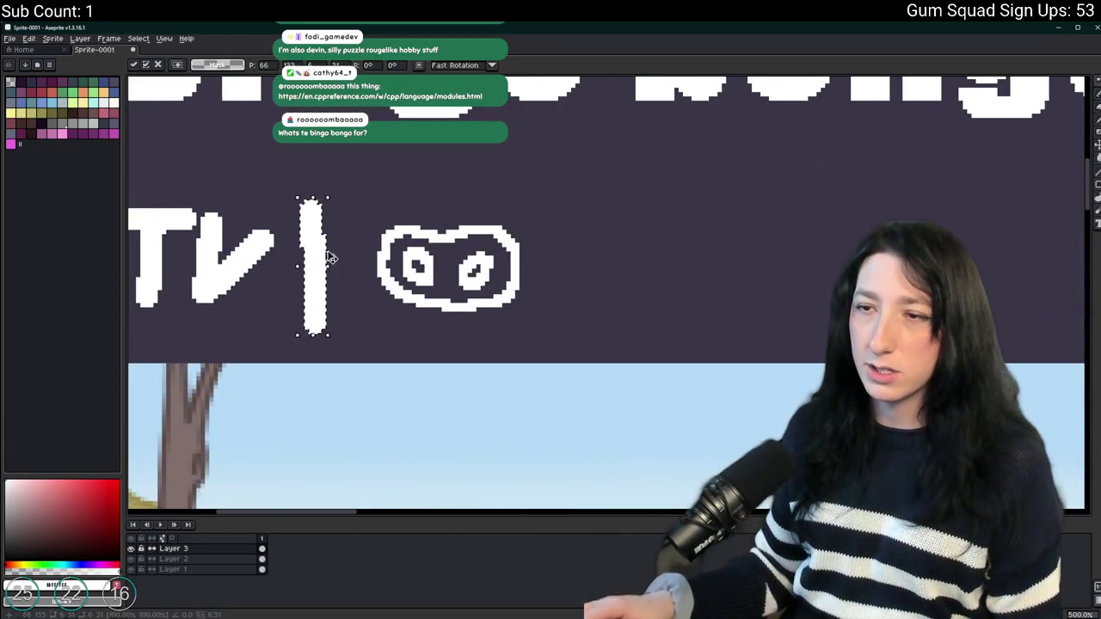
{"action": "left_click_drag", "start_coordinate": [327, 255], "coordinate": [587, 258]}
{"action": "scroll", "coordinate": [602, 258], "scroll_direction": "right", "scroll_amount": 3}
{"action": "key", "text": "ctrl+d"}
Pencil a small filled blob after the second divider.
{"action": "key", "text": "b"}
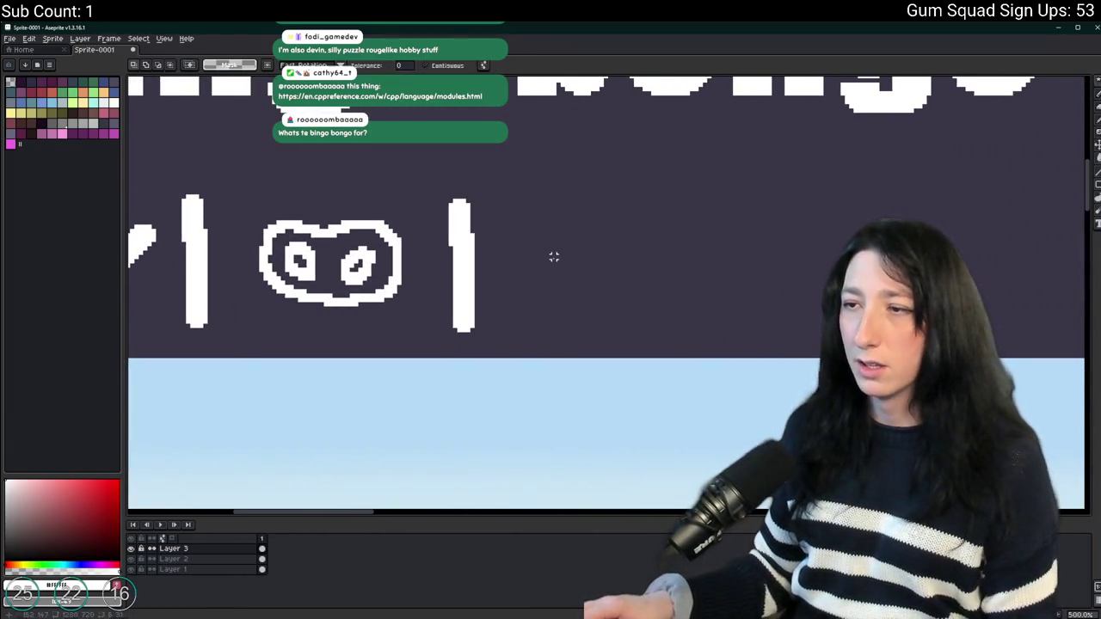
{"action": "mouse_move", "coordinate": [628, 224]}
{"action": "left_mouse_down"}
{"action": "mouse_move", "coordinate": [593, 217]}
{"action": "mouse_move", "coordinate": [629, 229]}
{"action": "mouse_move", "coordinate": [540, 276]}
{"action": "mouse_move", "coordinate": [568, 320]}
{"action": "mouse_move", "coordinate": [587, 268]}
{"action": "left_mouse_up"}
{"action": "key", "text": "ctrl+z"}
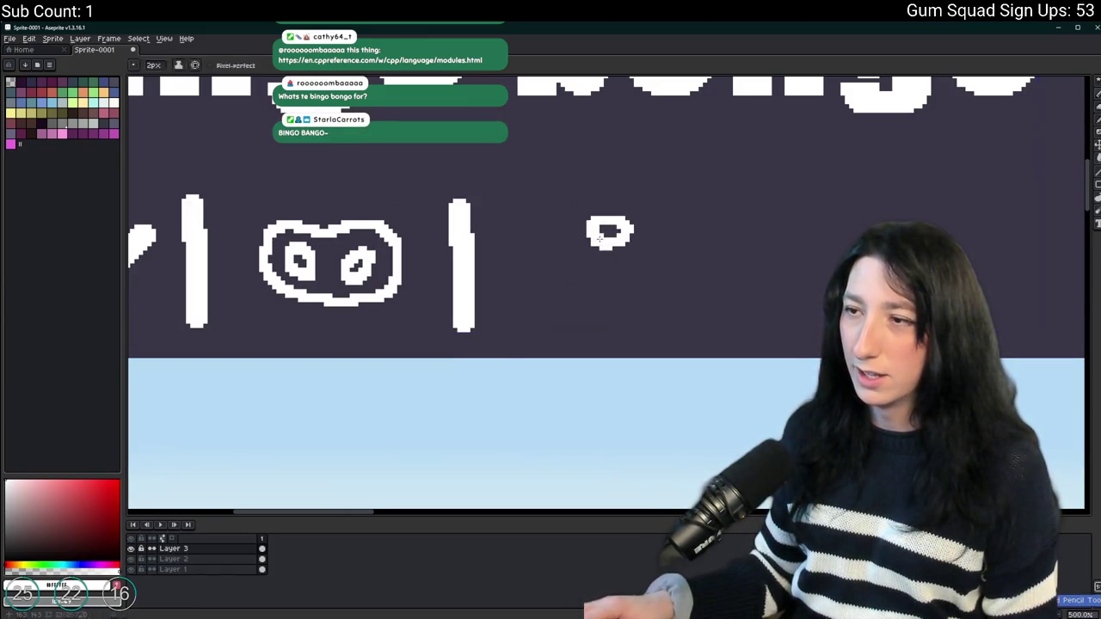
{"action": "key", "text": "ctrl+z"}
{"action": "mouse_move", "coordinate": [612, 233]}
{"action": "left_mouse_down"}
{"action": "mouse_move", "coordinate": [595, 253]}
{"action": "mouse_move", "coordinate": [613, 244]}
{"action": "mouse_move", "coordinate": [542, 279]}
{"action": "mouse_move", "coordinate": [602, 258]}
{"action": "mouse_move", "coordinate": [550, 297]}
{"action": "mouse_move", "coordinate": [585, 297]}
{"action": "left_mouse_up"}
{"action": "scroll", "coordinate": [585, 296], "scroll_direction": "down", "scroll_amount": 4}
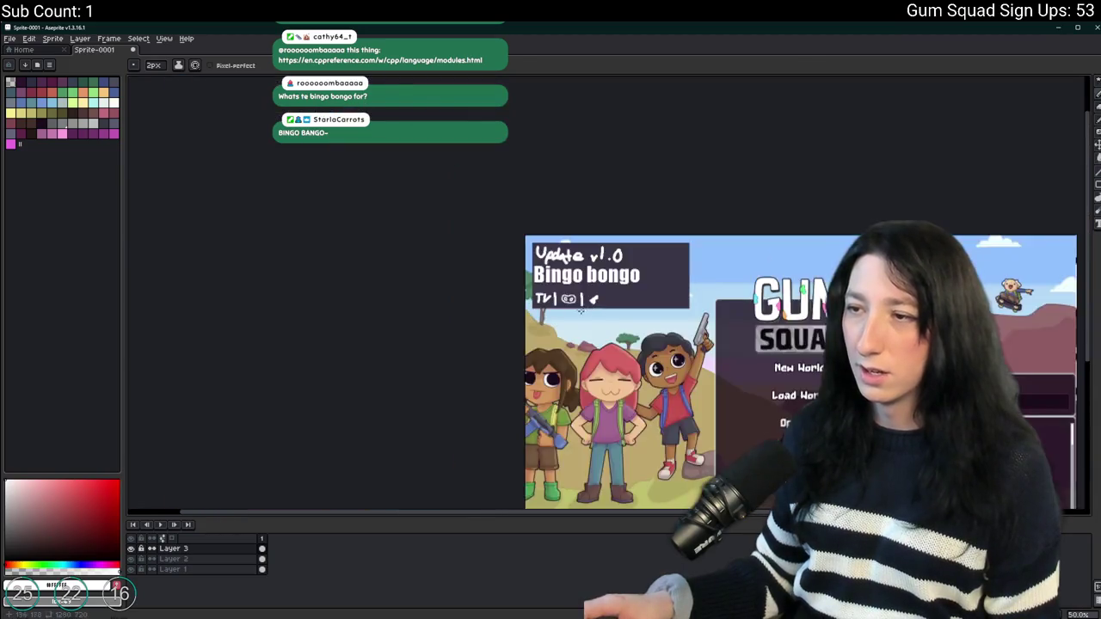
{"action": "scroll", "coordinate": [634, 311], "scroll_direction": "up", "scroll_amount": 2}
{"action": "scroll", "coordinate": [632, 312], "scroll_direction": "up", "scroll_amount": 2}
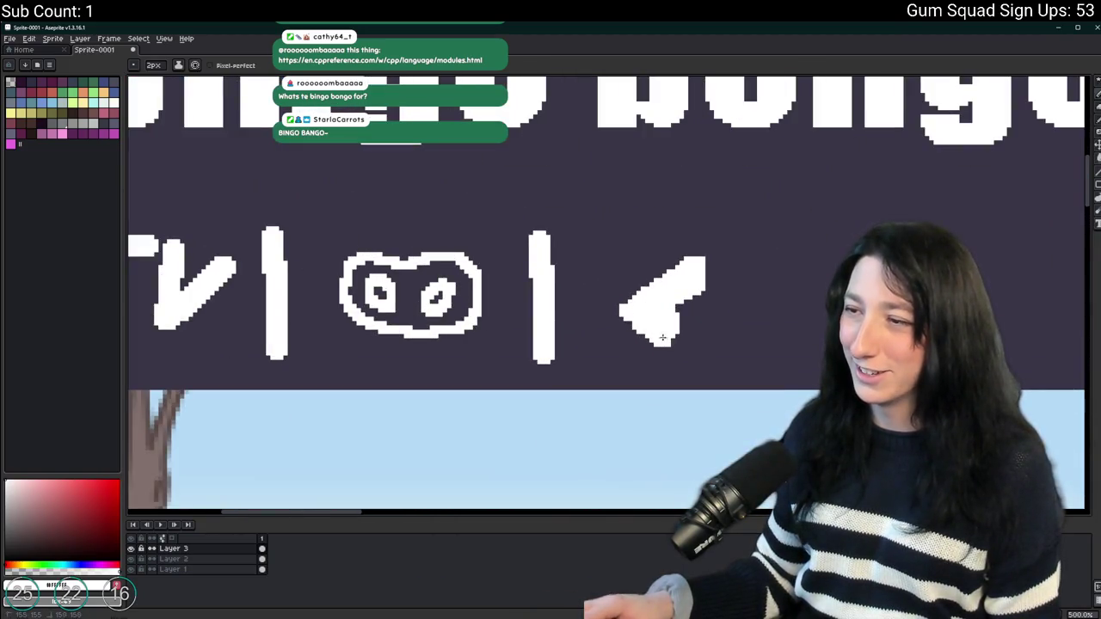
{"action": "scroll", "coordinate": [660, 303], "scroll_direction": "down", "scroll_amount": 3}
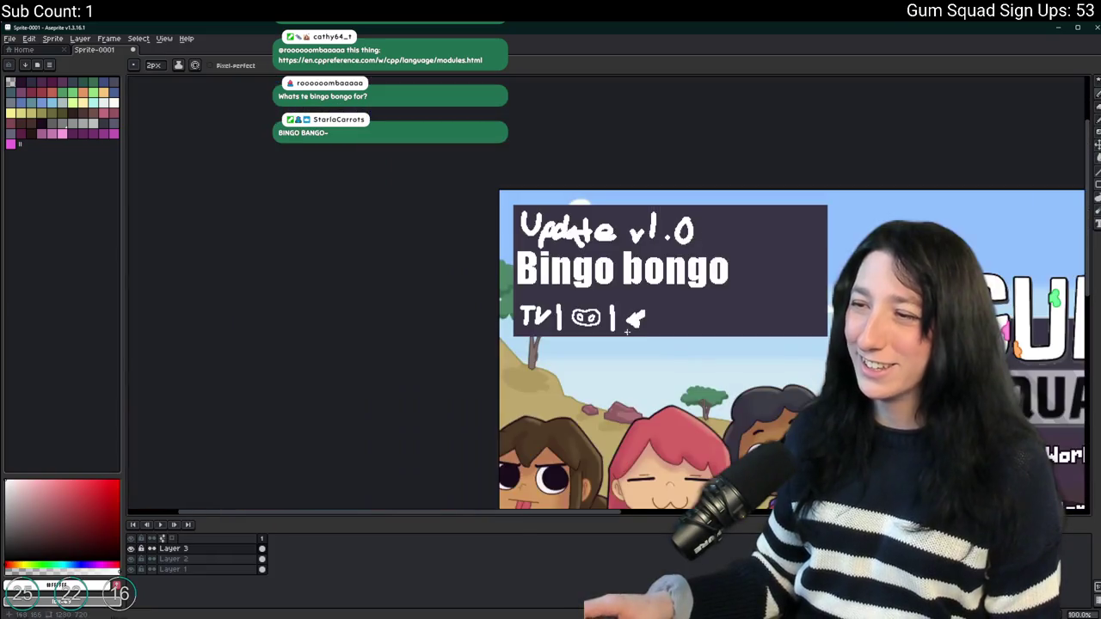
{"action": "scroll", "coordinate": [661, 303], "scroll_direction": "up", "scroll_amount": 2}
Delete the stray arrow-shaped mark and redraw a filled white blob after the divider.
{"action": "key", "text": "w"}
{"action": "left_click", "coordinate": [660, 302]}
{"action": "scroll", "coordinate": [602, 297], "scroll_direction": "down", "scroll_amount": 3}
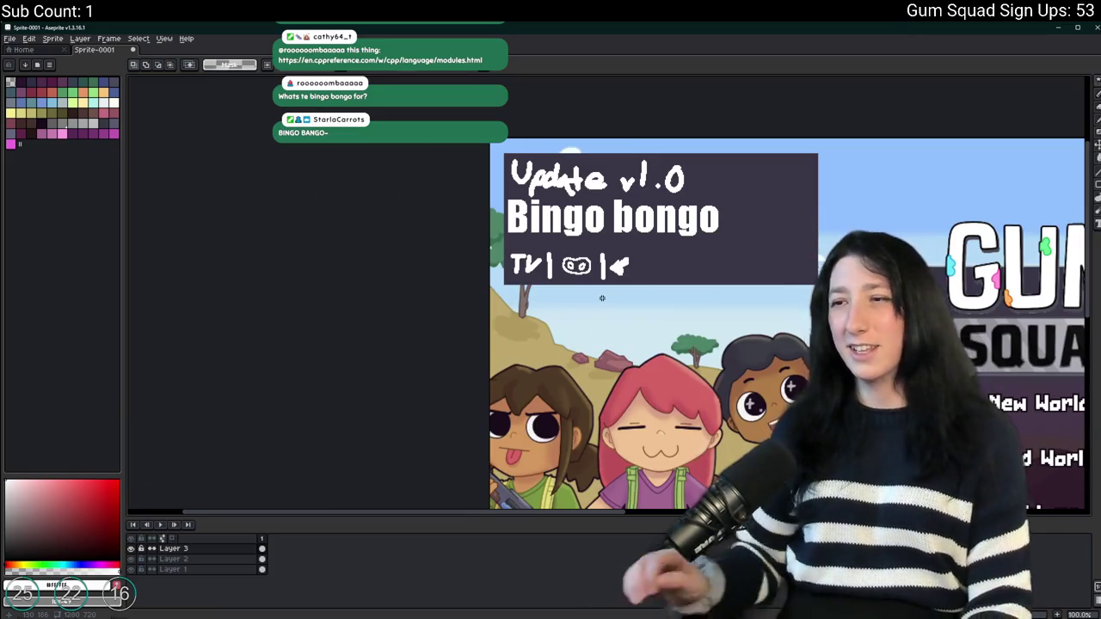
{"action": "scroll", "coordinate": [639, 263], "scroll_direction": "up", "scroll_amount": 3}
{"action": "scroll", "coordinate": [581, 247], "scroll_direction": "up", "scroll_amount": 1}
{"action": "key", "text": "Delete"}
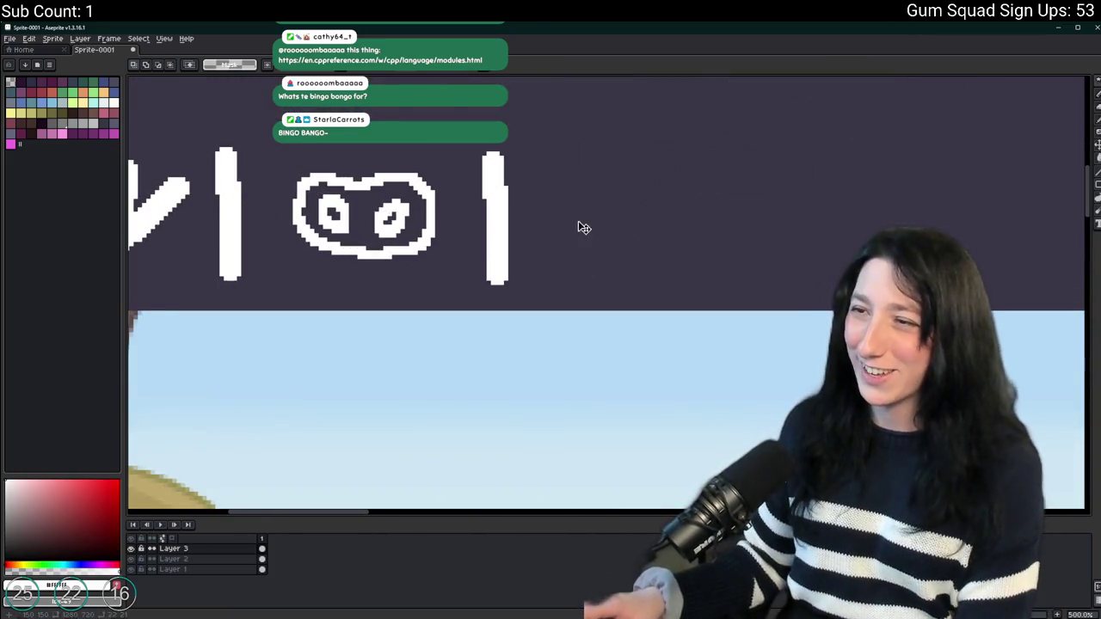
{"action": "key", "text": "b"}
{"action": "mouse_move", "coordinate": [569, 222]}
{"action": "left_mouse_down"}
{"action": "mouse_move", "coordinate": [540, 243]}
{"action": "mouse_move", "coordinate": [594, 214]}
{"action": "mouse_move", "coordinate": [600, 225]}
{"action": "left_mouse_up"}
{"action": "scroll", "coordinate": [593, 214], "scroll_direction": "down", "scroll_amount": 2}
{"action": "scroll", "coordinate": [601, 224], "scroll_direction": "down", "scroll_amount": 3}
{"action": "scroll", "coordinate": [559, 290], "scroll_direction": "up", "scroll_amount": 1}
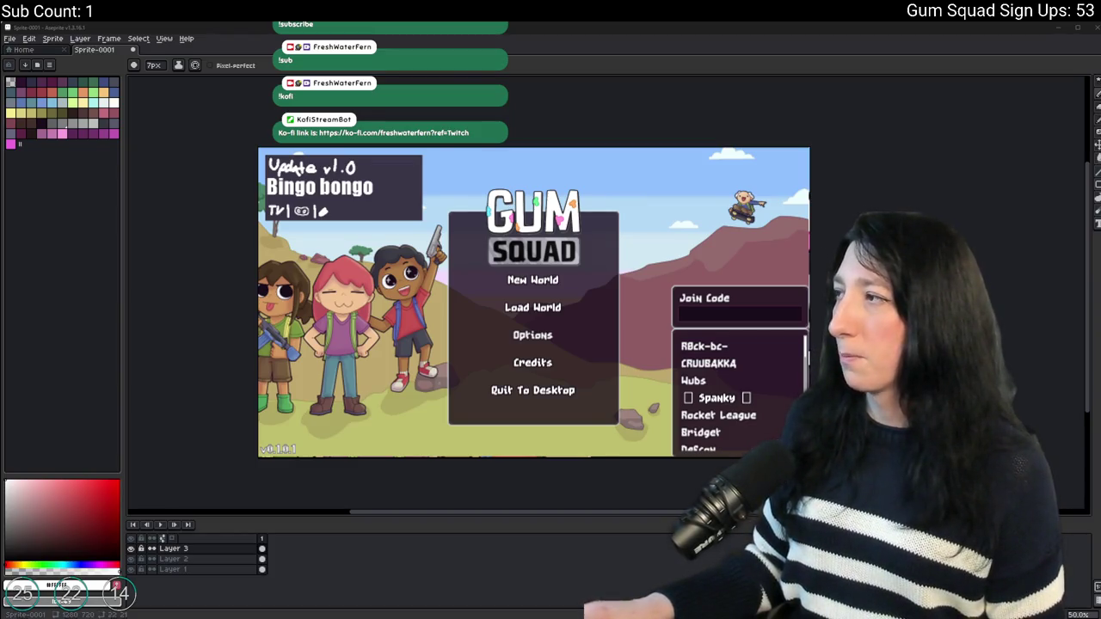
{"action": "key", "text": "alt+Tab"}
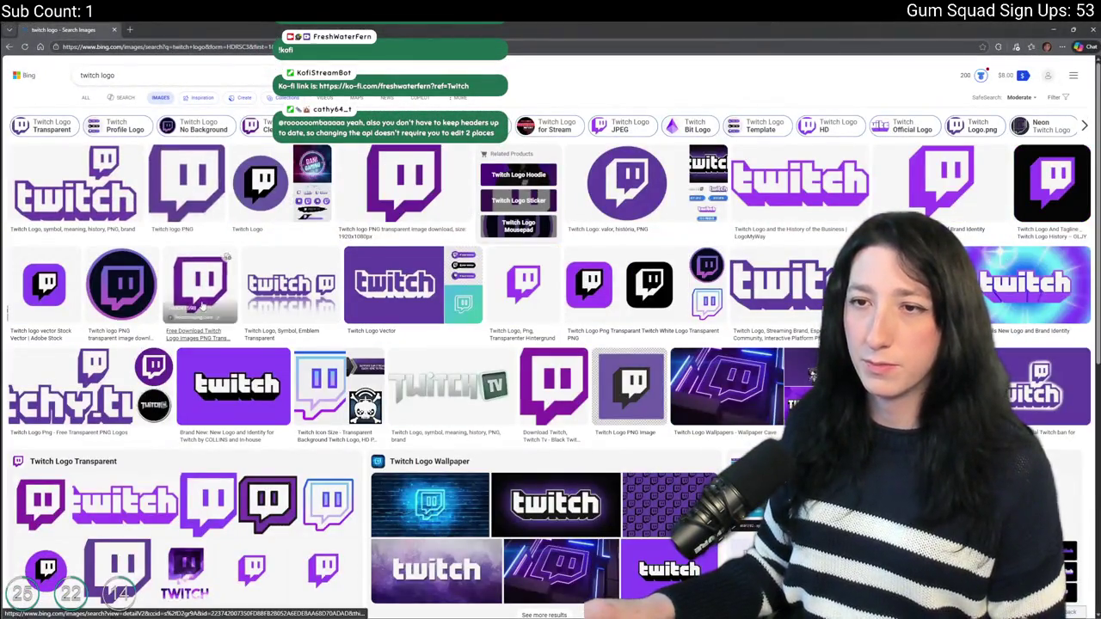
Enlarge a purple Twitch logo result in Bing Images and copy the image.
{"action": "left_click", "coordinate": [184, 183]}
{"action": "right_click", "coordinate": [488, 283]}
{"action": "left_click", "coordinate": [502, 317]}
Back in Aseprite, start a new sprite from the File menu.
{"action": "key", "text": "alt+Tab"}
{"action": "key", "text": "super"}
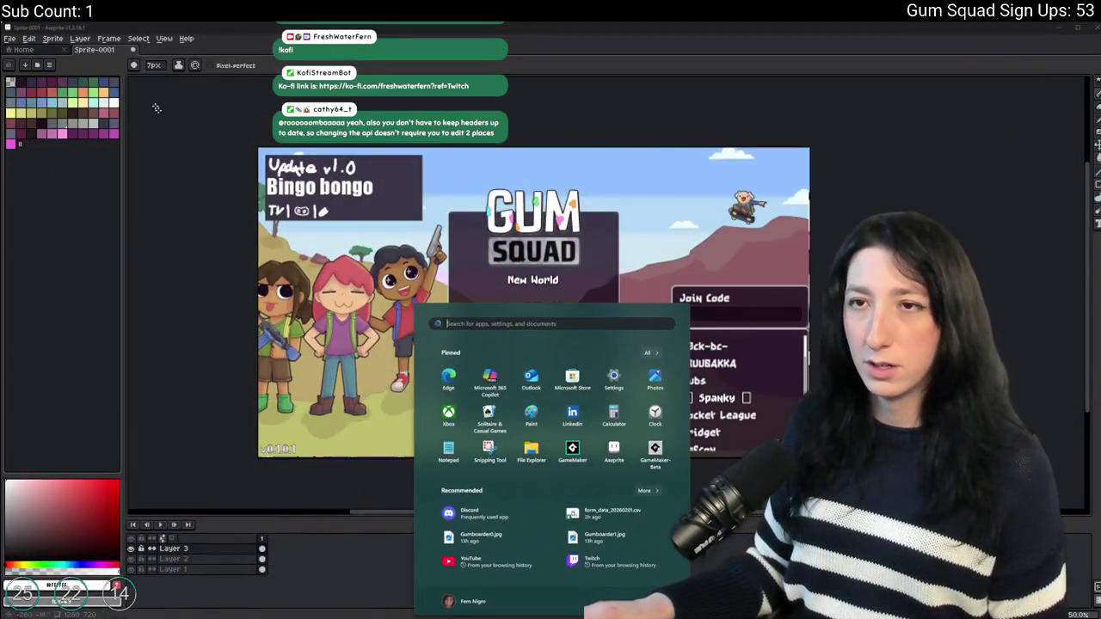
{"action": "key", "text": "super"}
{"action": "left_click", "coordinate": [10, 39]}
{"action": "left_click", "coordinate": [17, 50]}
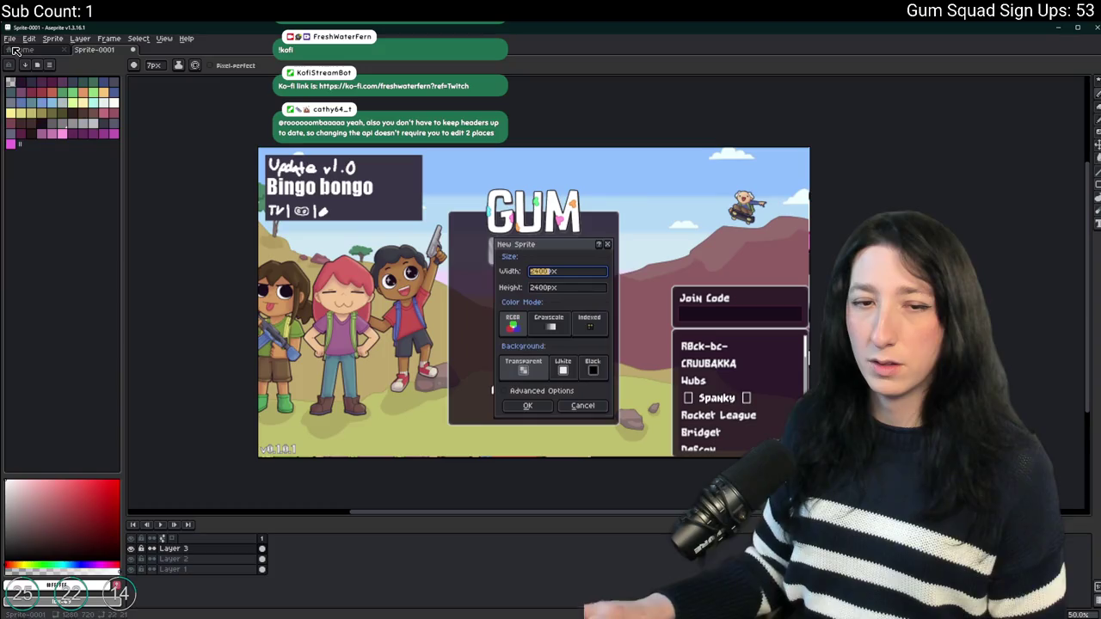
Create the 2400 px sprite, paste the Twitch logo and trim the canvas to it.
{"action": "key", "text": "Return"}
{"action": "key", "text": "ctrl+v"}
{"action": "scroll", "coordinate": [526, 233], "scroll_direction": "down", "scroll_amount": 3}
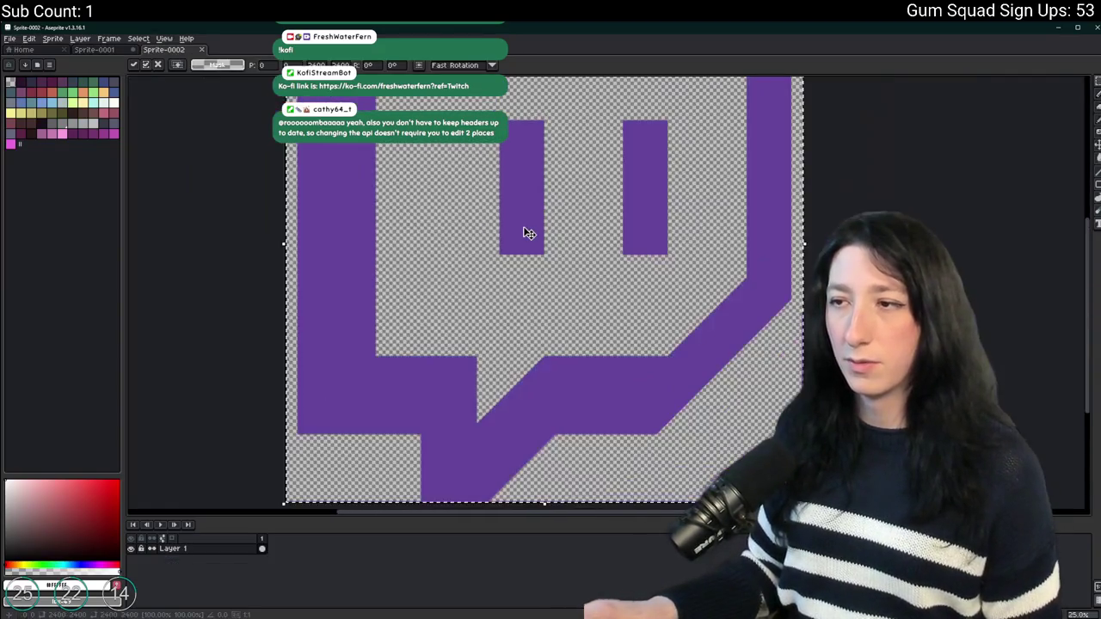
{"action": "left_click", "coordinate": [53, 38]}
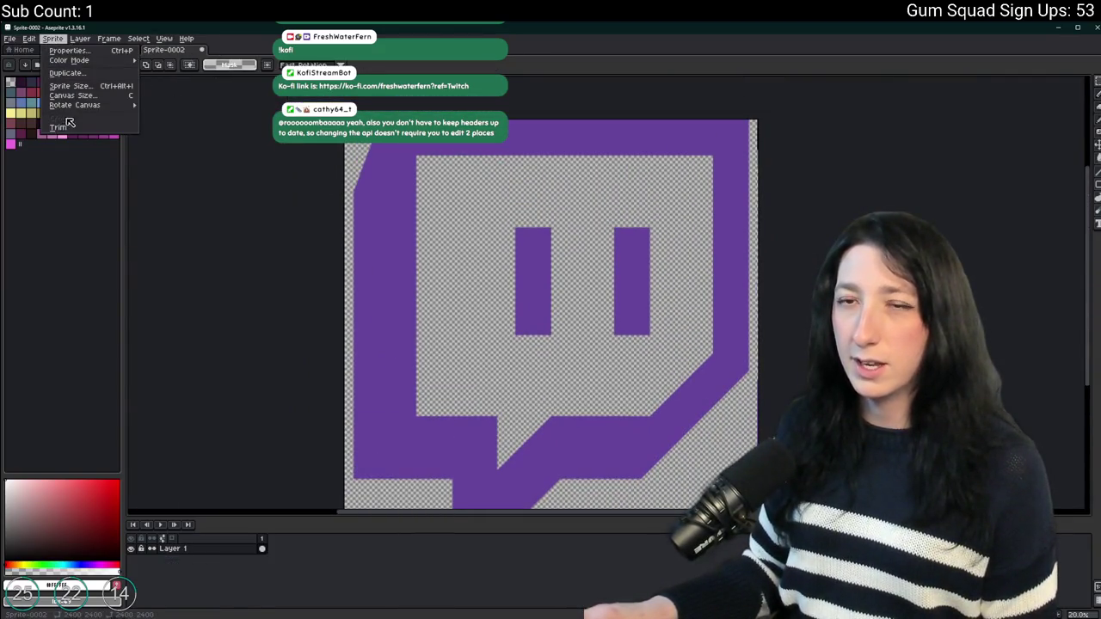
{"action": "left_click", "coordinate": [58, 128]}
Resize the sprite to 24 px wide (24 by 25 pixels).
{"action": "left_click", "coordinate": [52, 38]}
{"action": "left_click", "coordinate": [75, 87]}
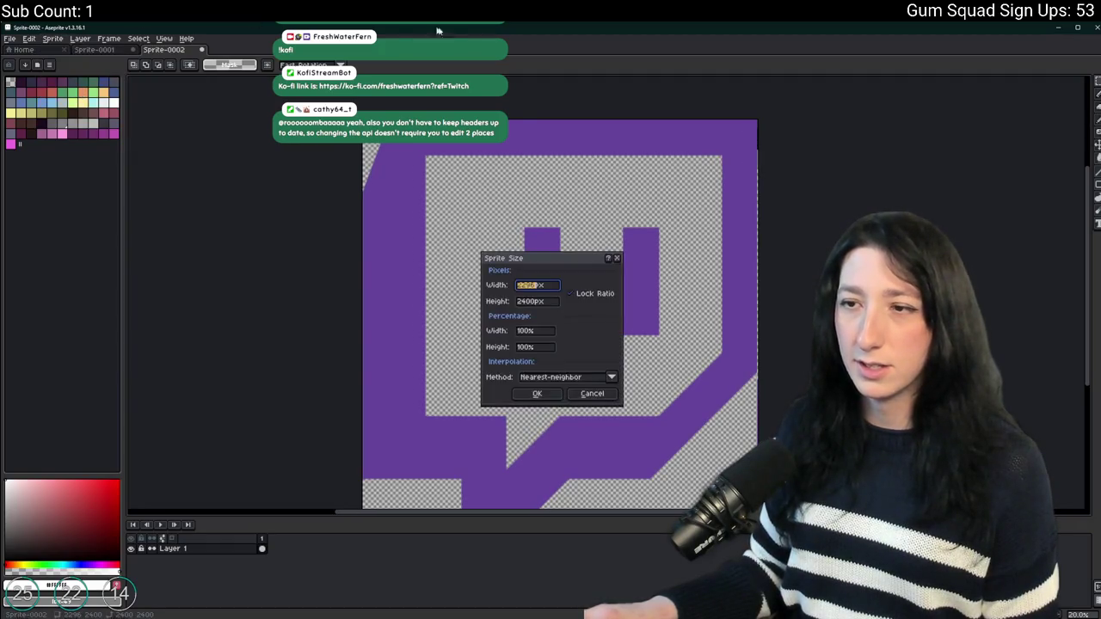
{"action": "key", "text": "Tab"}
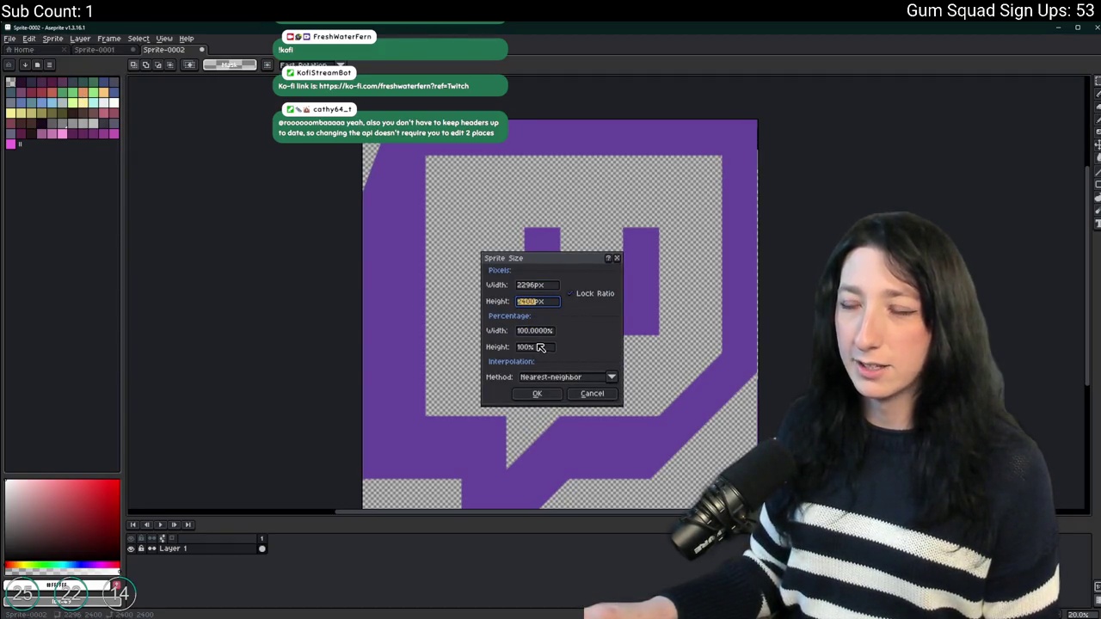
{"action": "left_click", "coordinate": [544, 286]}
{"action": "type", "text": "24"}
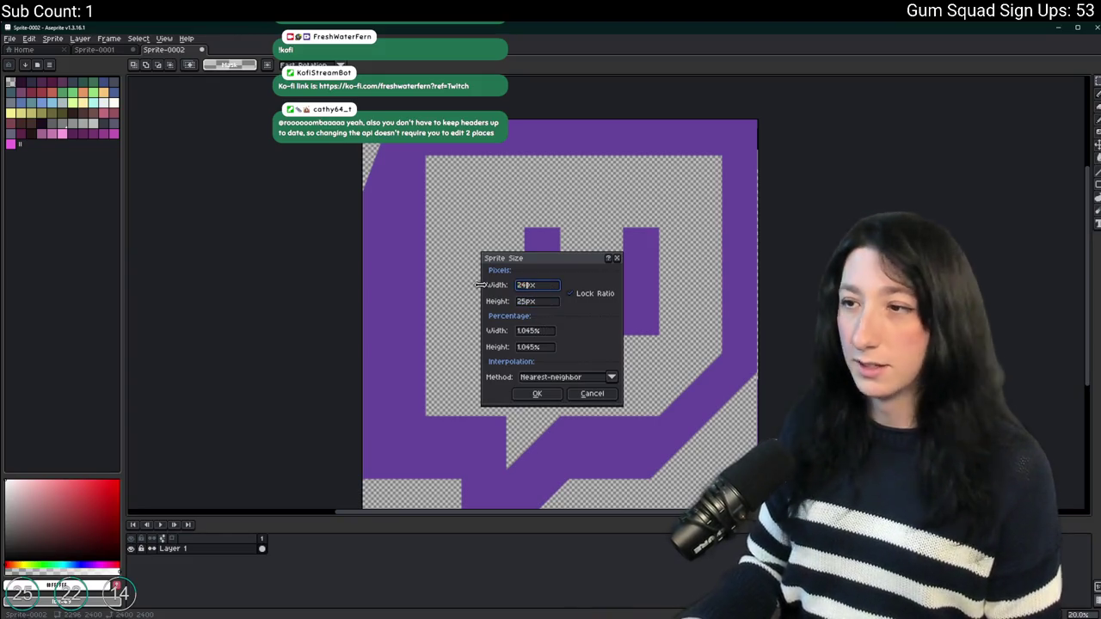
{"action": "left_click", "coordinate": [537, 392]}
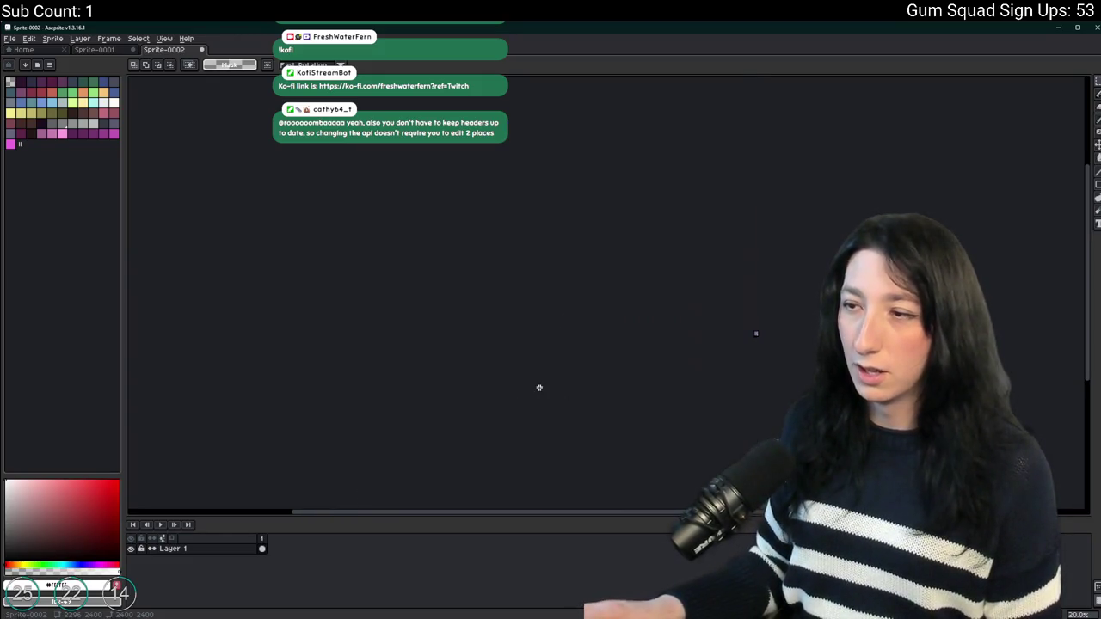
{"action": "scroll", "coordinate": [766, 318], "scroll_direction": "up", "scroll_amount": 8}
{"action": "scroll", "coordinate": [671, 310], "scroll_direction": "down", "scroll_amount": 2}
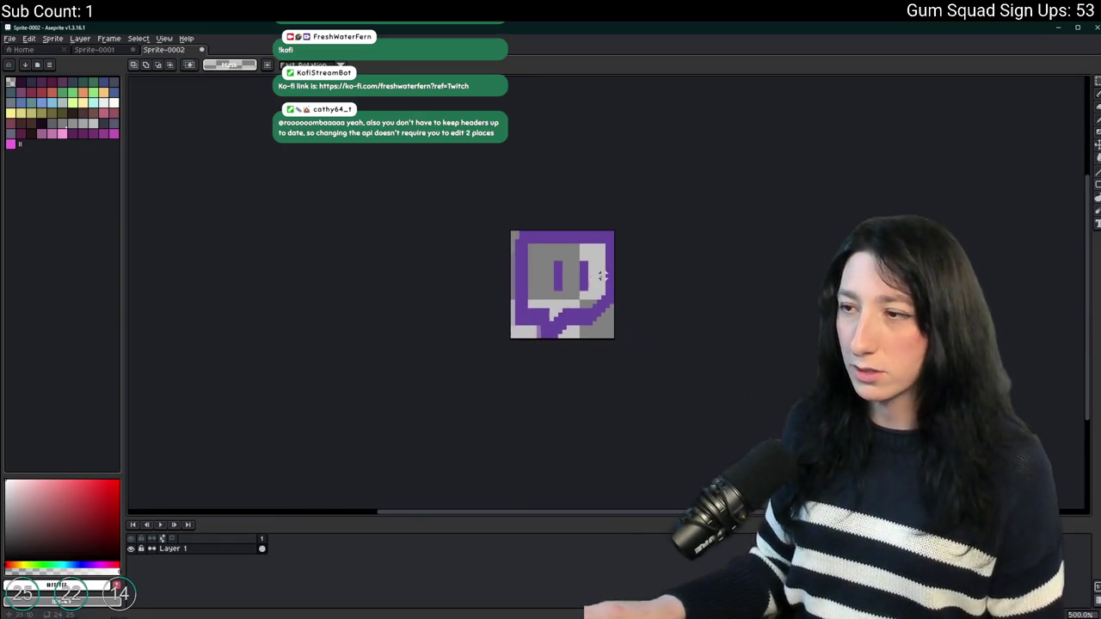
Inspect the resized 24-pixel logo for a leftover blank edge.
{"action": "left_click", "coordinate": [80, 38]}
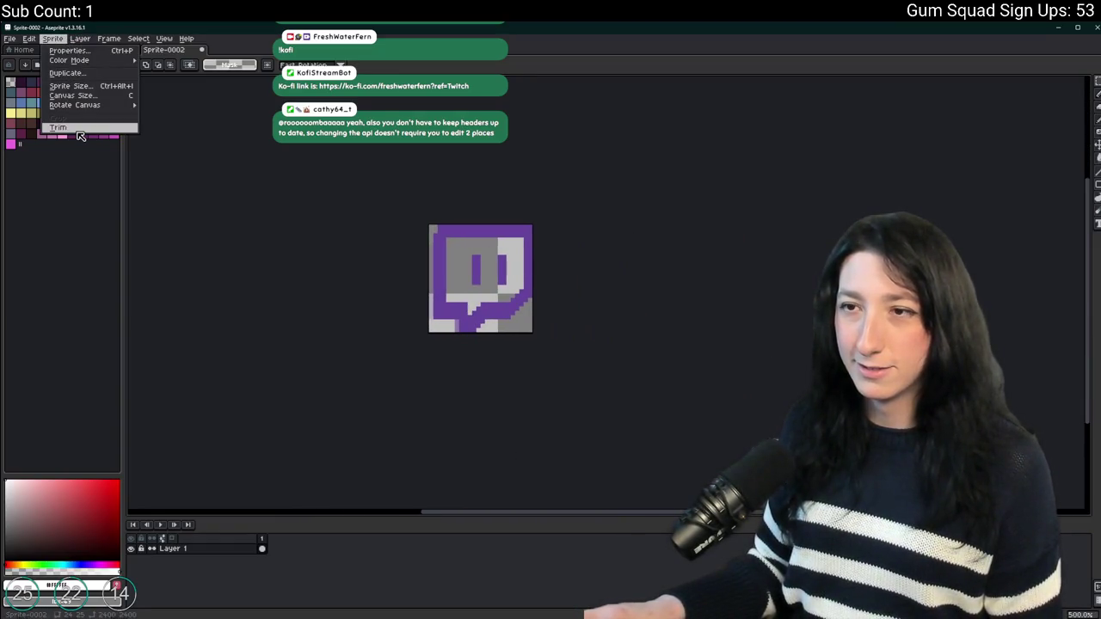
{"action": "left_click", "coordinate": [86, 130]}
{"action": "scroll", "coordinate": [379, 213], "scroll_direction": "up", "scroll_amount": 5}
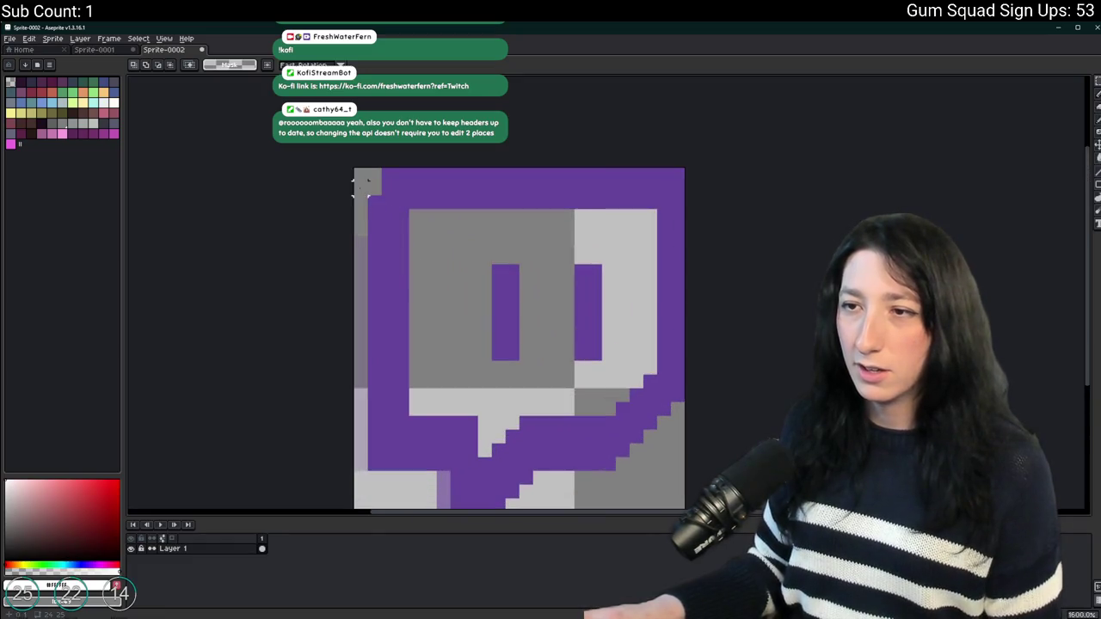
{"action": "left_click_drag", "start_coordinate": [361, 184], "coordinate": [361, 481]}
{"action": "left_click_drag", "start_coordinate": [451, 464], "coordinate": [437, 507]}
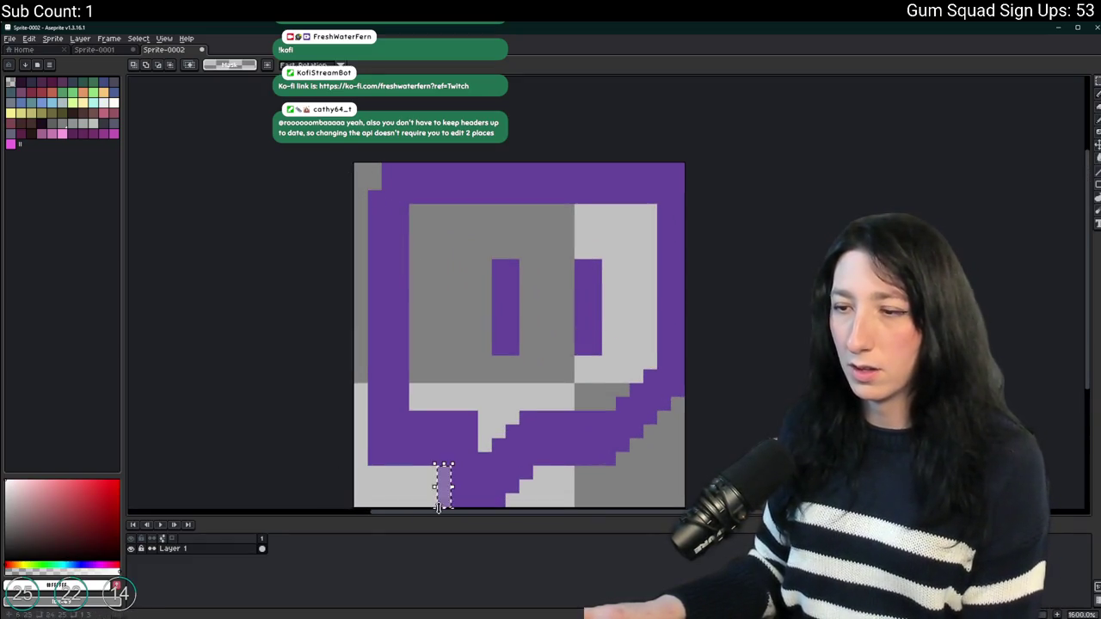
{"action": "scroll", "coordinate": [463, 387], "scroll_direction": "down", "scroll_amount": 5}
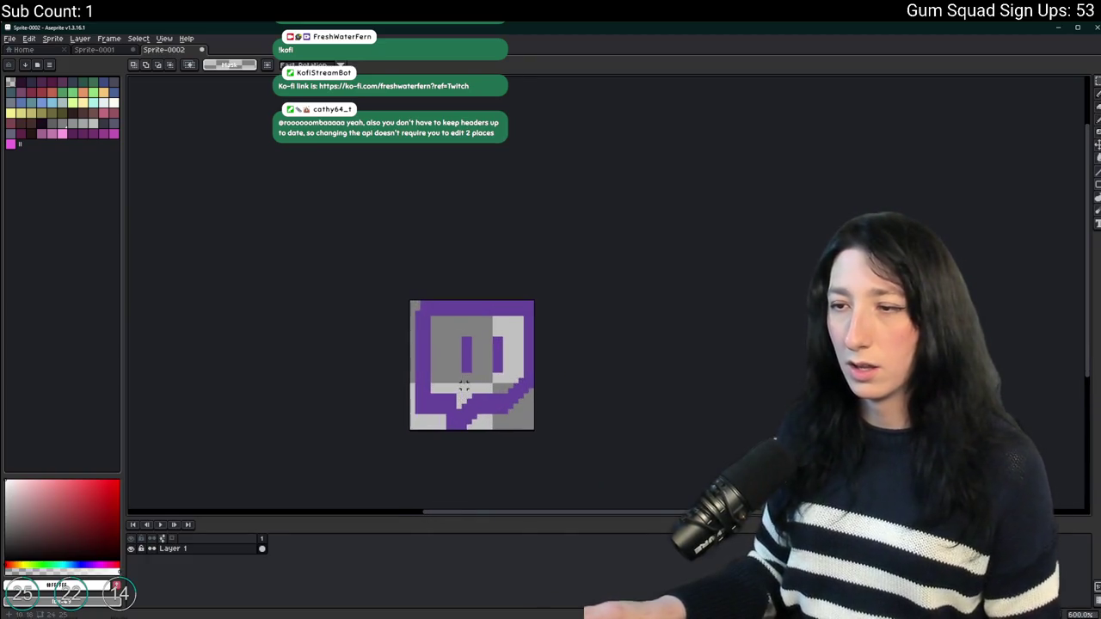
{"action": "scroll", "coordinate": [412, 426], "scroll_direction": "up", "scroll_amount": 4}
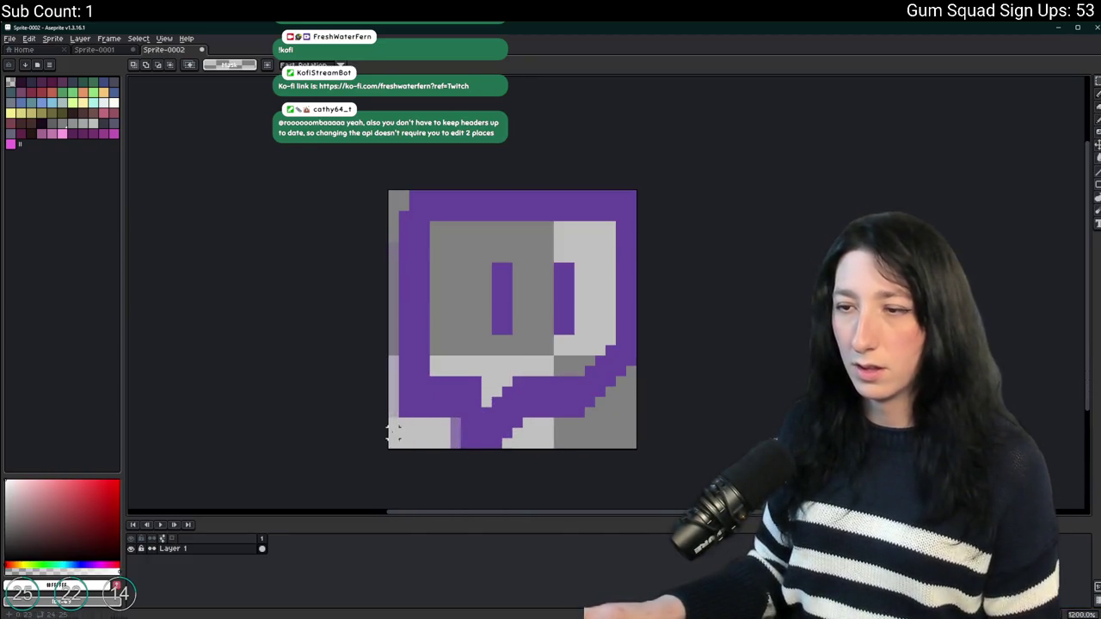
{"action": "scroll", "coordinate": [393, 432], "scroll_direction": "down", "scroll_amount": 2}
{"action": "key", "text": "w"}
{"action": "scroll", "coordinate": [545, 393], "scroll_direction": "down", "scroll_amount": 3}
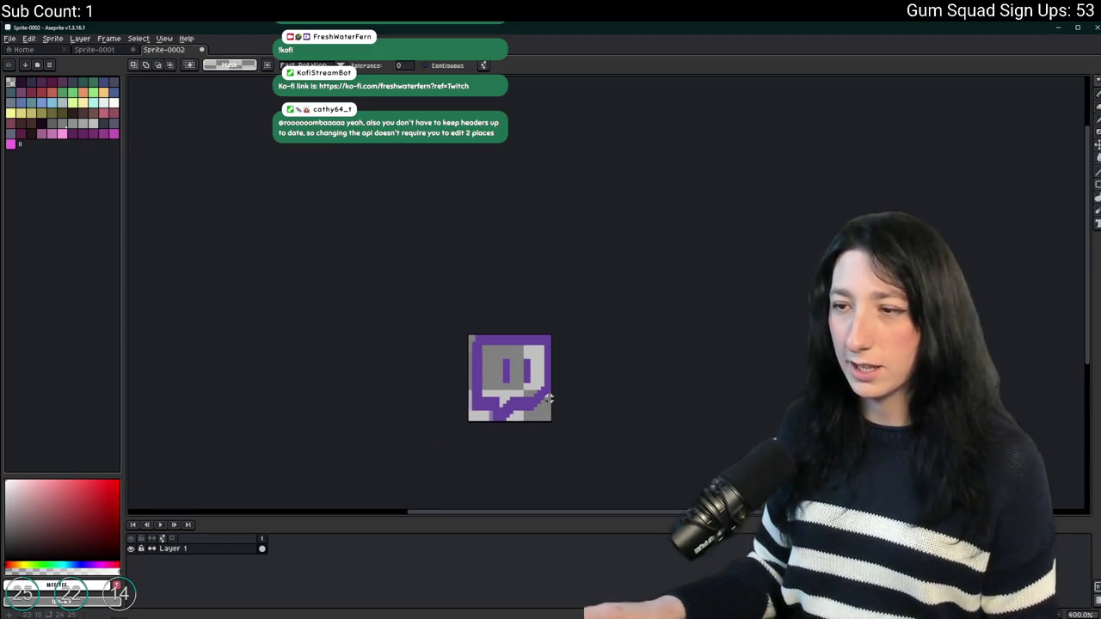
{"action": "key", "text": "m"}
{"action": "scroll", "coordinate": [412, 404], "scroll_direction": "up", "scroll_amount": 5}
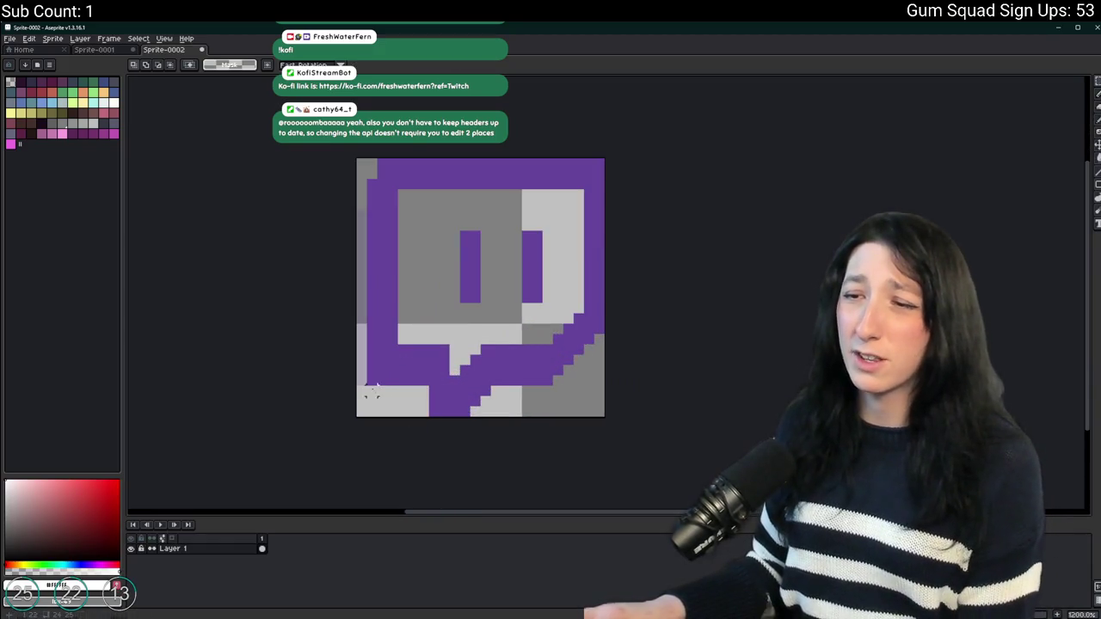
Trim the blank left column and bring up the Export File output options.
{"action": "left_click", "coordinate": [52, 39]}
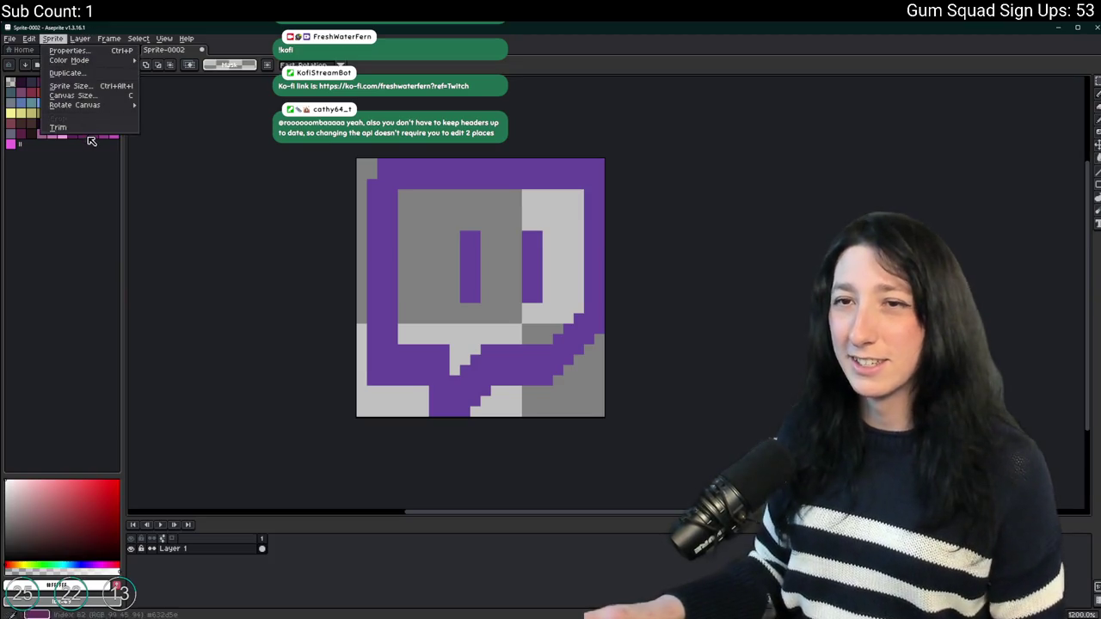
{"action": "left_click", "coordinate": [57, 128]}
{"action": "key", "text": "ctrl+alt+shift+s"}
{"action": "left_click", "coordinate": [843, 223]}
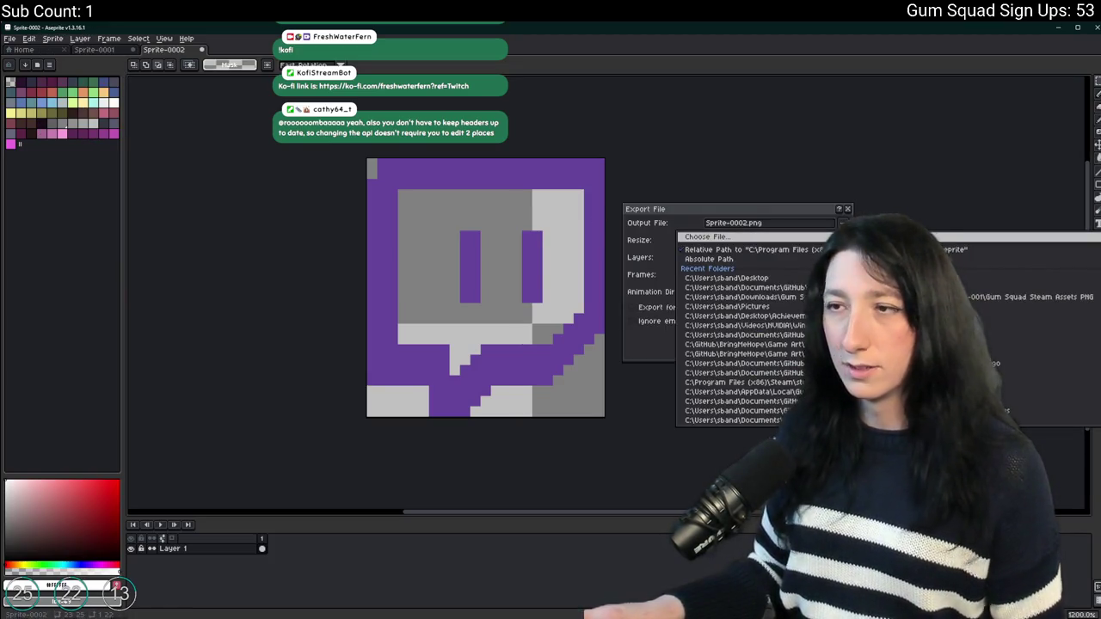
Export the logo to the Desktop as TwitchLogo.png.
{"action": "left_click", "coordinate": [707, 236]}
{"action": "left_click", "coordinate": [38, 117]}
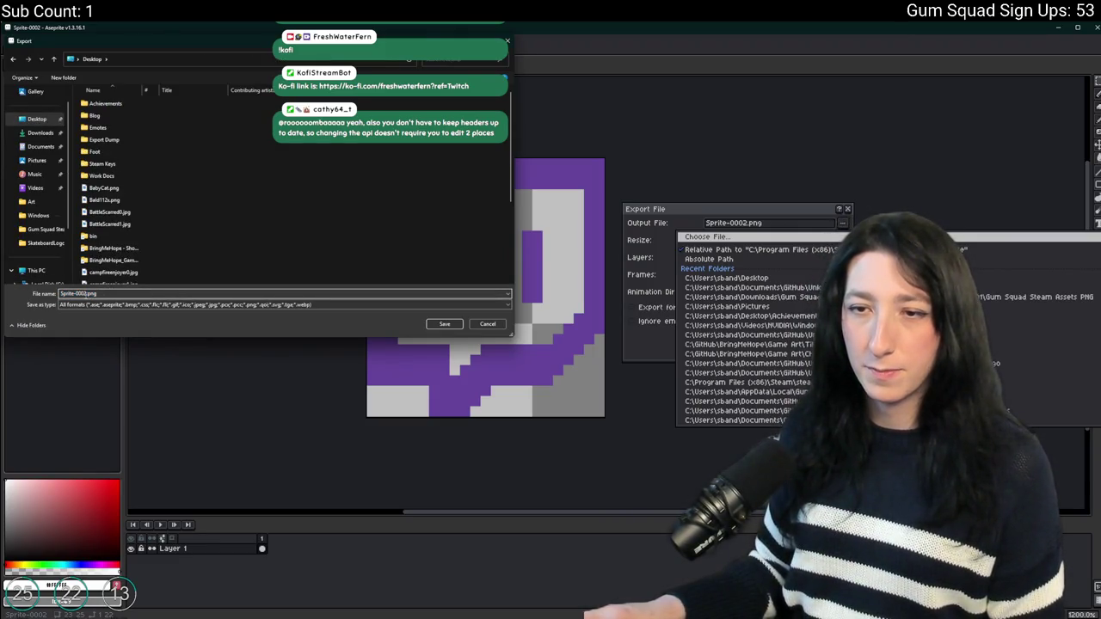
{"action": "type", "text": "TwitchLogo"}
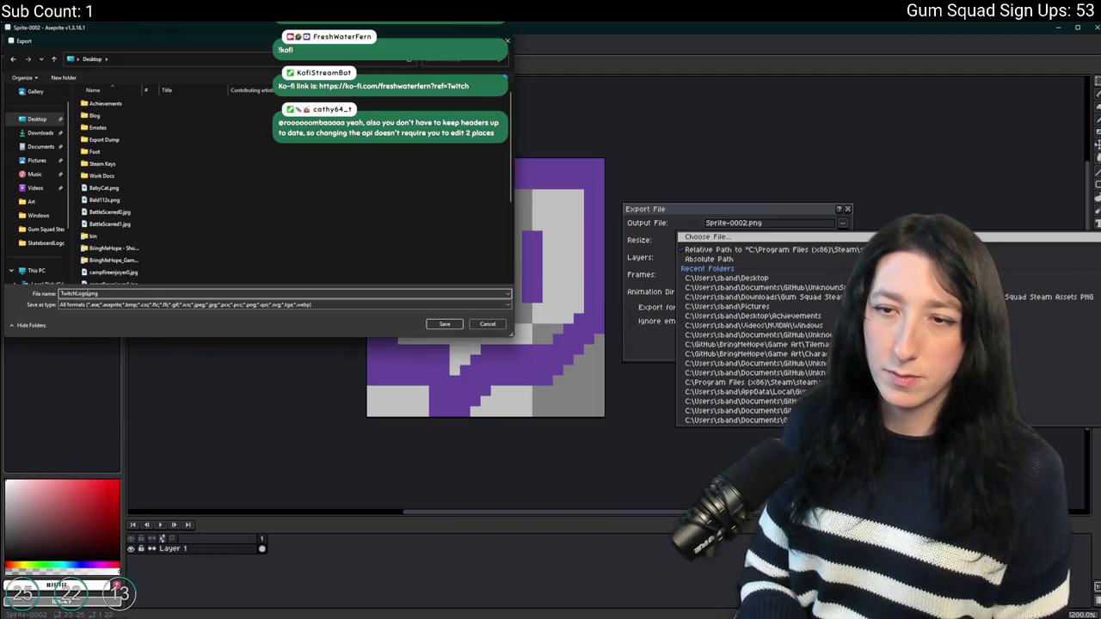
{"action": "key", "text": "Return"}
{"action": "key", "text": "Return"}
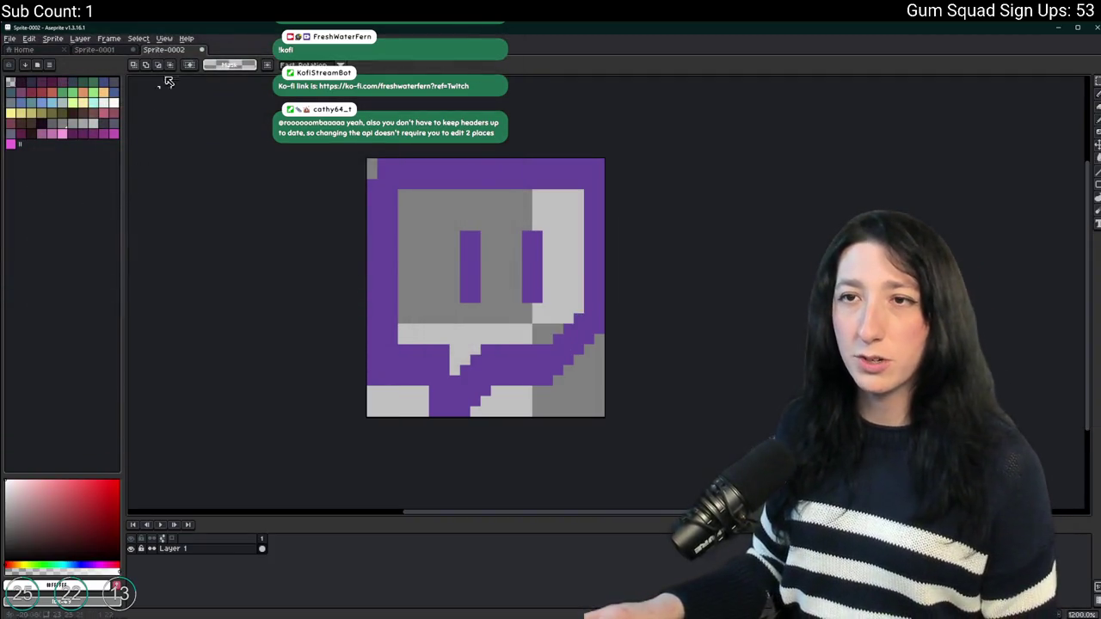
Keep the Twitch sprite open and move to the web browser for a new search.
{"action": "left_click", "coordinate": [202, 49]}
{"action": "left_click", "coordinate": [608, 347]}
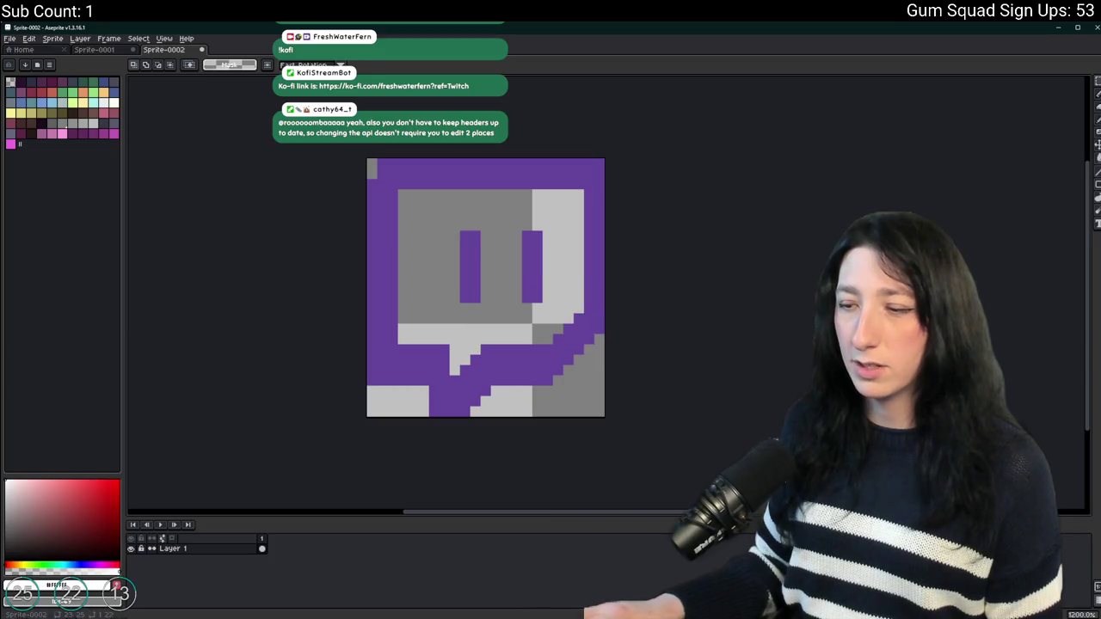
{"action": "key", "text": "alt+Tab"}
{"action": "key", "text": "alt+Tab"}
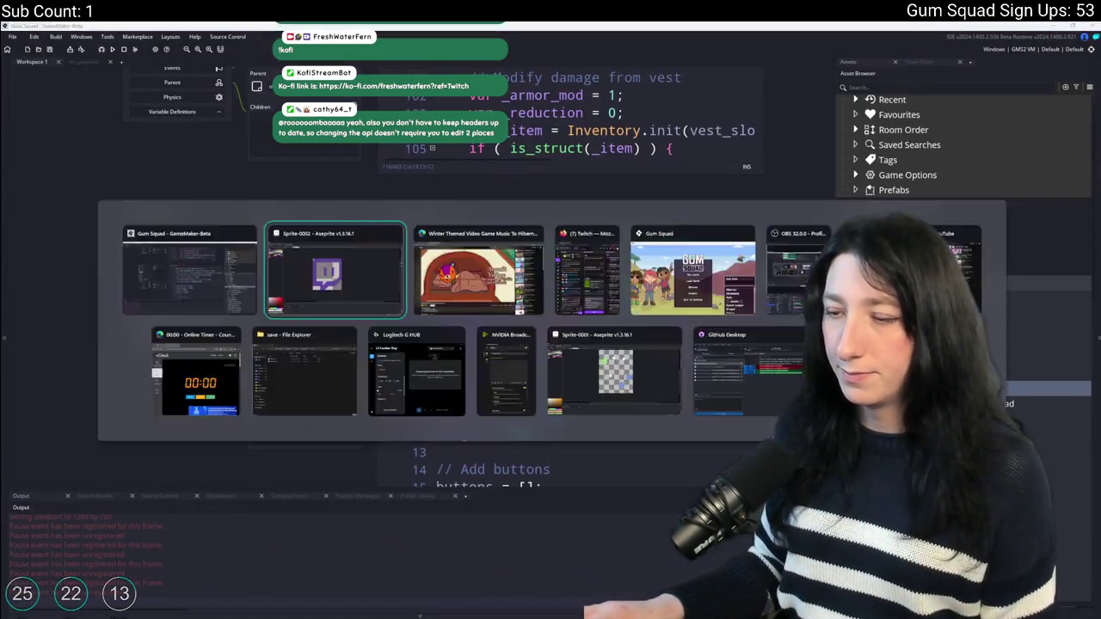
{"action": "mouse_move", "coordinate": [478, 612]}
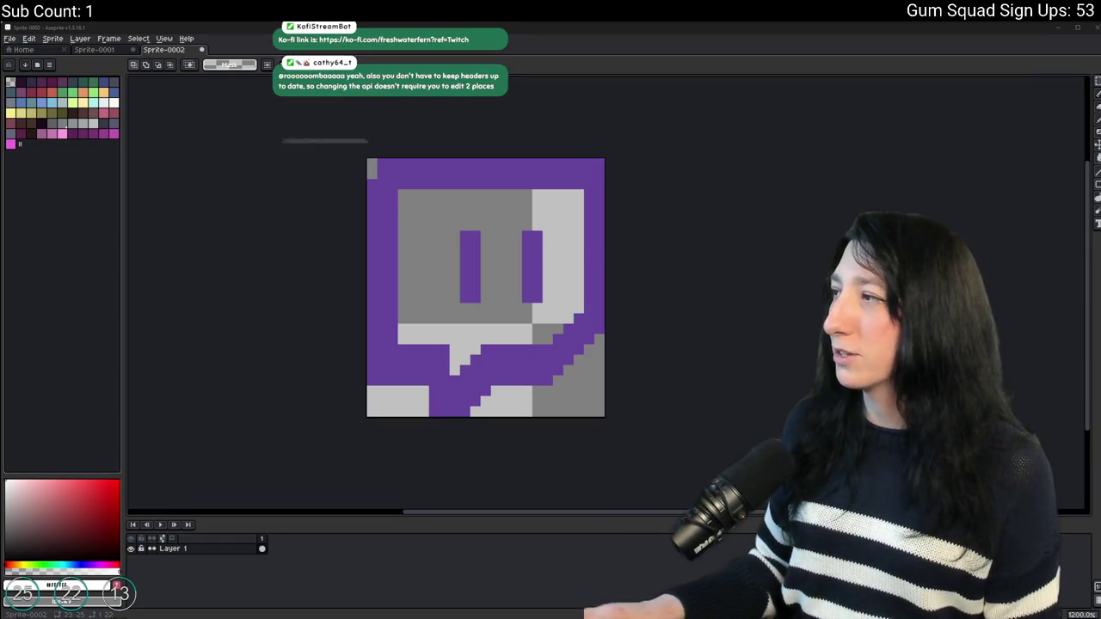
{"action": "key", "text": "alt+Tab"}
{"action": "left_click", "coordinate": [153, 46]}
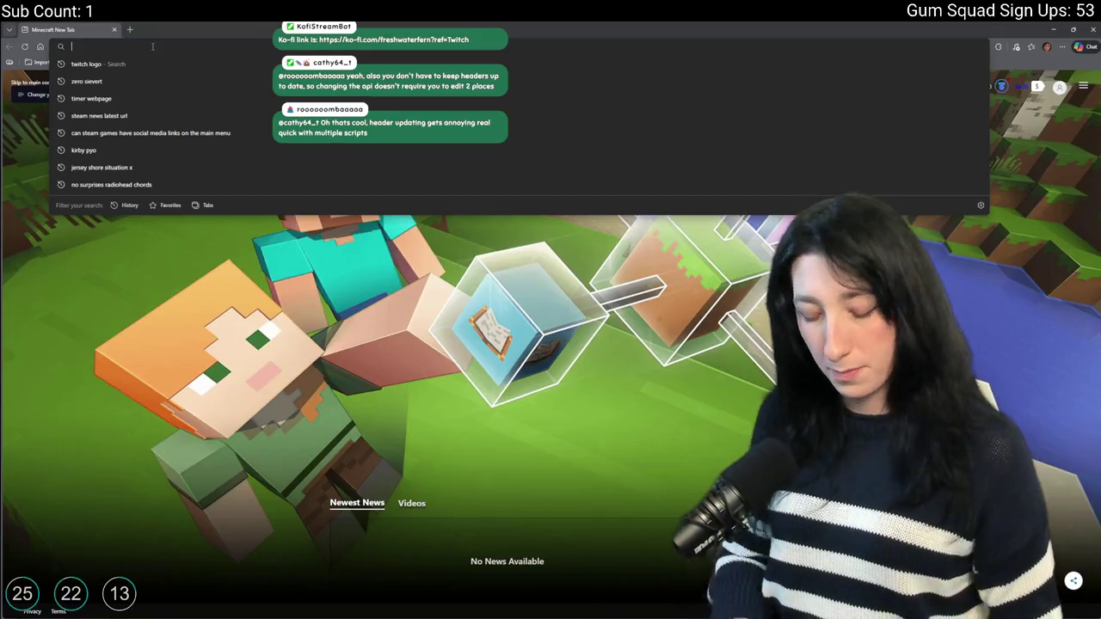
Search Bing Images for 'discord logo', then return to Aseprite.
{"action": "type", "text": "discord logo"}
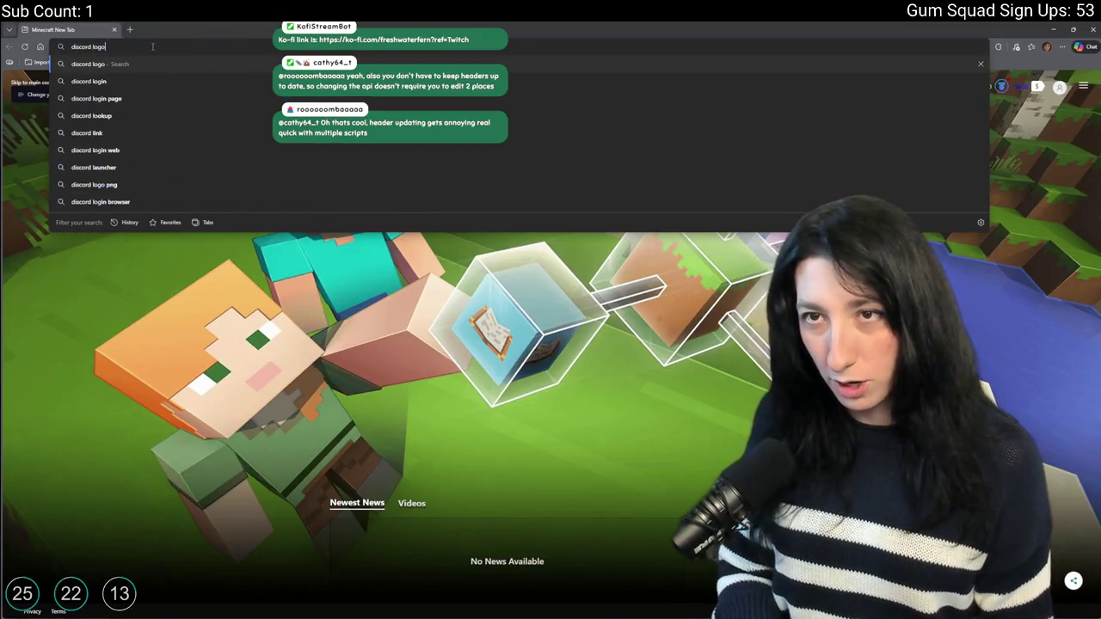
{"action": "key", "text": "Return"}
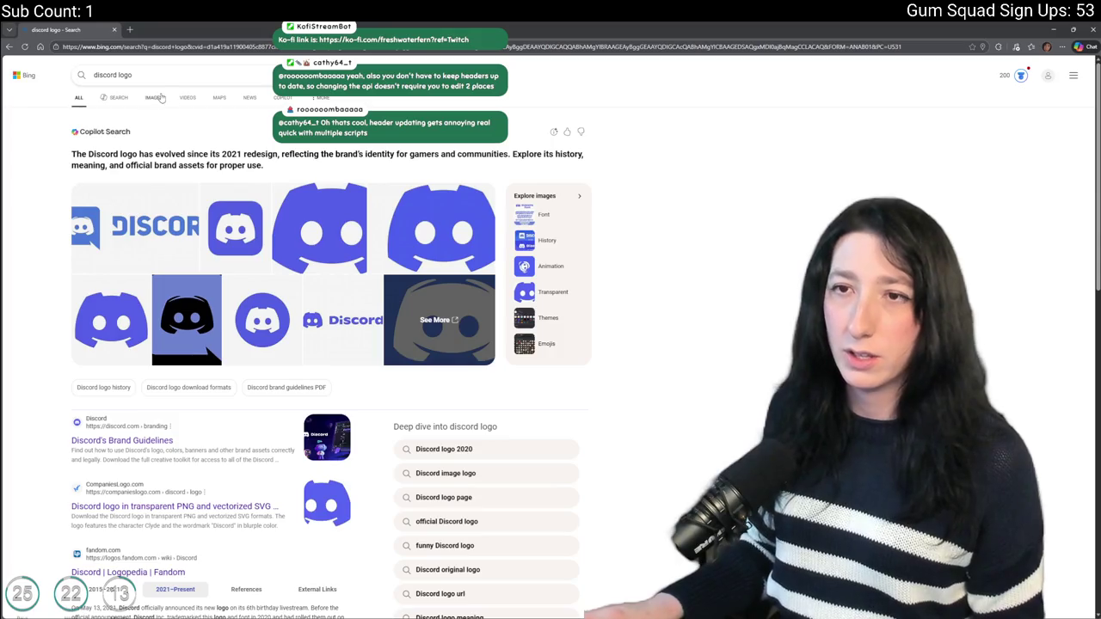
{"action": "left_click", "coordinate": [154, 97]}
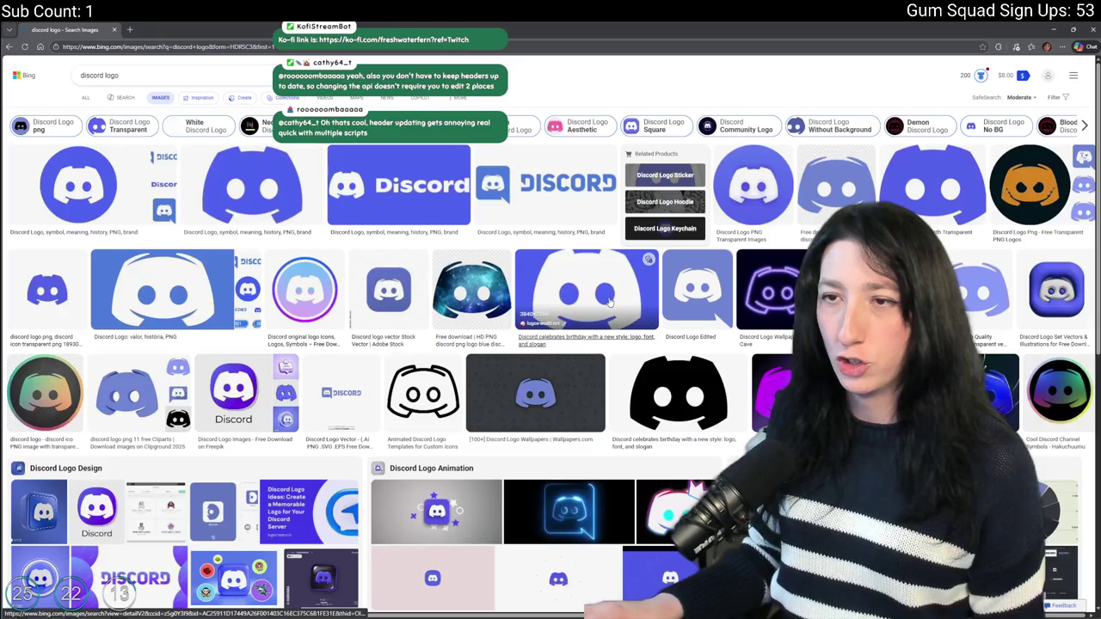
{"action": "mouse_move", "coordinate": [386, 29]}
{"action": "left_mouse_down"}
{"action": "mouse_move", "coordinate": [386, 467]}
{"action": "mouse_move", "coordinate": [394, 359]}
{"action": "mouse_move", "coordinate": [563, 149]}
{"action": "mouse_move", "coordinate": [566, 388]}
{"action": "left_mouse_up"}
{"action": "double_click", "coordinate": [566, 388]}
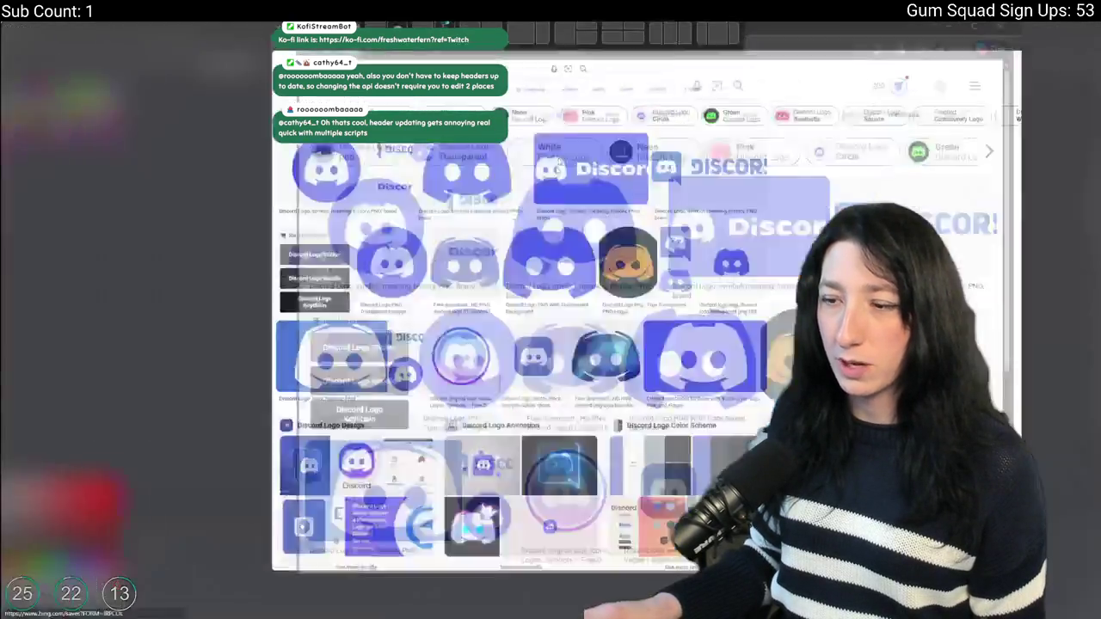
{"action": "key", "text": "alt+Tab"}
Select the purple Twitch logo by colour and paste it onto a new layer in the Gum Squad mockup.
{"action": "key", "text": "w"}
{"action": "left_click", "coordinate": [474, 169]}
{"action": "left_click", "coordinate": [531, 253]}
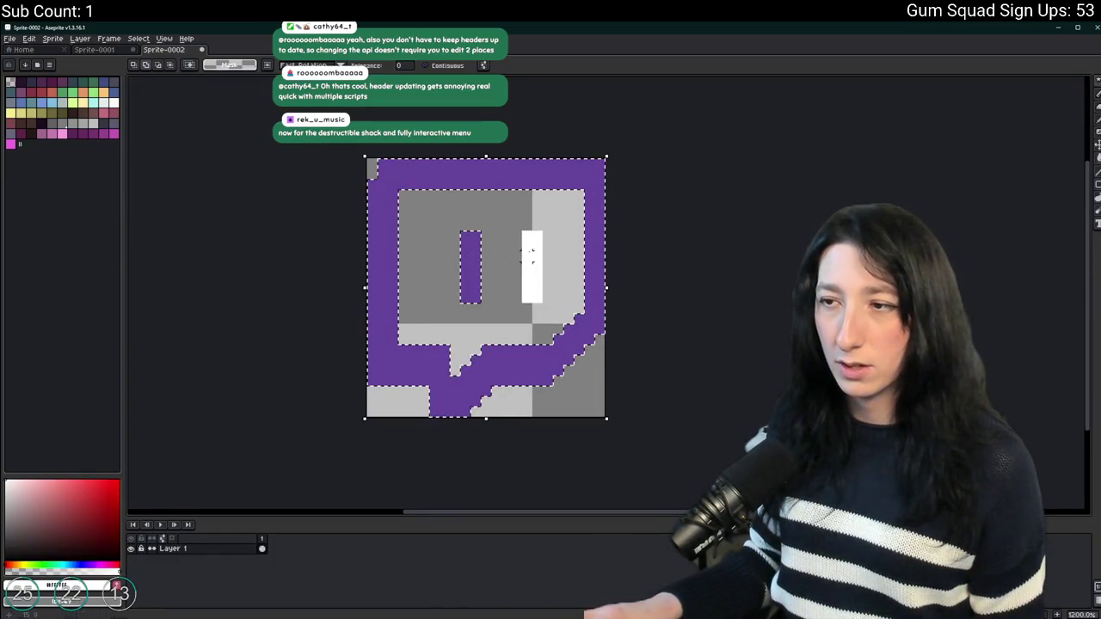
{"action": "left_click", "coordinate": [116, 49]}
{"action": "key", "text": "shift+n"}
{"action": "scroll", "coordinate": [368, 216], "scroll_direction": "up", "scroll_amount": 5}
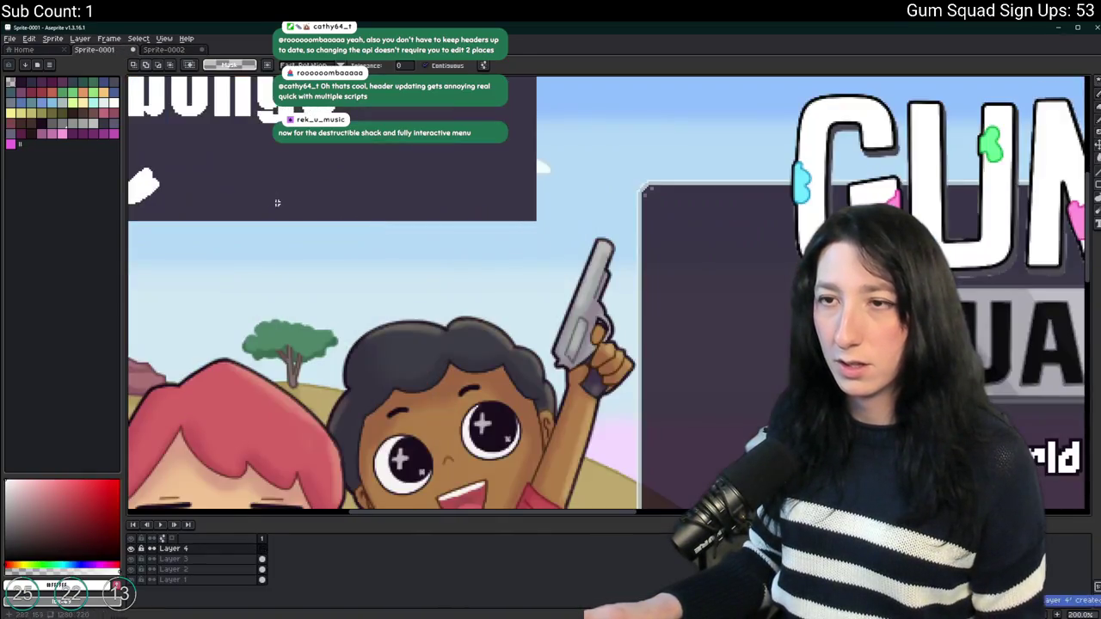
{"action": "key", "text": "ctrl+v"}
{"action": "key", "text": "Return"}
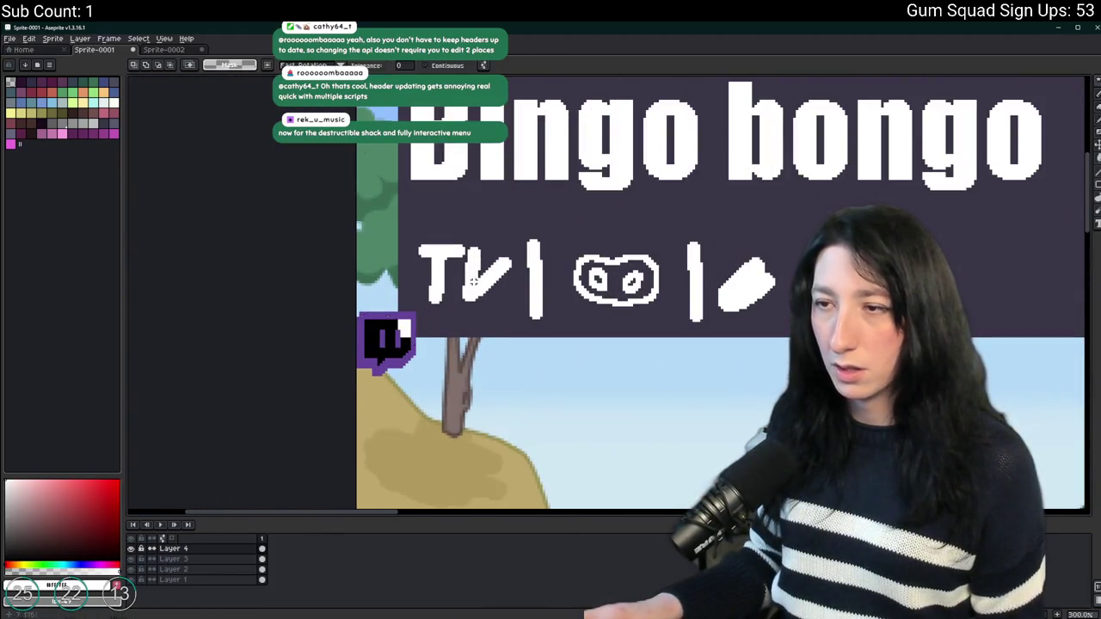
{"action": "scroll", "coordinate": [433, 431], "scroll_direction": "down", "scroll_amount": 2}
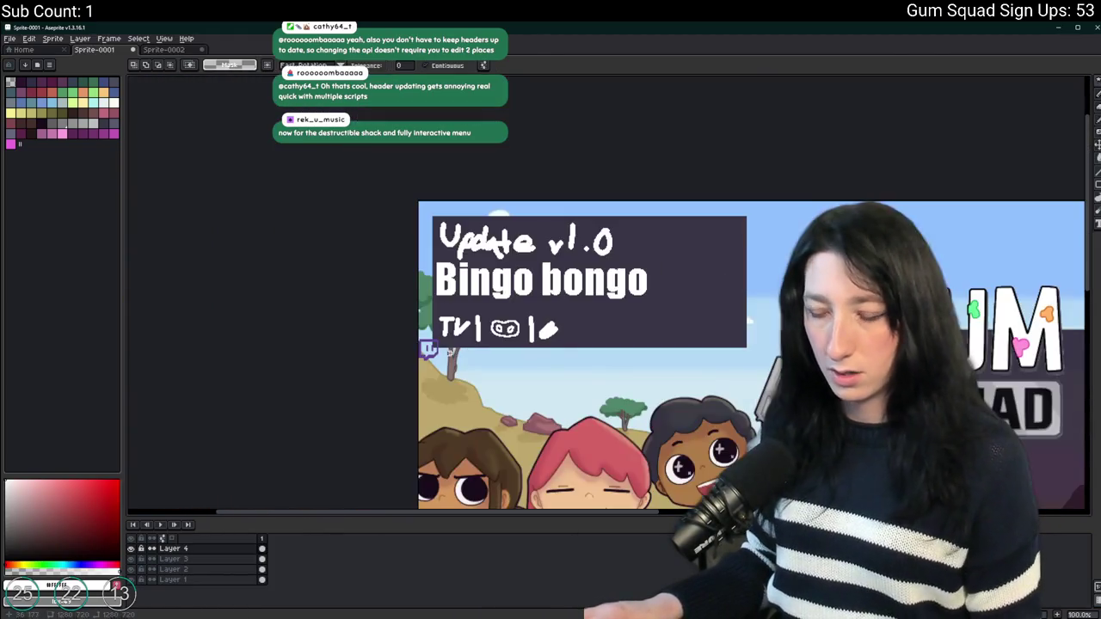
On Layer 3, erase the scribbled TV and logo text and the leftover white marks.
{"action": "key", "text": "alt+Down"}
{"action": "scroll", "coordinate": [453, 222], "scroll_direction": "up", "scroll_amount": 2}
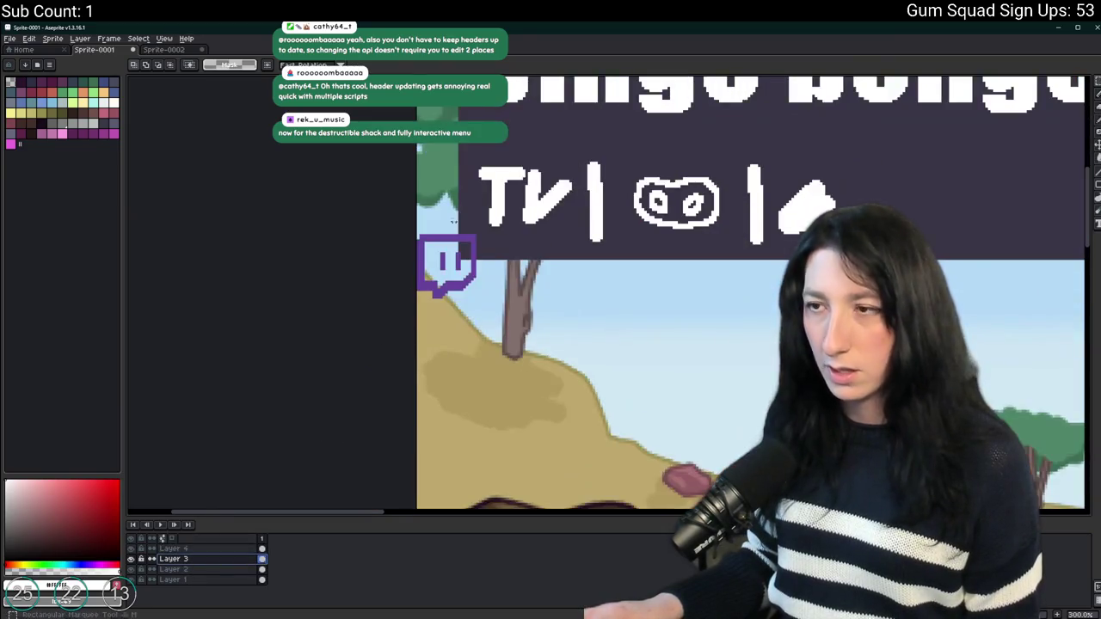
{"action": "left_click_drag", "start_coordinate": [480, 152], "coordinate": [857, 241]}
{"action": "key", "text": "Delete"}
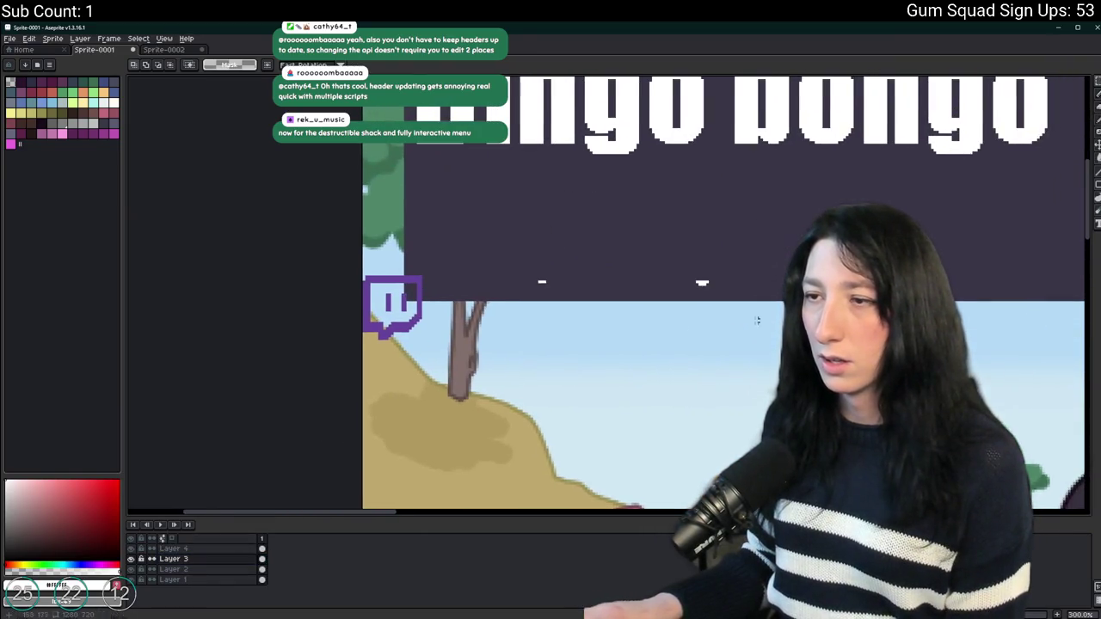
{"action": "left_click_drag", "start_coordinate": [534, 264], "coordinate": [743, 313]}
{"action": "key", "text": "Delete"}
On Layer 4, cut and re-paste the Twitch icon at the banner's lower left.
{"action": "left_click", "coordinate": [206, 559]}
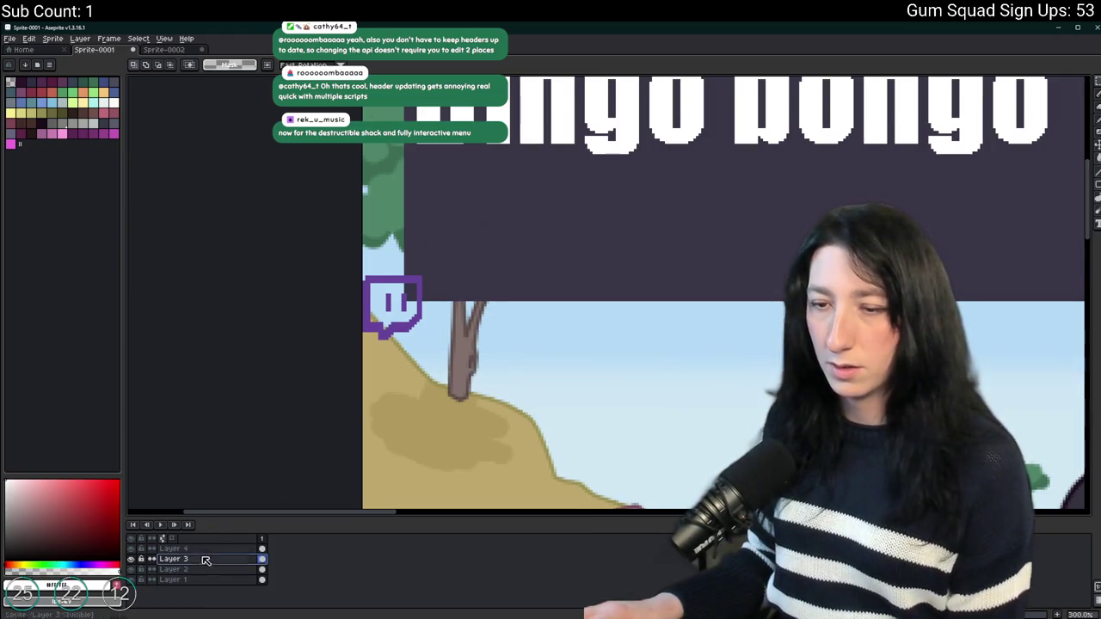
{"action": "left_click", "coordinate": [215, 549]}
{"action": "left_click_drag", "start_coordinate": [487, 424], "coordinate": [364, 277]}
{"action": "key", "text": "Delete"}
{"action": "left_click_drag", "start_coordinate": [513, 315], "coordinate": [457, 323]}
{"action": "key", "text": "ctrl+v"}
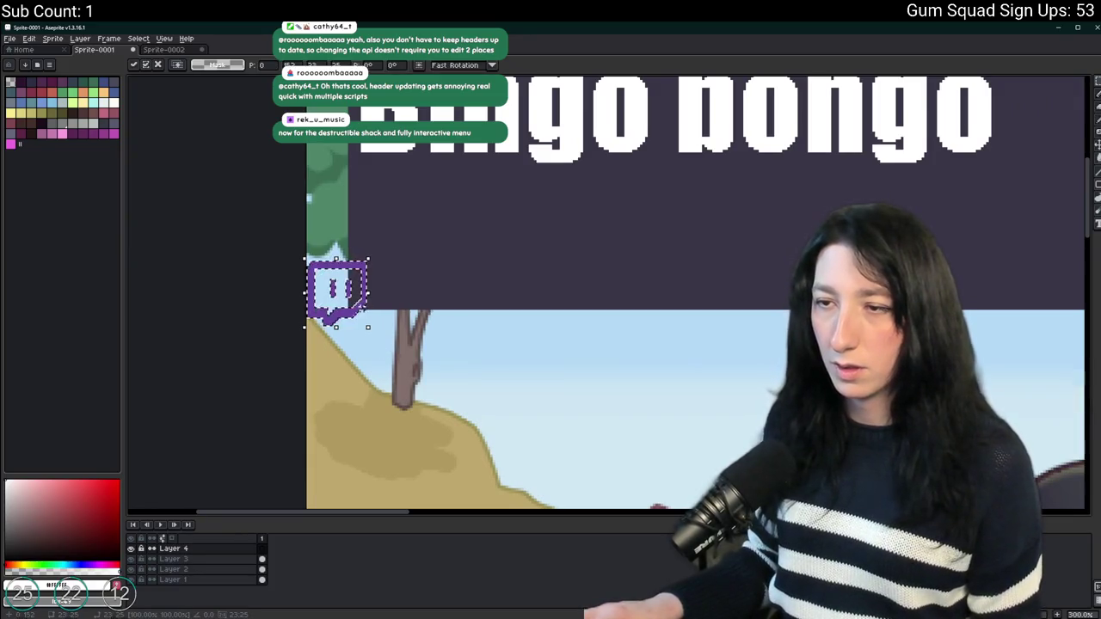
{"action": "left_click_drag", "start_coordinate": [365, 313], "coordinate": [421, 291]}
{"action": "scroll", "coordinate": [582, 321], "scroll_direction": "down", "scroll_amount": 2}
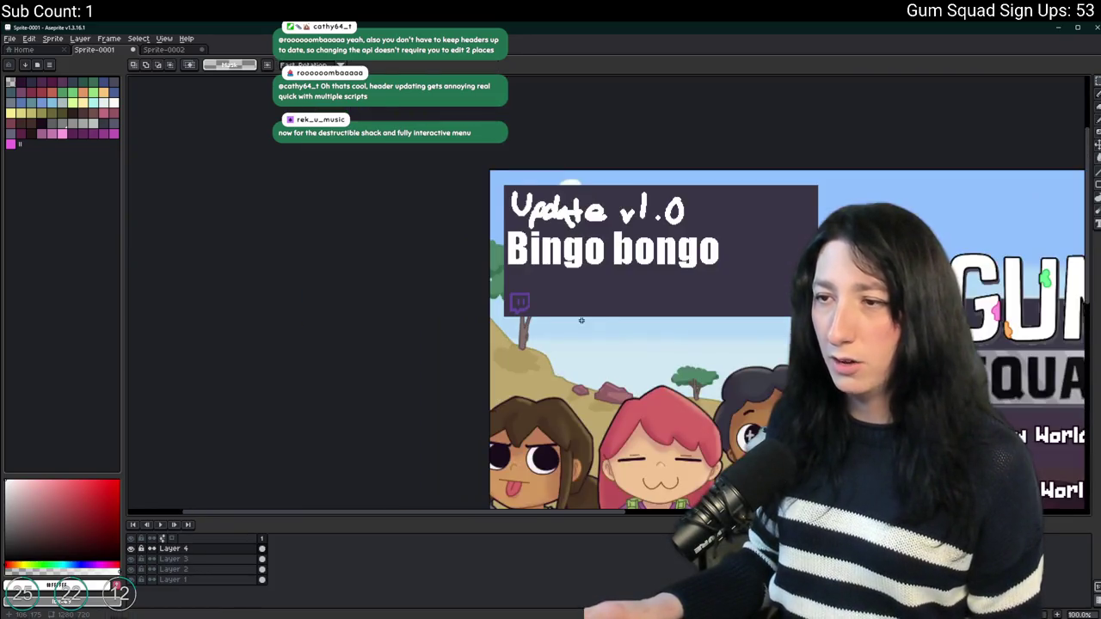
{"action": "scroll", "coordinate": [424, 243], "scroll_direction": "up", "scroll_amount": 1}
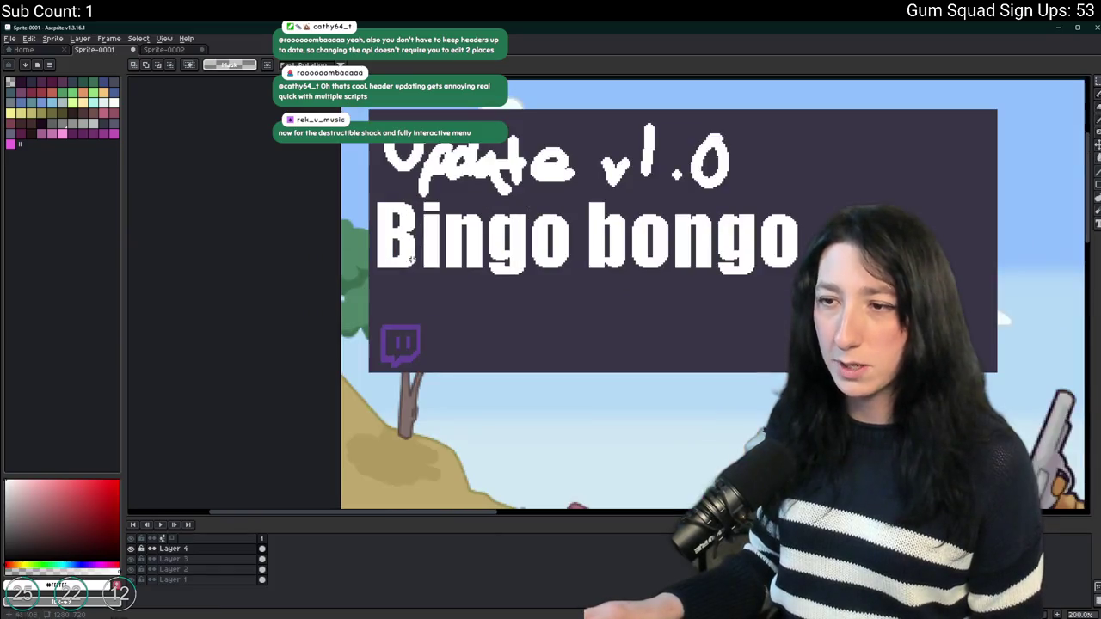
Pick a dark palette colour and return to the Twitch logo sprite.
{"action": "left_click", "coordinate": [41, 125]}
{"action": "key", "text": "m"}
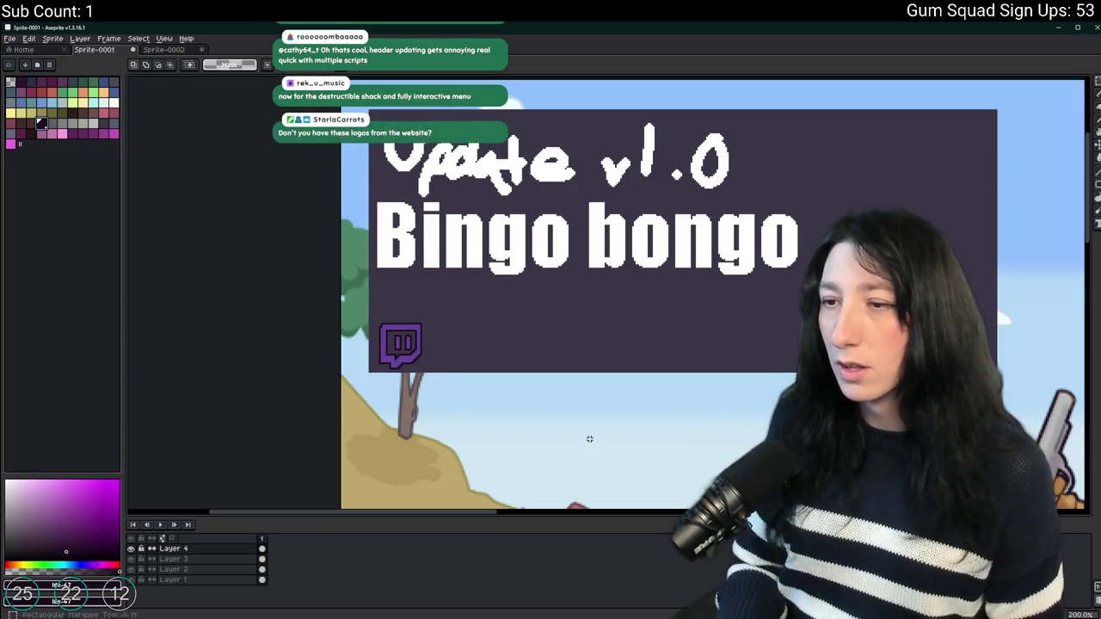
{"action": "scroll", "coordinate": [507, 310], "scroll_direction": "down", "scroll_amount": 1}
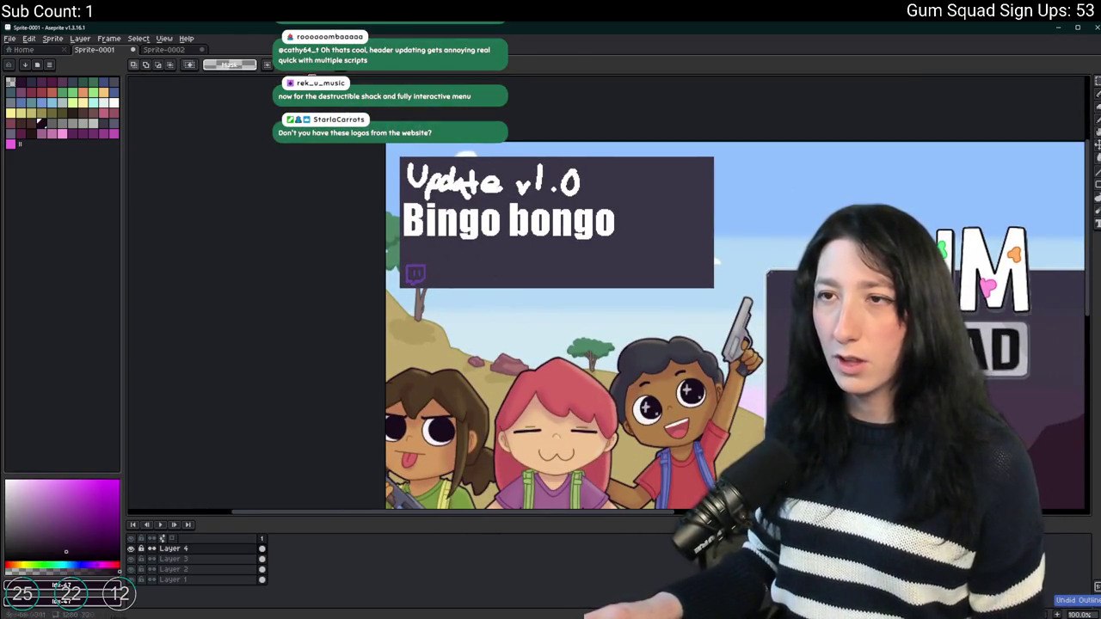
{"action": "left_click", "coordinate": [169, 50]}
Widen the logo's canvas to 26 px and add a dark outline around it.
{"action": "key", "text": "ctrl+d"}
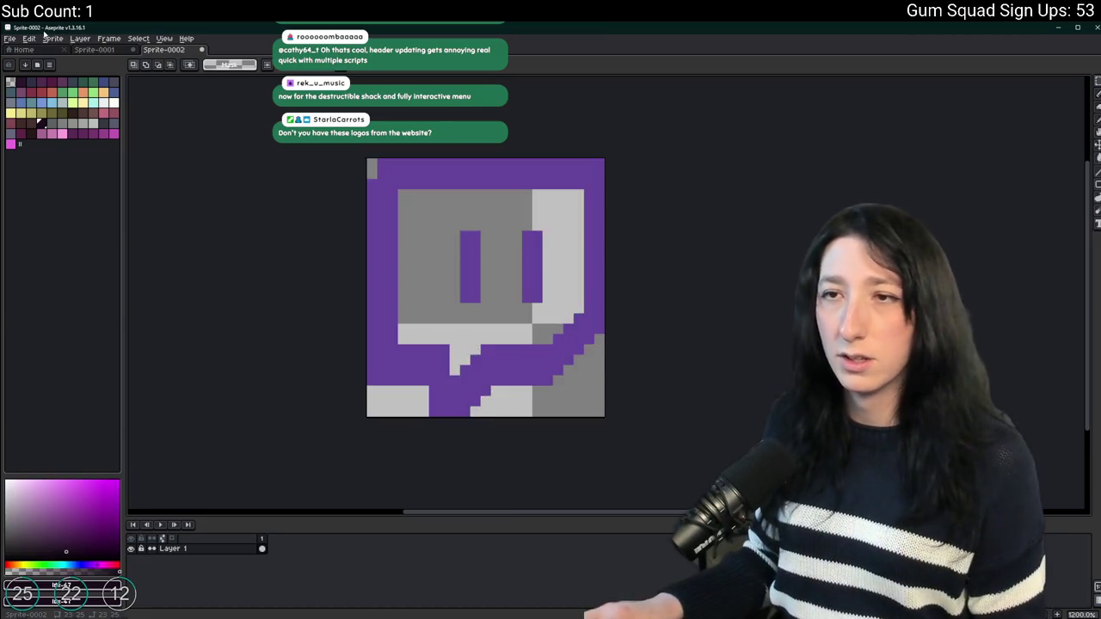
{"action": "left_click", "coordinate": [54, 39]}
{"action": "left_click", "coordinate": [73, 96]}
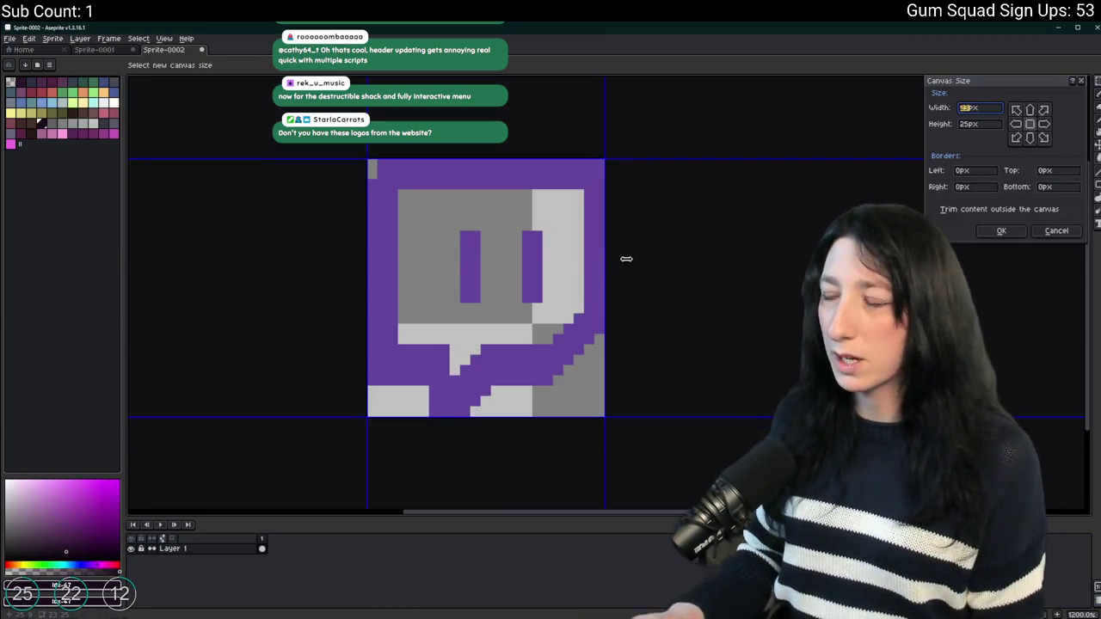
{"action": "type", "text": "26"}
{"action": "key", "text": "Return"}
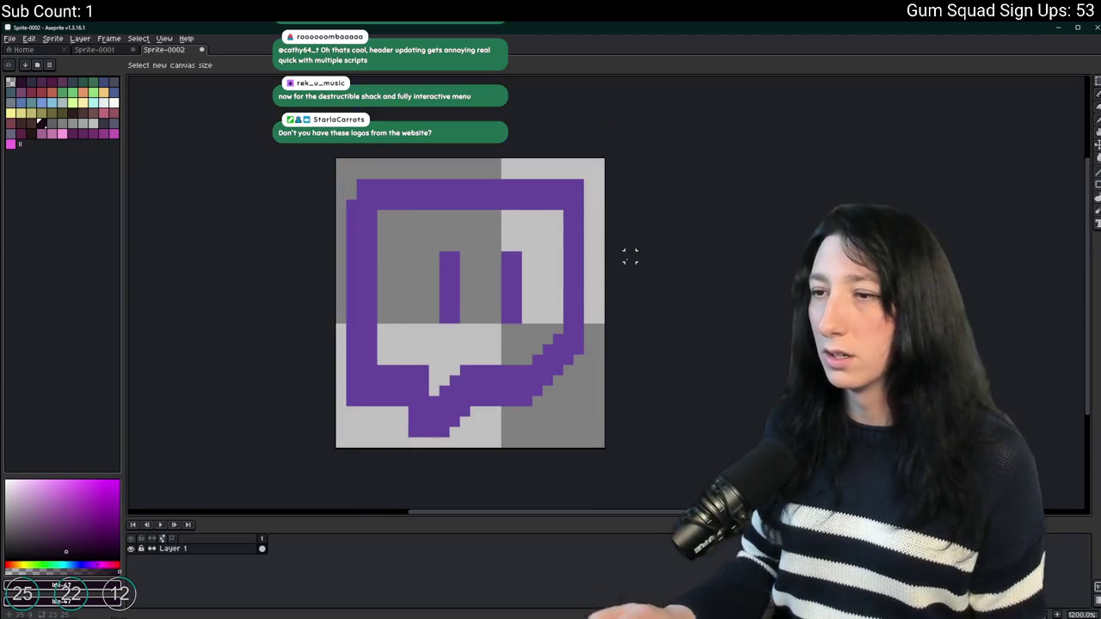
{"action": "key", "text": "shift+o"}
{"action": "key", "text": "Return"}
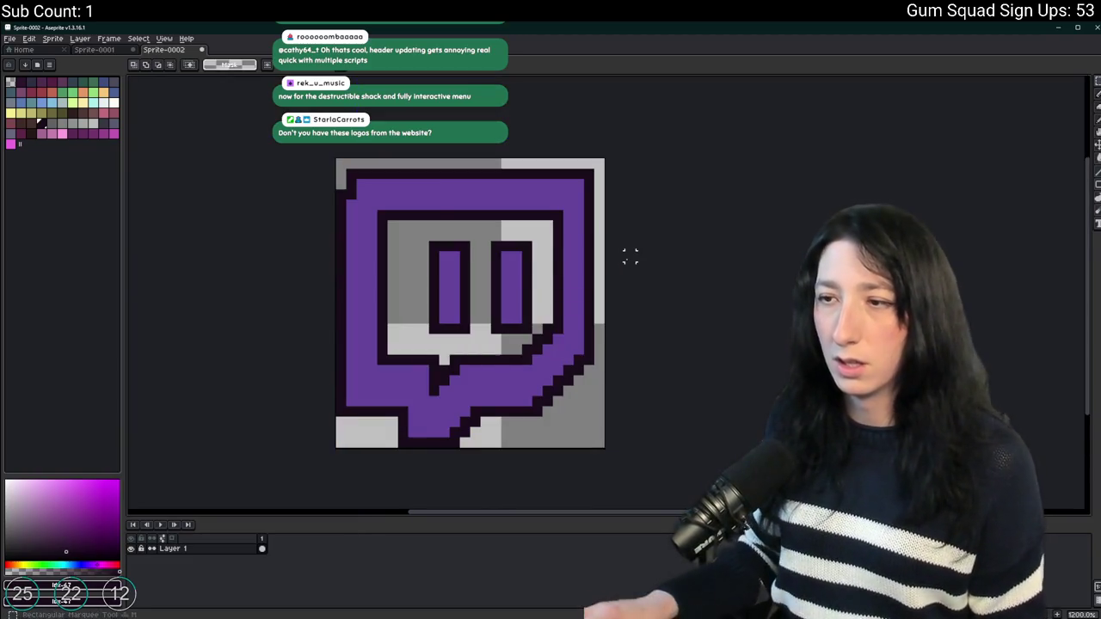
Trim the outlined logo and export it as TwitchLogo.png.
{"action": "left_click", "coordinate": [52, 37]}
{"action": "left_click", "coordinate": [73, 129]}
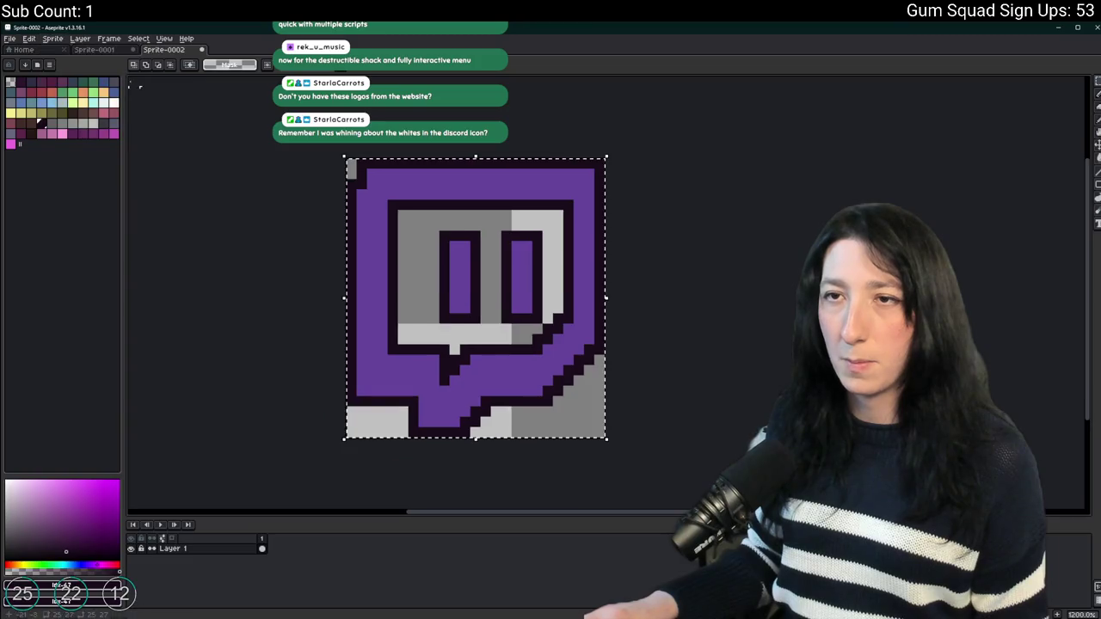
{"action": "key", "text": "ctrl+d"}
{"action": "key", "text": "ctrl+alt+shift+s"}
{"action": "left_click", "coordinate": [768, 336]}
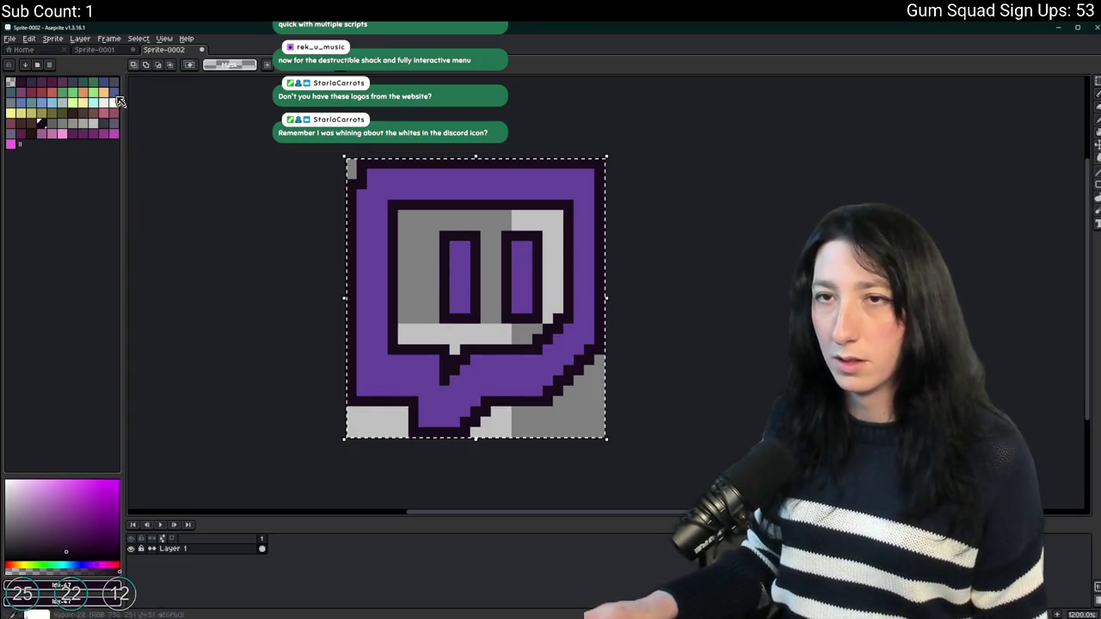
Back on the banner mockup, undo to remove the old Twitch icon.
{"action": "key", "text": "ctrl+Tab"}
{"action": "scroll", "coordinate": [387, 258], "scroll_direction": "up", "scroll_amount": 4}
{"action": "key", "text": "ctrl+z"}
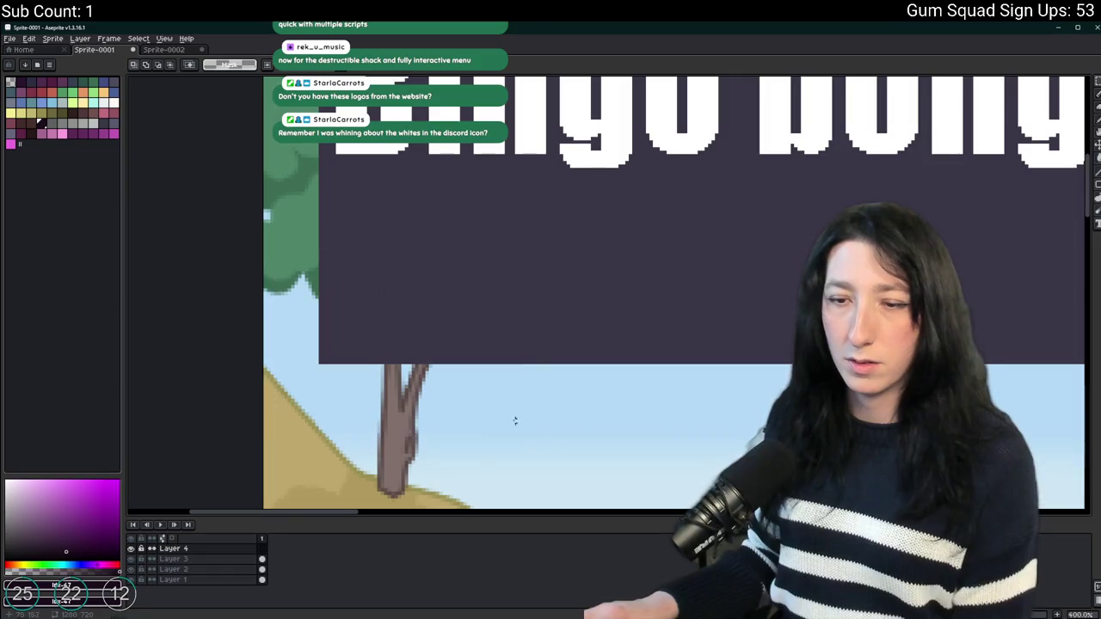
Paste the dark-outlined Twitch logo onto the banner's lower left and commit it.
{"action": "scroll", "coordinate": [410, 359], "scroll_direction": "up", "scroll_amount": 2}
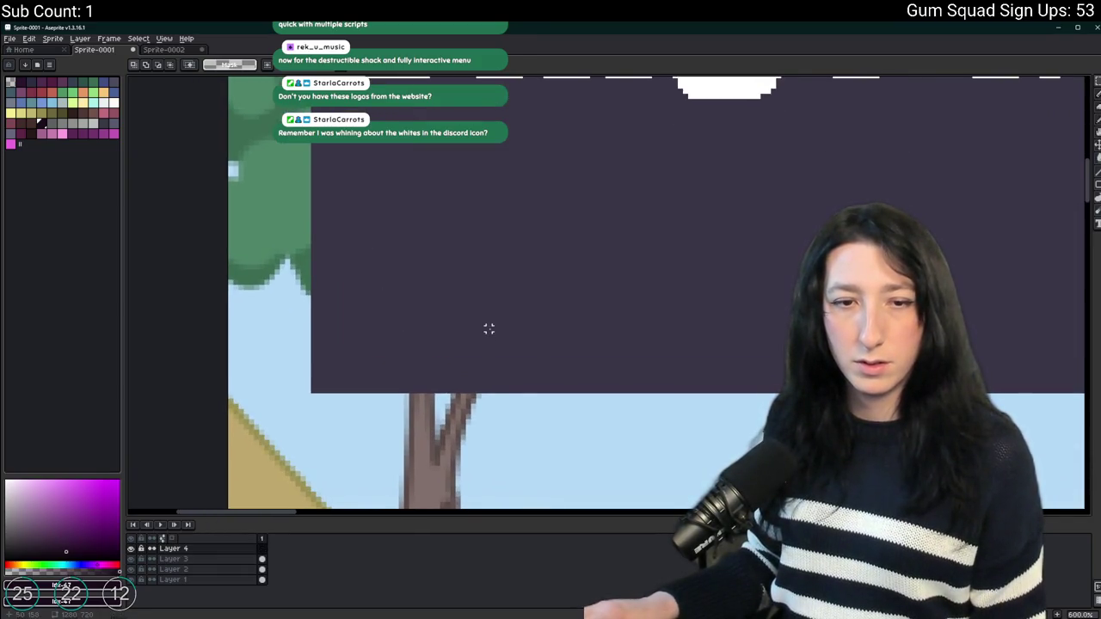
{"action": "key", "text": "ctrl+v"}
{"action": "left_click_drag", "start_coordinate": [314, 304], "coordinate": [409, 353]}
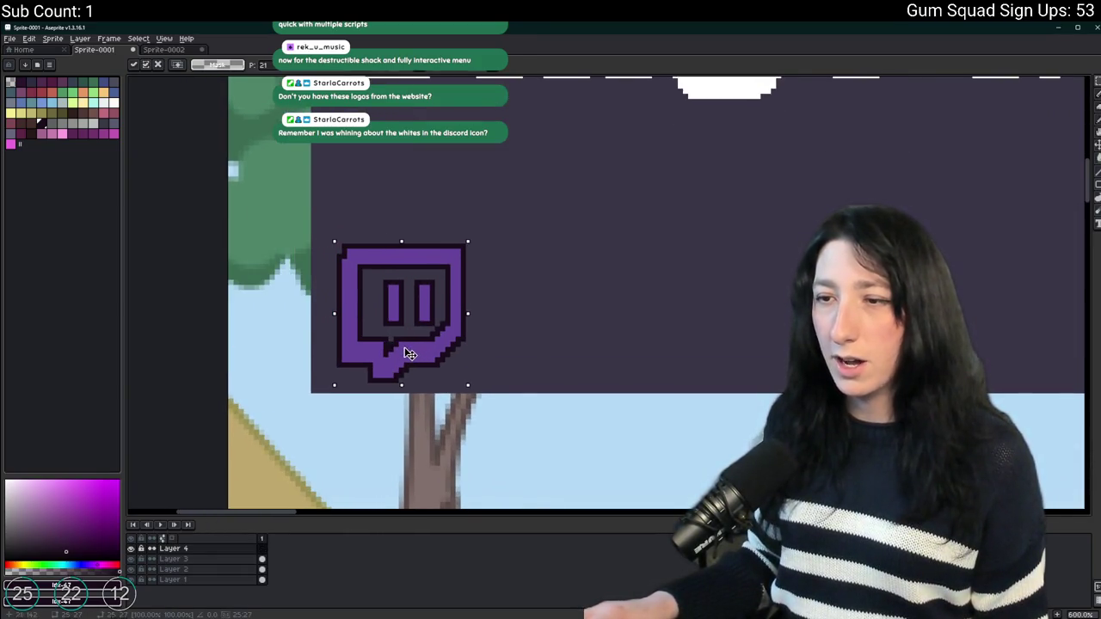
{"action": "key", "text": "Return"}
Inspect the placed Twitch logo on the banner's left side.
{"action": "scroll", "coordinate": [679, 312], "scroll_direction": "down", "scroll_amount": 4}
{"action": "scroll", "coordinate": [572, 310], "scroll_direction": "right", "scroll_amount": 2}
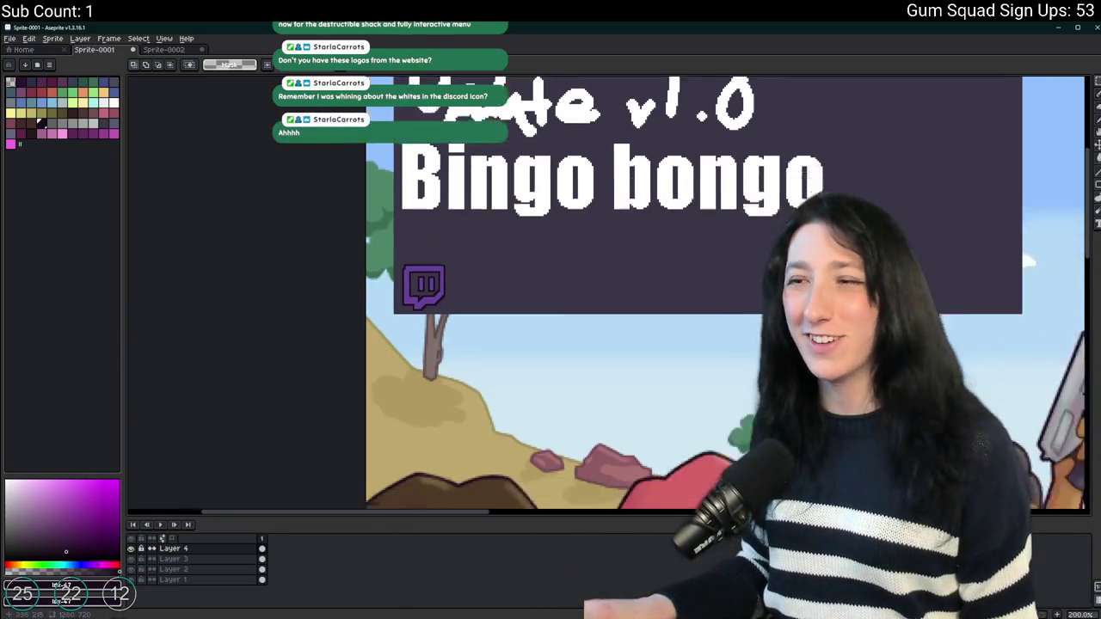
{"action": "scroll", "coordinate": [508, 299], "scroll_direction": "down", "scroll_amount": 3}
{"action": "scroll", "coordinate": [507, 299], "scroll_direction": "up", "scroll_amount": 2}
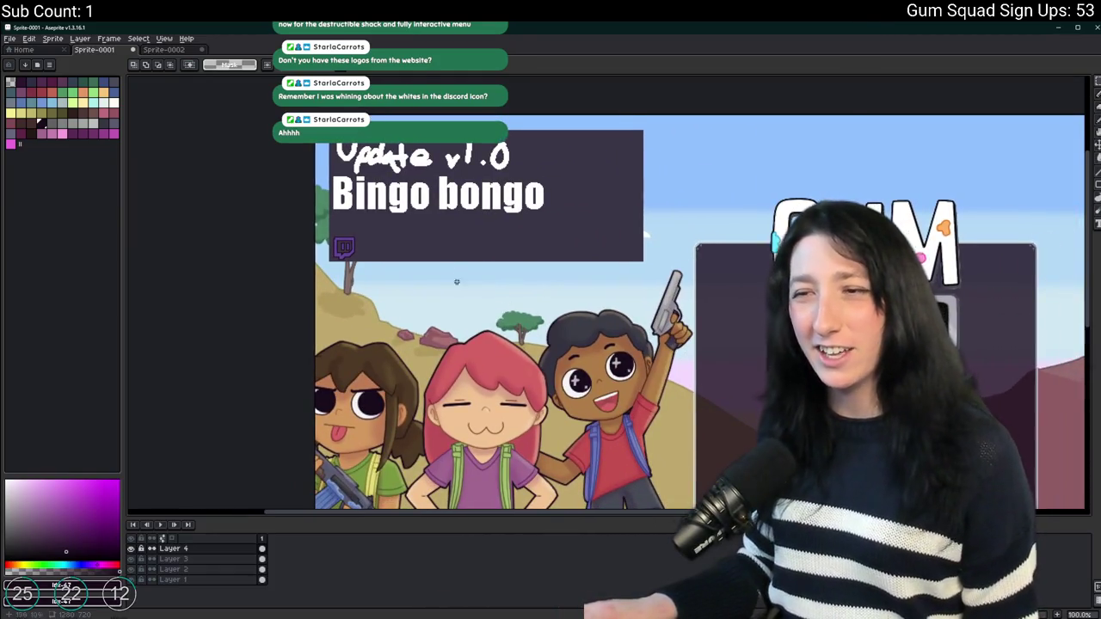
{"action": "scroll", "coordinate": [301, 242], "scroll_direction": "up", "scroll_amount": 3}
{"action": "left_click_drag", "start_coordinate": [193, 200], "coordinate": [376, 346]}
{"action": "left_click", "coordinate": [417, 291]}
{"action": "scroll", "coordinate": [418, 292], "scroll_direction": "down", "scroll_amount": 1}
{"action": "left_click_drag", "start_coordinate": [417, 292], "coordinate": [263, 256]}
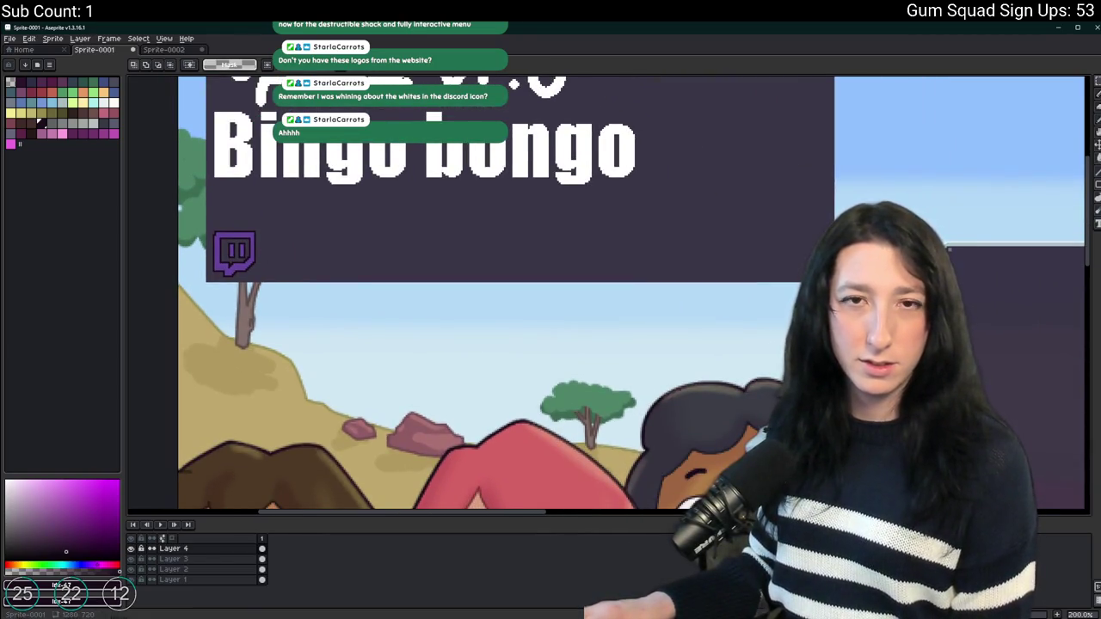
{"action": "scroll", "coordinate": [264, 226], "scroll_direction": "down", "scroll_amount": 1}
{"action": "scroll", "coordinate": [193, 205], "scroll_direction": "up", "scroll_amount": 1}
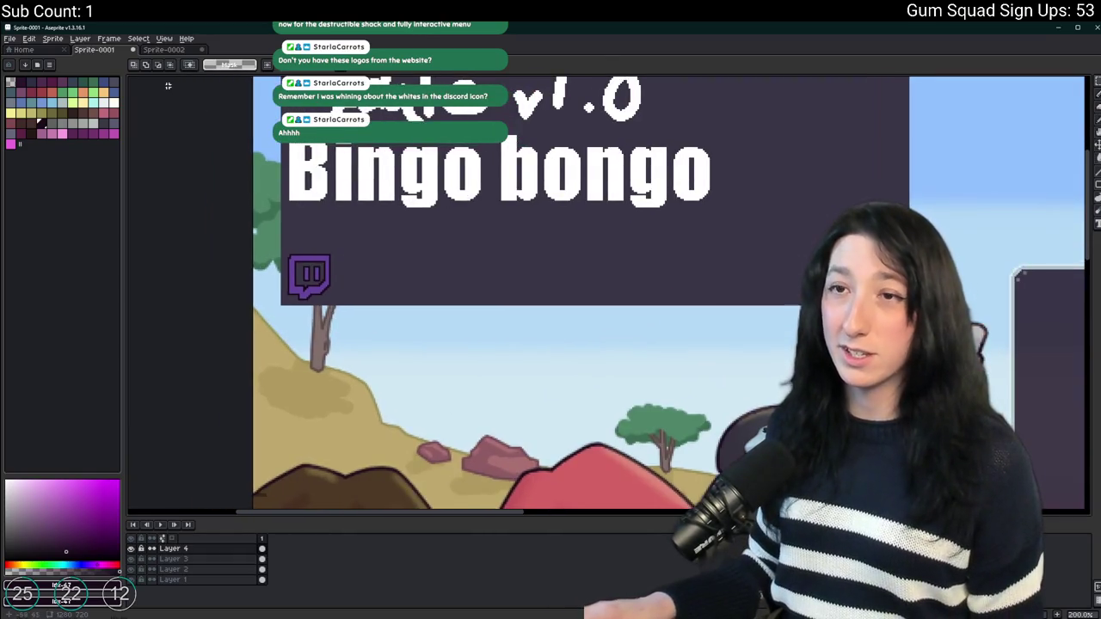
Copy the transparent Discord logo from Bing Images in Edge and begin a new Aseprite sprite.
{"action": "key", "text": "alt+Tab"}
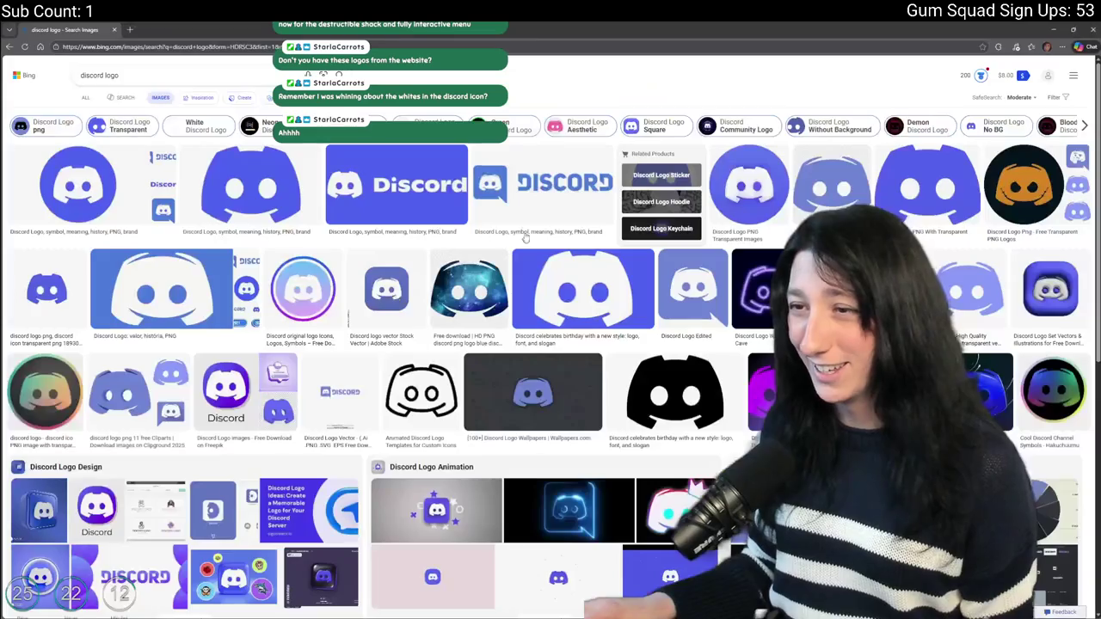
{"action": "left_click", "coordinate": [46, 291]}
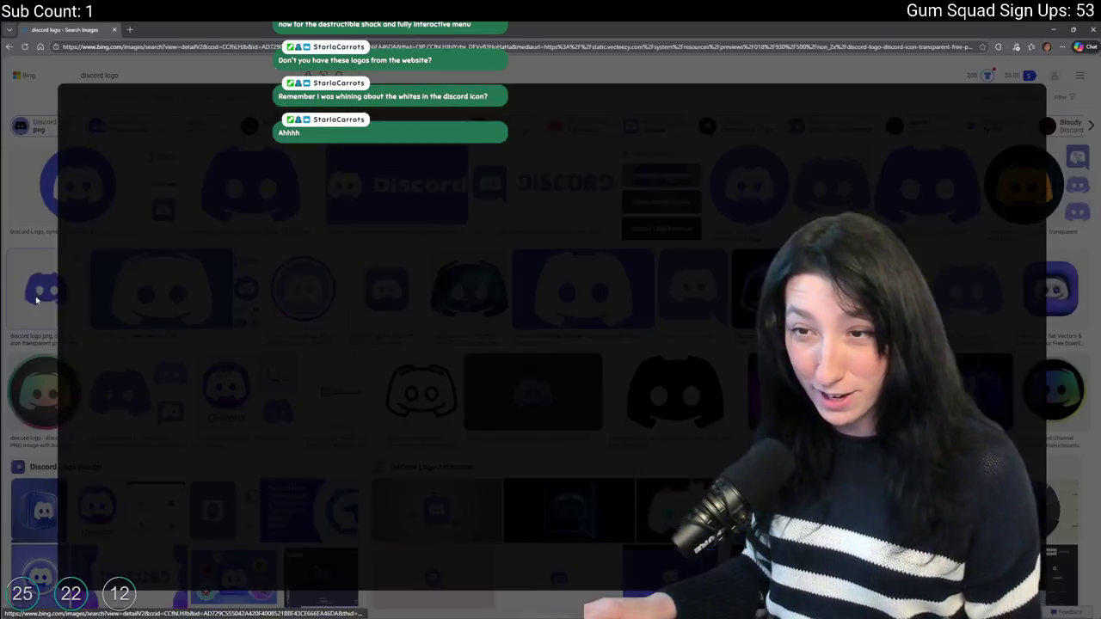
{"action": "right_click", "coordinate": [436, 269]}
{"action": "left_click", "coordinate": [468, 303]}
{"action": "key", "text": "alt+Tab"}
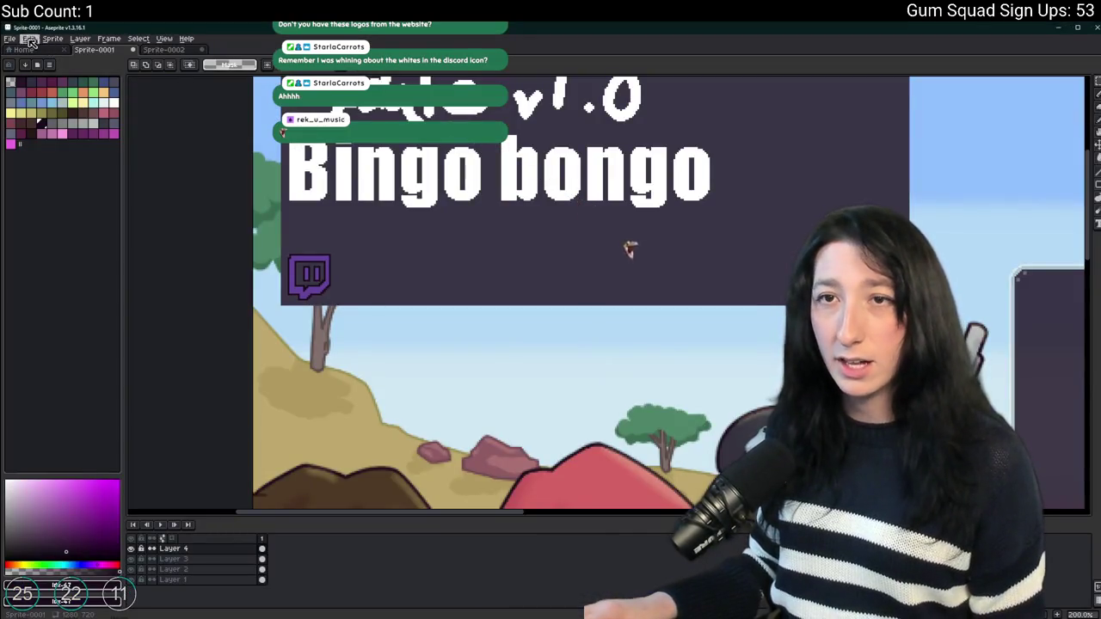
{"action": "left_click", "coordinate": [10, 38]}
Create a new sprite, paste the Discord logo, and trim the canvas to it.
{"action": "left_click", "coordinate": [19, 48]}
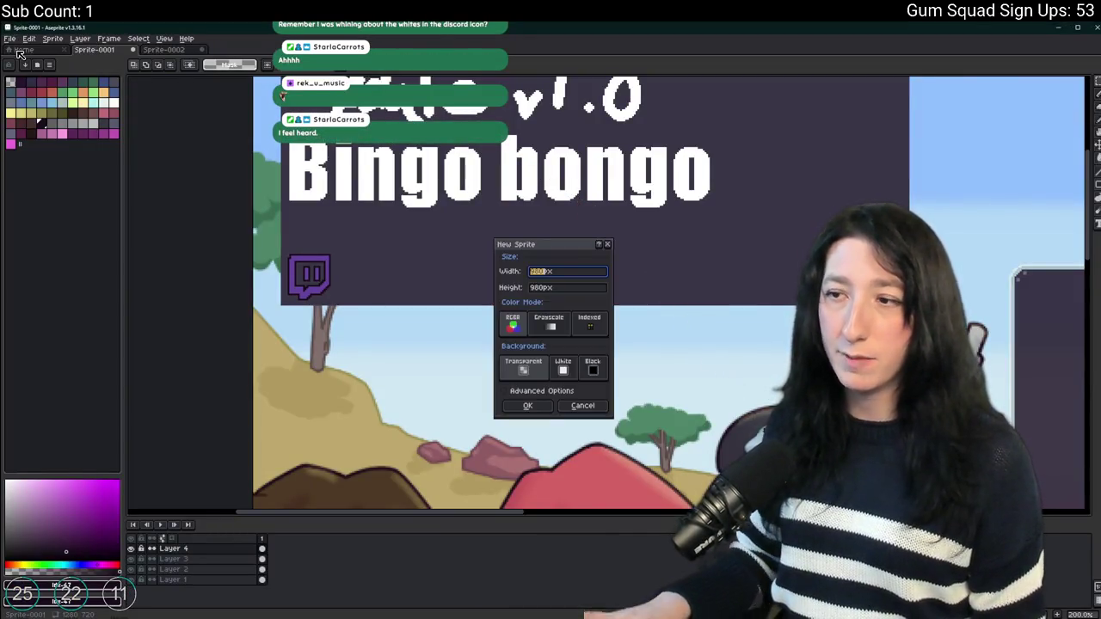
{"action": "key", "text": "Return"}
{"action": "key", "text": "ctrl+v"}
{"action": "key", "text": "minus"}
{"action": "key", "text": "minus"}
{"action": "left_click", "coordinate": [53, 38]}
{"action": "left_click", "coordinate": [60, 129]}
{"action": "scroll", "coordinate": [518, 230], "scroll_direction": "up", "scroll_amount": 3}
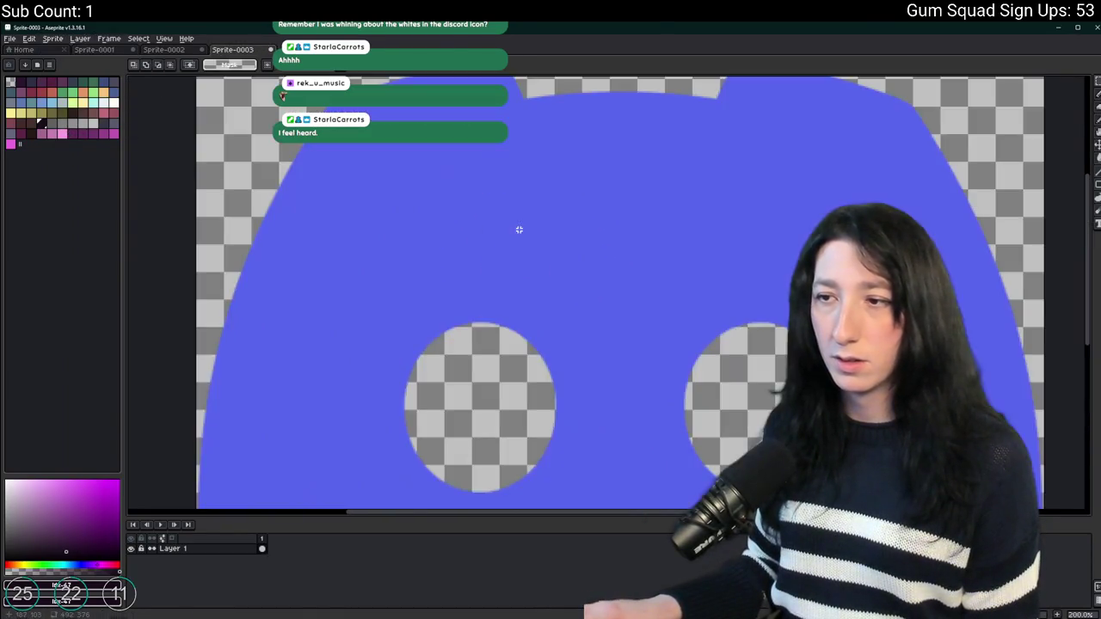
{"action": "scroll", "coordinate": [518, 229], "scroll_direction": "down", "scroll_amount": 1}
Resize the Discord logo sprite to 27 px height with locked proportions.
{"action": "left_click", "coordinate": [52, 37]}
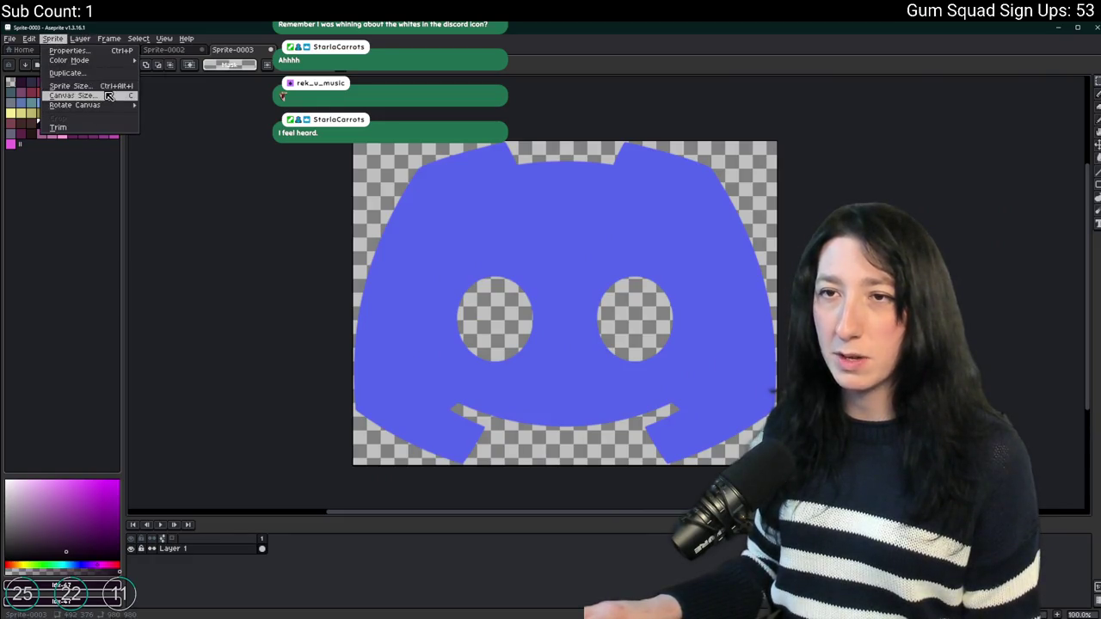
{"action": "left_click", "coordinate": [180, 52]}
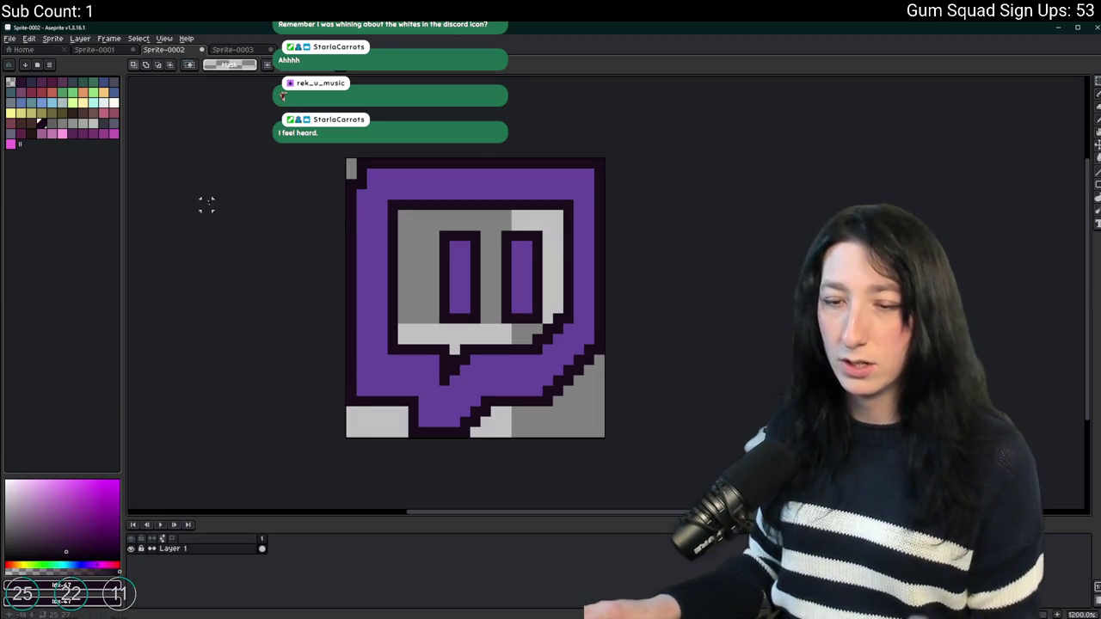
{"action": "left_click", "coordinate": [243, 49]}
{"action": "left_click", "coordinate": [53, 39]}
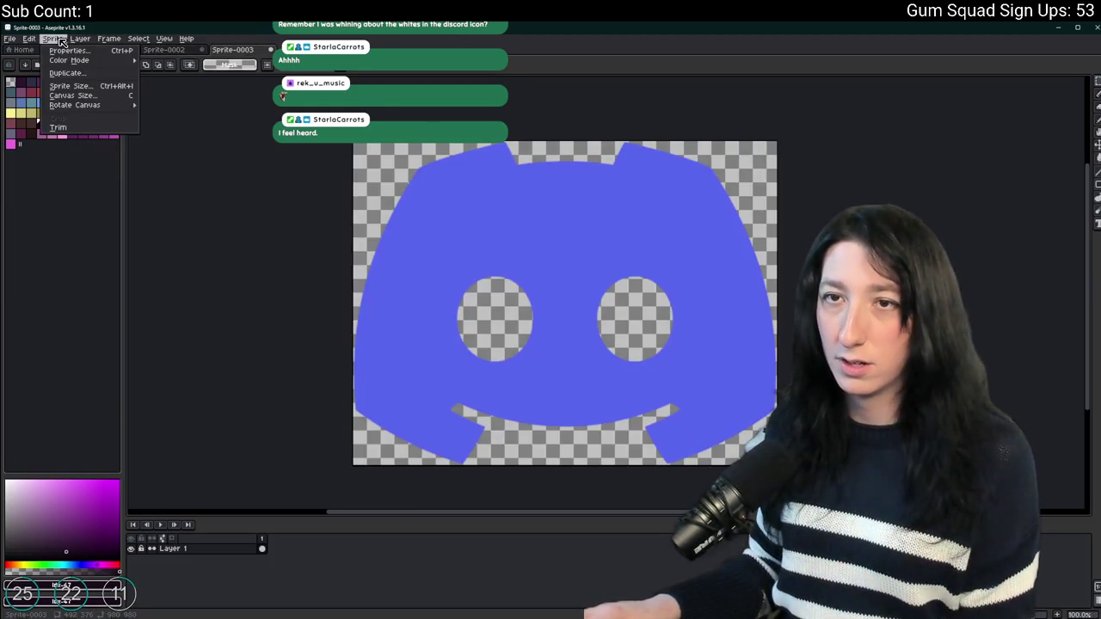
{"action": "left_click", "coordinate": [64, 90]}
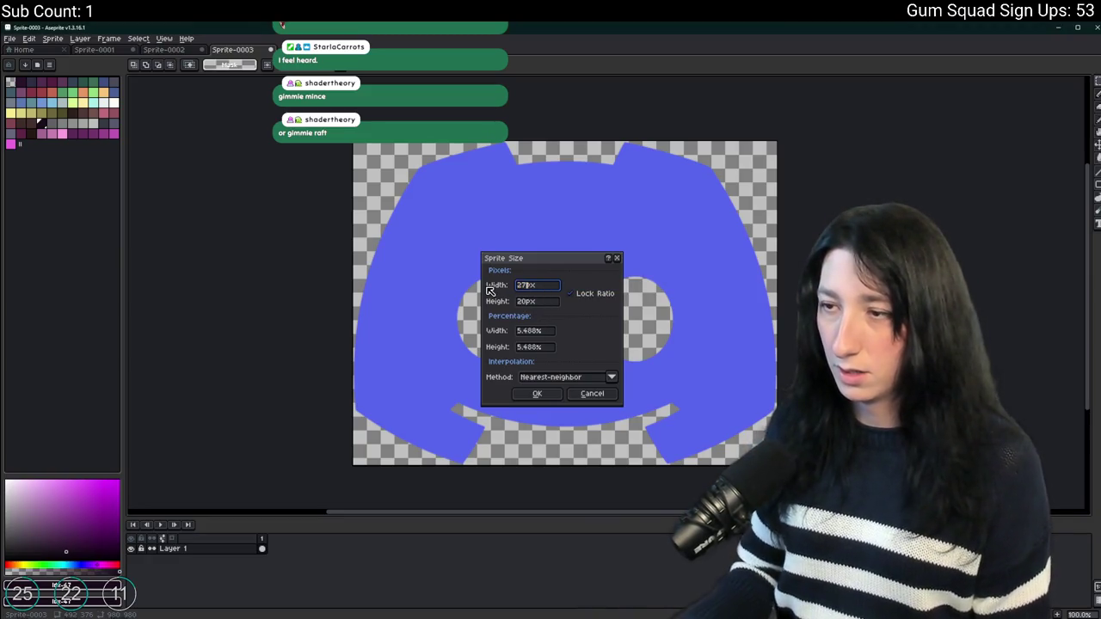
{"action": "type", "text": "27"}
{"action": "left_click", "coordinate": [537, 395]}
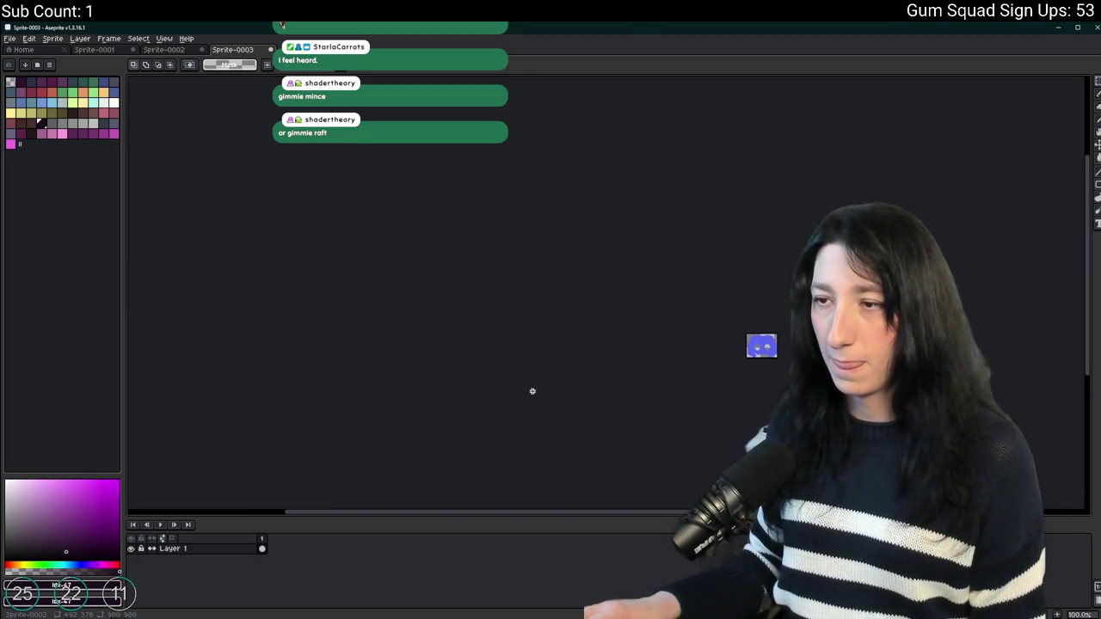
Enlarge the Discord sprite's canvas to 38 by 32 pixels.
{"action": "scroll", "coordinate": [449, 301], "scroll_direction": "up", "scroll_amount": 6}
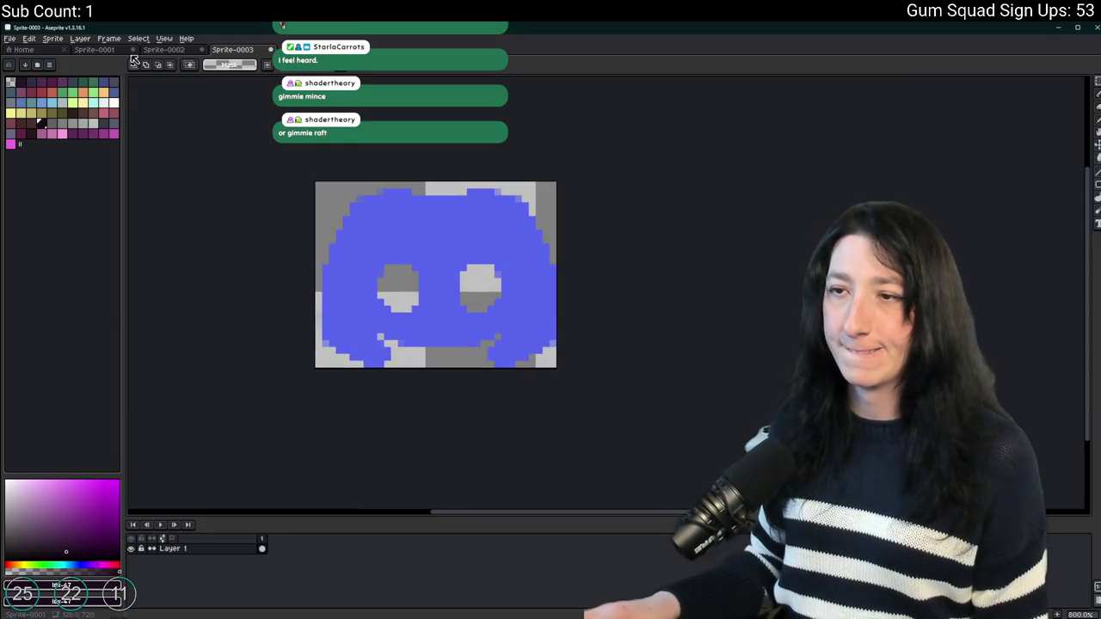
{"action": "left_click", "coordinate": [53, 39]}
{"action": "left_click", "coordinate": [68, 93]}
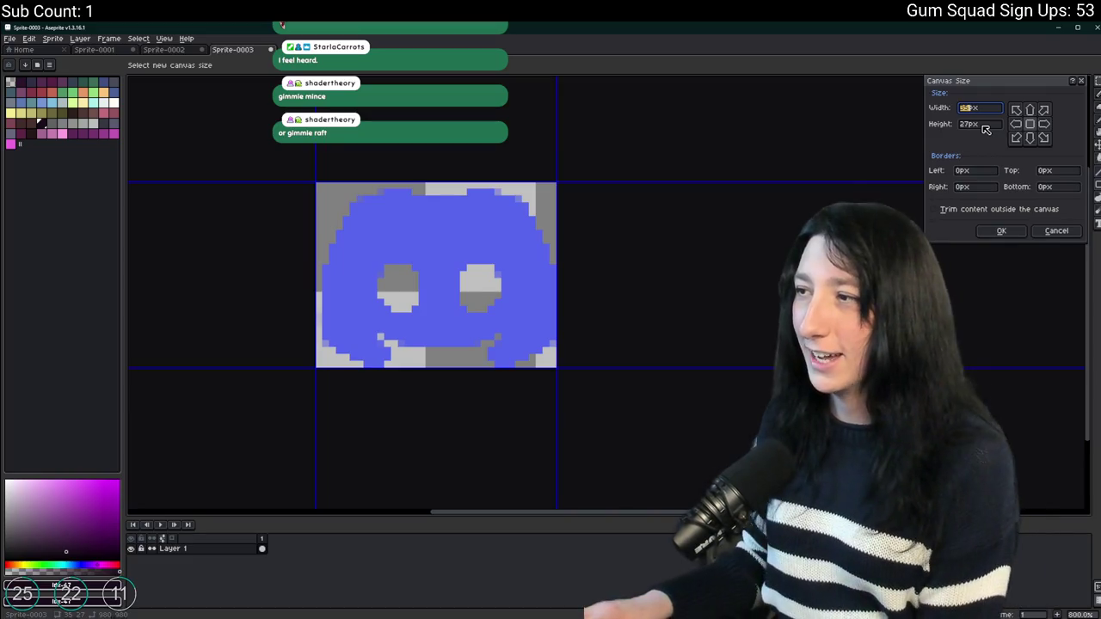
{"action": "type", "text": "3236"}
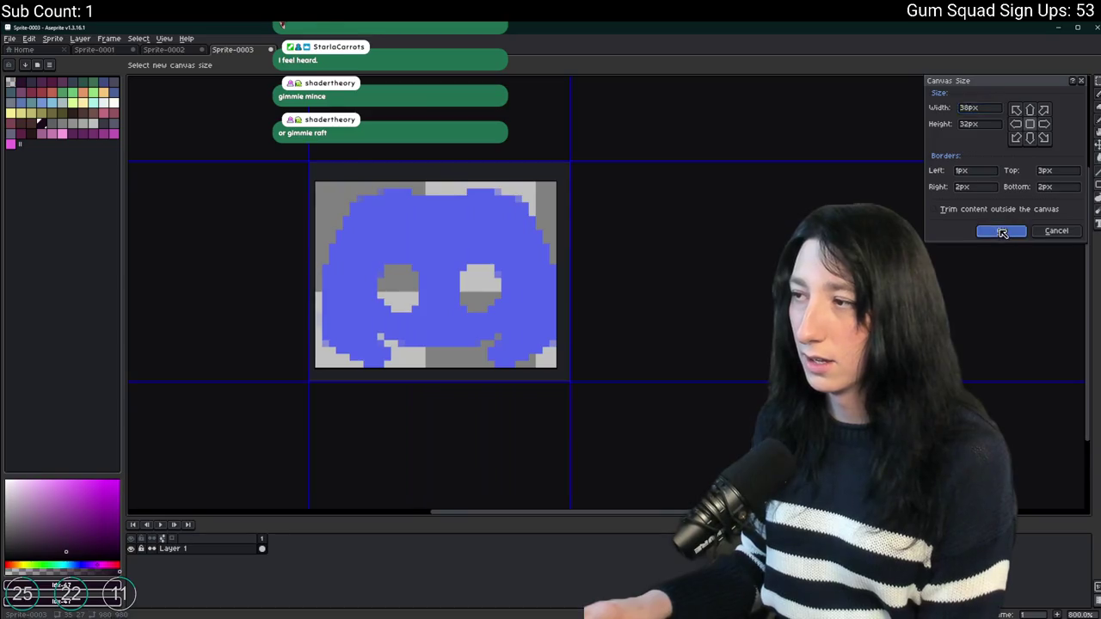
{"action": "left_click", "coordinate": [1001, 231]}
Sample the logo's blue and the off-shade edge blue for colour replacement.
{"action": "scroll", "coordinate": [331, 282], "scroll_direction": "up", "scroll_amount": 4}
{"action": "left_click", "coordinate": [290, 225], "text": "alt"}
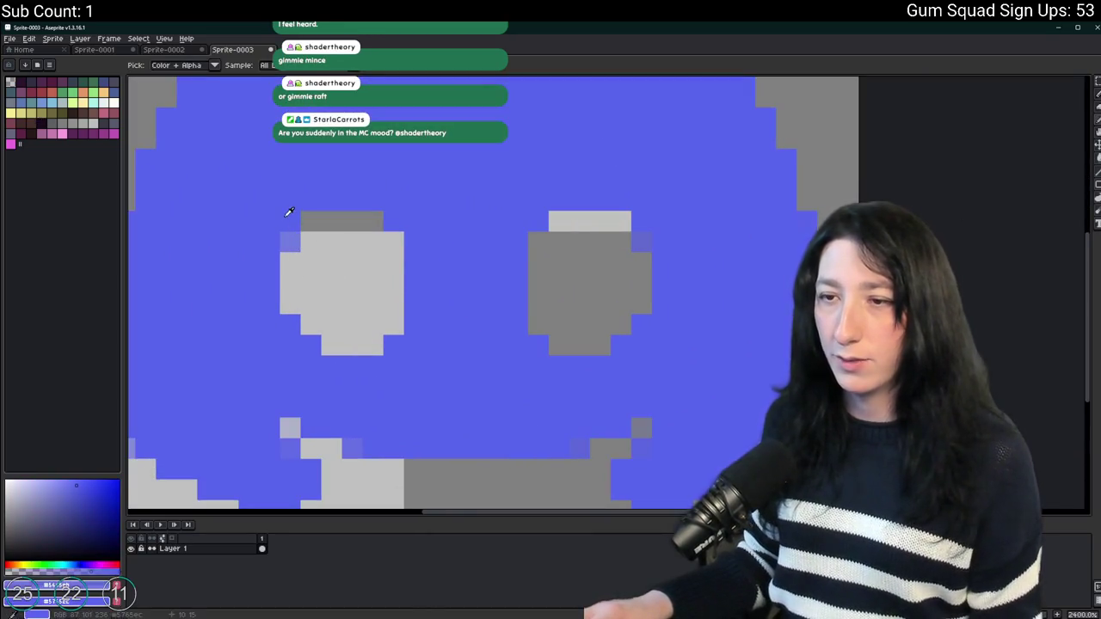
{"action": "left_click_drag", "start_coordinate": [266, 362], "coordinate": [318, 289]}
{"action": "key", "text": "shift+r"}
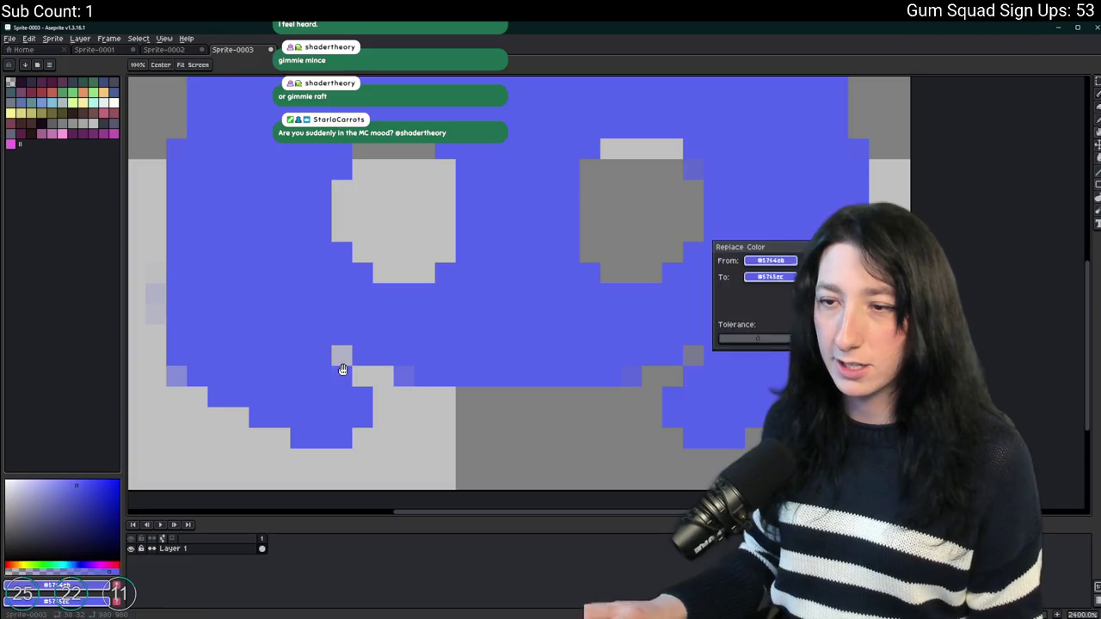
{"action": "key", "text": "Escape"}
{"action": "key", "text": "i"}
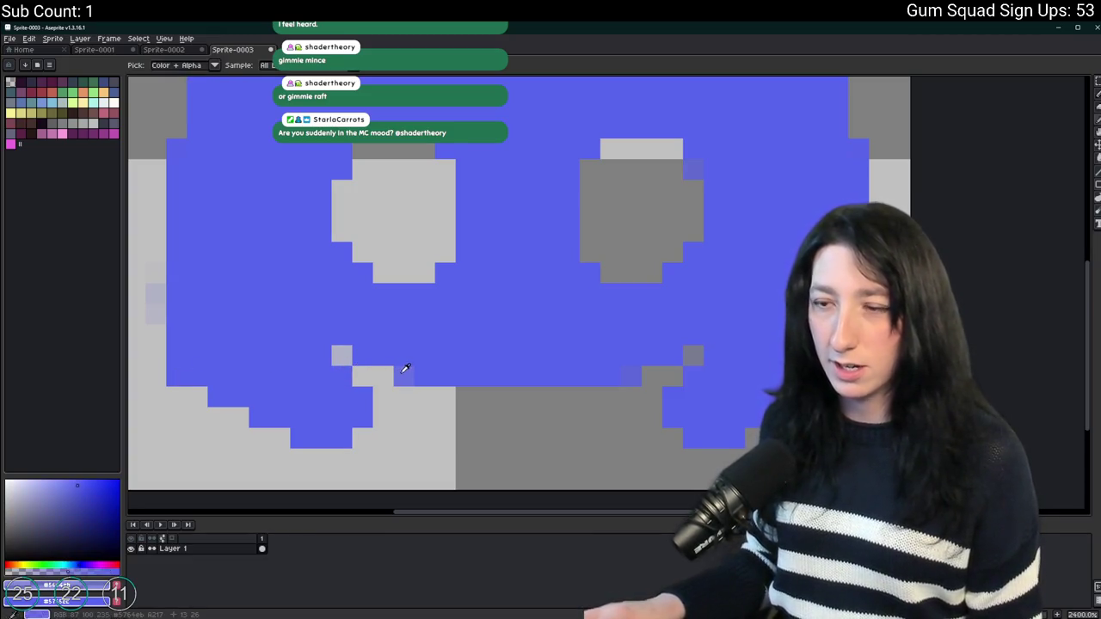
{"action": "left_click", "coordinate": [406, 368]}
{"action": "key", "text": "shift+r"}
{"action": "key", "text": "Escape"}
Replace the pale-blue edge pixels with the logo's solid blue.
{"action": "scroll", "coordinate": [402, 353], "scroll_direction": "left", "scroll_amount": 5}
{"action": "key", "text": "b"}
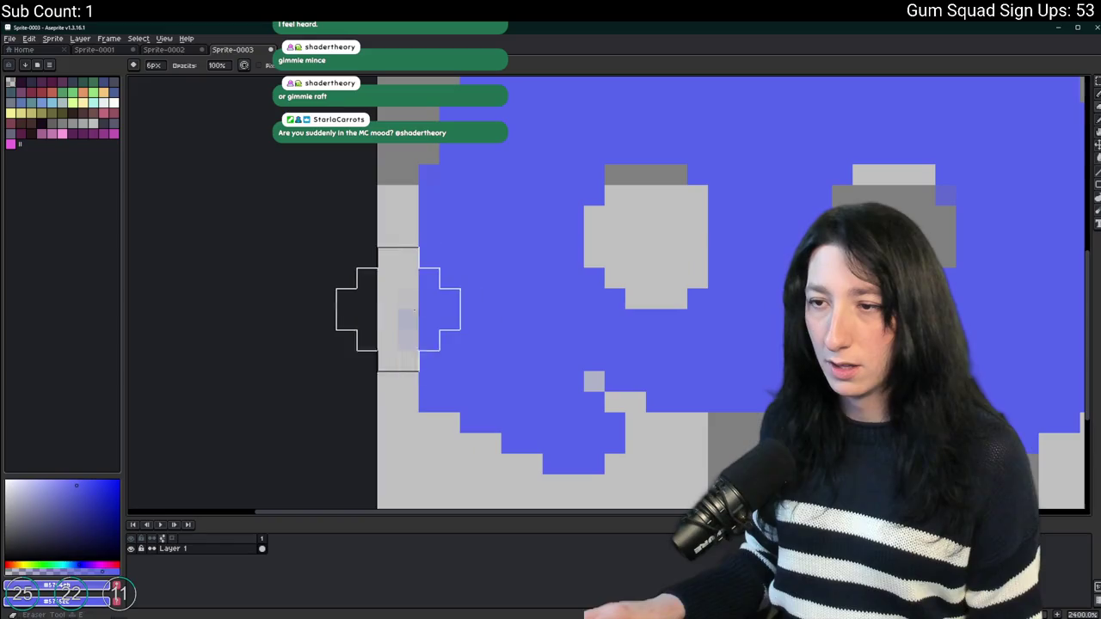
{"action": "scroll", "coordinate": [379, 361], "scroll_direction": "up", "scroll_amount": 10}
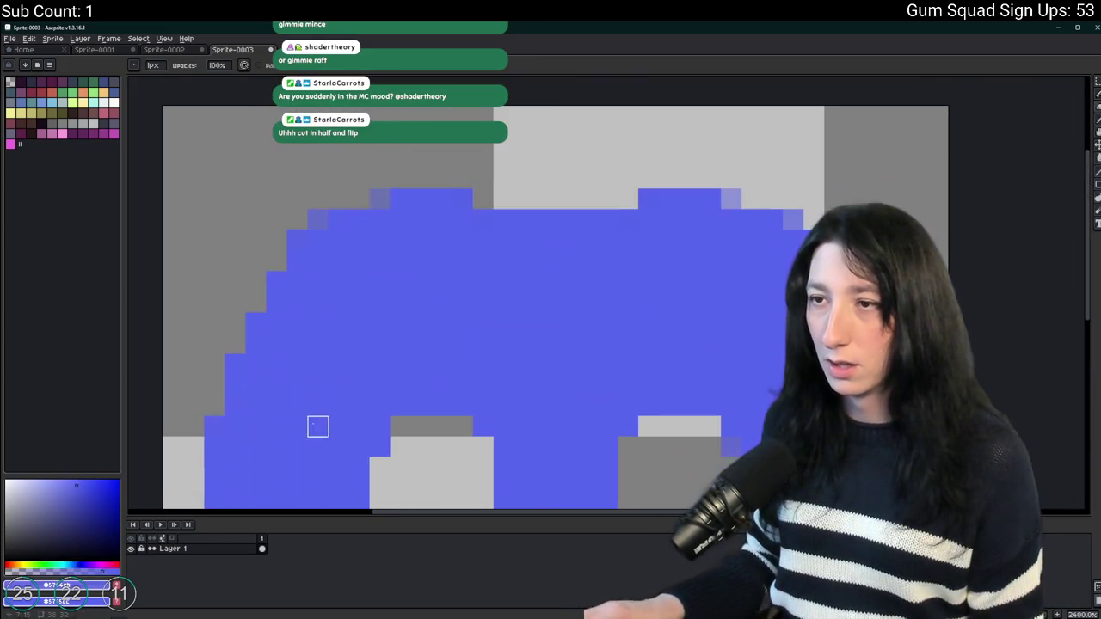
{"action": "key", "text": "i"}
{"action": "left_click", "coordinate": [317, 213]}
{"action": "key", "text": "shift+r"}
{"action": "key", "text": "Return"}
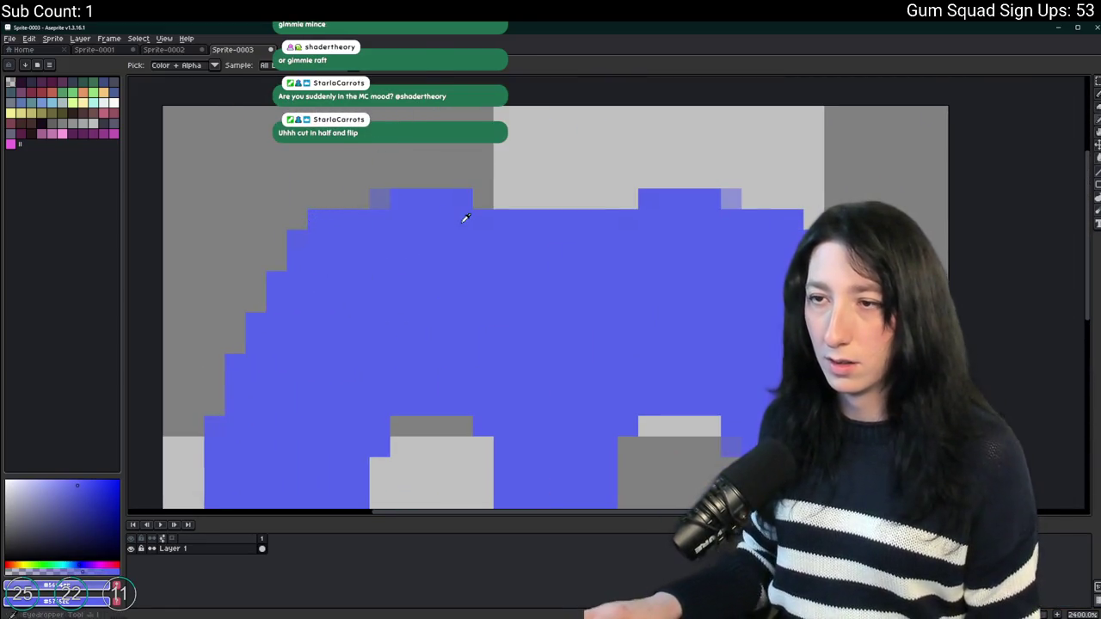
Try a dark outline around the logo, then undo it.
{"action": "scroll", "coordinate": [430, 232], "scroll_direction": "down", "scroll_amount": 3}
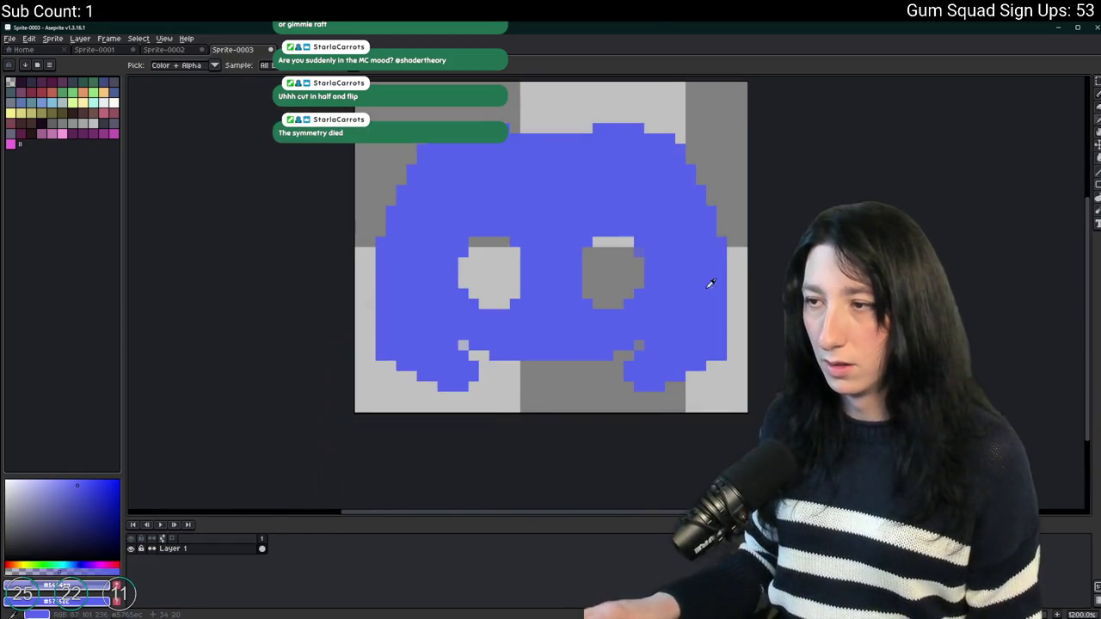
{"action": "scroll", "coordinate": [641, 248], "scroll_direction": "down", "scroll_amount": 1}
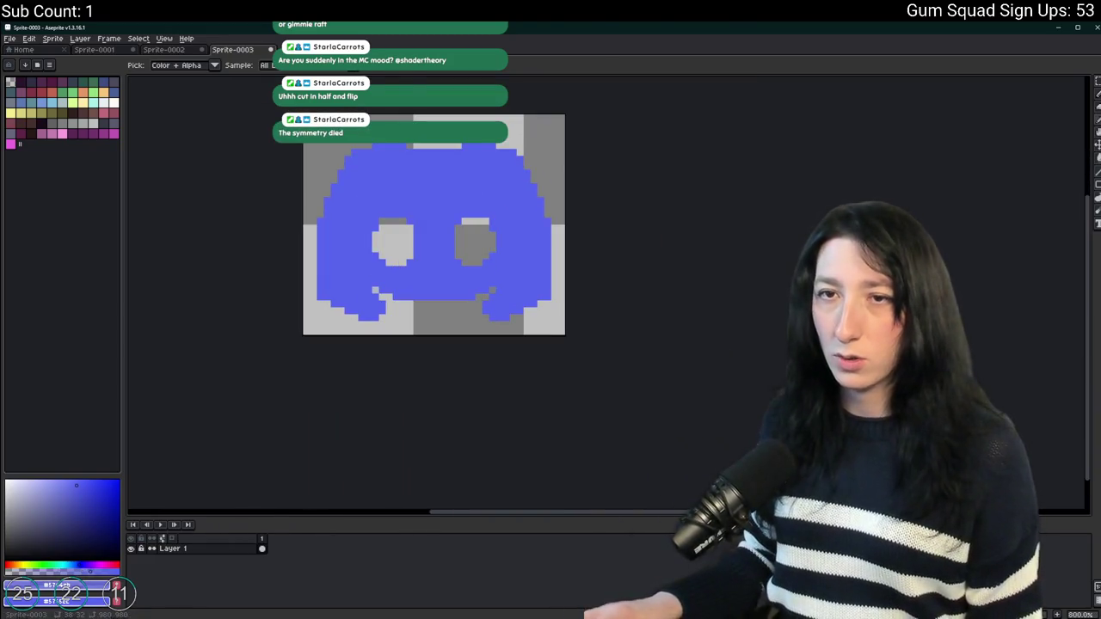
{"action": "left_click", "coordinate": [42, 125]}
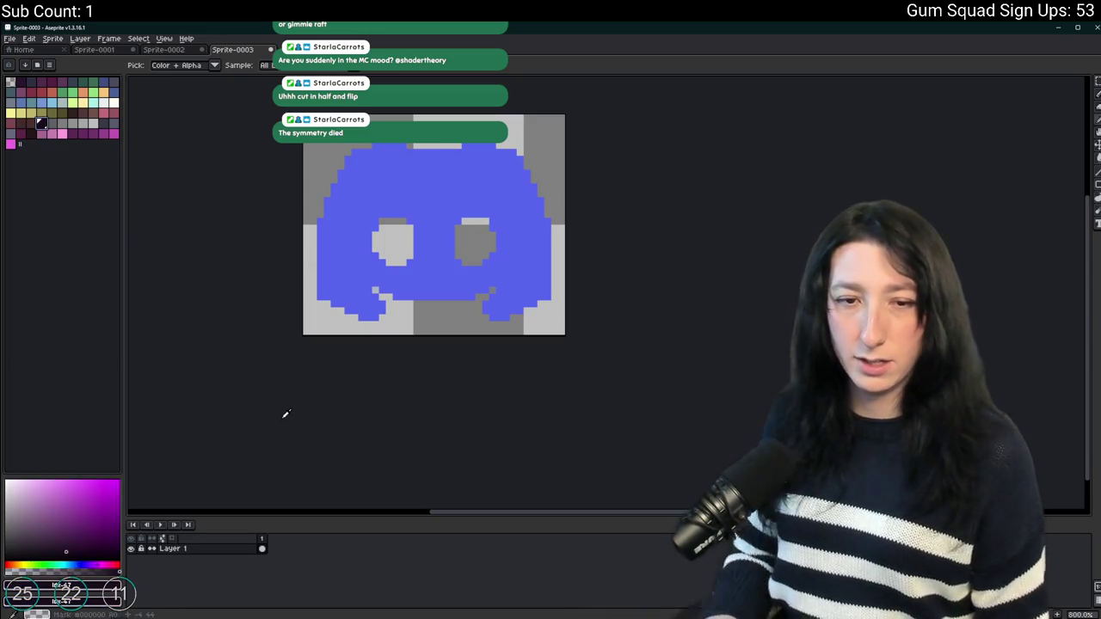
{"action": "key", "text": "shift+o"}
{"action": "key", "text": "Return"}
{"action": "key", "text": "ctrl+z"}
Try painting over the grey pixel near the mouth, undo it, and recentre the logo.
{"action": "scroll", "coordinate": [307, 270], "scroll_direction": "up", "scroll_amount": 5}
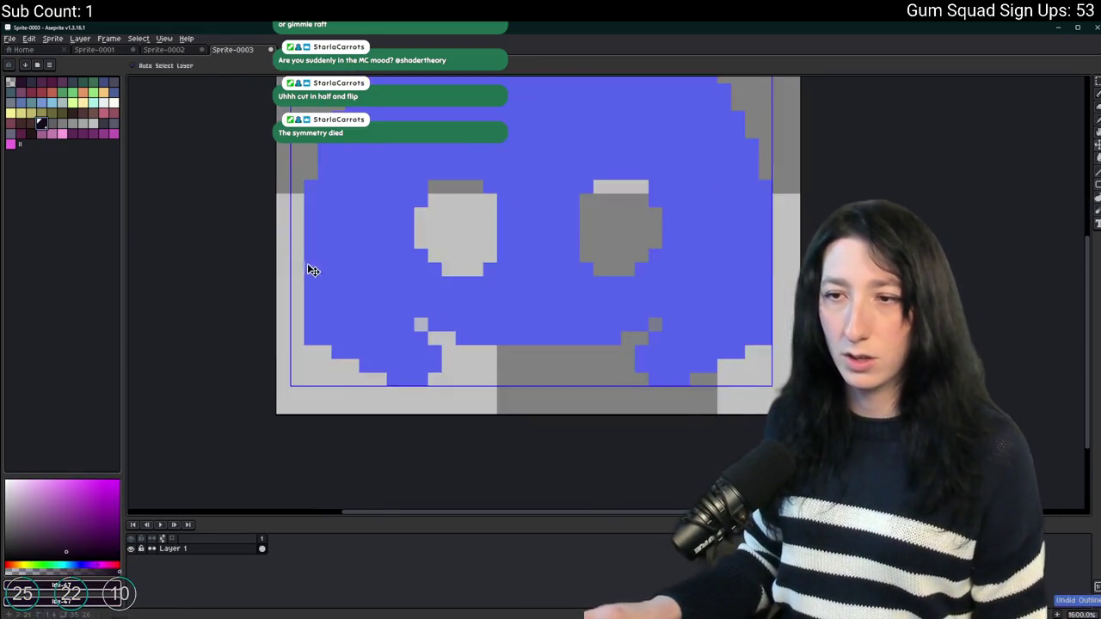
{"action": "key", "text": "e"}
{"action": "left_click_drag", "start_coordinate": [592, 358], "coordinate": [413, 304]}
{"action": "key", "text": "b"}
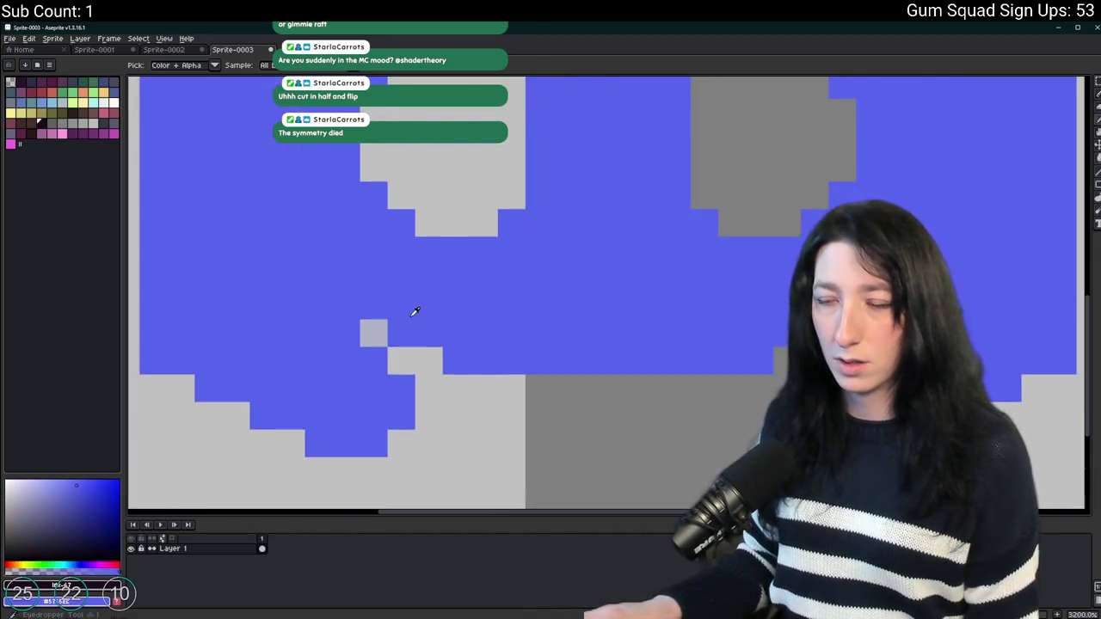
{"action": "left_click", "coordinate": [375, 334]}
{"action": "key", "text": "ctrl+z"}
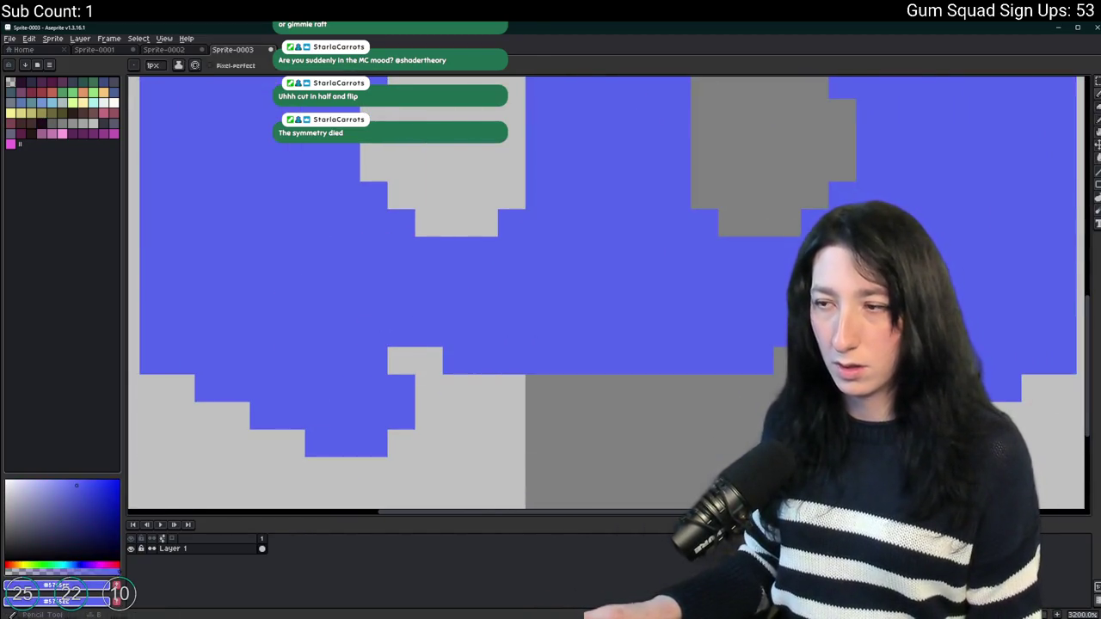
{"action": "scroll", "coordinate": [408, 310], "scroll_direction": "down", "scroll_amount": 1}
{"action": "left_click_drag", "start_coordinate": [853, 184], "coordinate": [730, 148]}
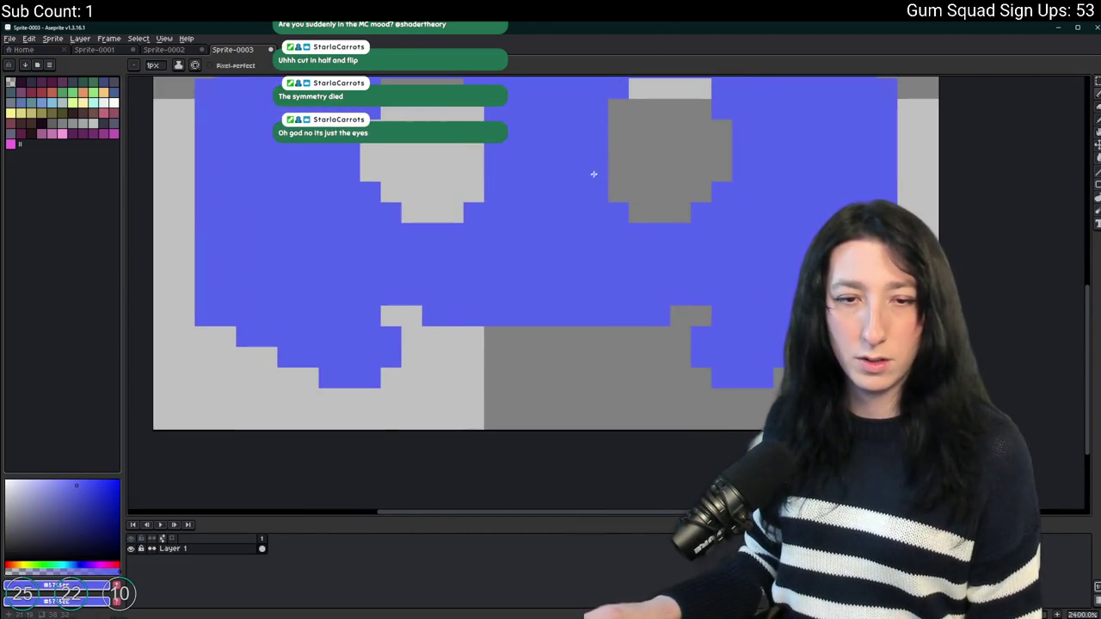
{"action": "scroll", "coordinate": [593, 173], "scroll_direction": "down", "scroll_amount": 5}
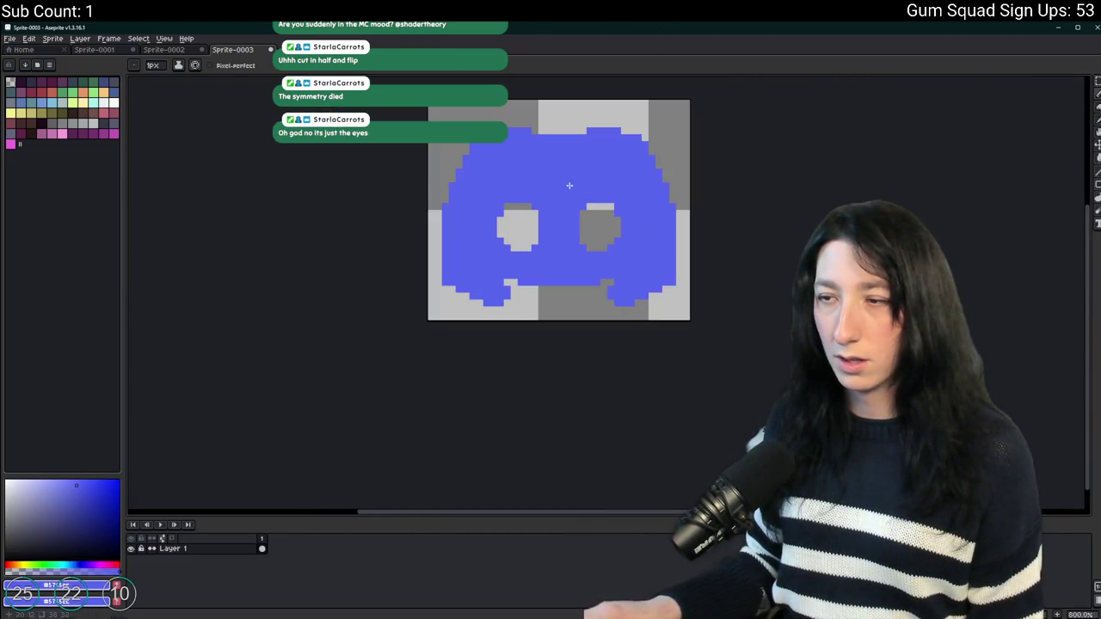
{"action": "left_click_drag", "start_coordinate": [568, 185], "coordinate": [548, 232]}
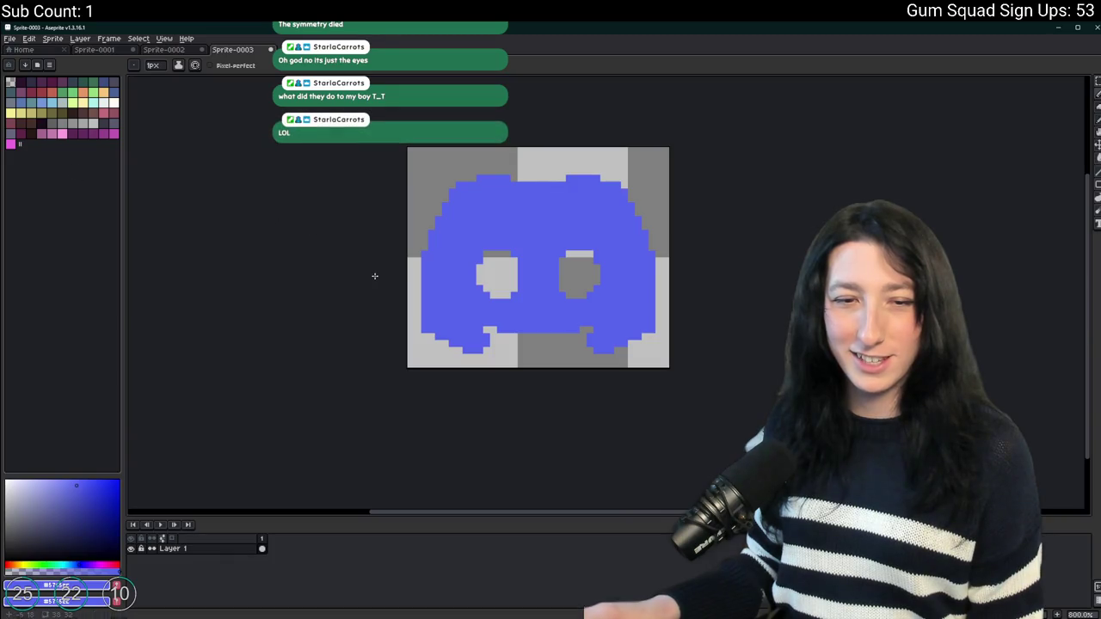
{"action": "scroll", "coordinate": [544, 266], "scroll_direction": "up", "scroll_amount": 3}
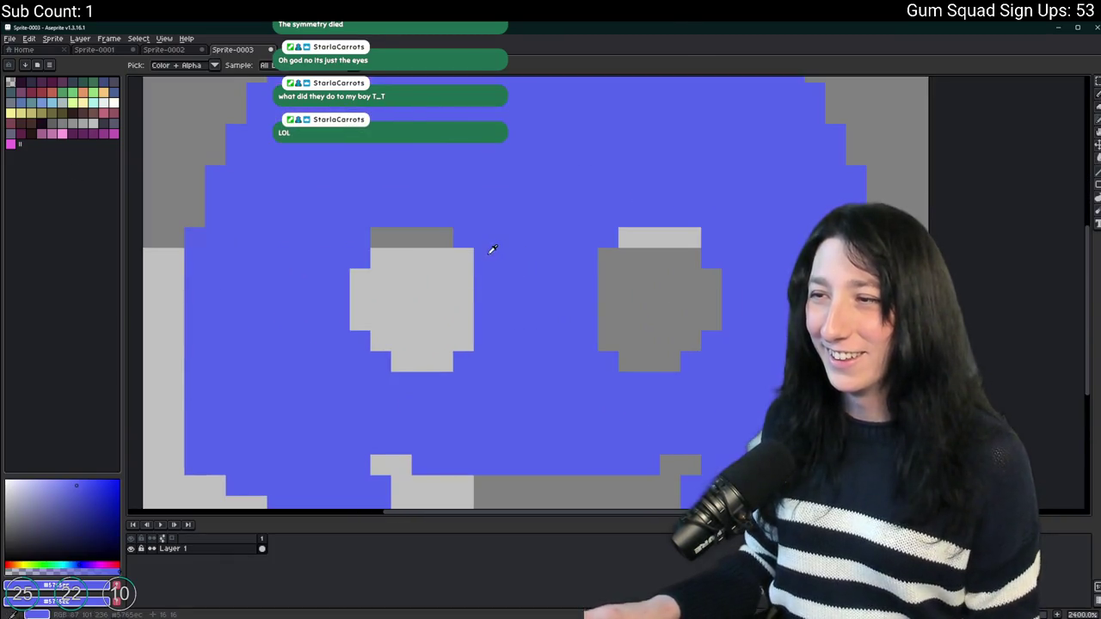
Copy the left eye over the right eye and mirror it horizontally.
{"action": "key", "text": "m"}
{"action": "mouse_move", "coordinate": [474, 228]}
{"action": "left_mouse_down"}
{"action": "mouse_move", "coordinate": [432, 283]}
{"action": "mouse_move", "coordinate": [329, 371]}
{"action": "mouse_move", "coordinate": [347, 374]}
{"action": "left_mouse_up"}
{"action": "key", "text": "ctrl+c"}
{"action": "key", "text": "ctrl+v"}
{"action": "left_click_drag", "start_coordinate": [410, 283], "coordinate": [684, 307]}
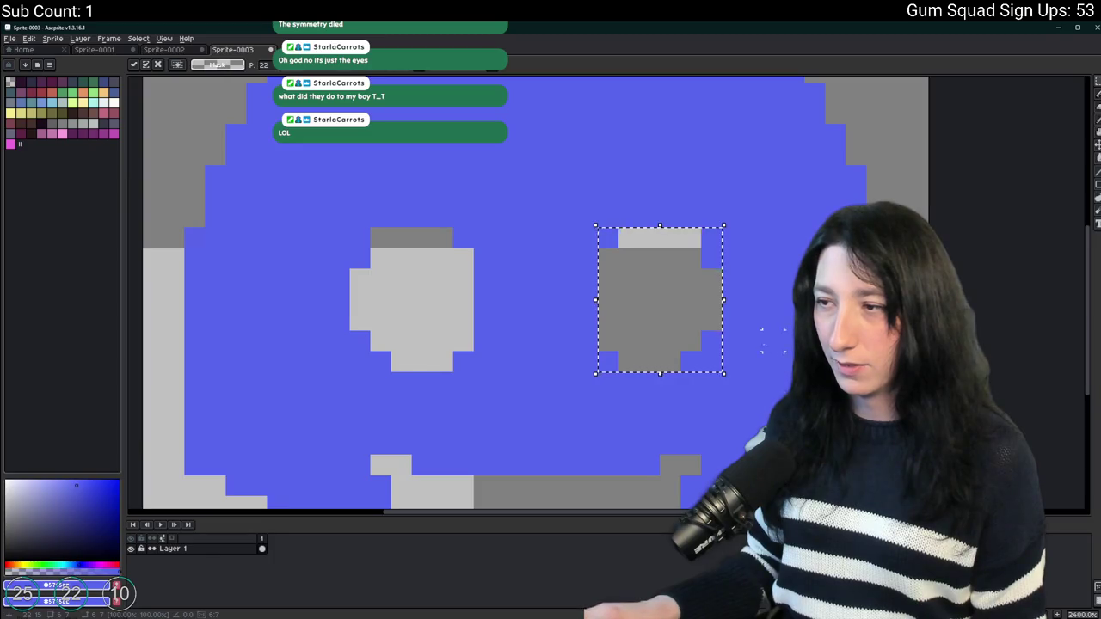
{"action": "key", "text": "ctrl+d"}
{"action": "key", "text": "ctrl+z"}
{"action": "key", "text": "ctrl+d"}
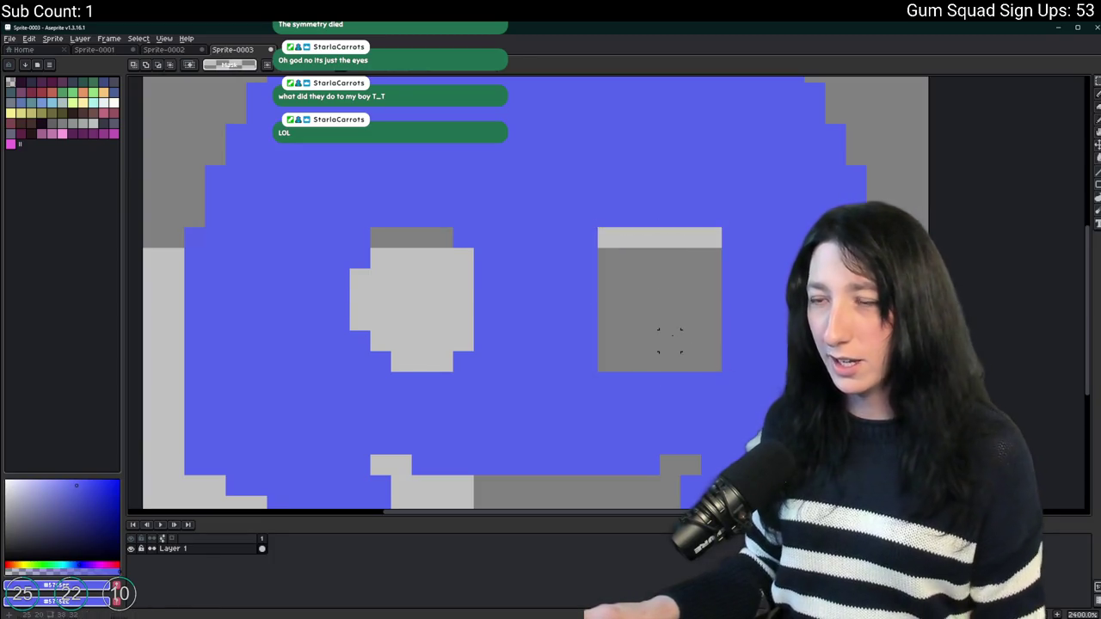
{"action": "left_click", "coordinate": [411, 297]}
{"action": "key", "text": "ctrl+z"}
{"action": "key", "text": "shift+h"}
{"action": "key", "text": "Return"}
{"action": "key", "text": "ctrl+d"}
Remove the stray black line beside the left eye.
{"action": "scroll", "coordinate": [816, 300], "scroll_direction": "down", "scroll_amount": 5}
{"action": "left_click_drag", "start_coordinate": [813, 300], "coordinate": [585, 283]}
{"action": "scroll", "coordinate": [572, 297], "scroll_direction": "down", "scroll_amount": 2}
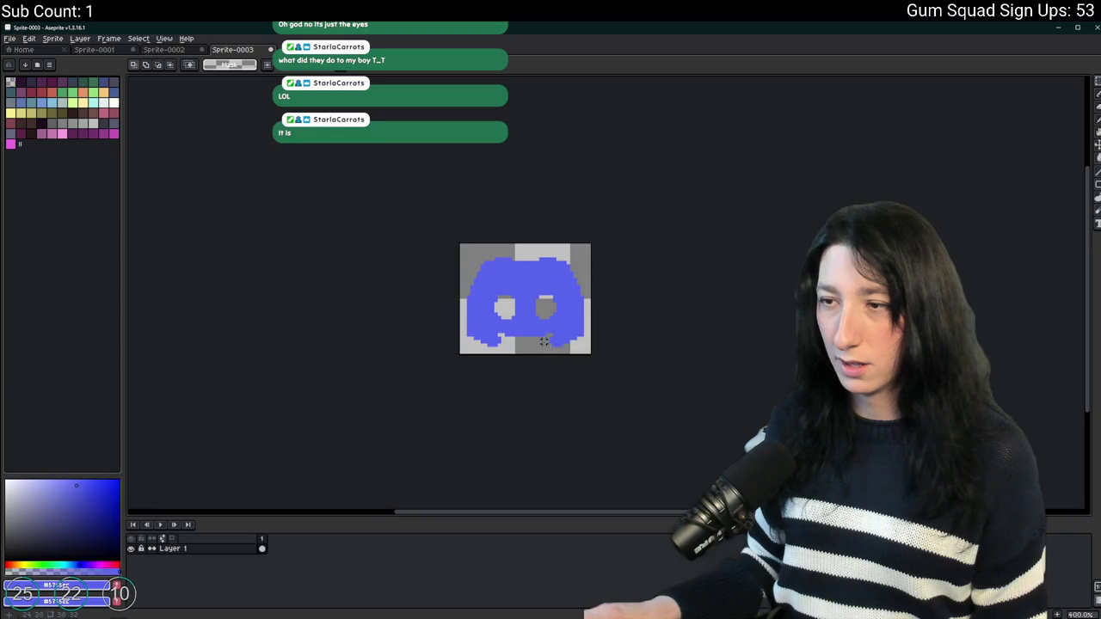
{"action": "scroll", "coordinate": [541, 320], "scroll_direction": "up", "scroll_amount": 1}
{"action": "key", "text": "ctrl+z"}
{"action": "key", "text": "ctrl+d"}
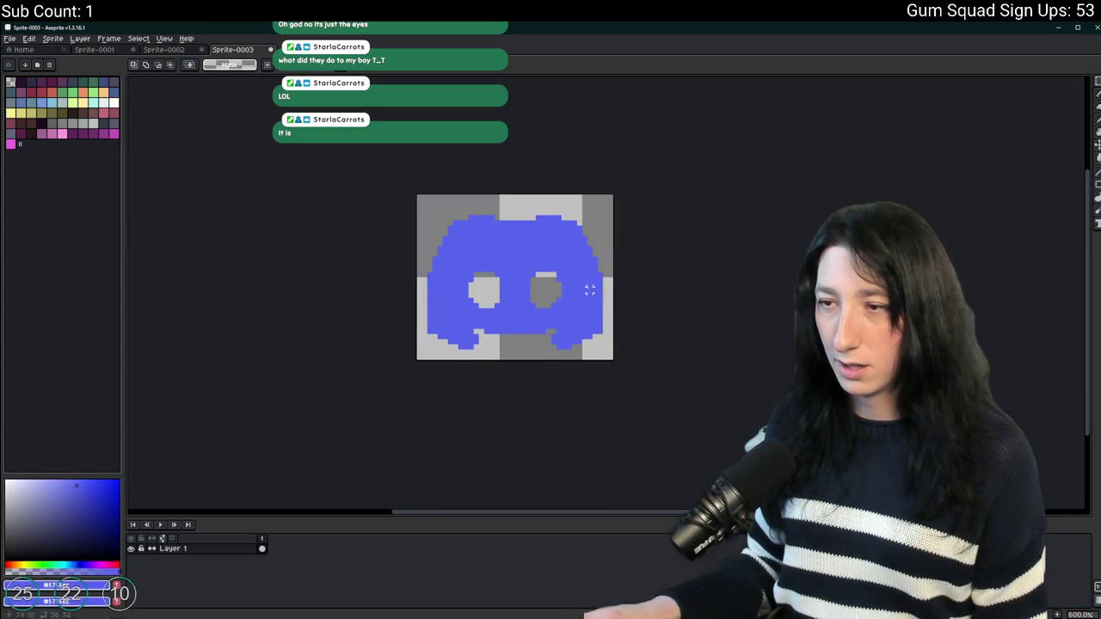
{"action": "scroll", "coordinate": [488, 300], "scroll_direction": "up", "scroll_amount": 4}
{"action": "left_click_drag", "start_coordinate": [520, 220], "coordinate": [519, 284]}
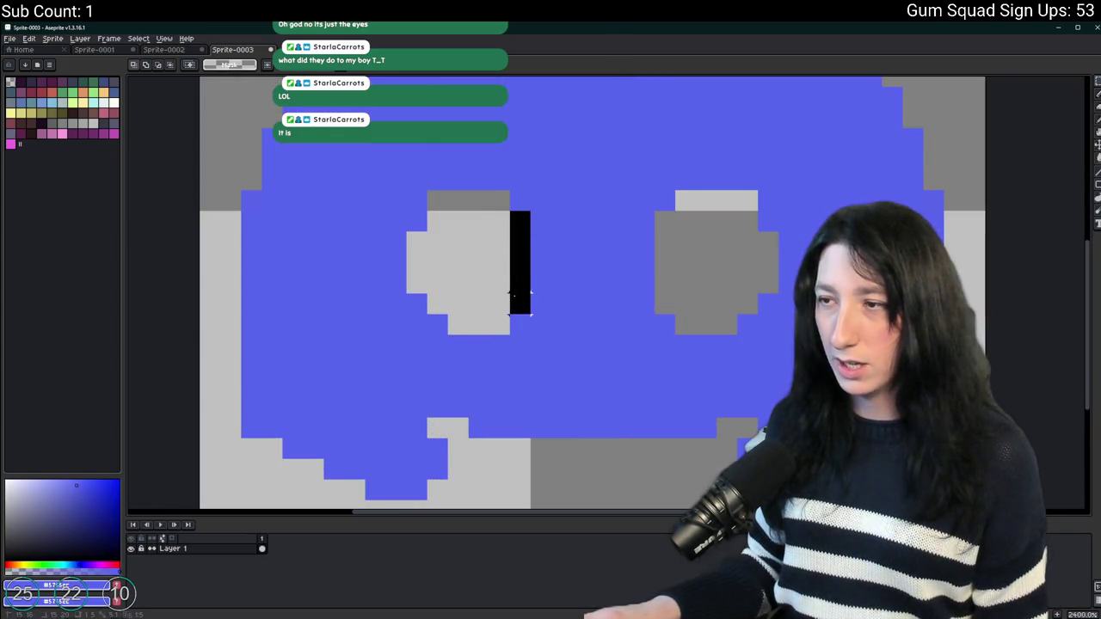
{"action": "key", "text": "ctrl+z"}
{"action": "key", "text": "ctrl+d"}
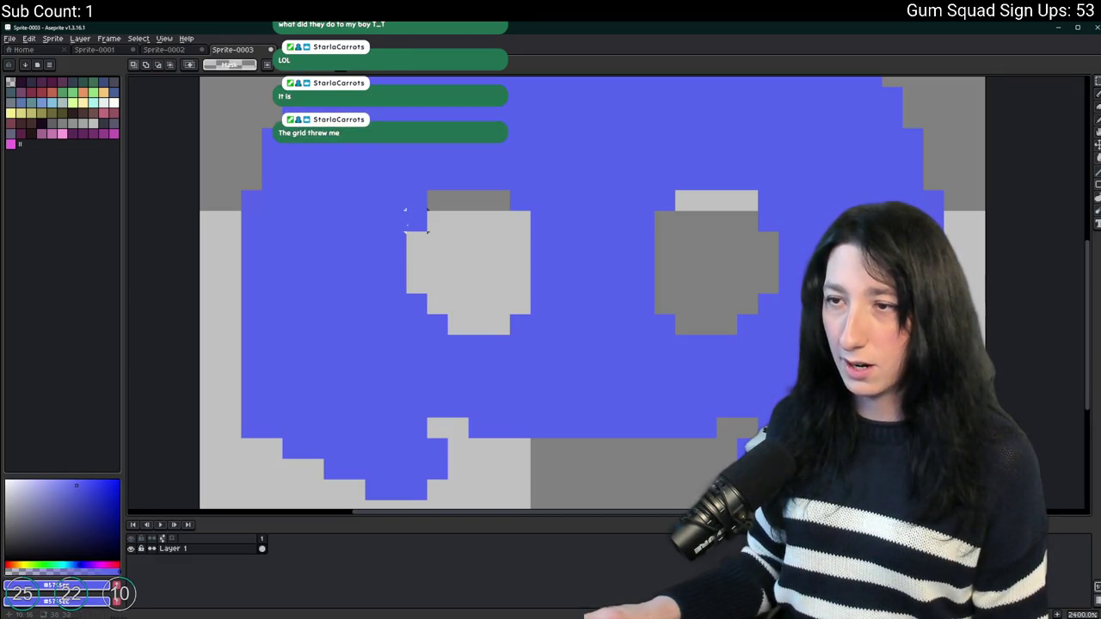
Give each eye's top row a contrasting grey bar, then deselect.
{"action": "left_click_drag", "start_coordinate": [504, 199], "coordinate": [428, 199]}
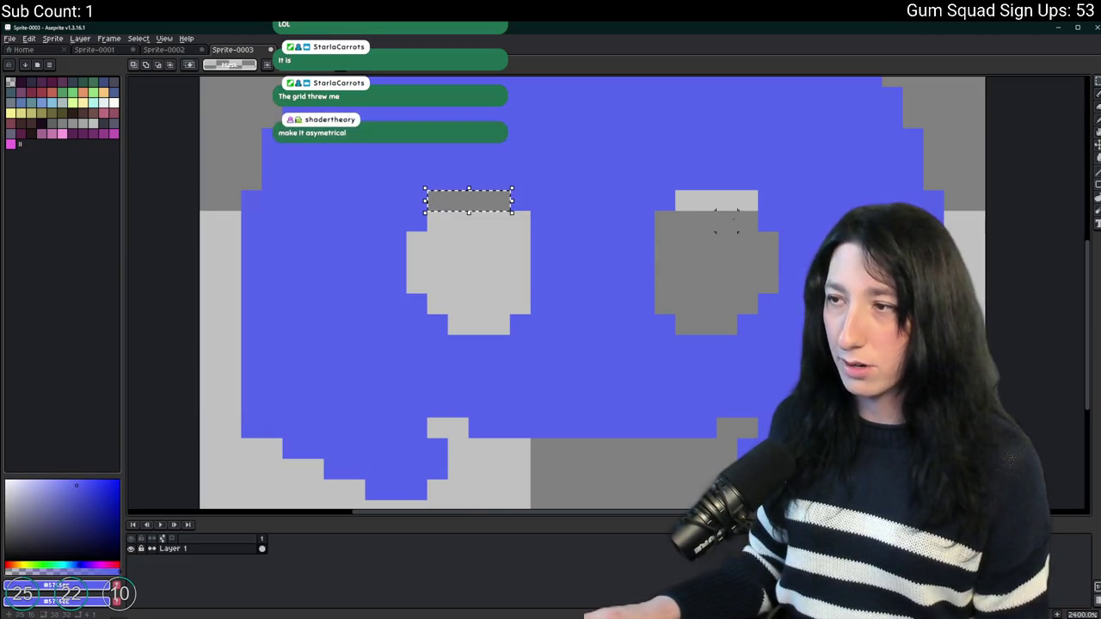
{"action": "left_click", "coordinate": [748, 200]}
{"action": "left_click_drag", "start_coordinate": [748, 201], "coordinate": [677, 200]}
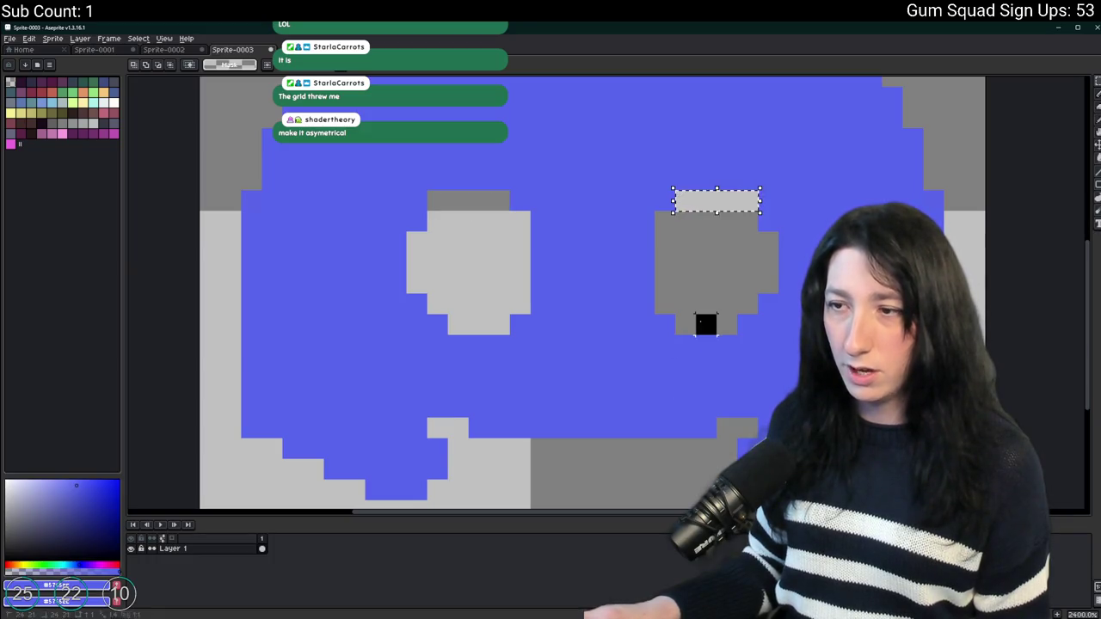
{"action": "key", "text": "ctrl+d"}
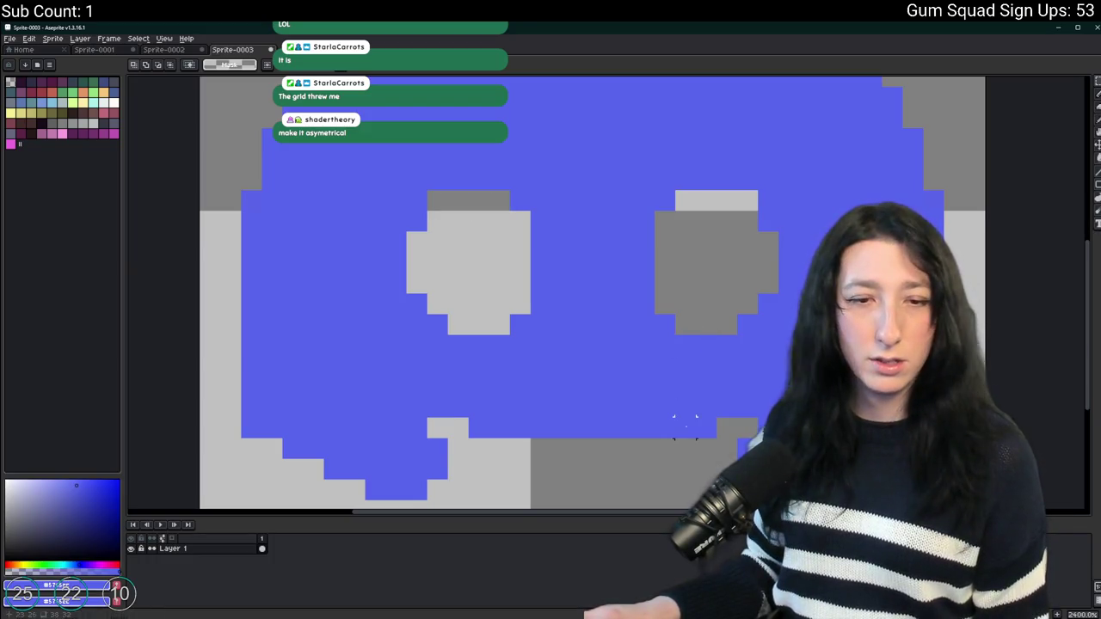
{"action": "scroll", "coordinate": [684, 427], "scroll_direction": "down", "scroll_amount": 2}
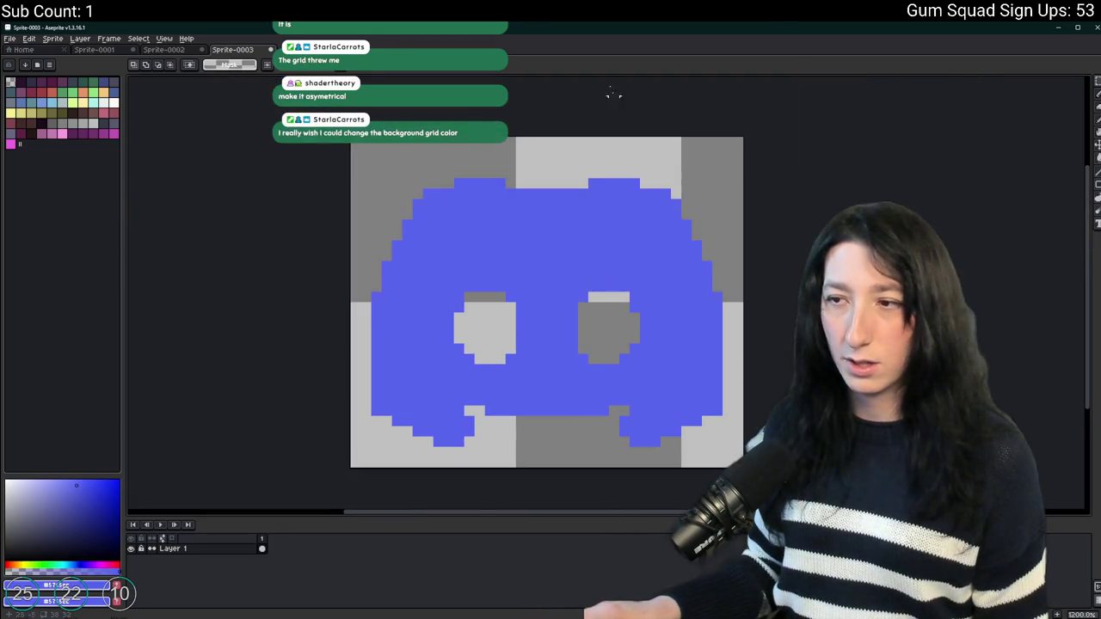
{"action": "key", "text": "ctrl+apostrophe"}
{"action": "key", "text": "ctrl+apostrophe"}
Outline the Discord logo with the dark brown swatch and compare it to the Twitch sprite.
{"action": "left_click", "coordinate": [31, 133]}
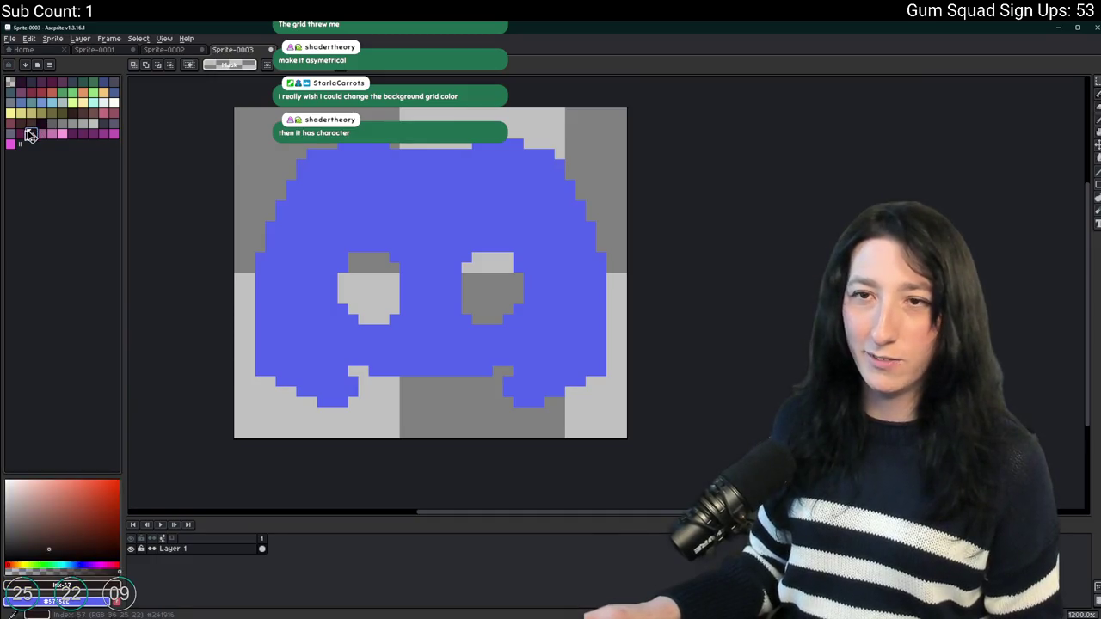
{"action": "left_click", "coordinate": [41, 123]}
{"action": "key", "text": "shift+o"}
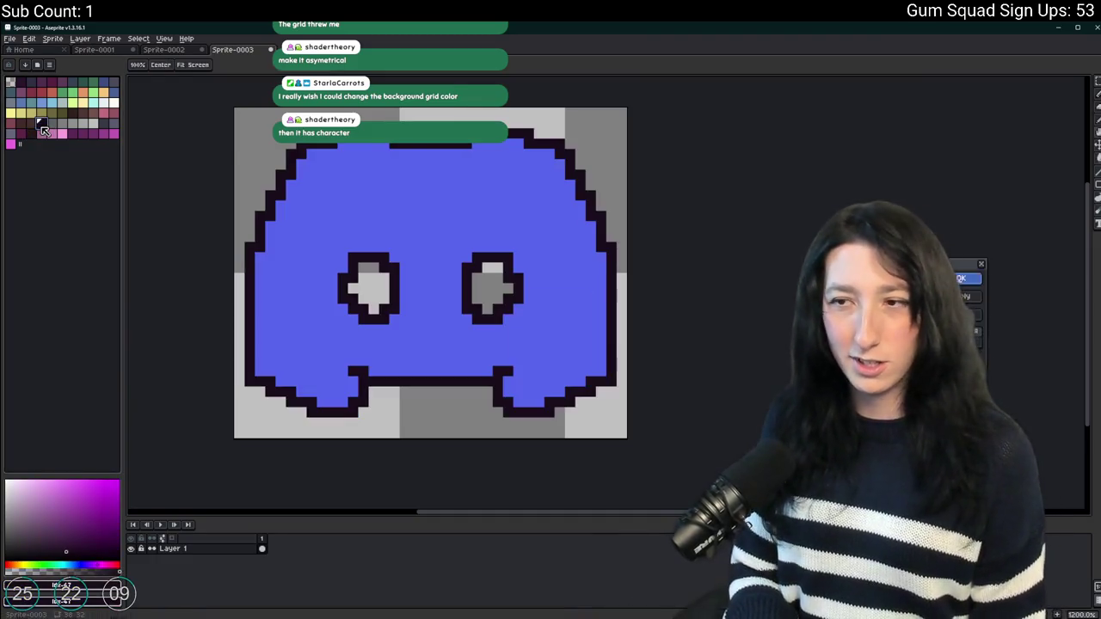
{"action": "left_click_drag", "start_coordinate": [422, 226], "coordinate": [532, 222]}
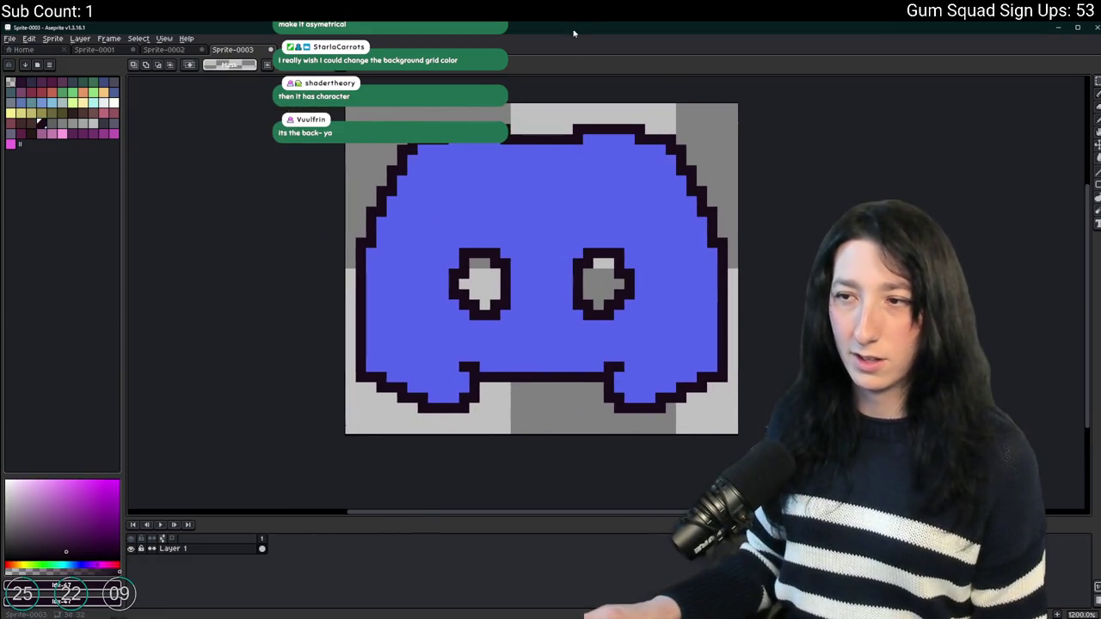
{"action": "scroll", "coordinate": [567, 169], "scroll_direction": "down", "scroll_amount": 2}
{"action": "key", "text": "ctrl+a"}
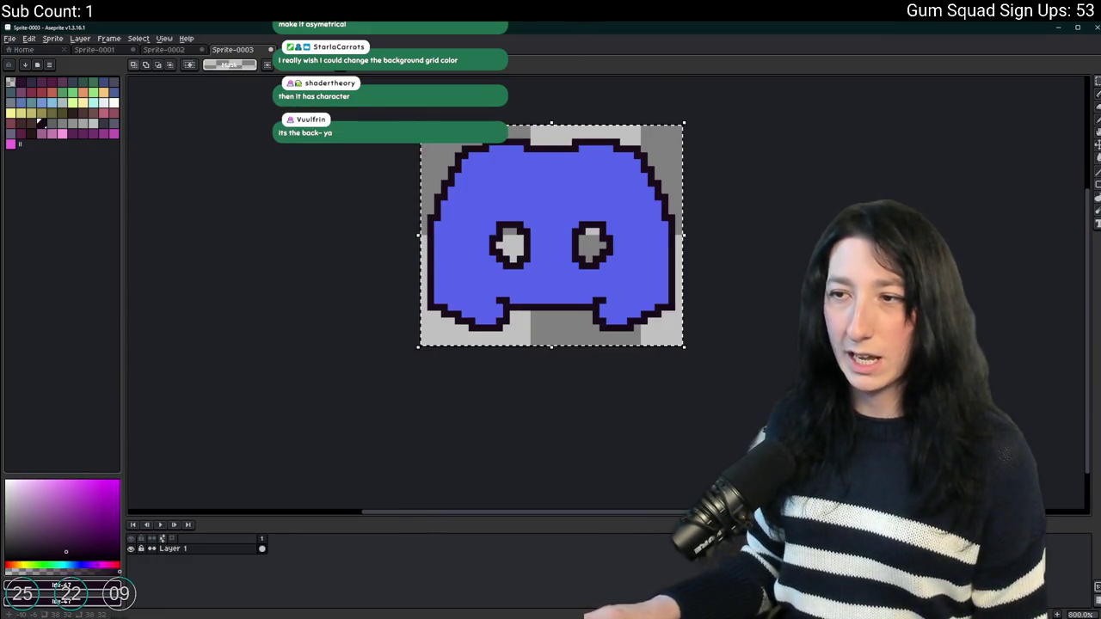
{"action": "left_click", "coordinate": [176, 51]}
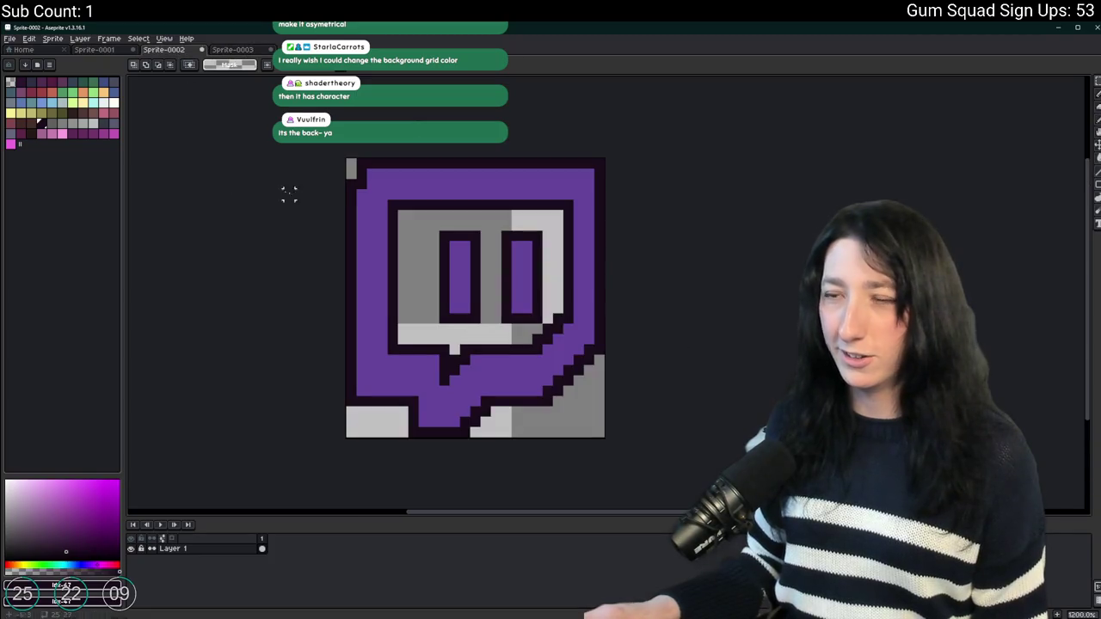
{"action": "left_click", "coordinate": [233, 50]}
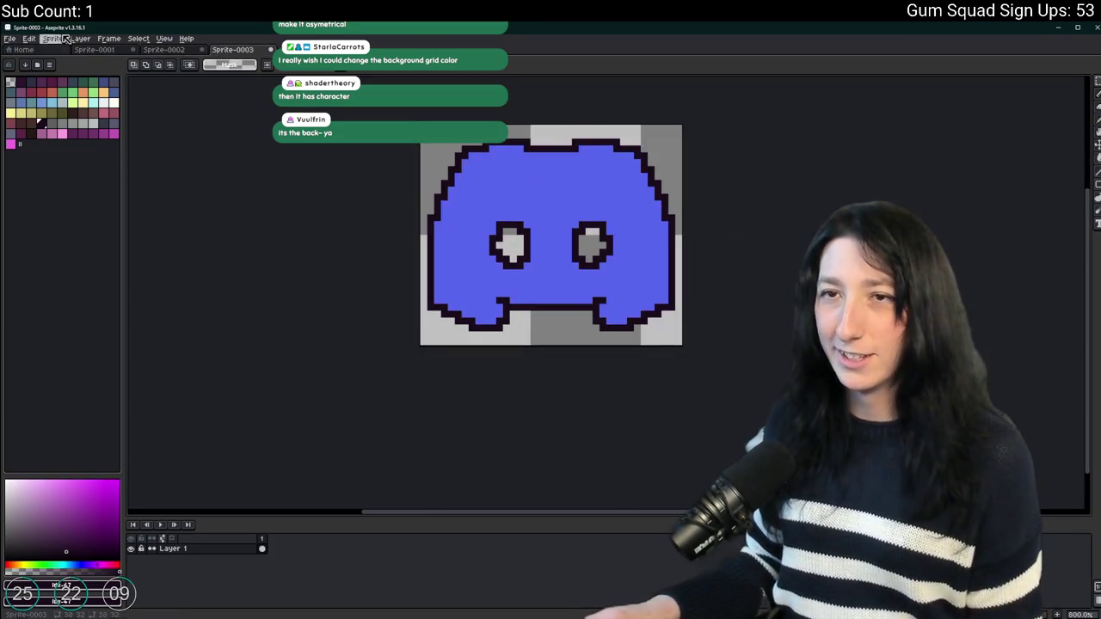
Export the outlined logo to the Desktop as DiscordLogo.png at 100% size.
{"action": "left_click", "coordinate": [52, 128]}
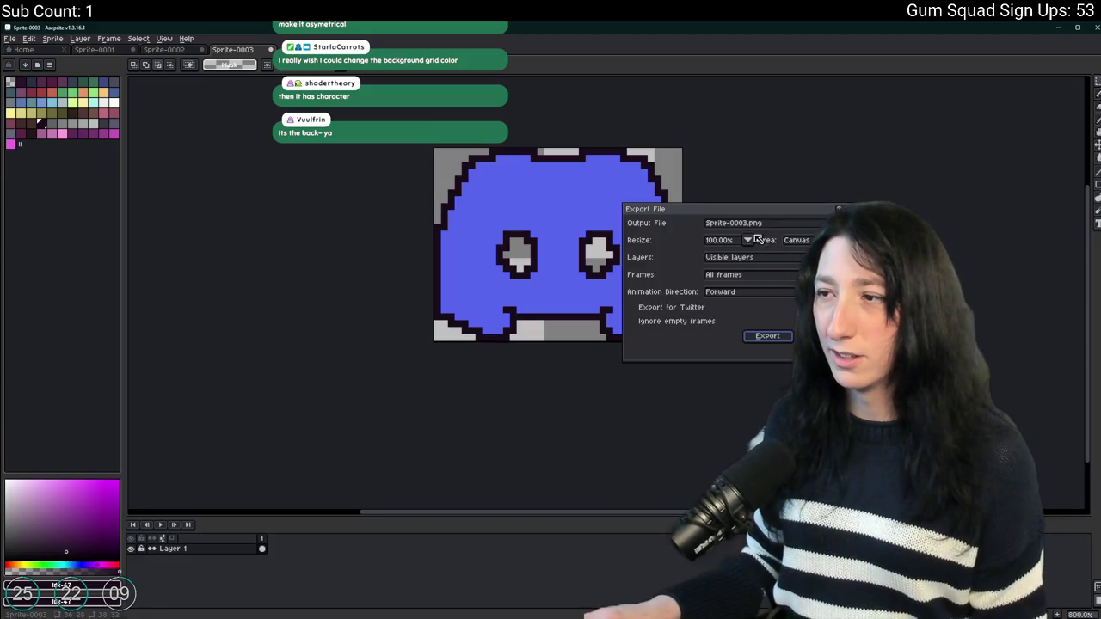
{"action": "left_click", "coordinate": [843, 223]}
{"action": "left_click", "coordinate": [705, 236]}
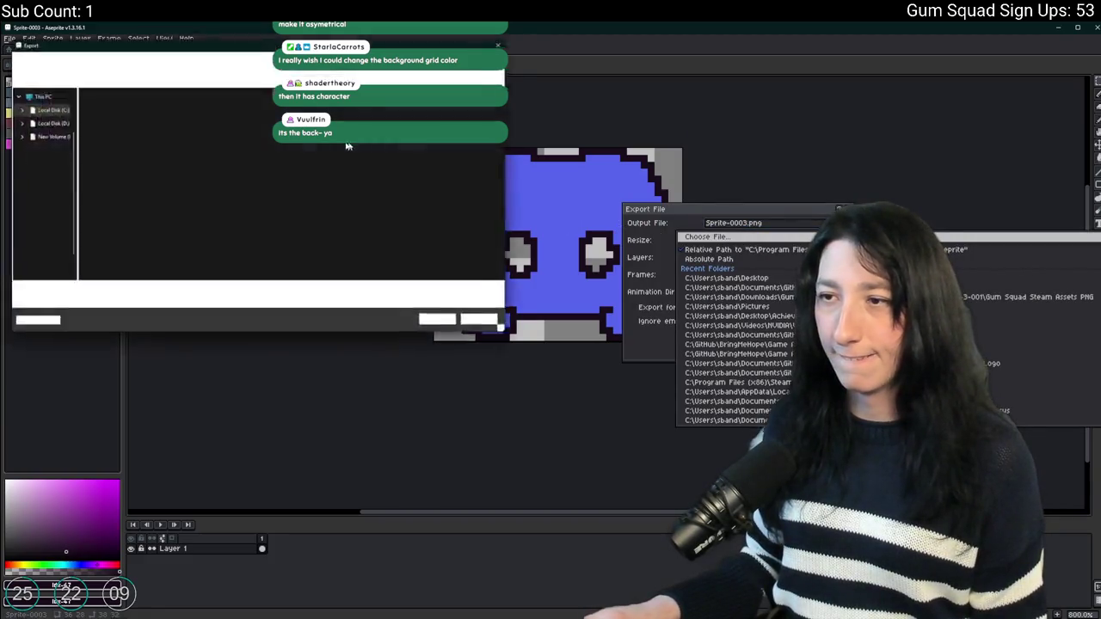
{"action": "left_click", "coordinate": [30, 118]}
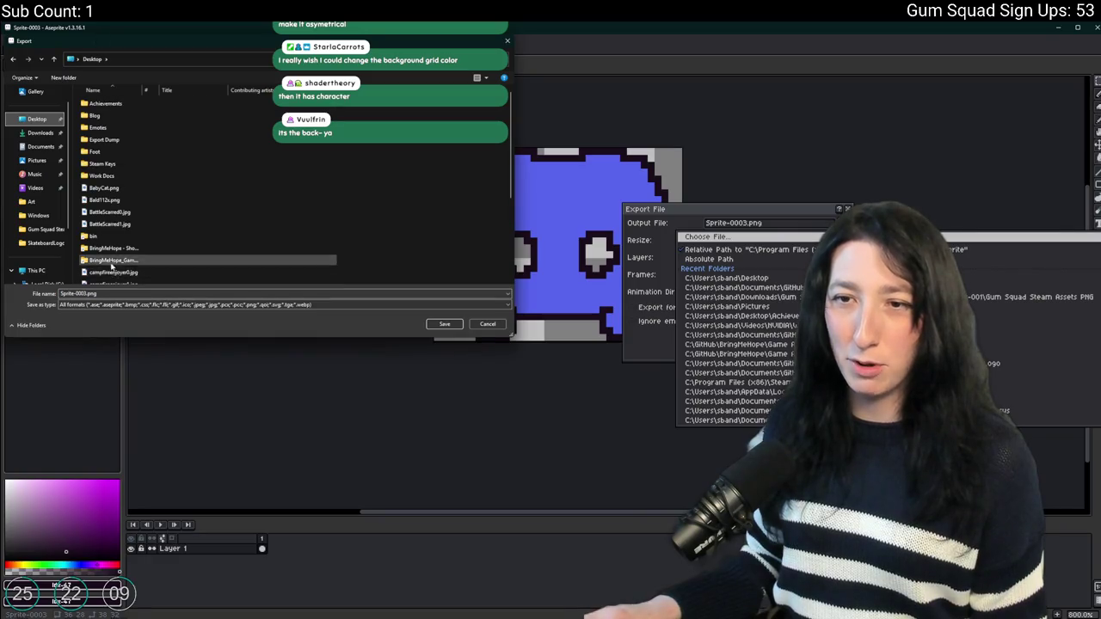
{"action": "scroll", "coordinate": [164, 215], "scroll_direction": "down", "scroll_amount": 5}
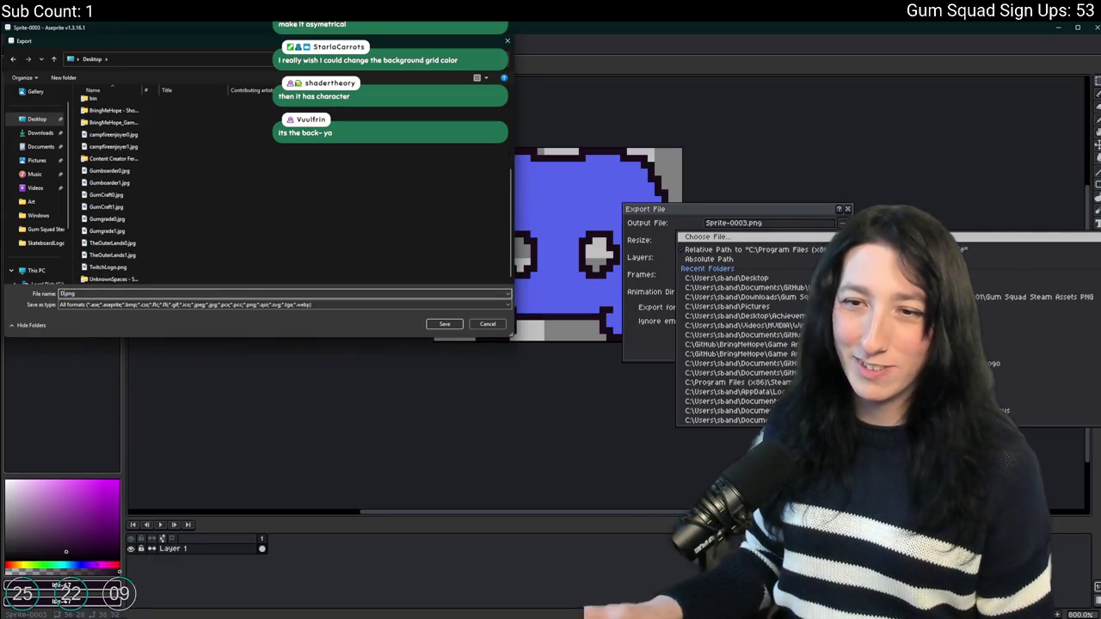
{"action": "type", "text": "iscordLogo"}
{"action": "key", "text": "Return"}
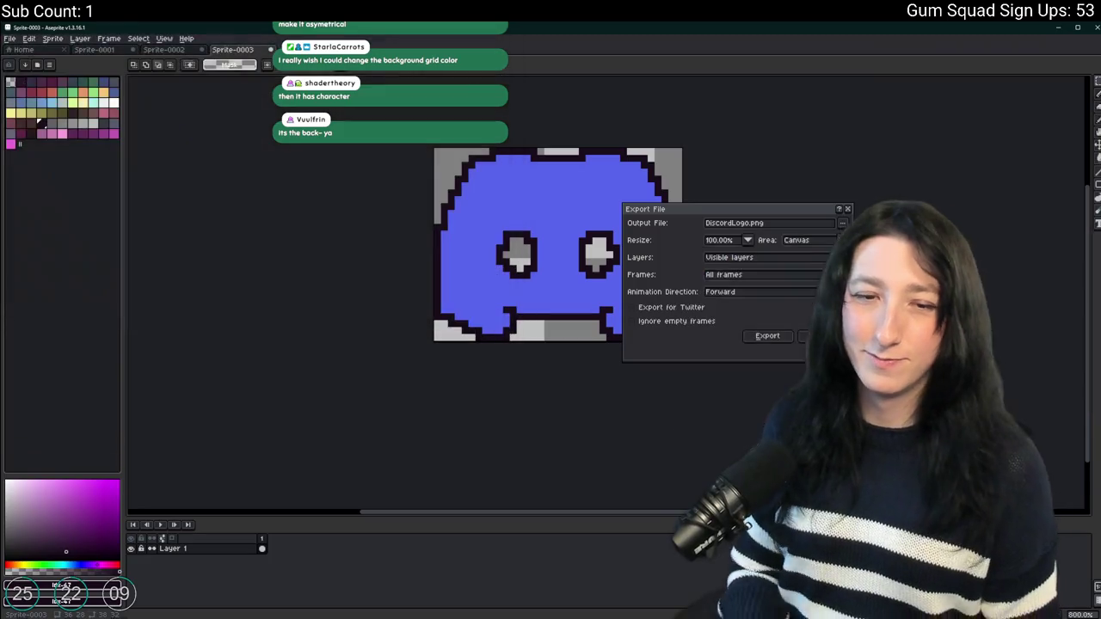
{"action": "left_click", "coordinate": [761, 336]}
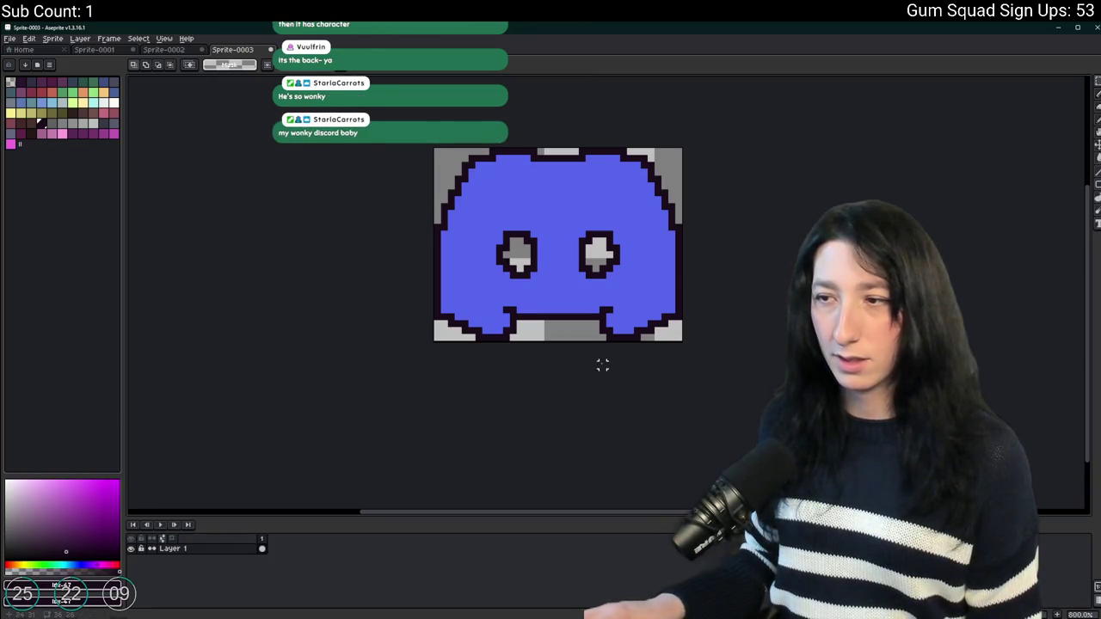
{"action": "scroll", "coordinate": [594, 336], "scroll_direction": "down", "scroll_amount": 2}
{"action": "scroll", "coordinate": [576, 262], "scroll_direction": "up", "scroll_amount": 2}
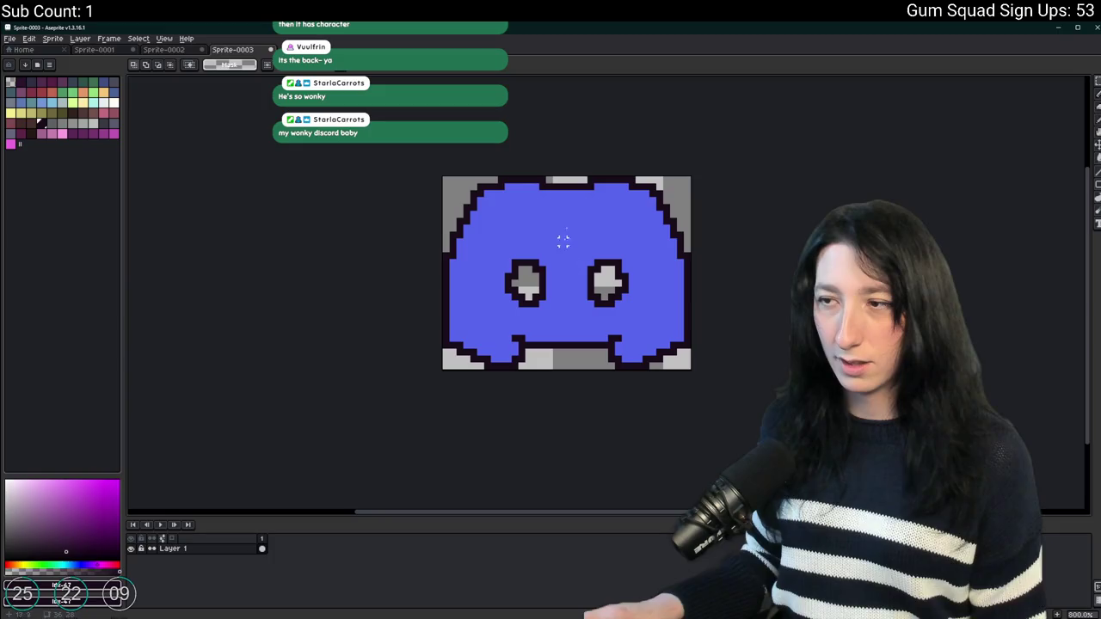
{"action": "left_click_drag", "start_coordinate": [565, 158], "coordinate": [558, 187]}
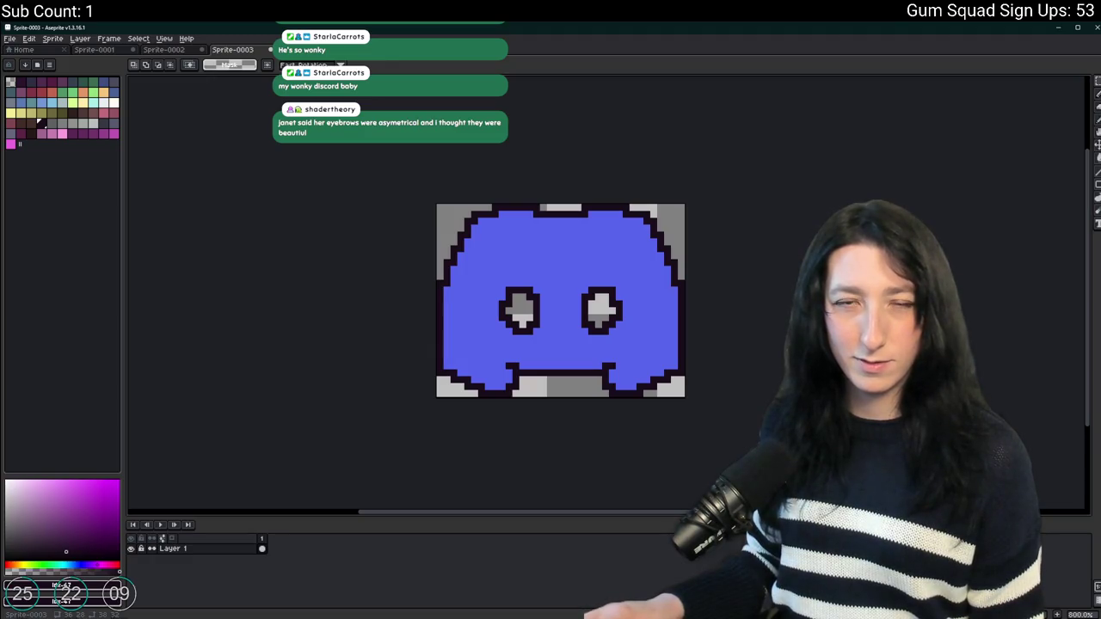
Paste the Discord logo into the menu mockup, right of the Twitch icon.
{"action": "left_click", "coordinate": [117, 52]}
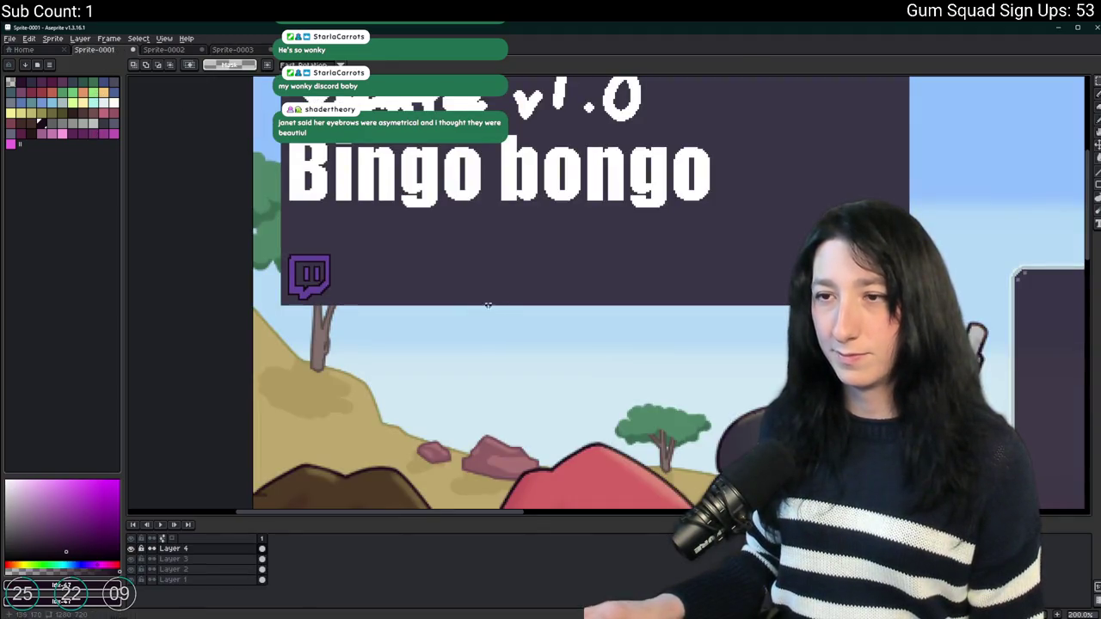
{"action": "scroll", "coordinate": [359, 263], "scroll_direction": "up", "scroll_amount": 1}
{"action": "key", "text": "ctrl+v"}
{"action": "scroll", "coordinate": [359, 262], "scroll_direction": "up", "scroll_amount": 1}
{"action": "mouse_move", "coordinate": [363, 295]}
{"action": "left_mouse_down"}
{"action": "mouse_move", "coordinate": [504, 283]}
{"action": "mouse_move", "coordinate": [478, 276]}
{"action": "left_mouse_up"}
{"action": "scroll", "coordinate": [478, 276], "scroll_direction": "up", "scroll_amount": 2}
{"action": "key", "text": "ctrl+d"}
Select and delete the placed Discord logo from the mockup.
{"action": "left_click_drag", "start_coordinate": [379, 221], "coordinate": [497, 224]}
{"action": "left_click_drag", "start_coordinate": [478, 398], "coordinate": [262, 404]}
{"action": "key", "text": "ctrl+d"}
{"action": "scroll", "coordinate": [719, 303], "scroll_direction": "down", "scroll_amount": 2}
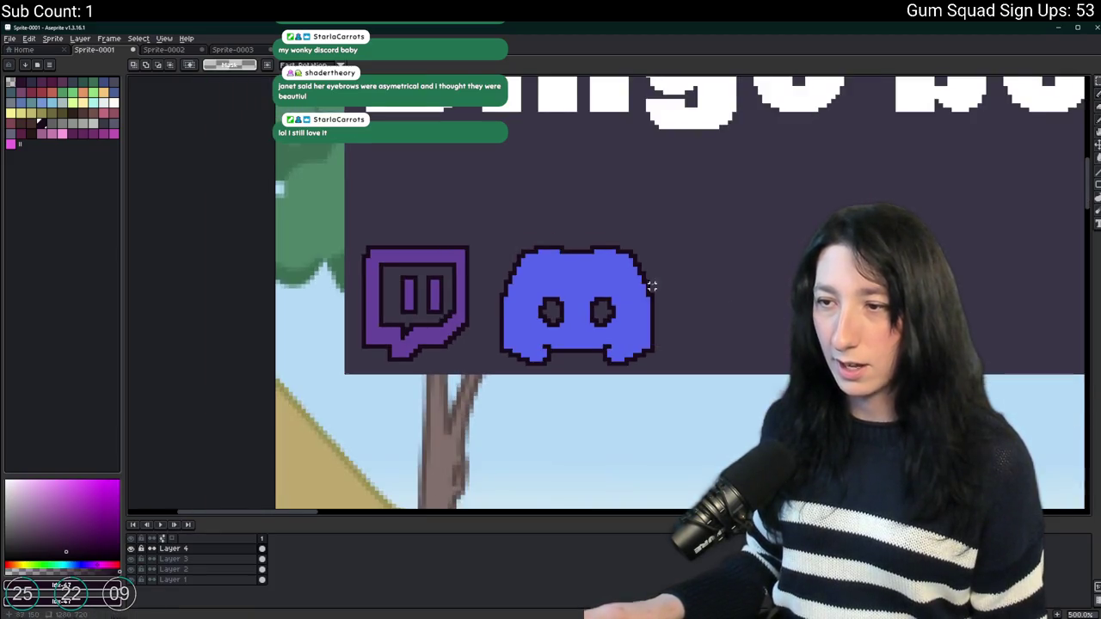
{"action": "scroll", "coordinate": [384, 230], "scroll_direction": "down", "scroll_amount": 2}
{"action": "scroll", "coordinate": [384, 230], "scroll_direction": "up", "scroll_amount": 1}
{"action": "scroll", "coordinate": [348, 212], "scroll_direction": "up", "scroll_amount": 2}
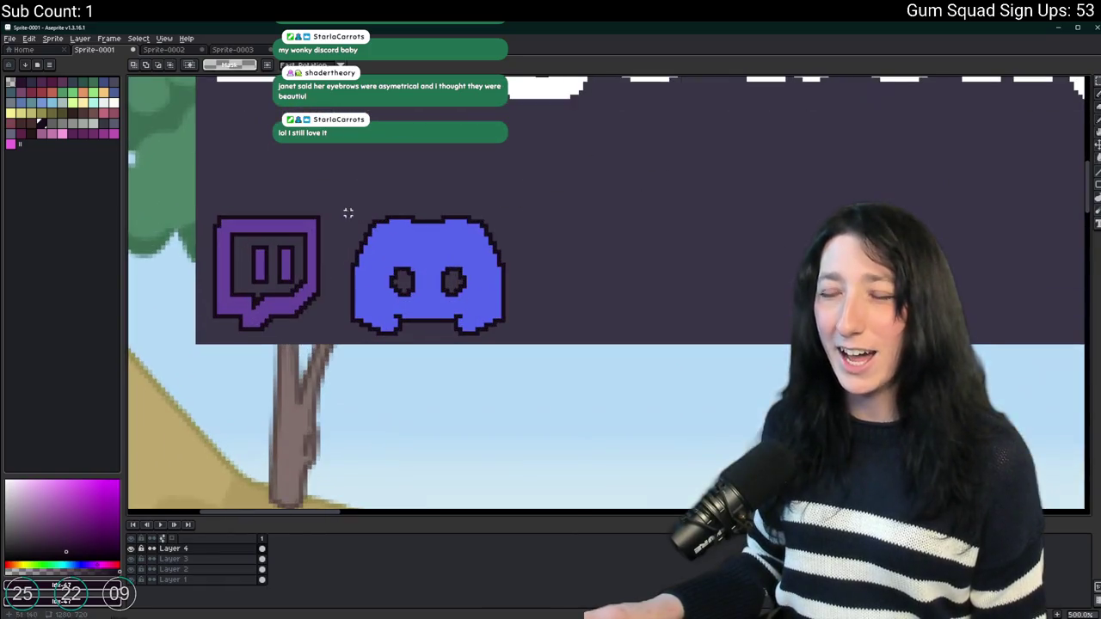
{"action": "mouse_move", "coordinate": [339, 207]}
{"action": "left_mouse_down"}
{"action": "mouse_move", "coordinate": [553, 342]}
{"action": "mouse_move", "coordinate": [381, 242]}
{"action": "mouse_move", "coordinate": [339, 190]}
{"action": "left_mouse_up"}
{"action": "key", "text": "ctrl+d"}
{"action": "key", "text": "Delete"}
{"action": "left_click", "coordinate": [245, 50]}
Trim the empty edges off the Discord sprite and select the whole image.
{"action": "left_click", "coordinate": [178, 52]}
{"action": "left_click", "coordinate": [94, 50]}
{"action": "left_click", "coordinate": [147, 50]}
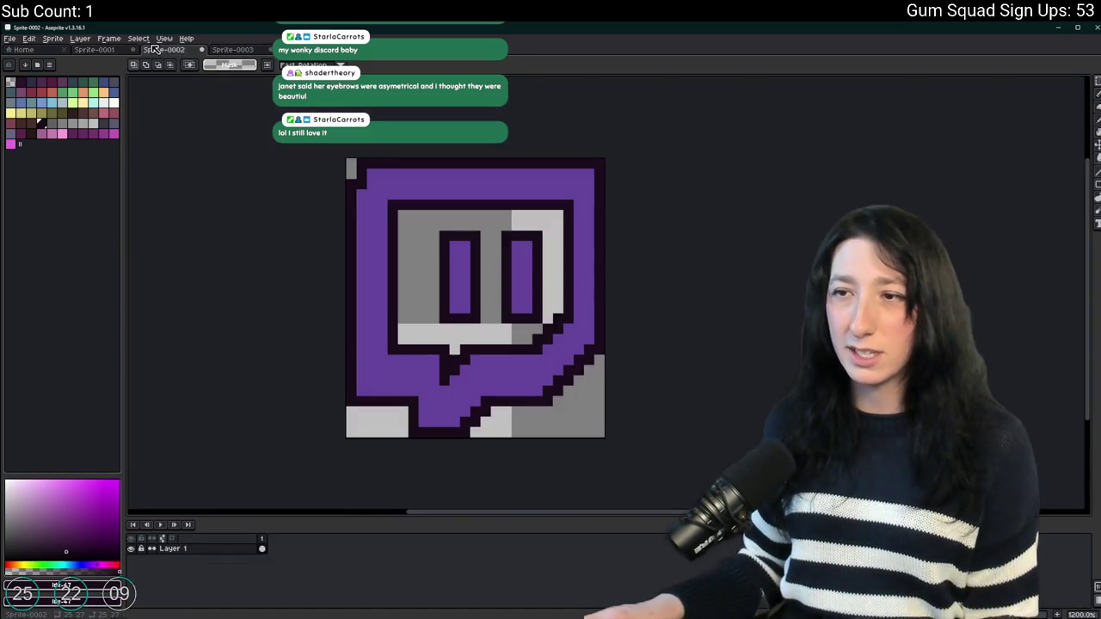
{"action": "left_click", "coordinate": [225, 51]}
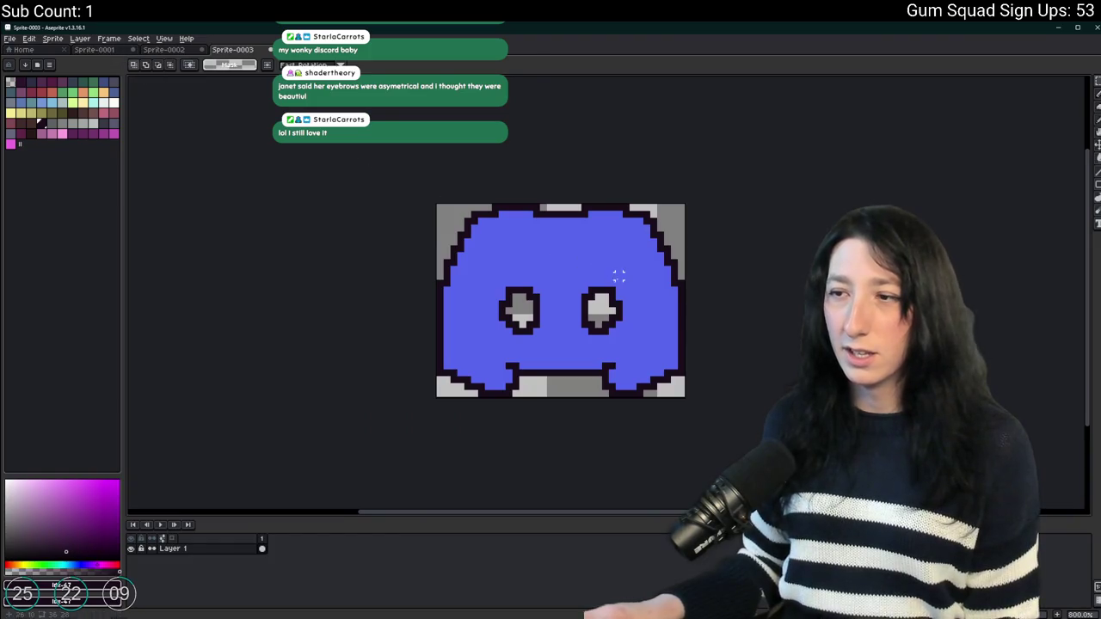
{"action": "scroll", "coordinate": [618, 275], "scroll_direction": "up", "scroll_amount": 2}
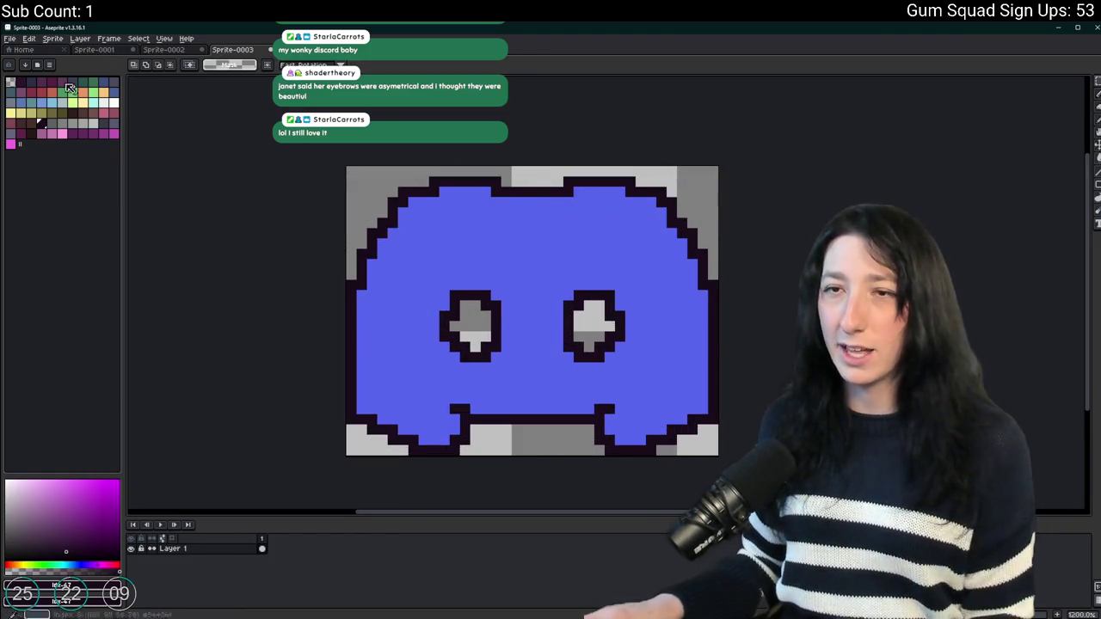
{"action": "left_click", "coordinate": [52, 38]}
{"action": "left_click", "coordinate": [86, 131]}
{"action": "key", "text": "ctrl+a"}
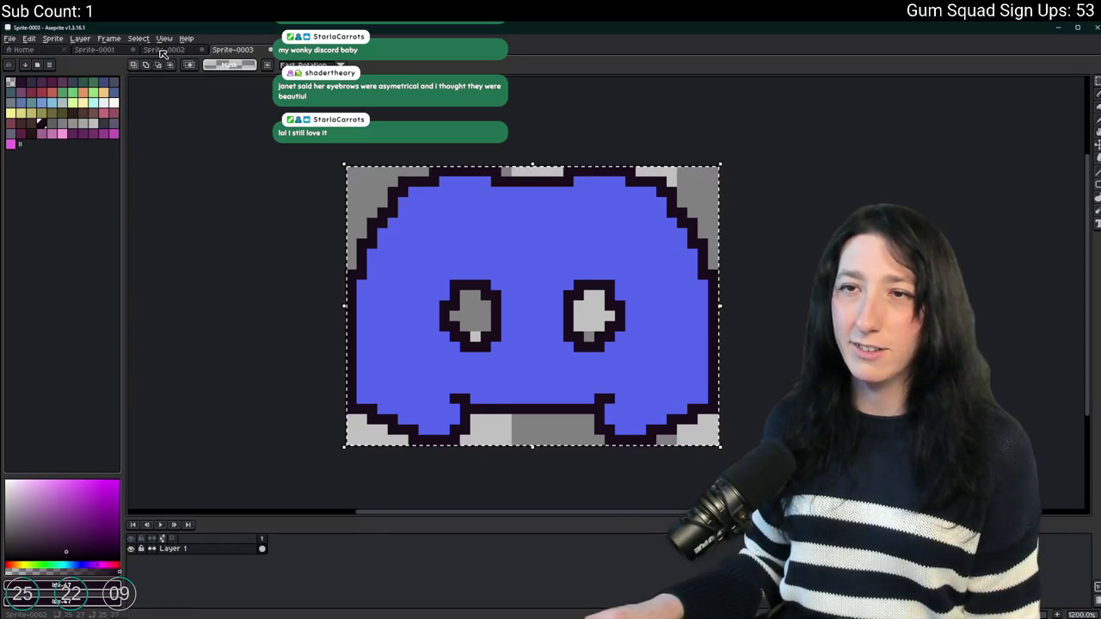
Re-export the trimmed Discord sprite as DiscordLogo.png.
{"action": "left_click", "coordinate": [162, 50]}
{"action": "left_click", "coordinate": [99, 50]}
{"action": "left_click", "coordinate": [219, 49]}
{"action": "key", "text": "ctrl+alt+shift+s"}
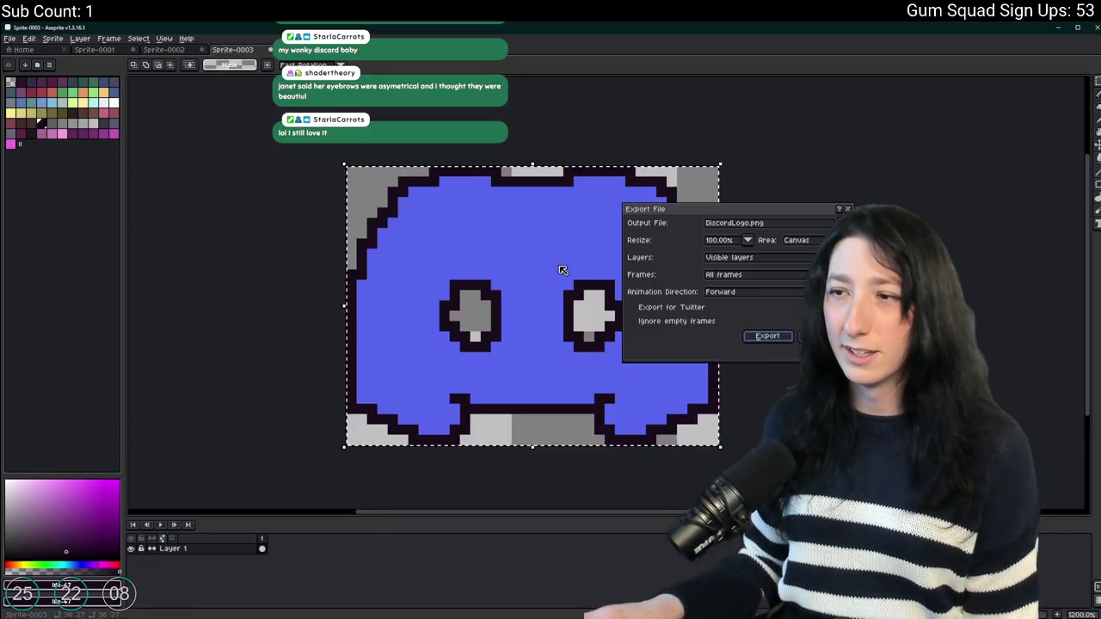
{"action": "left_click", "coordinate": [773, 336]}
Paste the trimmed Discord logo into the menu mockup, right of the Twitch icon.
{"action": "left_click", "coordinate": [99, 49]}
{"action": "key", "text": "ctrl+v"}
{"action": "scroll", "coordinate": [400, 277], "scroll_direction": "up", "scroll_amount": 1}
{"action": "mouse_move", "coordinate": [224, 275]}
{"action": "left_mouse_down"}
{"action": "mouse_move", "coordinate": [401, 278]}
{"action": "mouse_move", "coordinate": [425, 255]}
{"action": "mouse_move", "coordinate": [357, 261]}
{"action": "mouse_move", "coordinate": [457, 264]}
{"action": "left_mouse_up"}
{"action": "key", "text": "Right"}
{"action": "key", "text": "Right"}
{"action": "key", "text": "Right"}
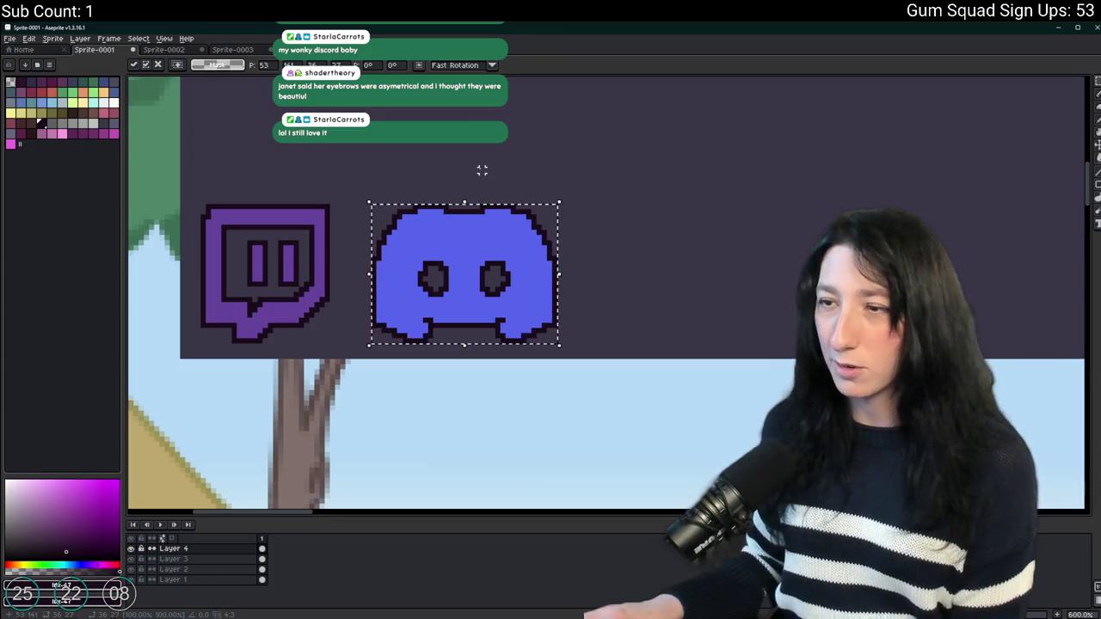
Drop the Discord logo, then select it and nudge it slightly left.
{"action": "key", "text": "Return"}
{"action": "scroll", "coordinate": [480, 170], "scroll_direction": "down", "scroll_amount": 4}
{"action": "scroll", "coordinate": [480, 170], "scroll_direction": "down", "scroll_amount": 2}
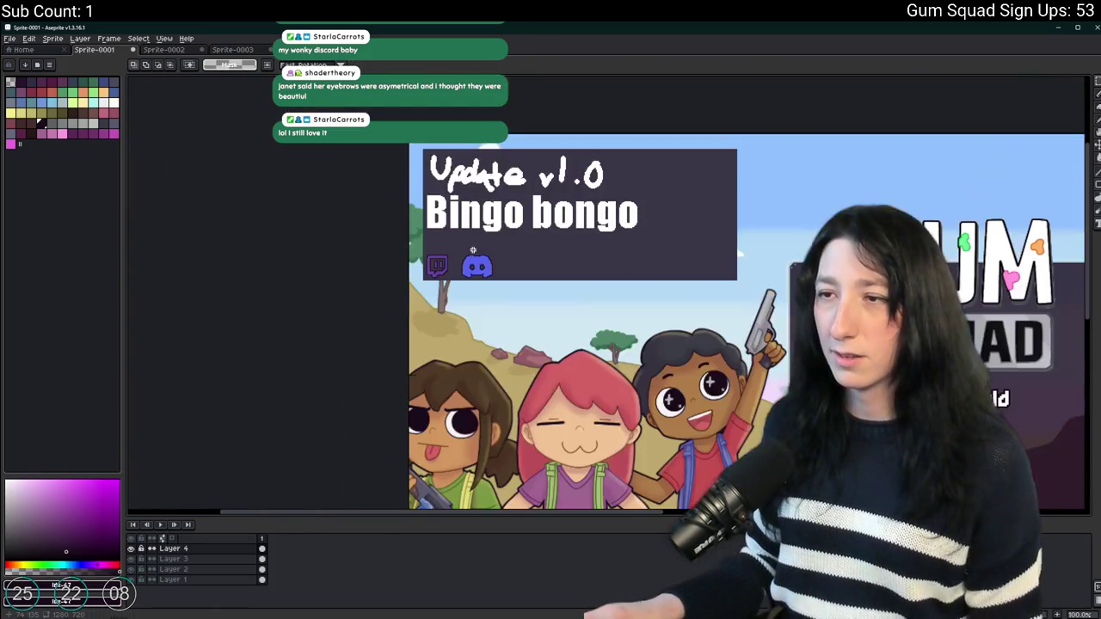
{"action": "scroll", "coordinate": [456, 258], "scroll_direction": "up", "scroll_amount": 2}
{"action": "mouse_move", "coordinate": [449, 252]}
{"action": "left_mouse_down"}
{"action": "mouse_move", "coordinate": [482, 298]}
{"action": "mouse_move", "coordinate": [545, 308]}
{"action": "left_mouse_up"}
{"action": "key", "text": "Left"}
{"action": "key", "text": "Left"}
{"action": "key", "text": "Left"}
Zoom in to check the Discord icon's alignment, adjust it, and return to GameMaker.
{"action": "scroll", "coordinate": [602, 278], "scroll_direction": "down", "scroll_amount": 5}
{"action": "scroll", "coordinate": [602, 278], "scroll_direction": "up", "scroll_amount": 5}
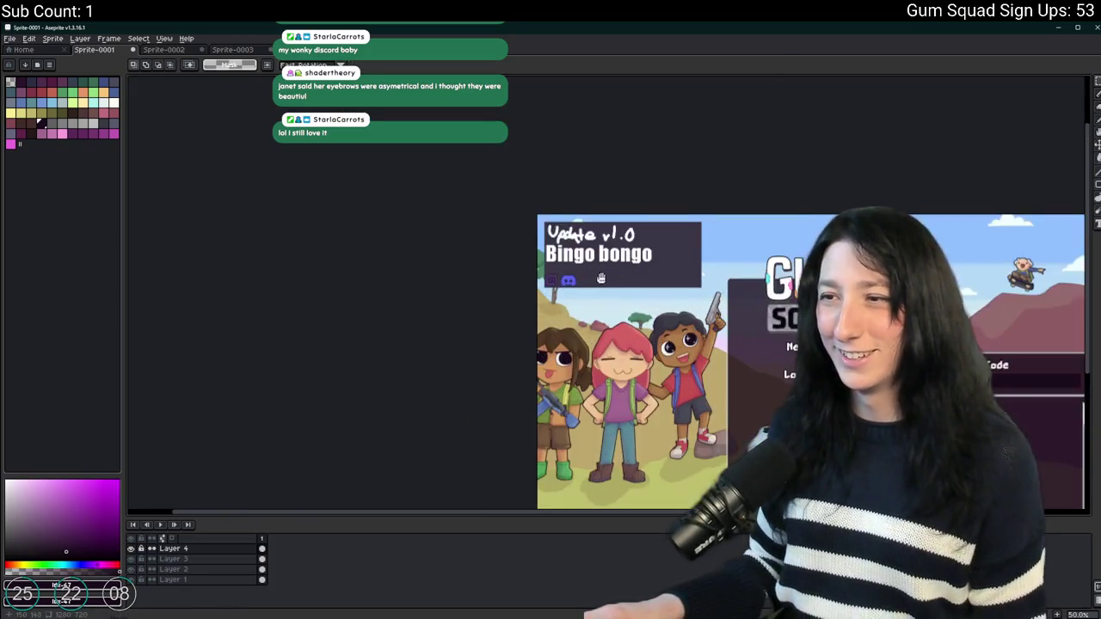
{"action": "scroll", "coordinate": [562, 277], "scroll_direction": "down", "scroll_amount": 2}
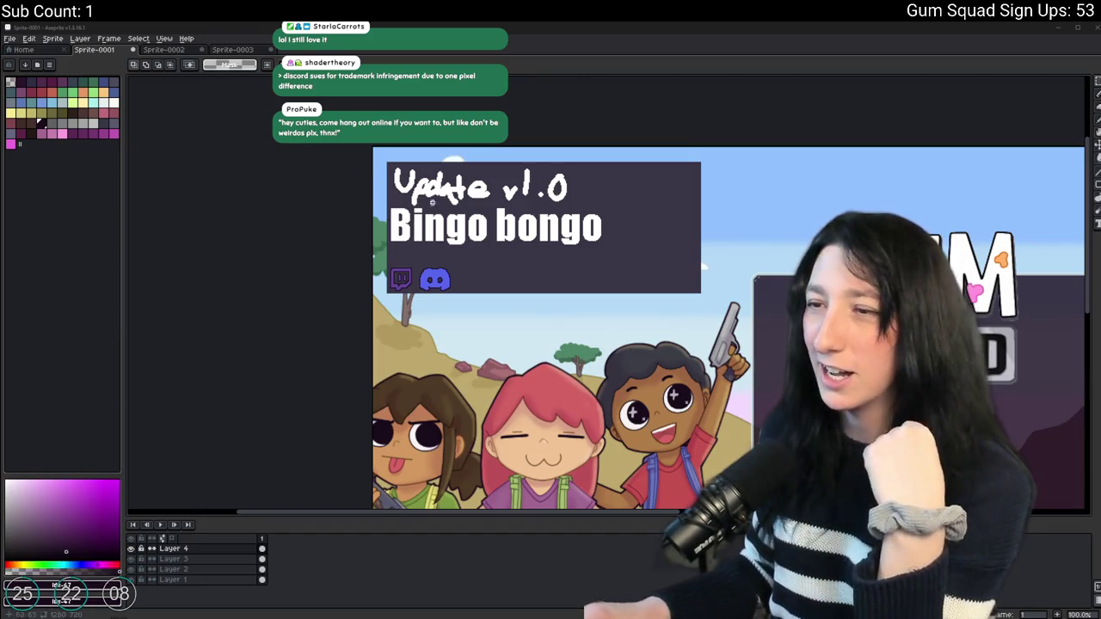
{"action": "scroll", "coordinate": [511, 276], "scroll_direction": "up", "scroll_amount": 10}
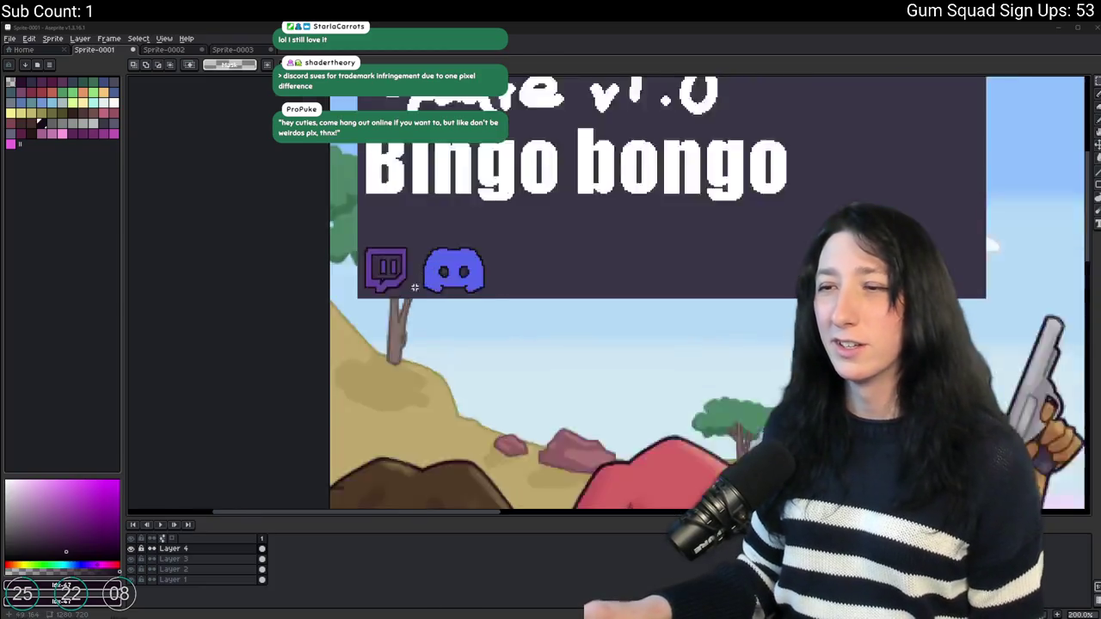
{"action": "scroll", "coordinate": [517, 277], "scroll_direction": "down", "scroll_amount": 10}
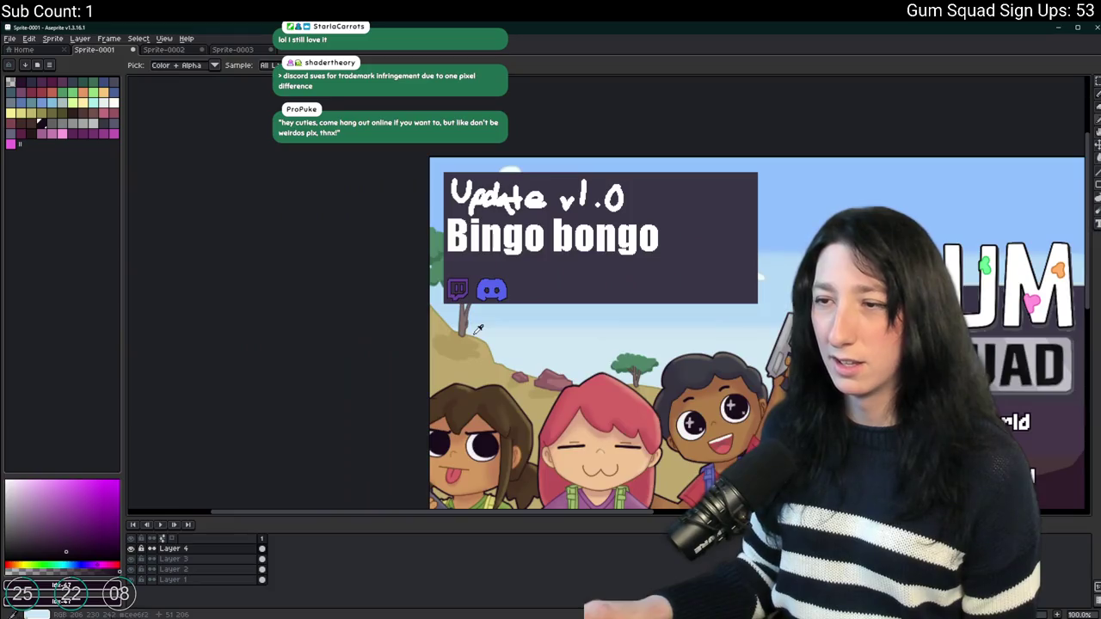
{"action": "left_click_drag", "start_coordinate": [478, 330], "coordinate": [430, 323]}
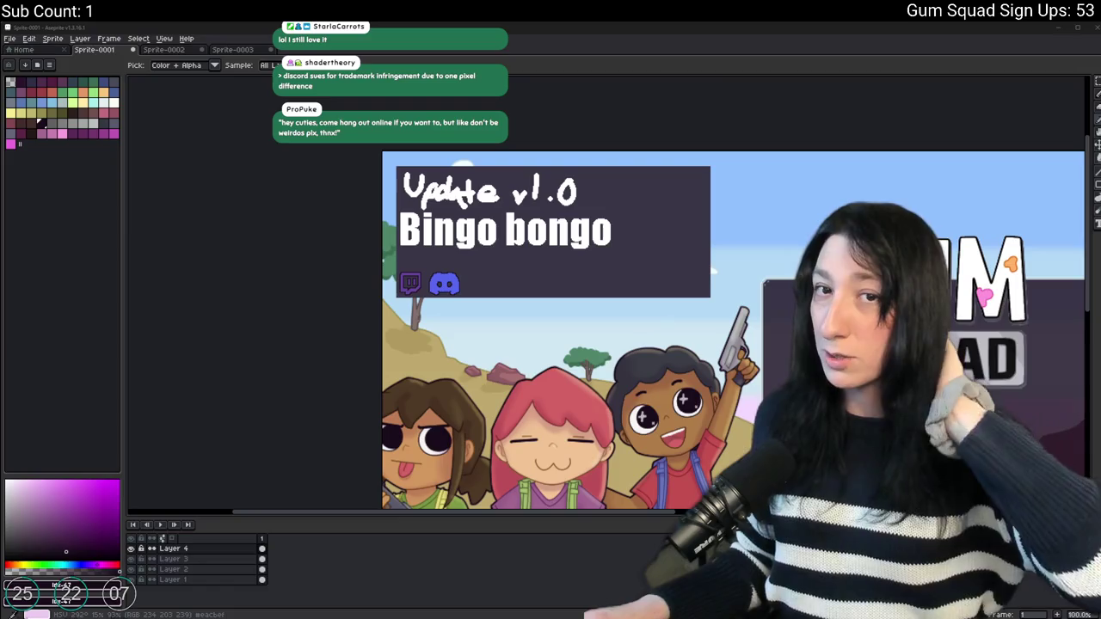
{"action": "scroll", "coordinate": [340, 286], "scroll_direction": "up", "scroll_amount": 1}
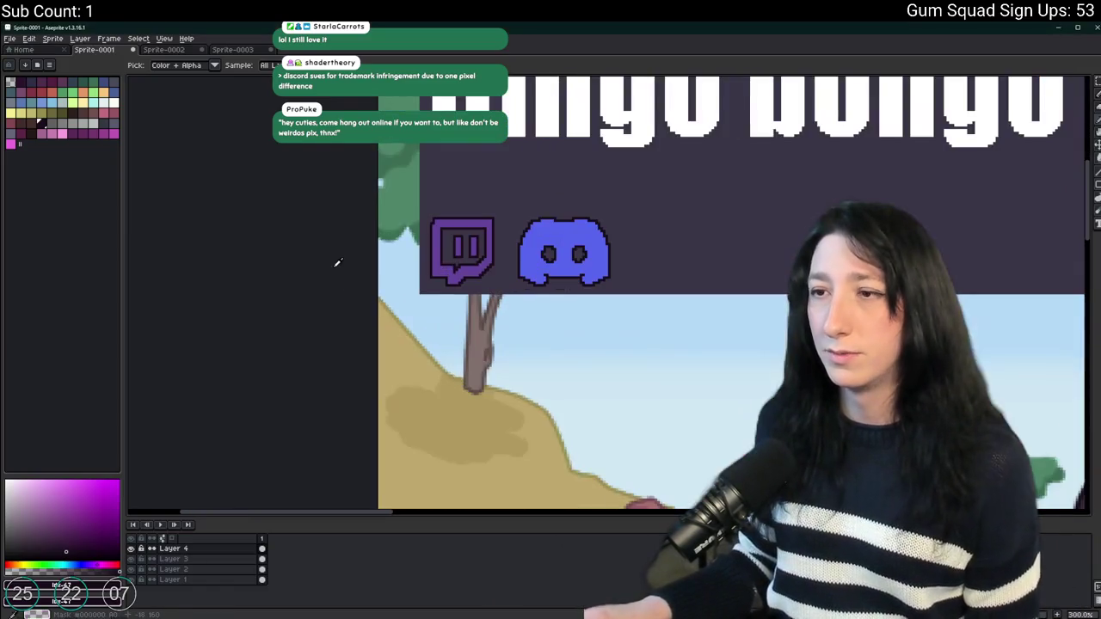
{"action": "scroll", "coordinate": [327, 370], "scroll_direction": "up", "scroll_amount": 1}
{"action": "scroll", "coordinate": [328, 369], "scroll_direction": "down", "scroll_amount": 2}
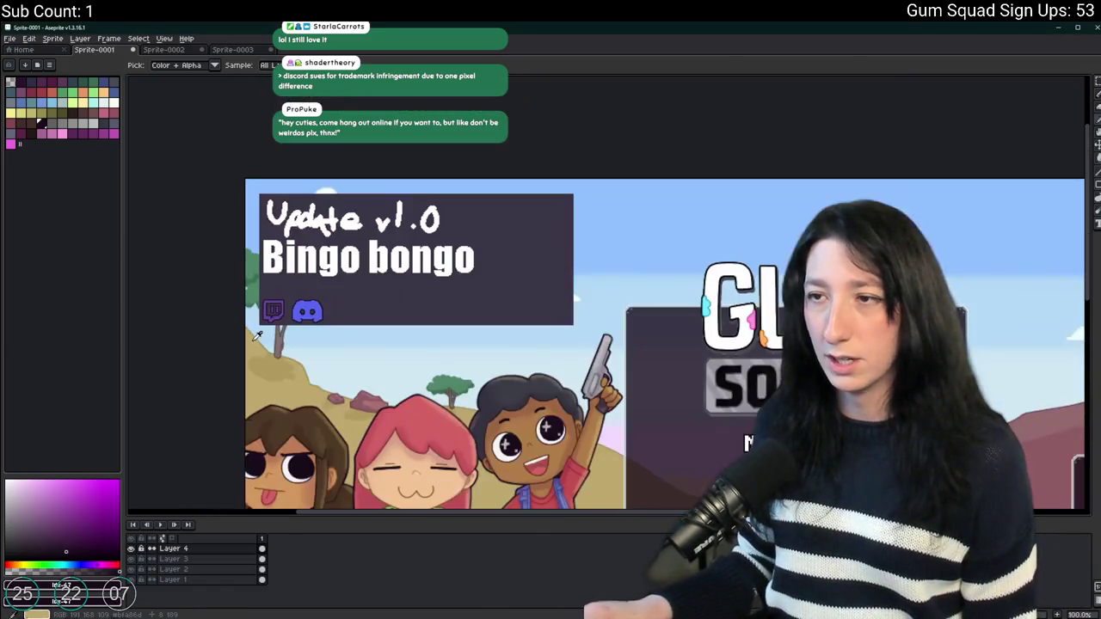
{"action": "left_click", "coordinate": [489, 600]}
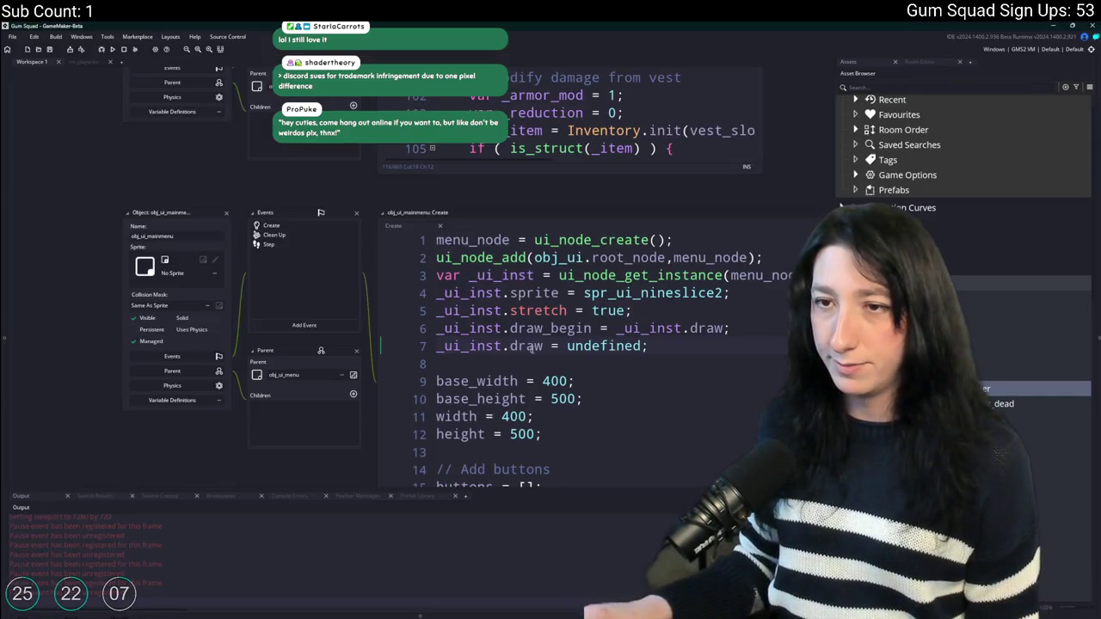
Scroll the Asset Browser down to the Sprites folder containing spr_ui_icon_discord.
{"action": "scroll", "coordinate": [963, 163], "scroll_direction": "down", "scroll_amount": 15}
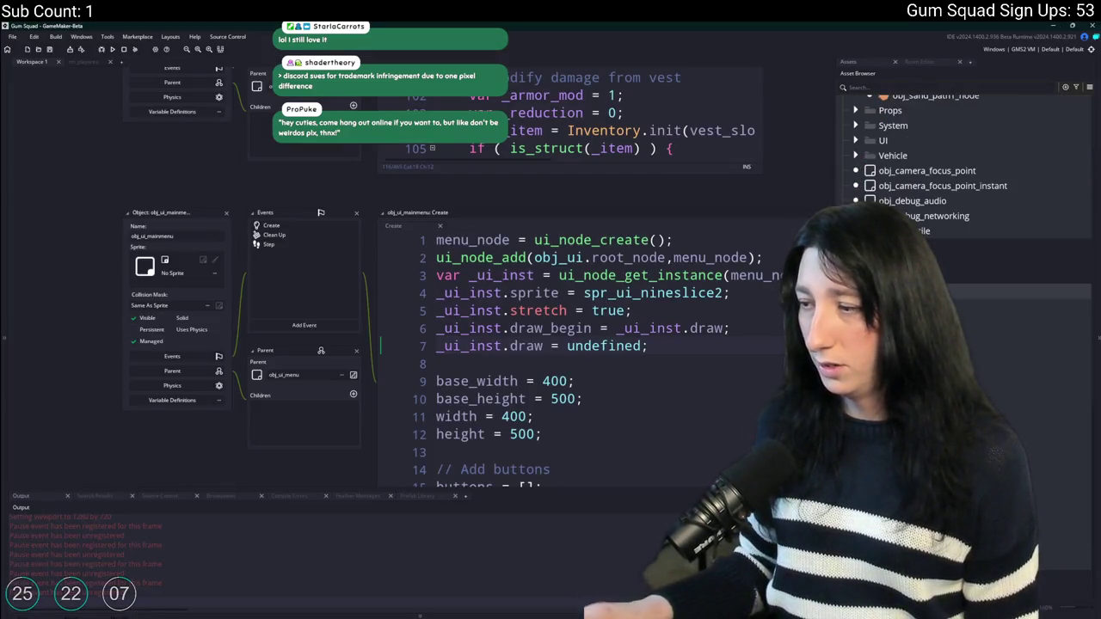
{"action": "scroll", "coordinate": [963, 151], "scroll_direction": "down", "scroll_amount": 10}
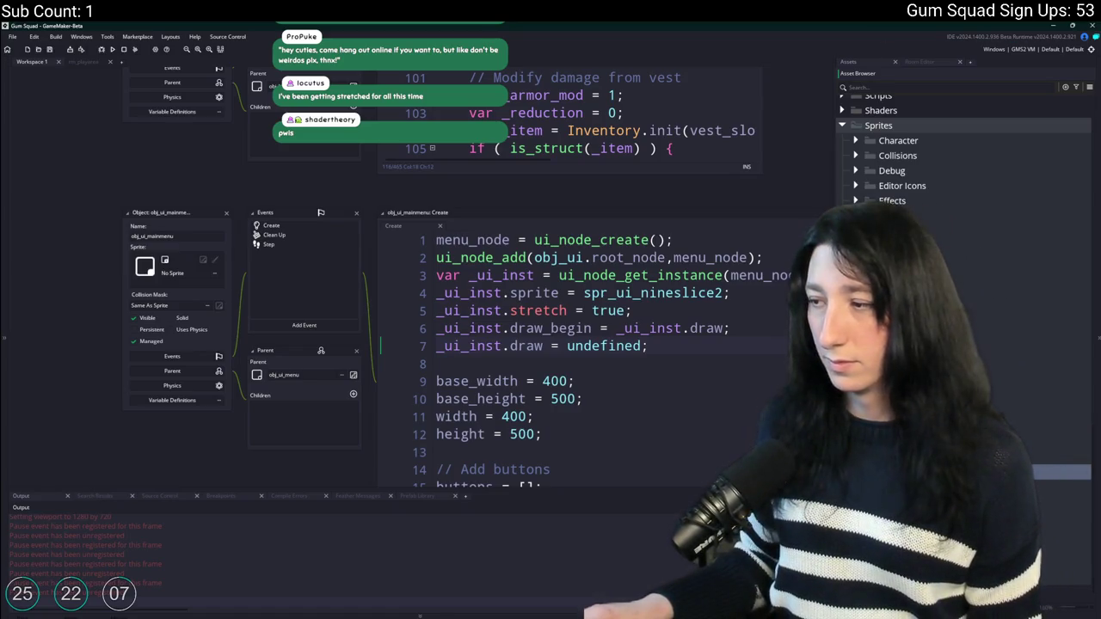
{"action": "scroll", "coordinate": [661, 401], "scroll_direction": "down", "scroll_amount": 5}
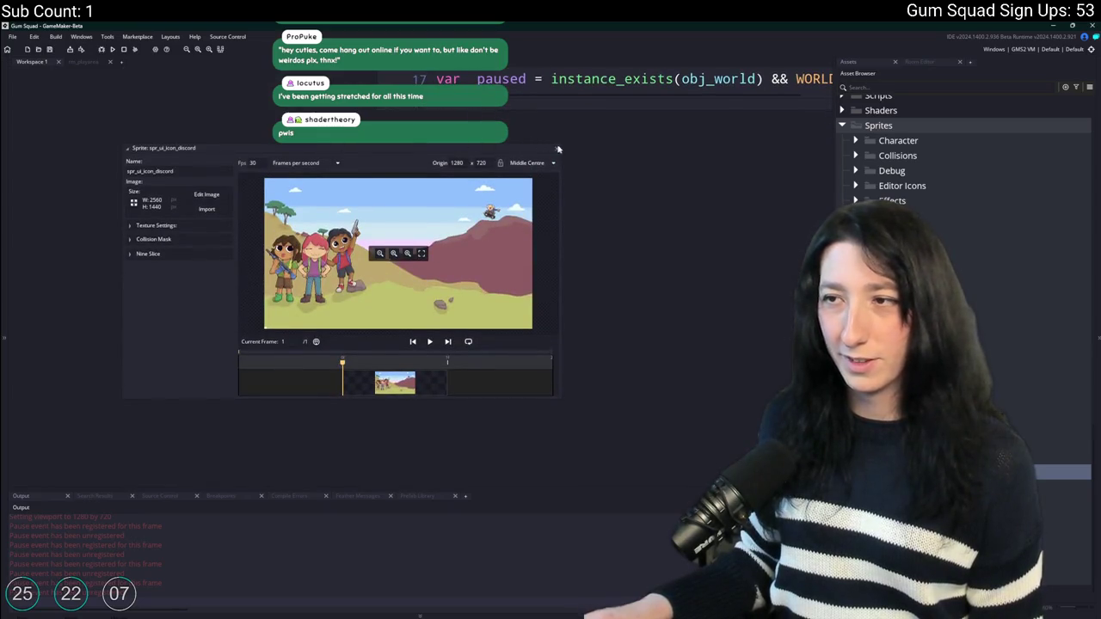
Load Desktop's DiscordLogo.png (36×27) as the spr_ui_icon_discord image.
{"action": "left_click", "coordinate": [557, 151]}
{"action": "double_click", "coordinate": [1060, 472]}
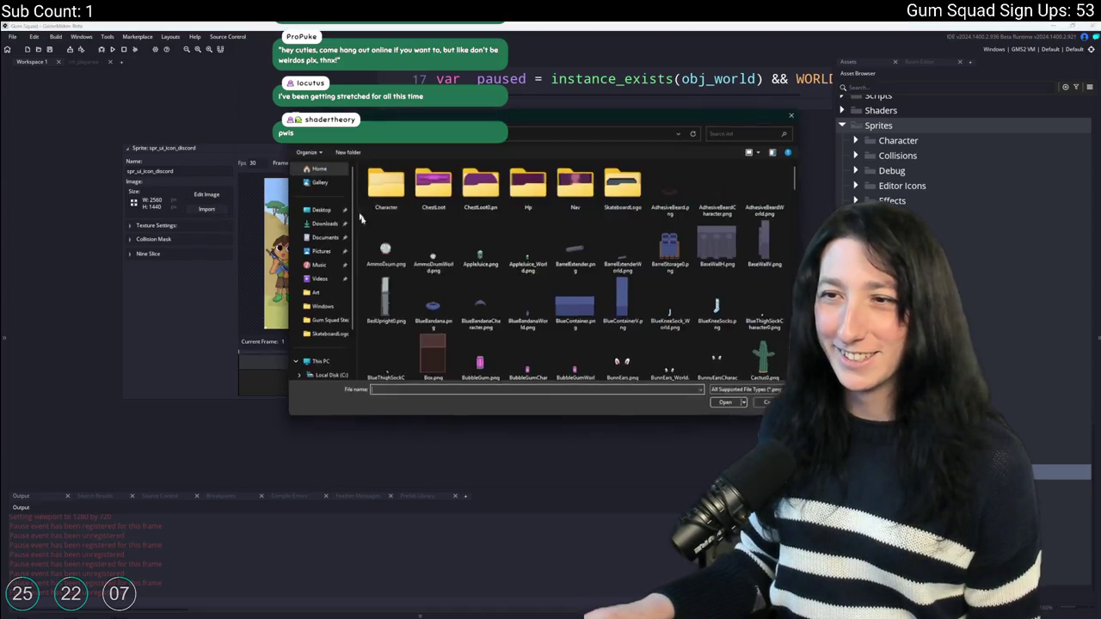
{"action": "left_click", "coordinate": [310, 213]}
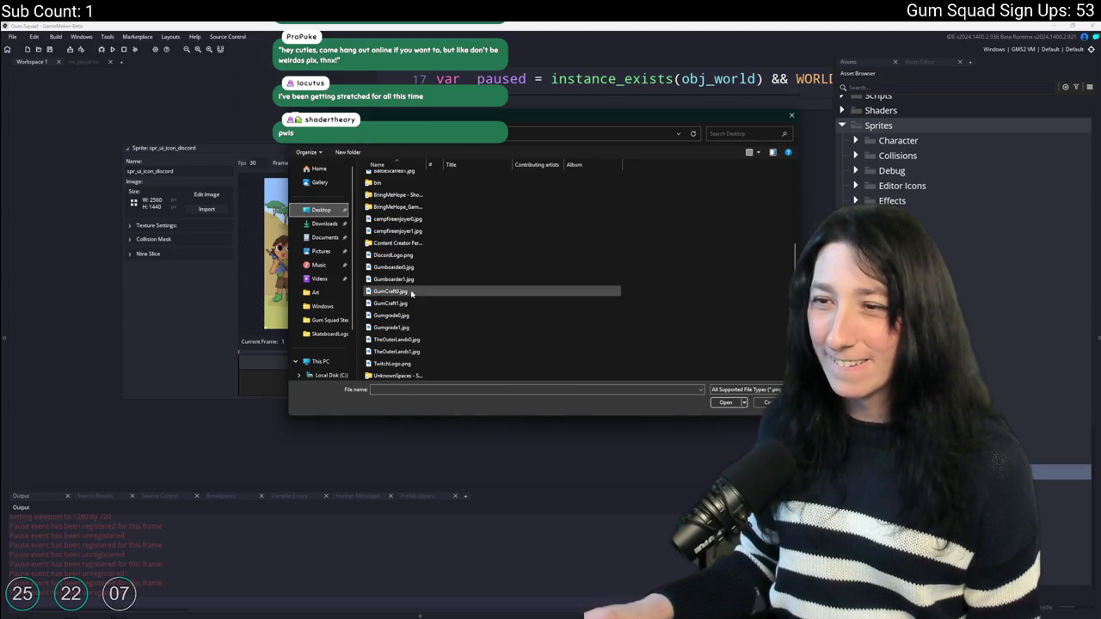
{"action": "left_click", "coordinate": [397, 256]}
{"action": "double_click", "coordinate": [399, 263]}
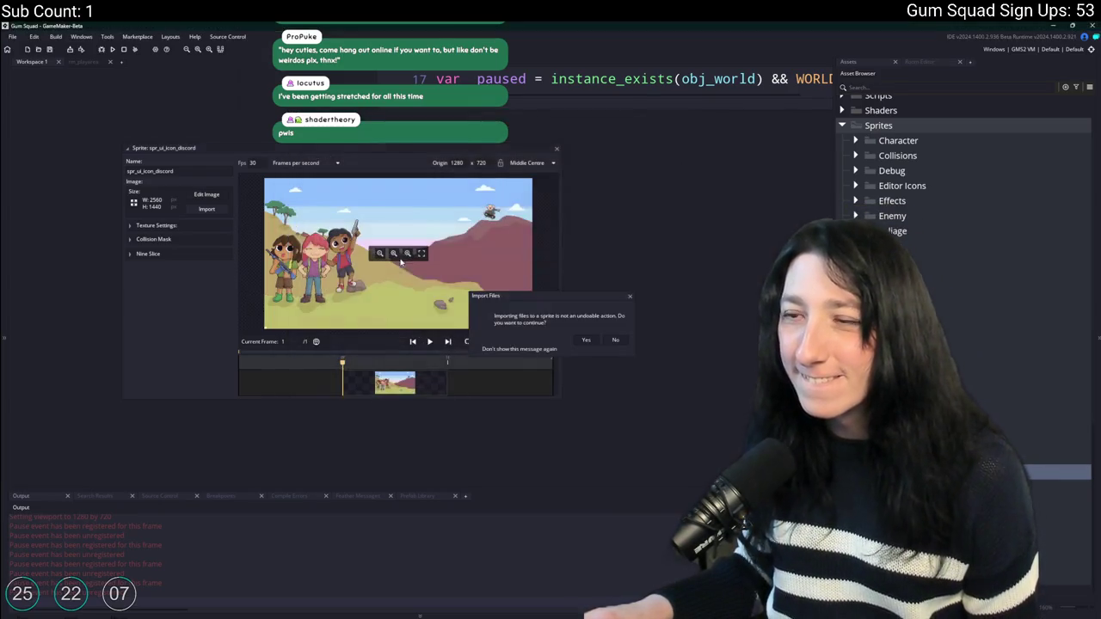
Assign the Discord sprite a texture group, then pick TwitchLogo.png for the Twitch sprite.
{"action": "left_click", "coordinate": [181, 226]}
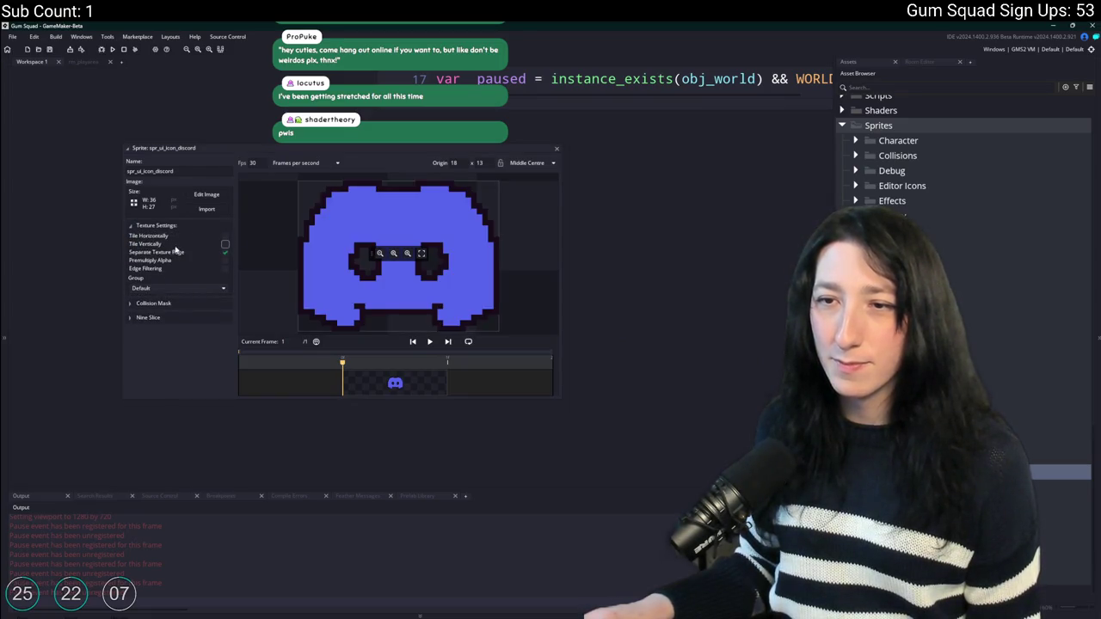
{"action": "left_click", "coordinate": [163, 312]}
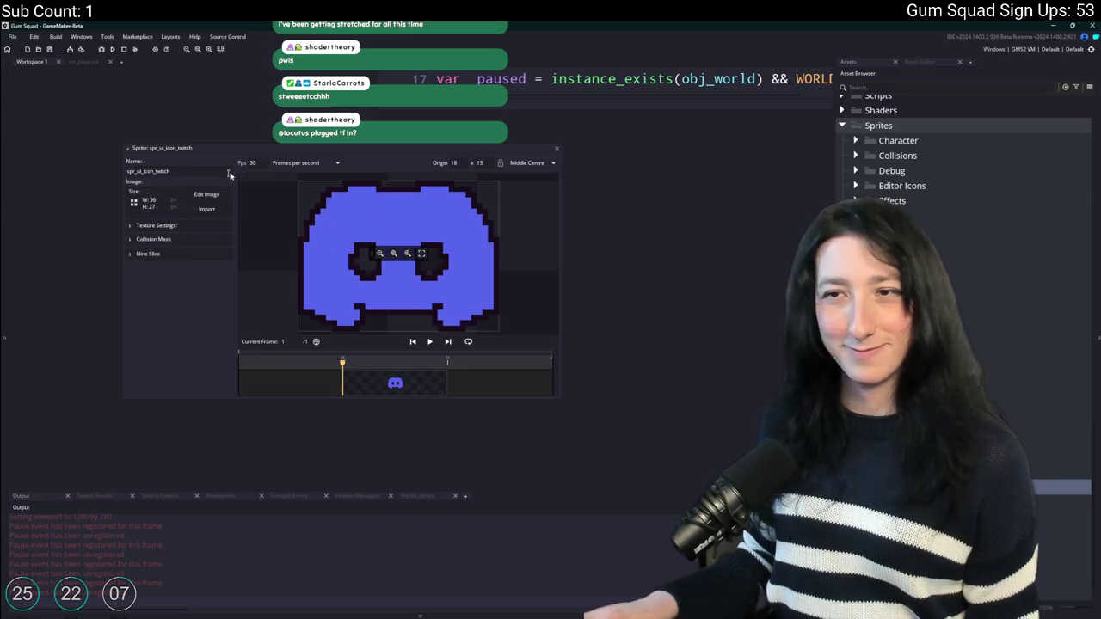
{"action": "left_click", "coordinate": [540, 288]}
{"action": "scroll", "coordinate": [540, 327], "scroll_direction": "down", "scroll_amount": 3}
Import TwitchLogo.png (25×27) into spr_ui_icon_switch, confirming the image replacement.
{"action": "double_click", "coordinate": [540, 352]}
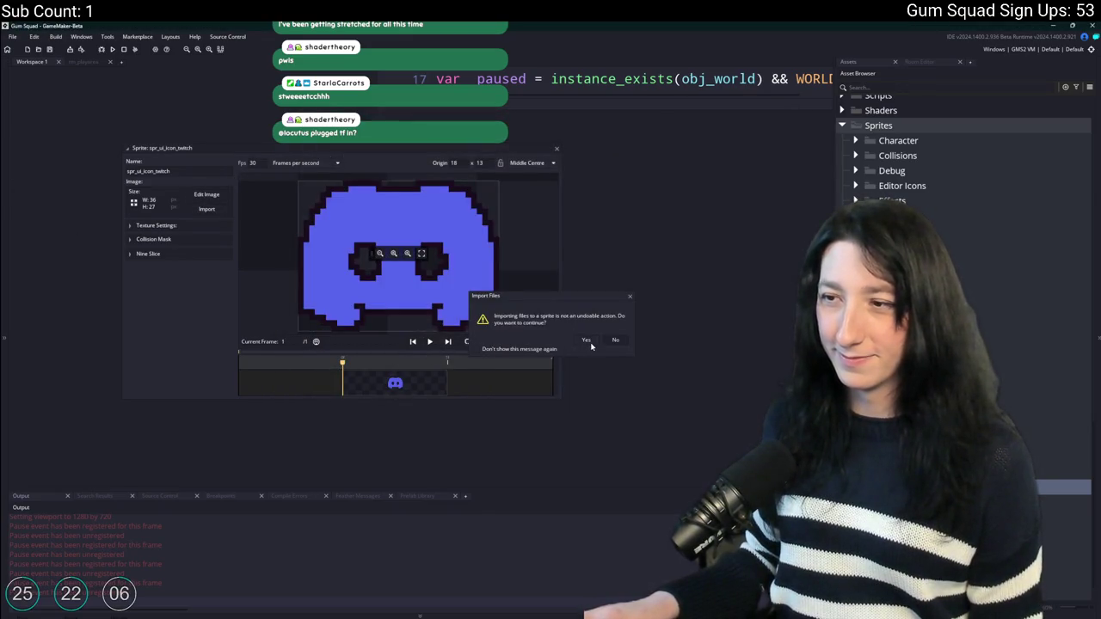
{"action": "left_click", "coordinate": [586, 340]}
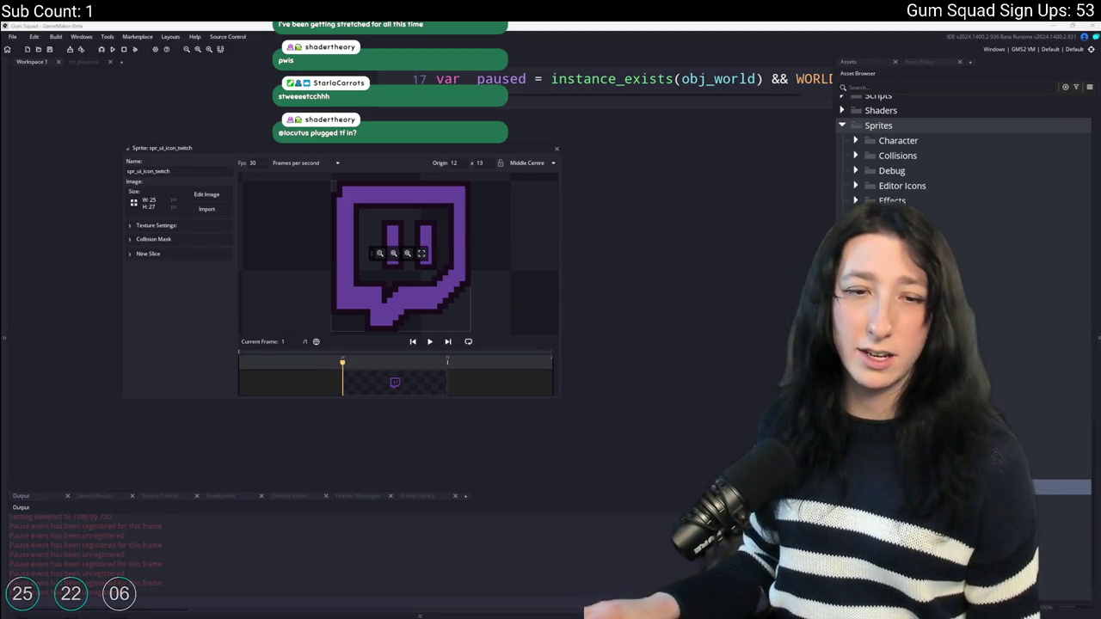
{"action": "left_click_drag", "start_coordinate": [226, 200], "coordinate": [256, 242]}
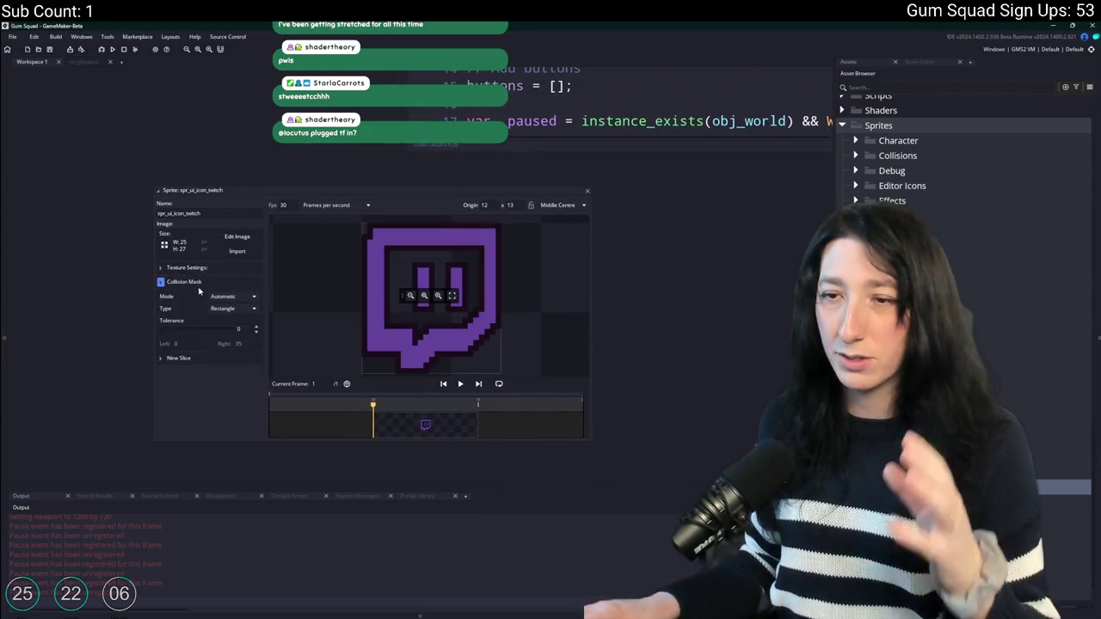
{"action": "scroll", "coordinate": [584, 192], "scroll_direction": "up", "scroll_amount": 3}
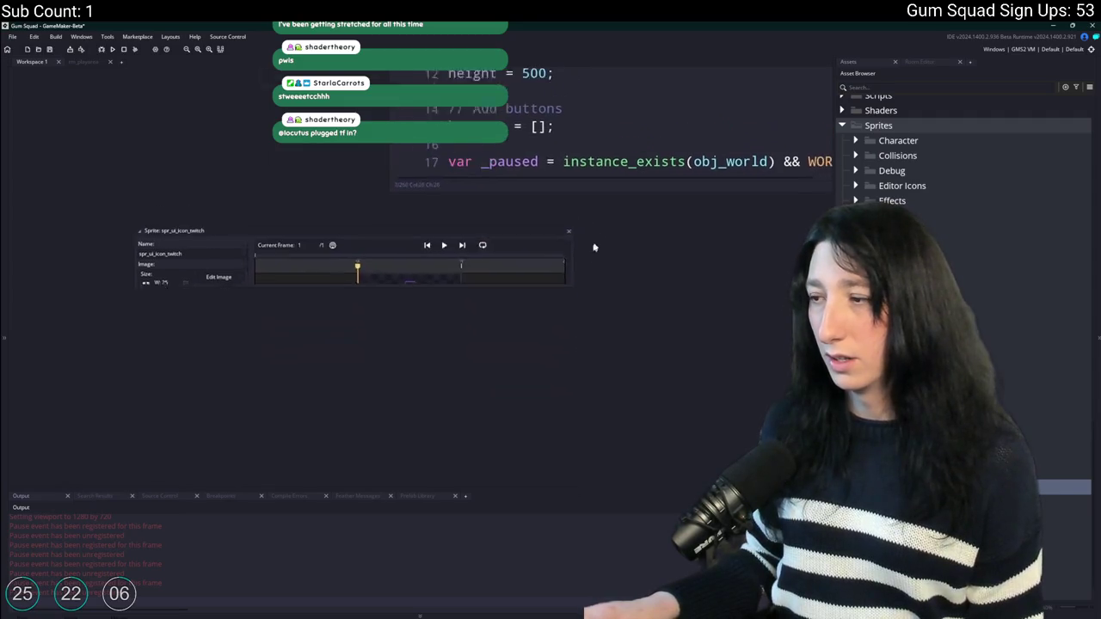
{"action": "scroll", "coordinate": [339, 245], "scroll_direction": "down", "scroll_amount": 3}
Check the Twitch sprite's texture settings and close its sprite editor.
{"action": "left_click", "coordinate": [127, 224]}
{"action": "left_click", "coordinate": [127, 224]}
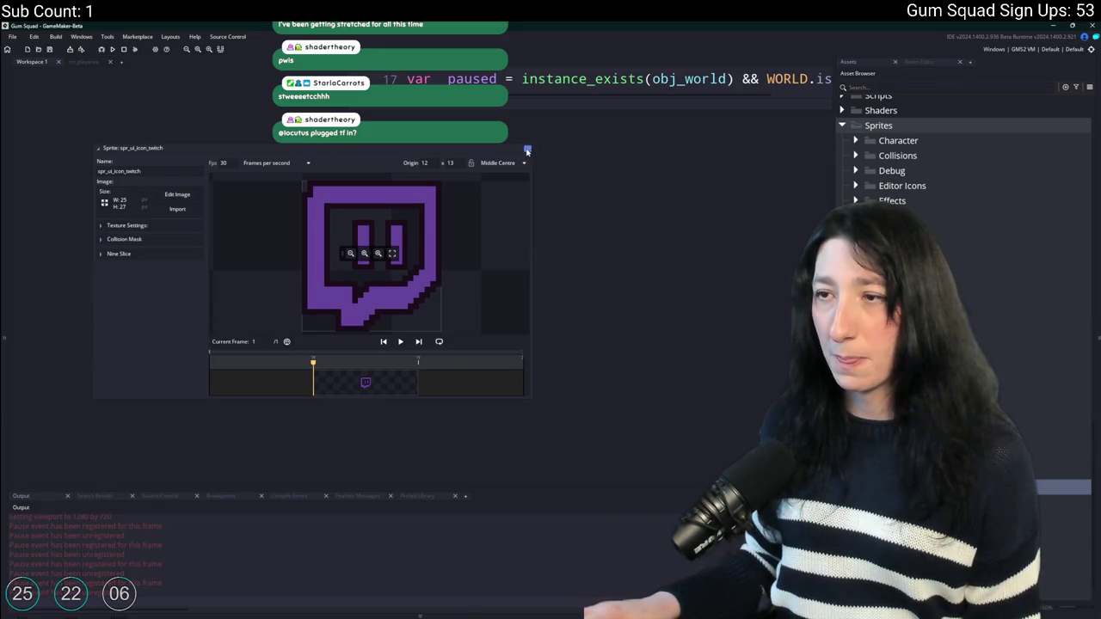
{"action": "left_click", "coordinate": [527, 152]}
{"action": "scroll", "coordinate": [508, 352], "scroll_direction": "up", "scroll_amount": 5}
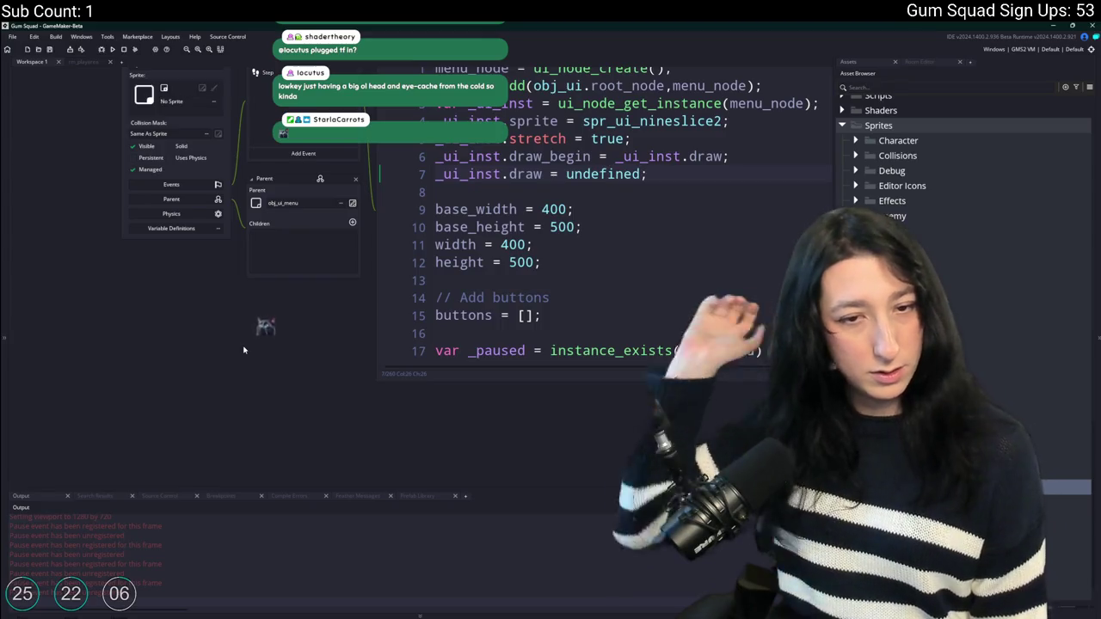
{"action": "scroll", "coordinate": [258, 275], "scroll_direction": "up", "scroll_amount": 10}
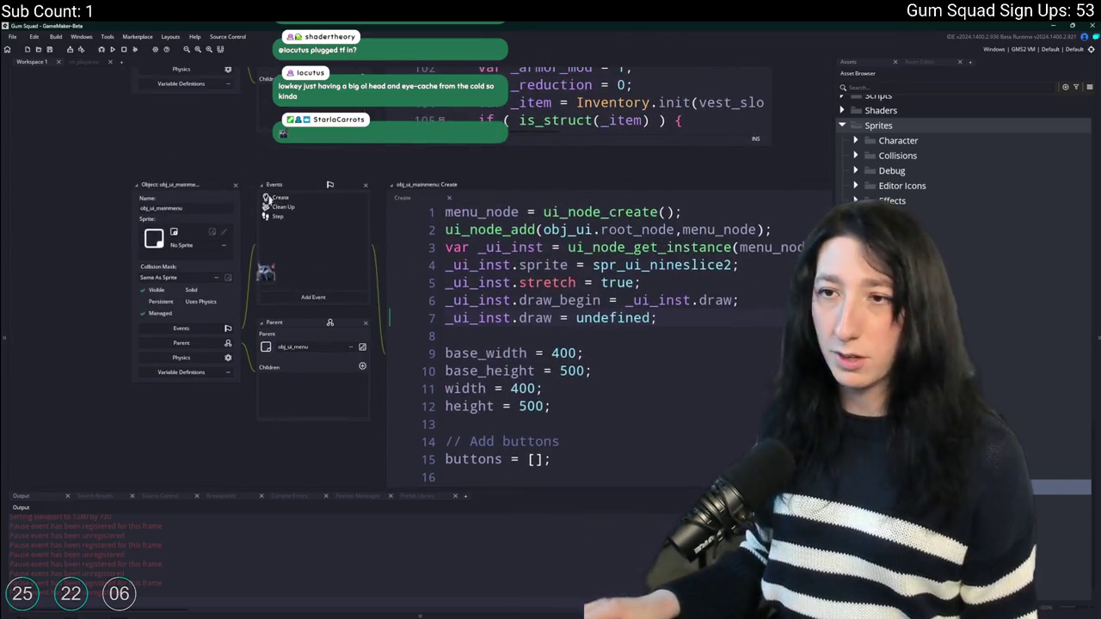
{"action": "scroll", "coordinate": [378, 232], "scroll_direction": "up", "scroll_amount": 3}
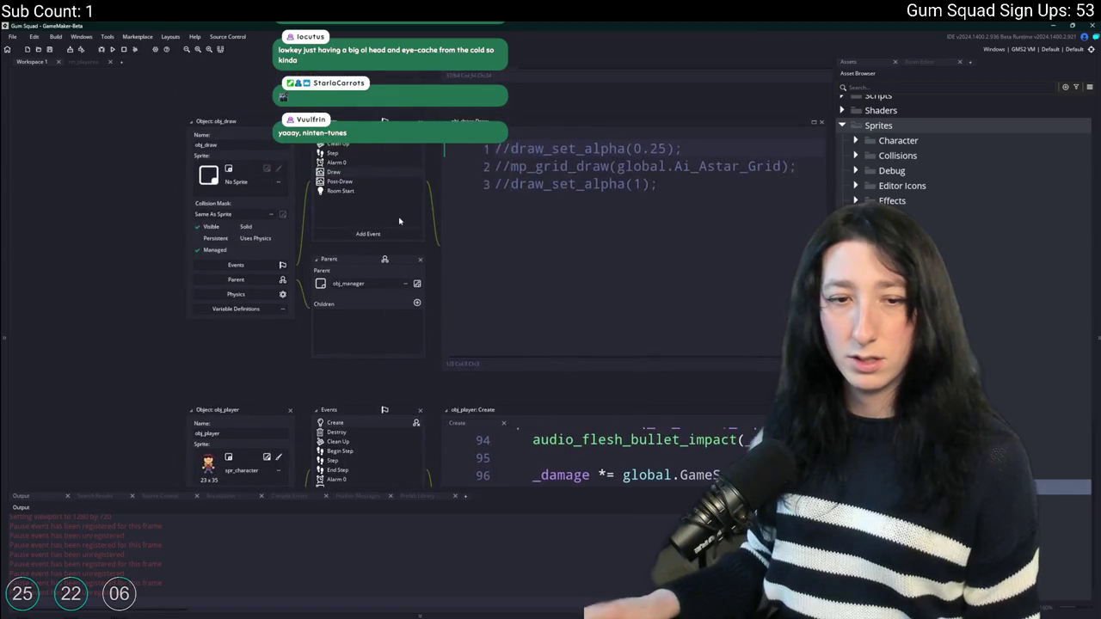
{"action": "scroll", "coordinate": [268, 210], "scroll_direction": "up", "scroll_amount": 5}
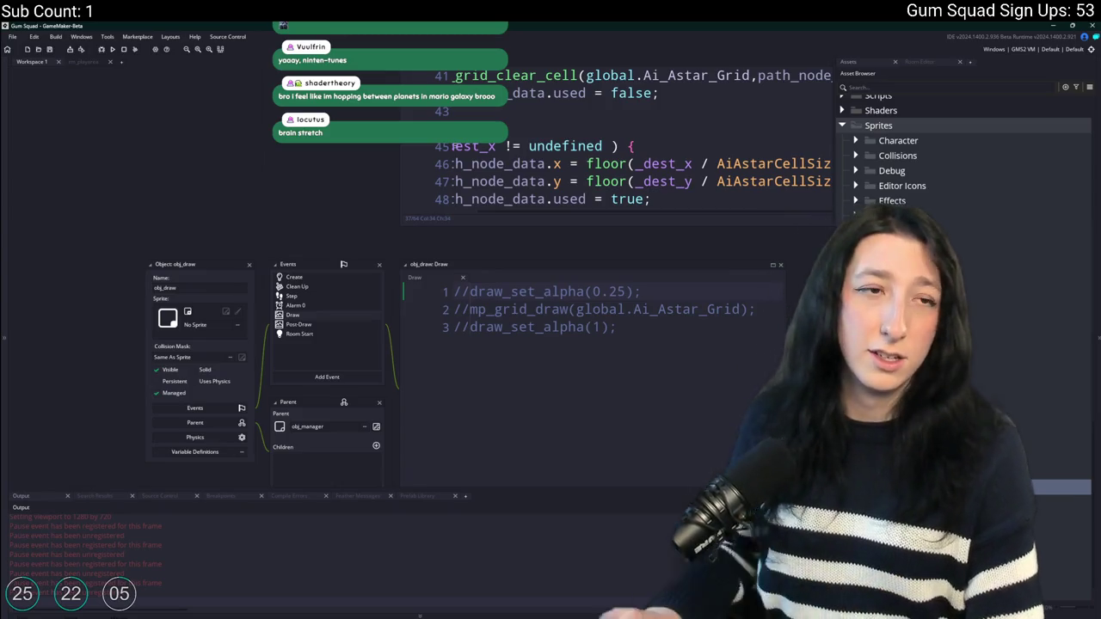
{"action": "key", "text": "alt+Tab"}
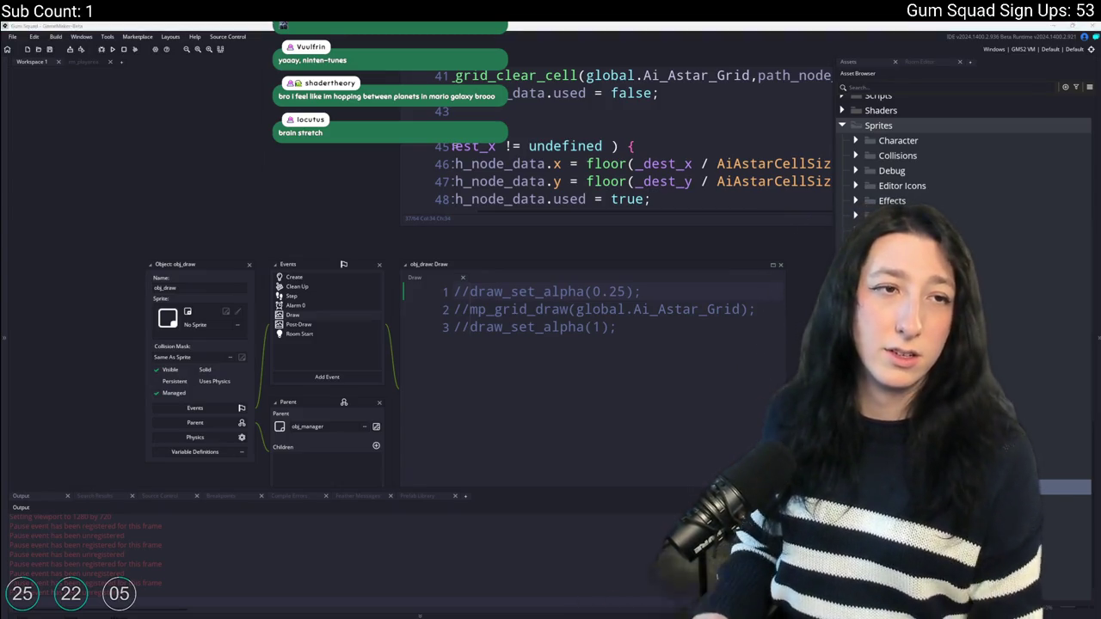
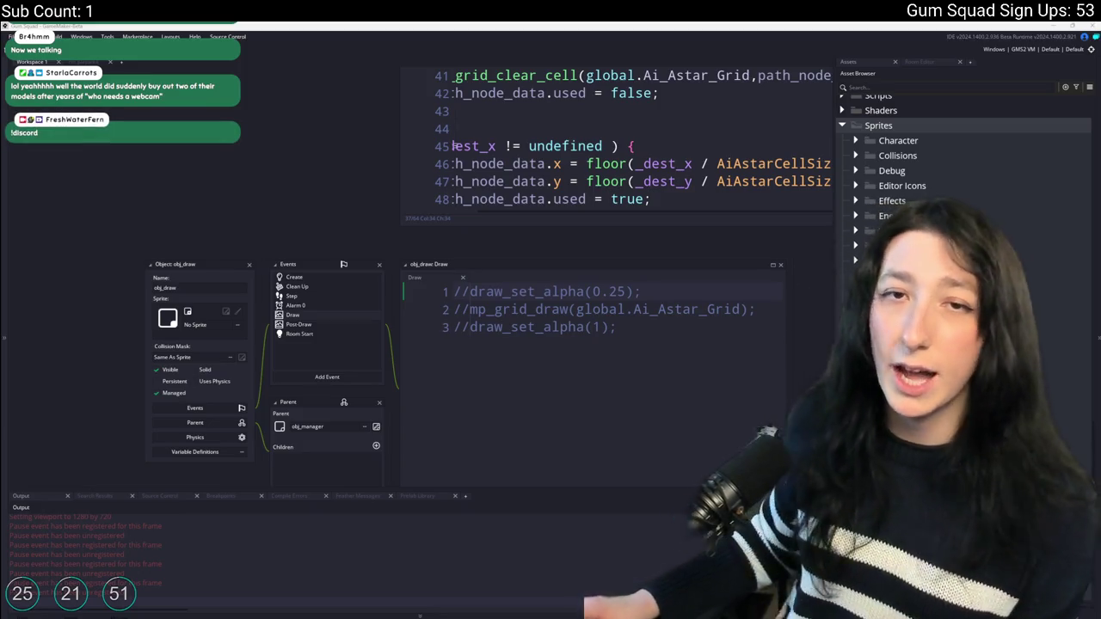
Bring up Windows Start search to look for Discord.
{"action": "key", "text": "super"}
Launch Discord by searching 'discord' from Start.
{"action": "type", "text": "discord"}
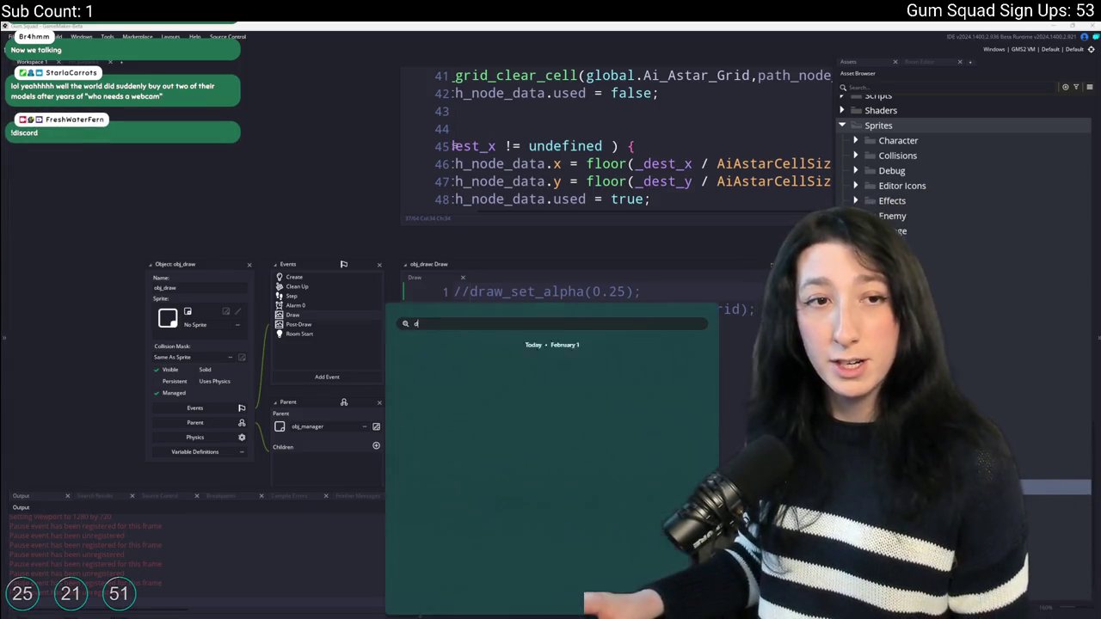
{"action": "key", "text": "Return"}
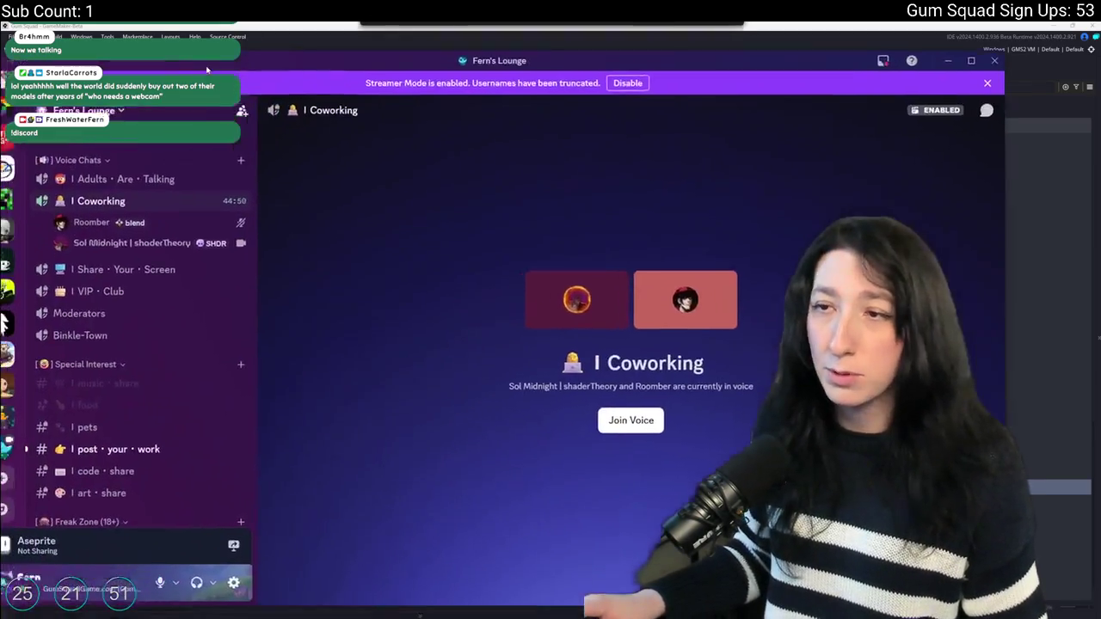
{"action": "scroll", "coordinate": [242, 216], "scroll_direction": "up", "scroll_amount": 10}
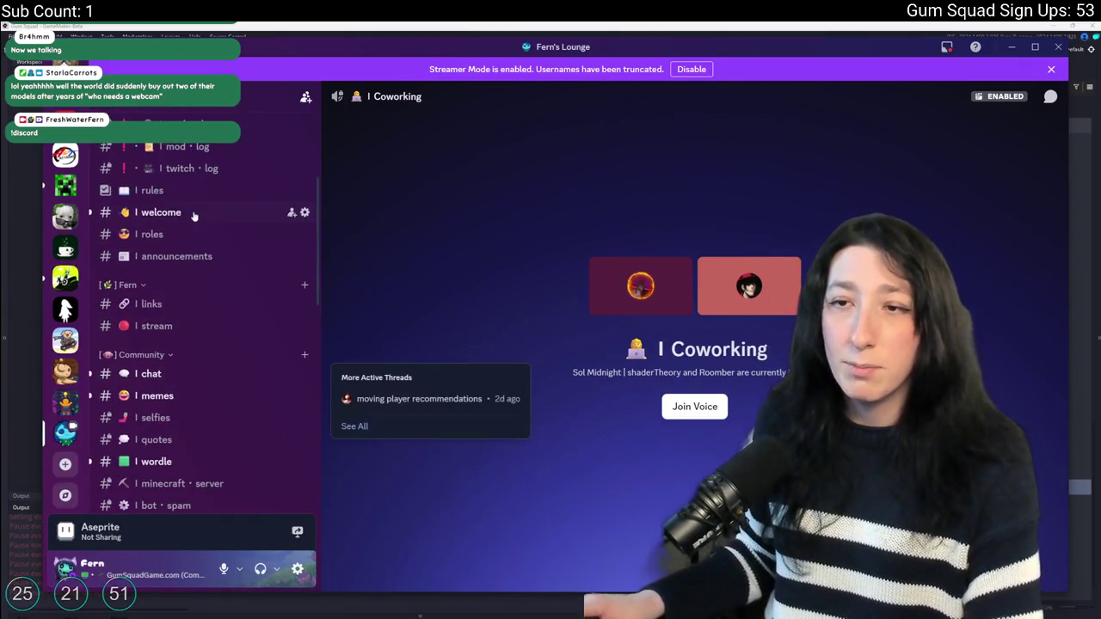
In #welcome, view the newest member's full profile and their roles list.
{"action": "left_click", "coordinate": [192, 211]}
{"action": "left_click", "coordinate": [504, 526]}
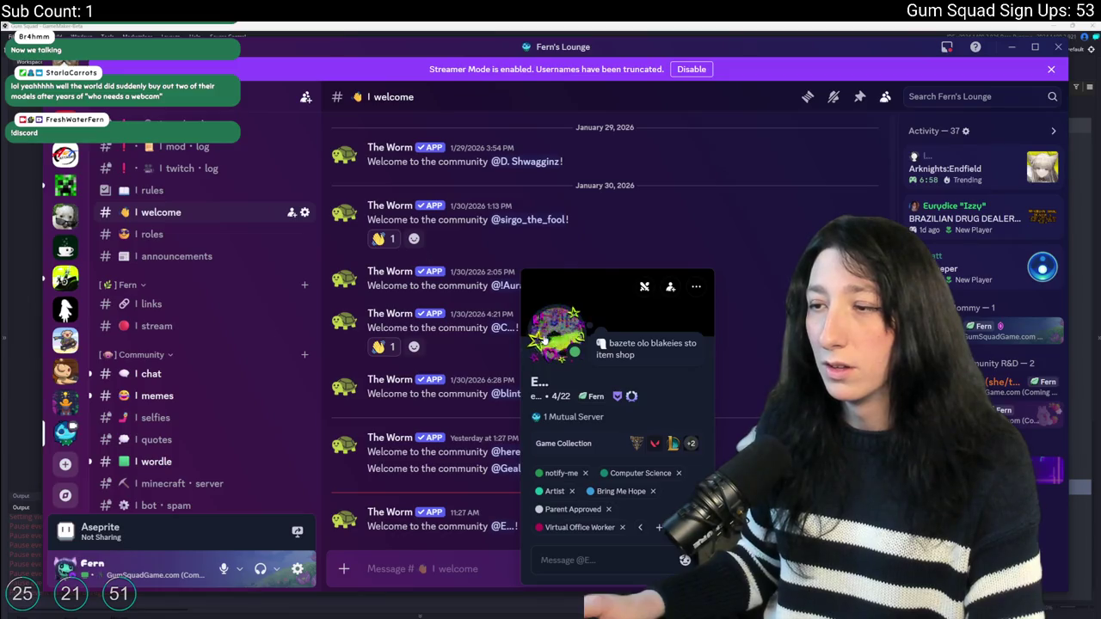
{"action": "left_click", "coordinate": [542, 349]}
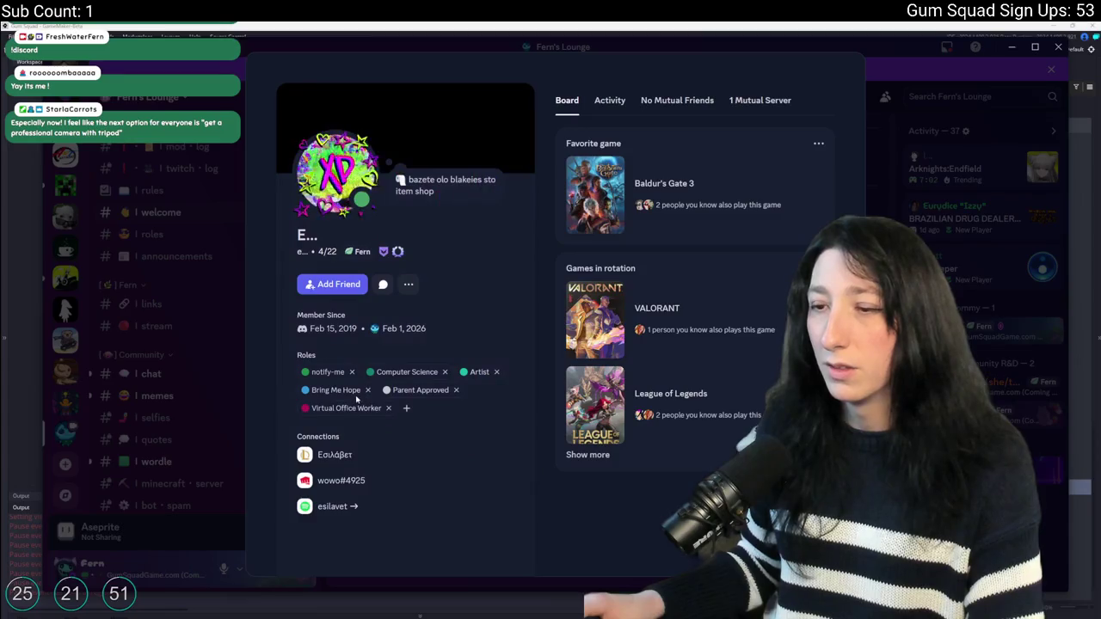
{"action": "left_click", "coordinate": [215, 408]}
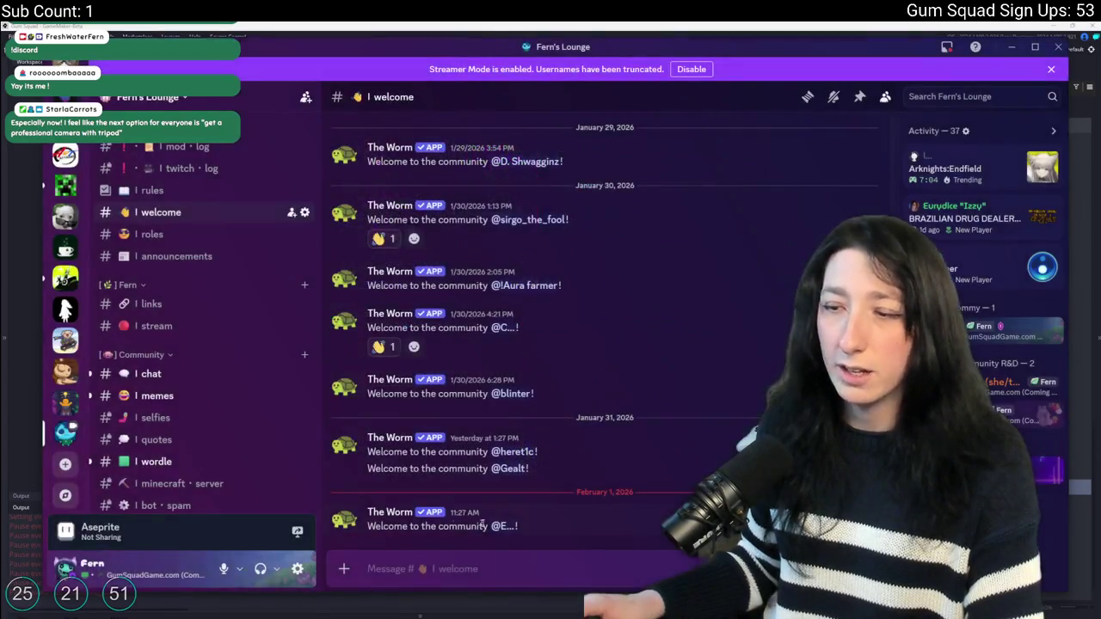
{"action": "right_click", "coordinate": [497, 525]}
{"action": "mouse_move", "coordinate": [568, 435]}
{"action": "scroll", "coordinate": [717, 462], "scroll_direction": "down", "scroll_amount": 5}
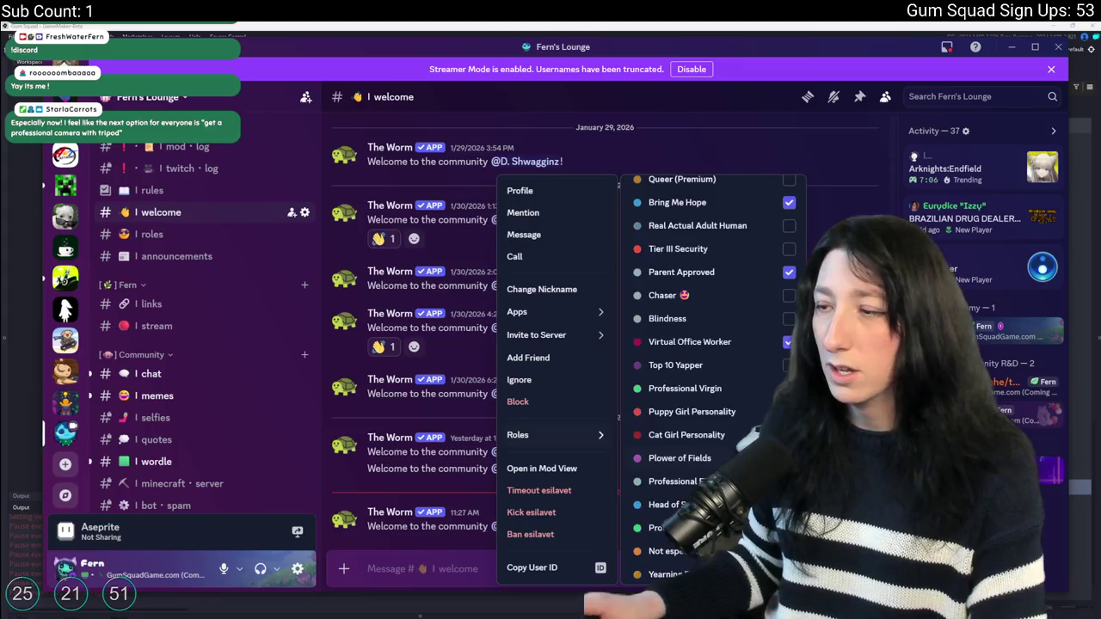
{"action": "scroll", "coordinate": [740, 381], "scroll_direction": "up", "scroll_amount": 1}
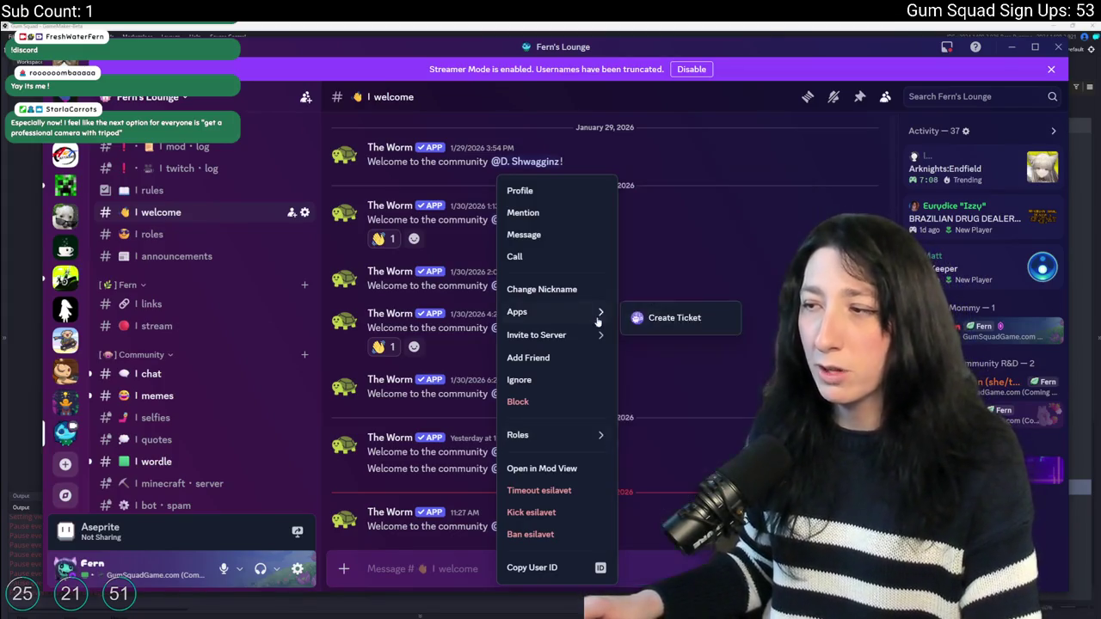
{"action": "left_click", "coordinate": [503, 580]}
Preview the member's profile once more, then switch to the #chat channel.
{"action": "left_click", "coordinate": [506, 527]}
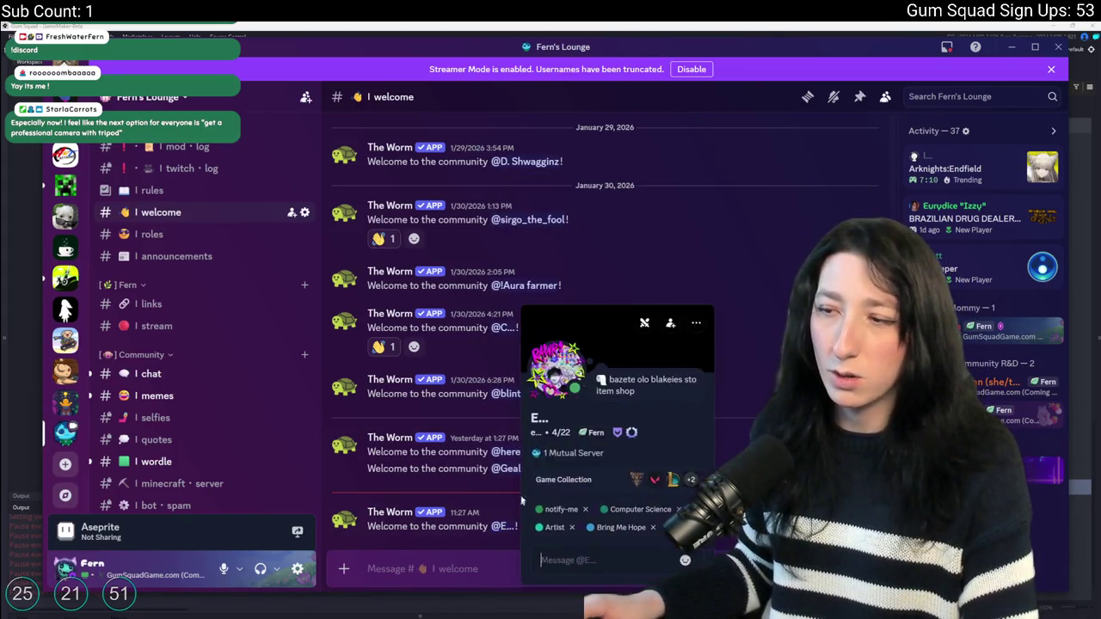
{"action": "left_click", "coordinate": [315, 393]}
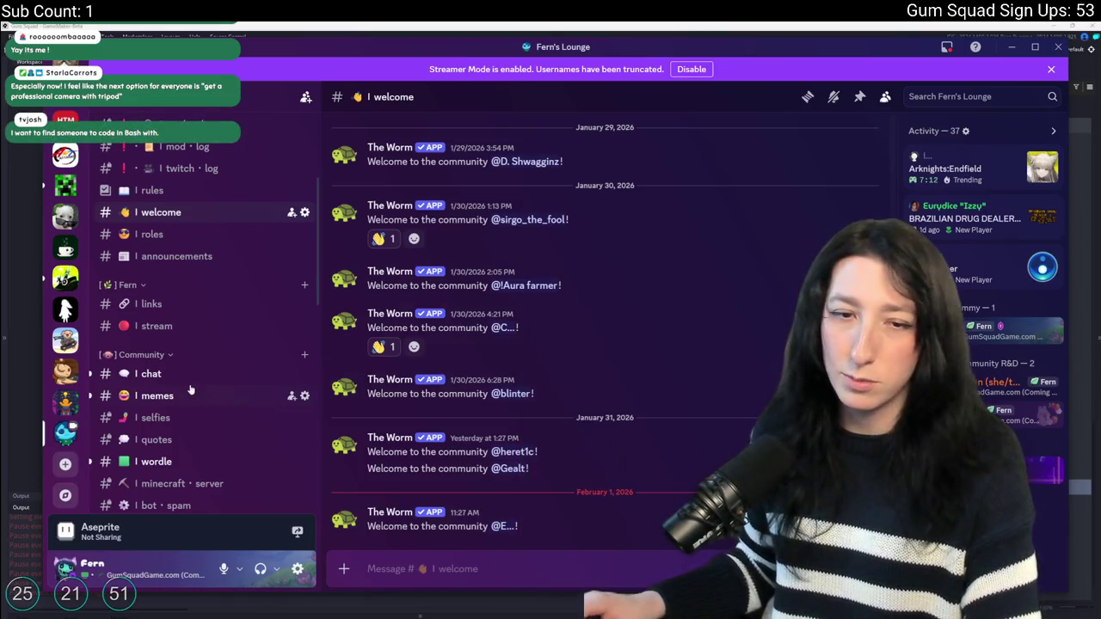
{"action": "scroll", "coordinate": [211, 327], "scroll_direction": "down", "scroll_amount": 5}
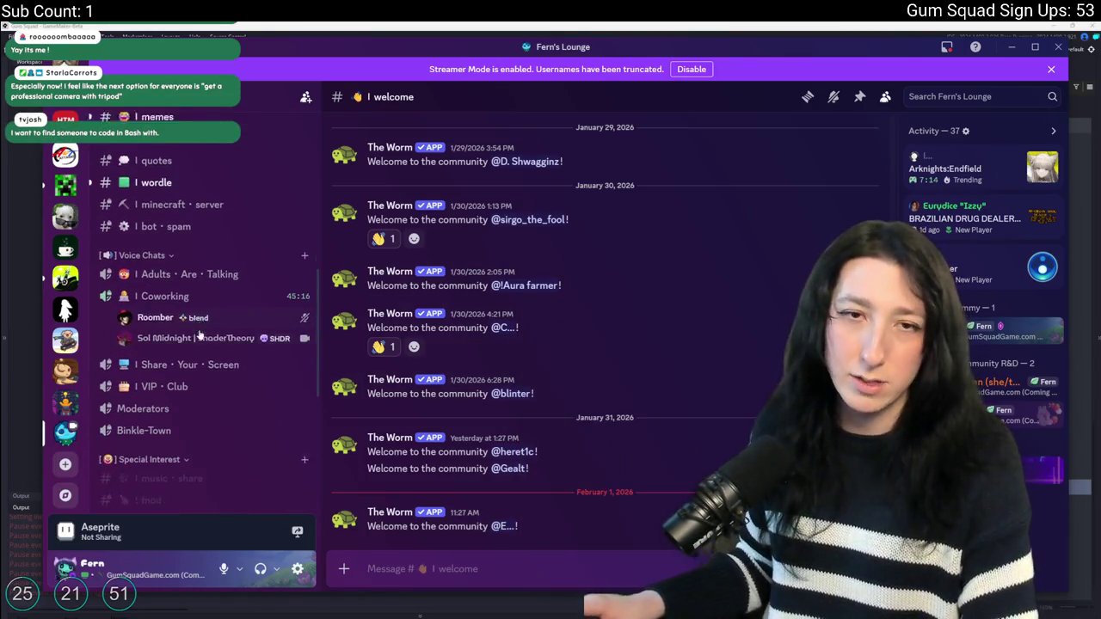
{"action": "scroll", "coordinate": [203, 323], "scroll_direction": "up", "scroll_amount": 1}
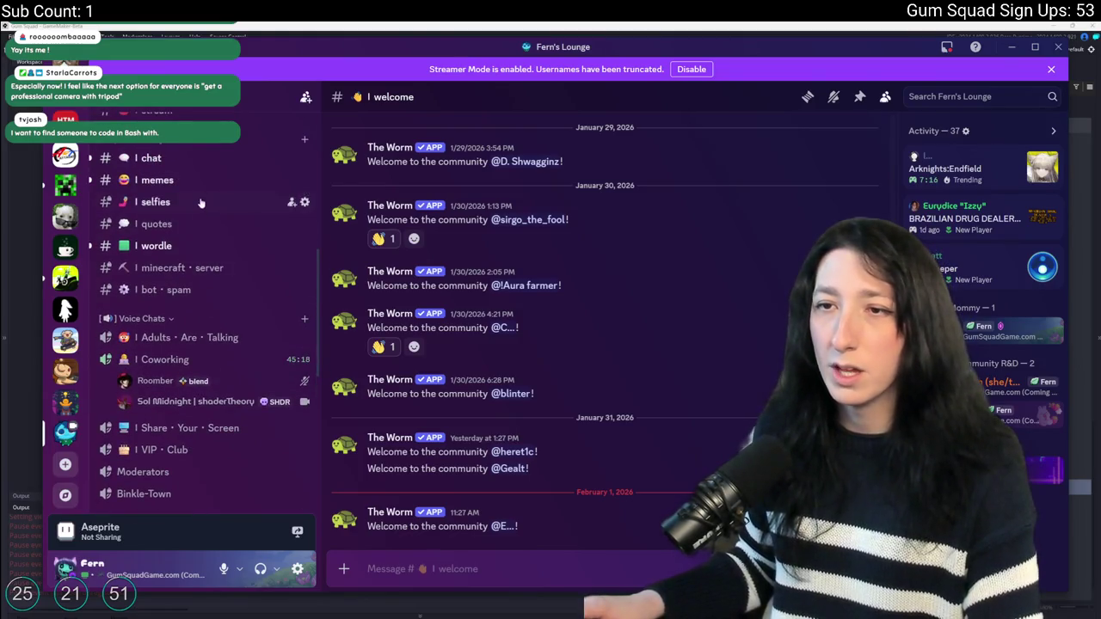
{"action": "left_click", "coordinate": [198, 158]}
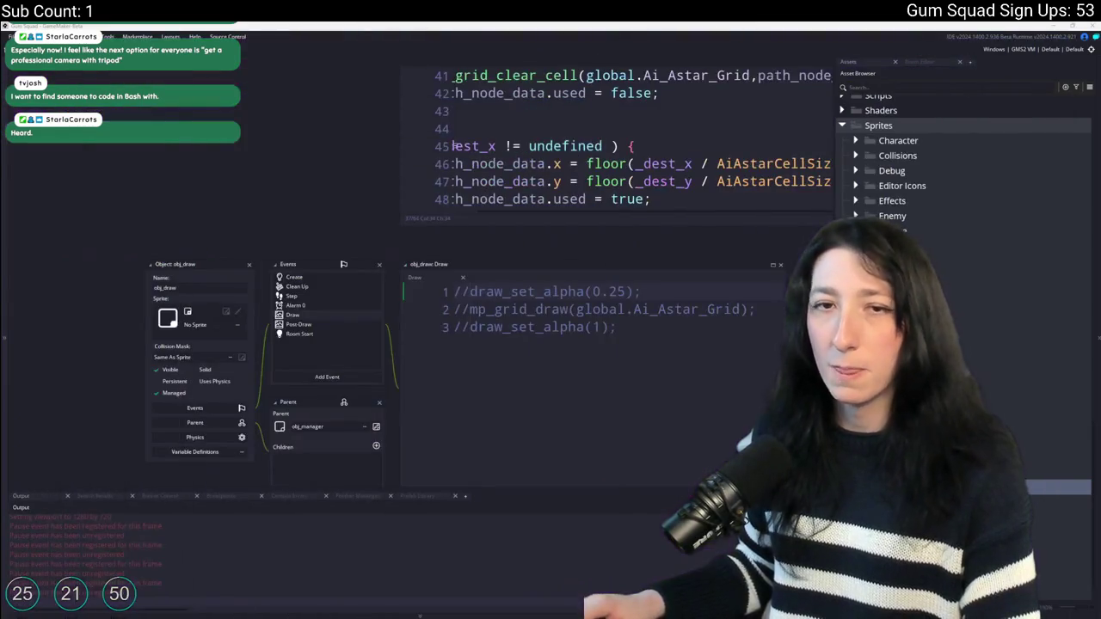
{"action": "key", "text": "alt+Tab"}
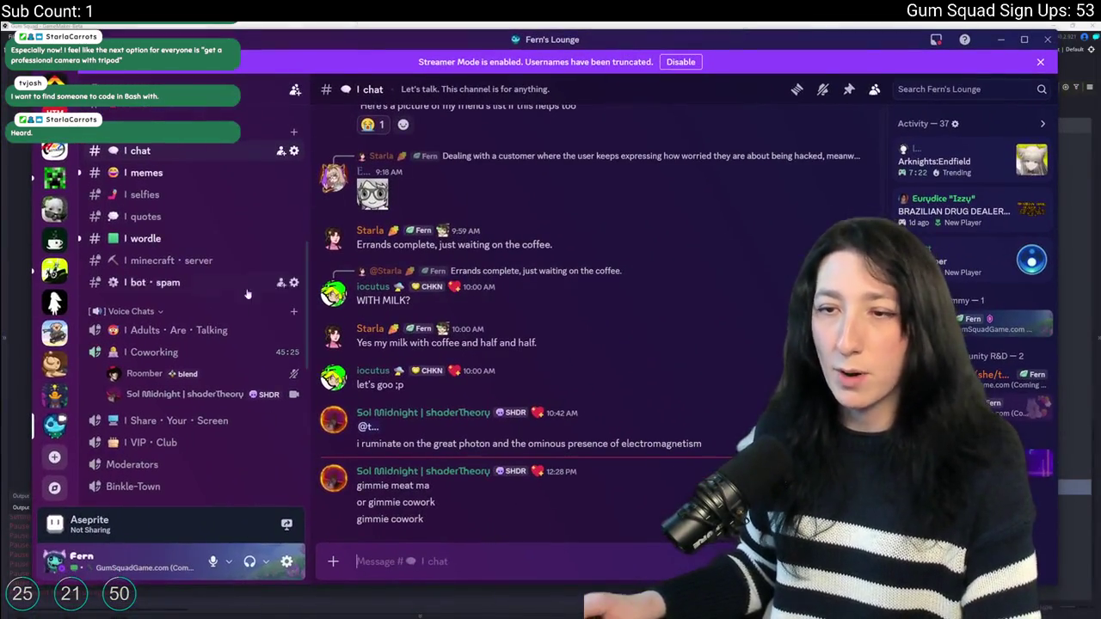
Browse #post-your-work and view the post-processing screenshot at full size.
{"action": "scroll", "coordinate": [181, 179], "scroll_direction": "down", "scroll_amount": 3}
{"action": "scroll", "coordinate": [181, 179], "scroll_direction": "down", "scroll_amount": 3}
{"action": "left_click", "coordinate": [169, 298]}
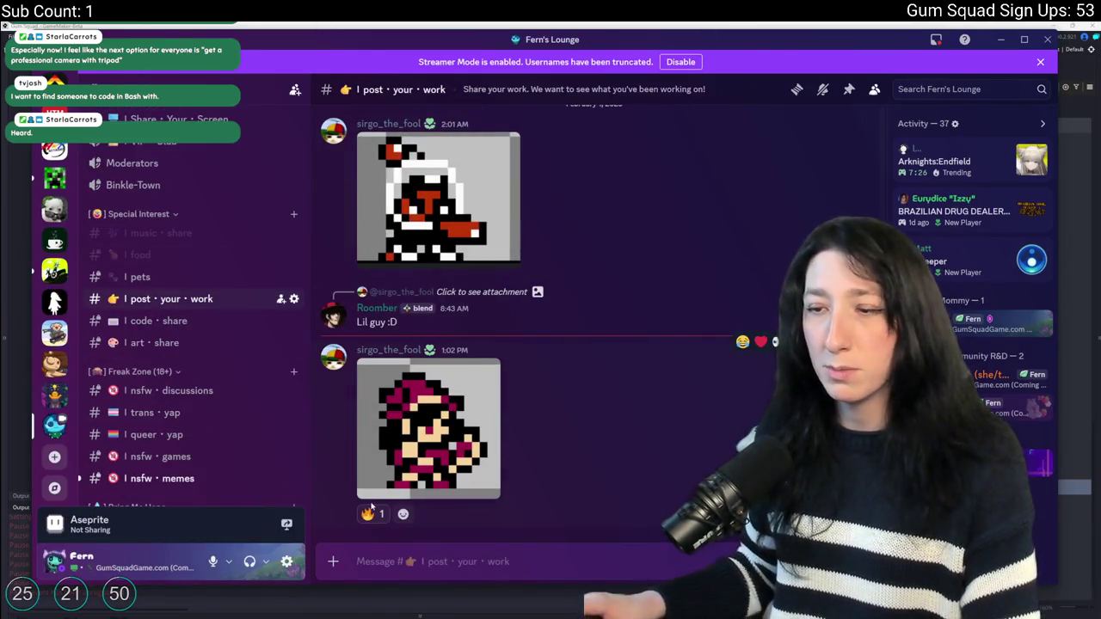
{"action": "scroll", "coordinate": [372, 505], "scroll_direction": "up", "scroll_amount": 5}
{"action": "right_click", "coordinate": [667, 289]}
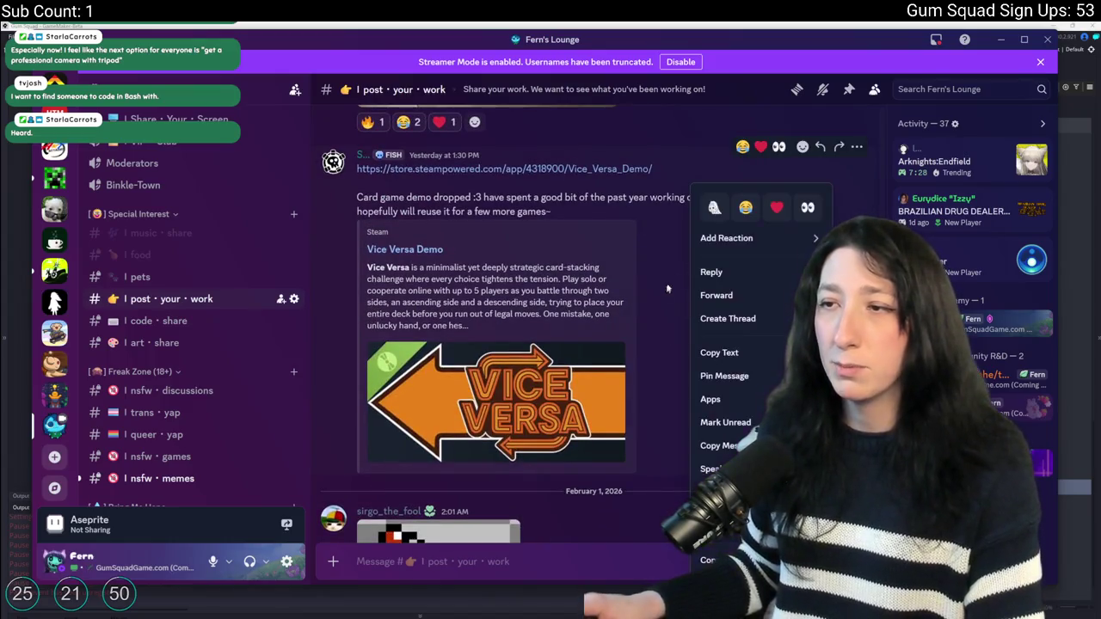
{"action": "scroll", "coordinate": [415, 445], "scroll_direction": "up", "scroll_amount": 6}
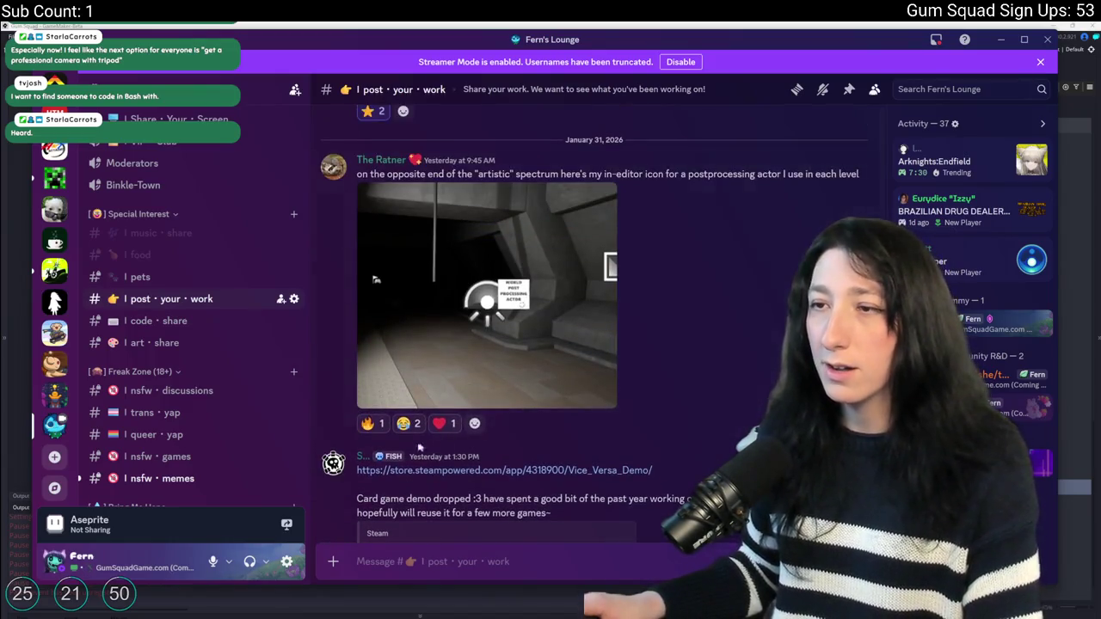
{"action": "scroll", "coordinate": [415, 445], "scroll_direction": "down", "scroll_amount": 3}
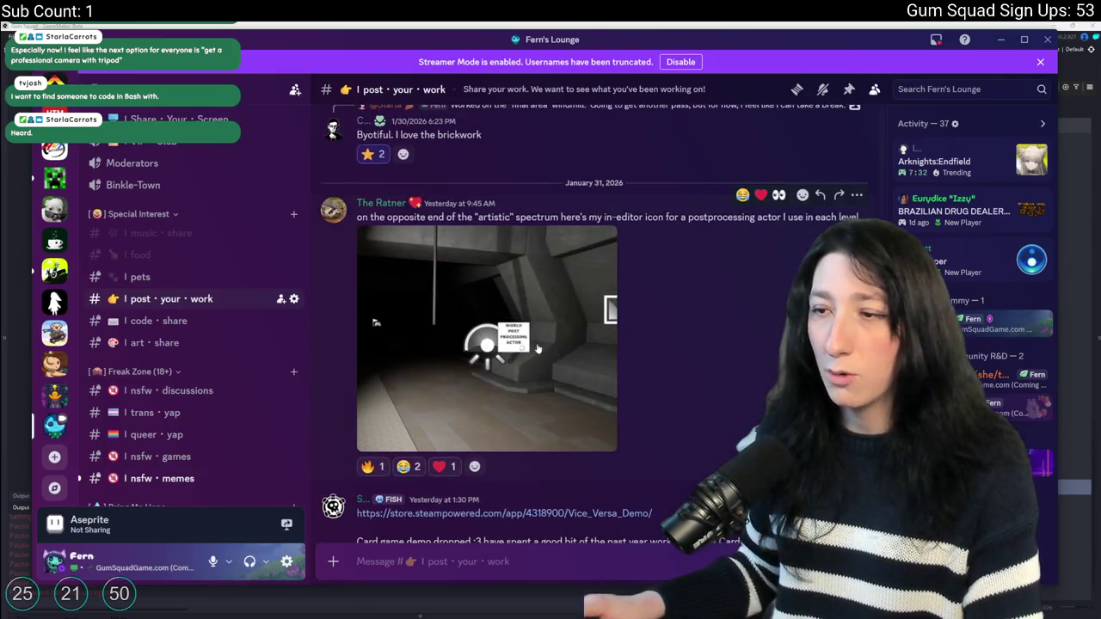
{"action": "left_click", "coordinate": [391, 284]}
{"action": "key", "text": "Escape"}
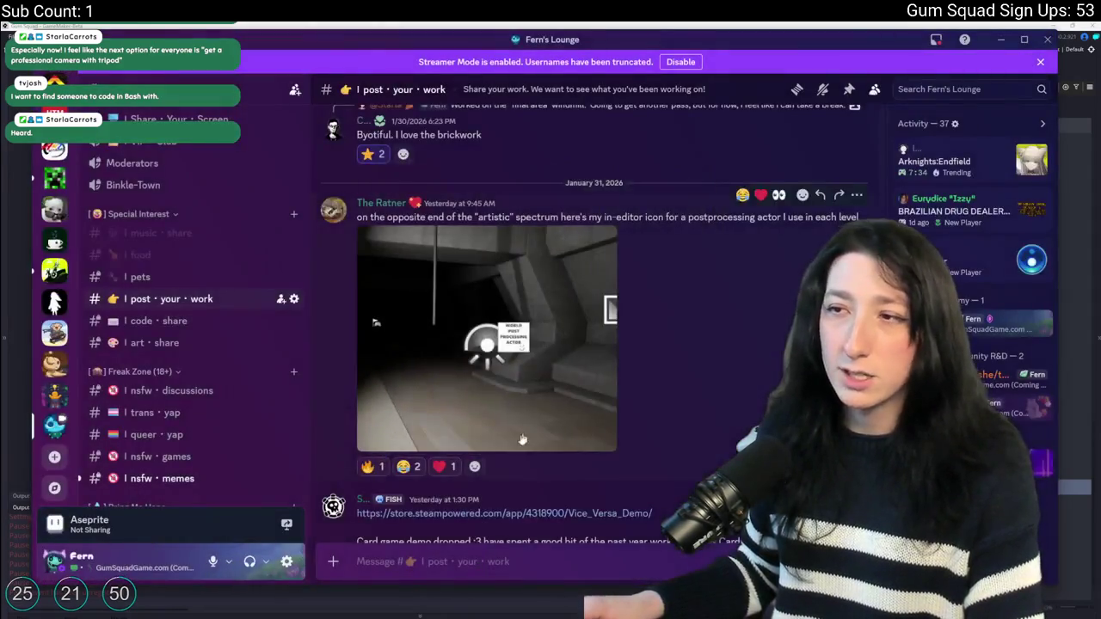
View the windmill artwork full size, then return to GameMaker.
{"action": "scroll", "coordinate": [499, 454], "scroll_direction": "up", "scroll_amount": 3}
{"action": "scroll", "coordinate": [498, 454], "scroll_direction": "up", "scroll_amount": 3}
{"action": "scroll", "coordinate": [499, 454], "scroll_direction": "down", "scroll_amount": 3}
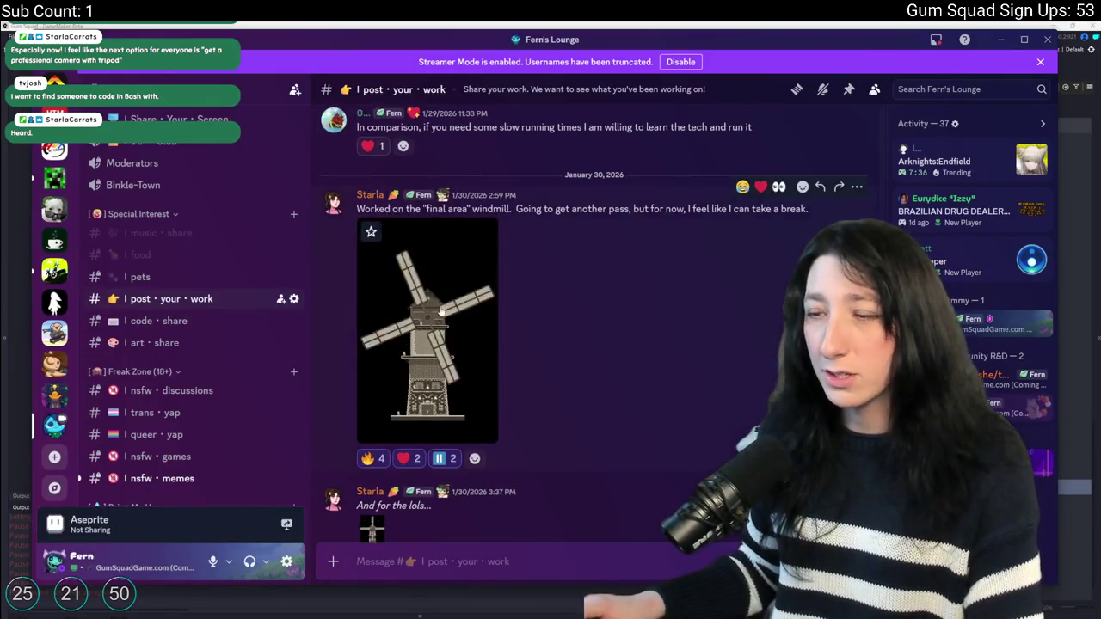
{"action": "left_click", "coordinate": [471, 271]}
{"action": "scroll", "coordinate": [471, 272], "scroll_direction": "up", "scroll_amount": 5}
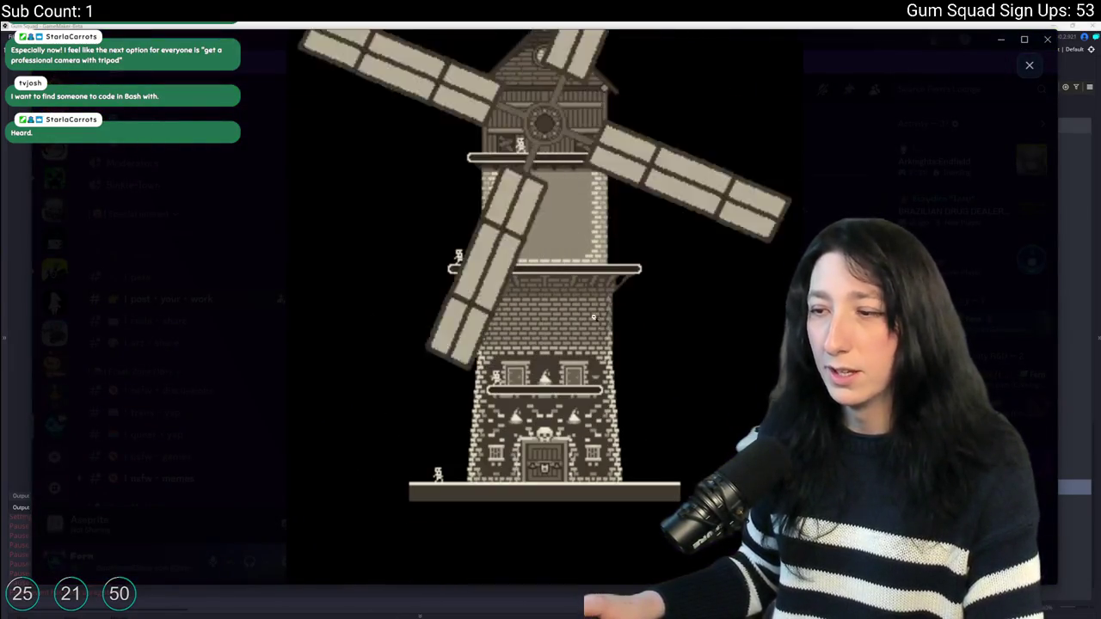
{"action": "scroll", "coordinate": [593, 263], "scroll_direction": "down", "scroll_amount": 5}
{"action": "key", "text": "Escape"}
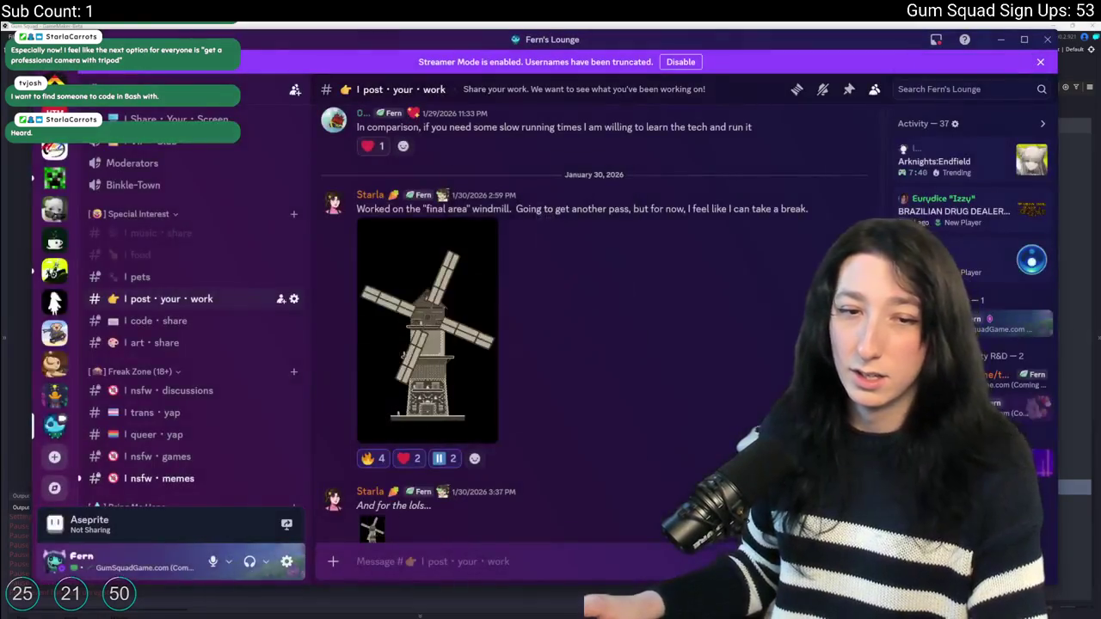
{"action": "scroll", "coordinate": [664, 309], "scroll_direction": "down", "scroll_amount": 10}
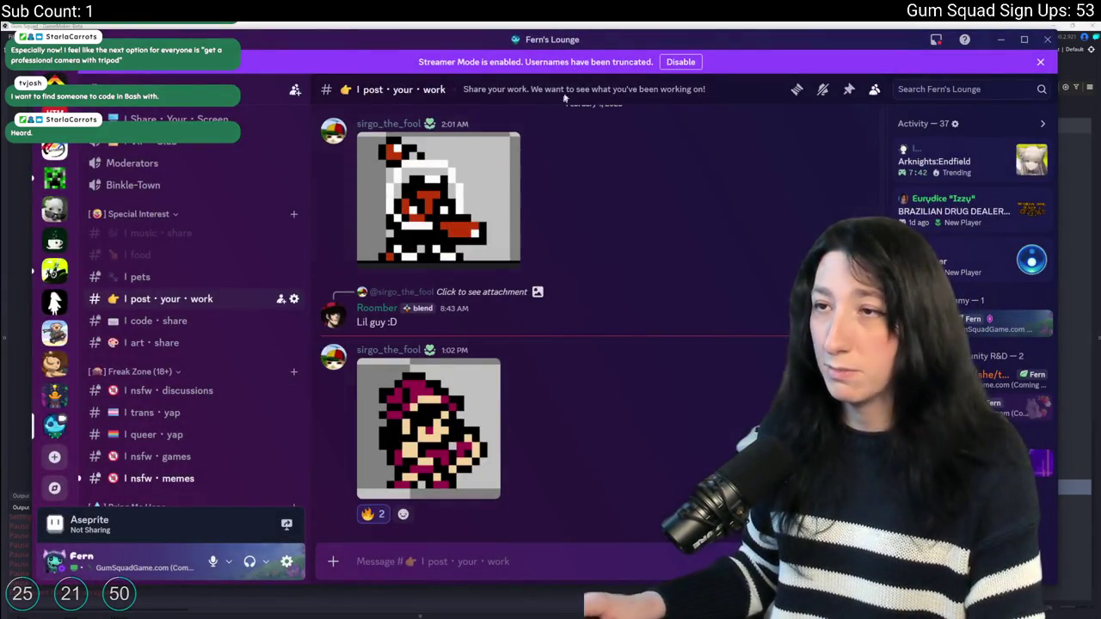
{"action": "key", "text": "alt+Tab"}
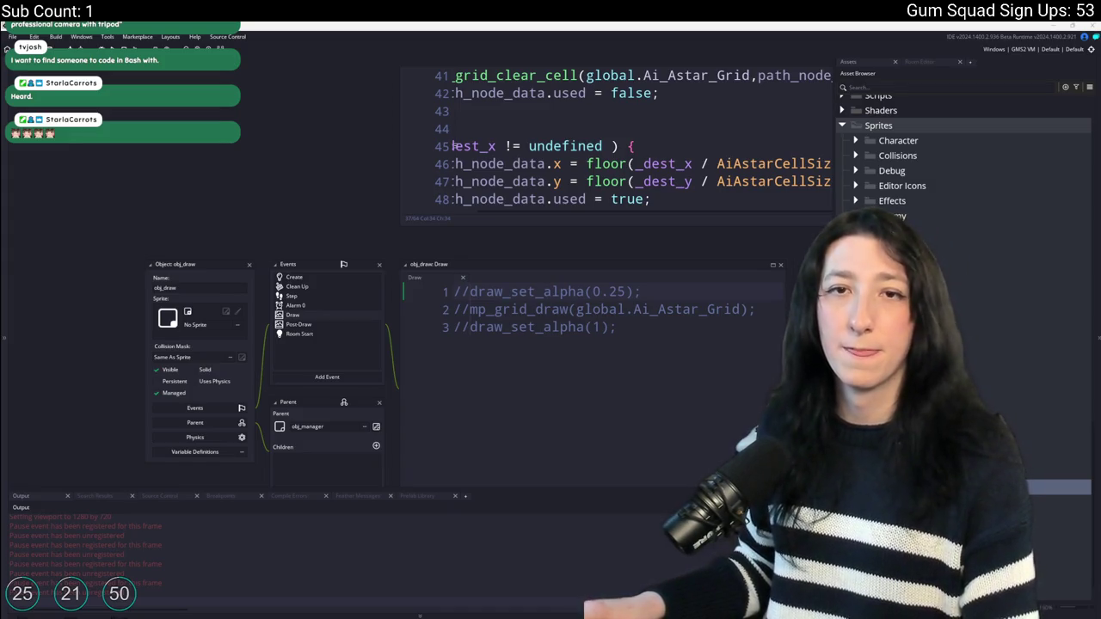
{"action": "left_click", "coordinate": [251, 266]}
Open obj_ui_friendslist and search the project for its references.
{"action": "key", "text": "ctrl+t"}
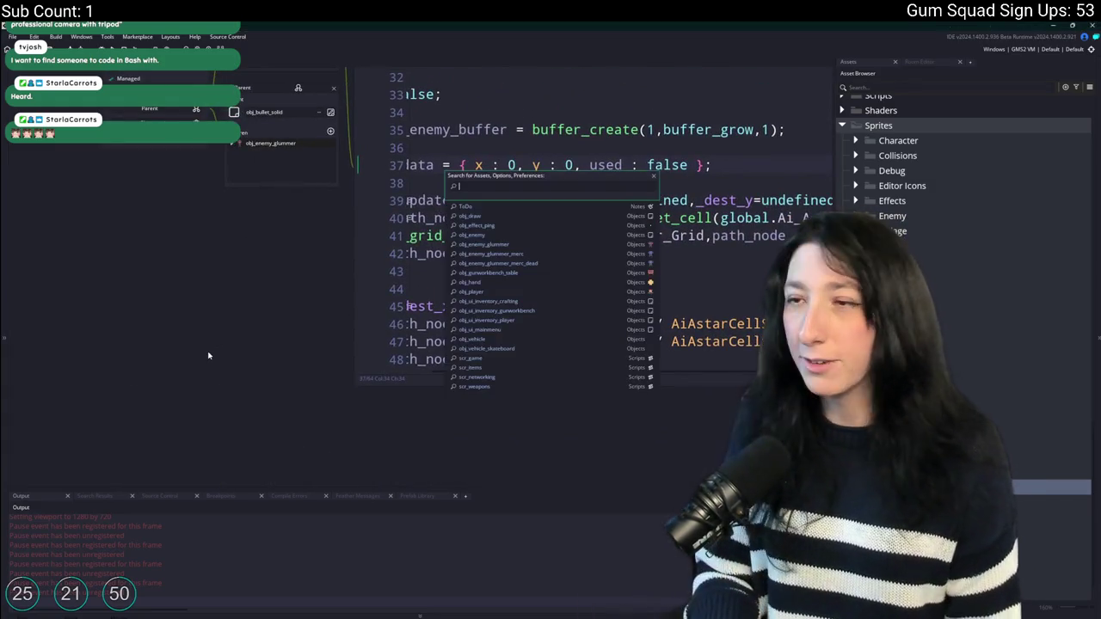
{"action": "type", "text": "obj_ui_friends"}
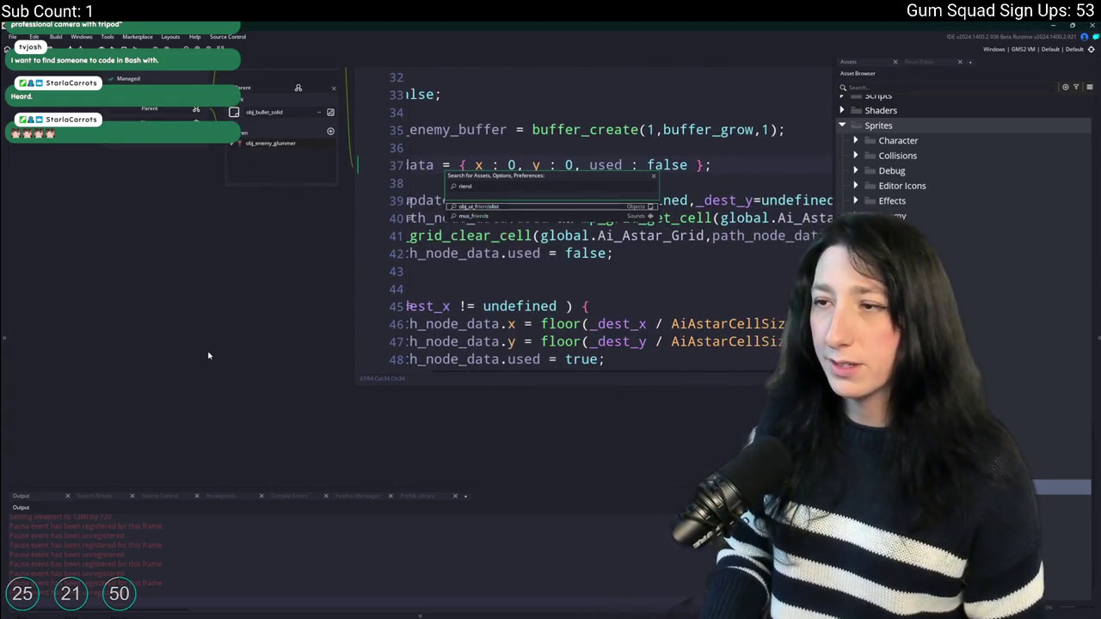
{"action": "key", "text": "Return"}
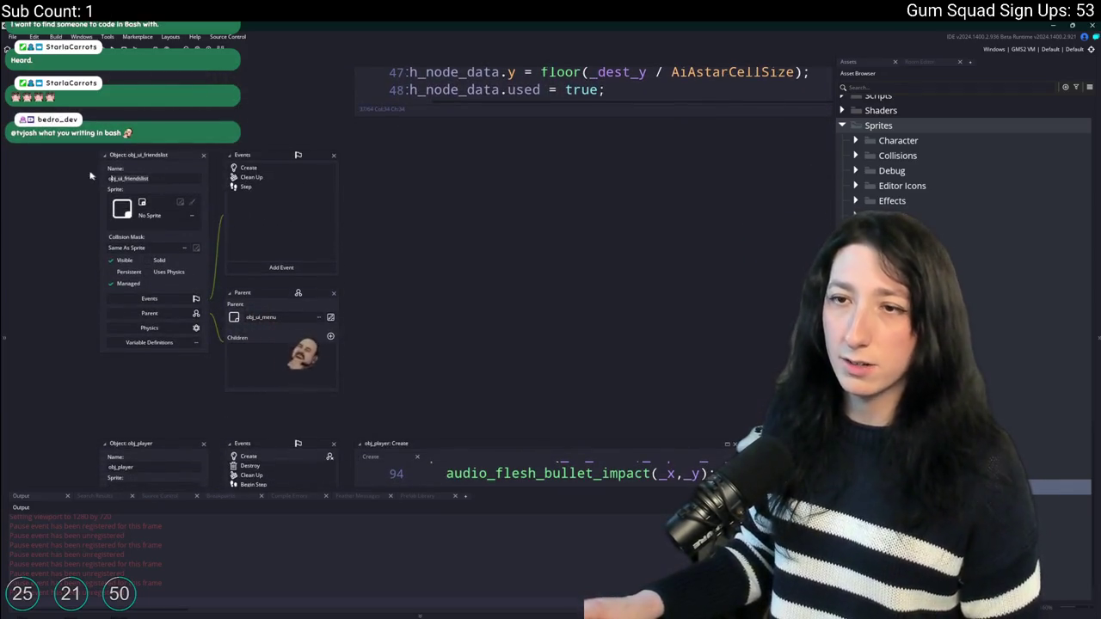
{"action": "key", "text": "ctrl+shift+f"}
{"action": "key", "text": "Return"}
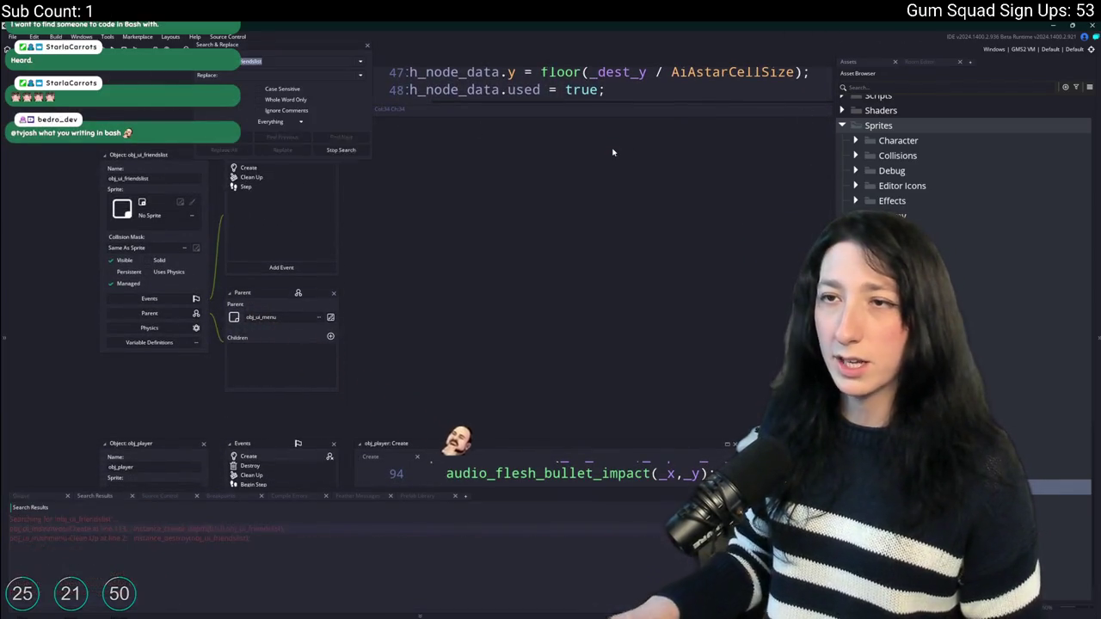
{"action": "scroll", "coordinate": [174, 151], "scroll_direction": "up", "scroll_amount": 1}
{"action": "left_click", "coordinate": [204, 194]}
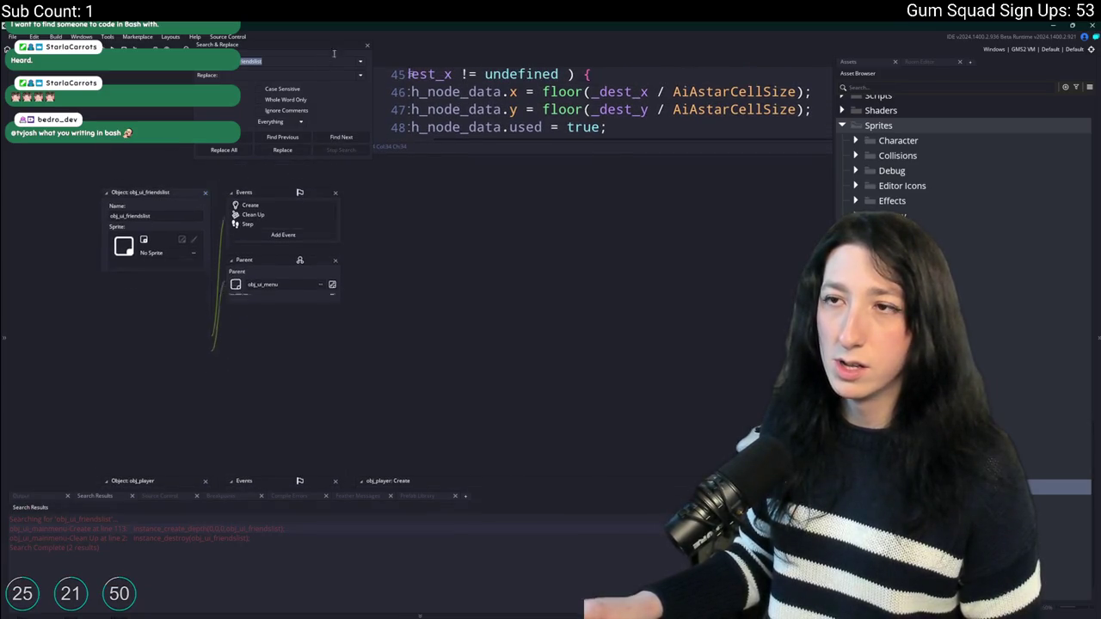
{"action": "left_click", "coordinate": [366, 45]}
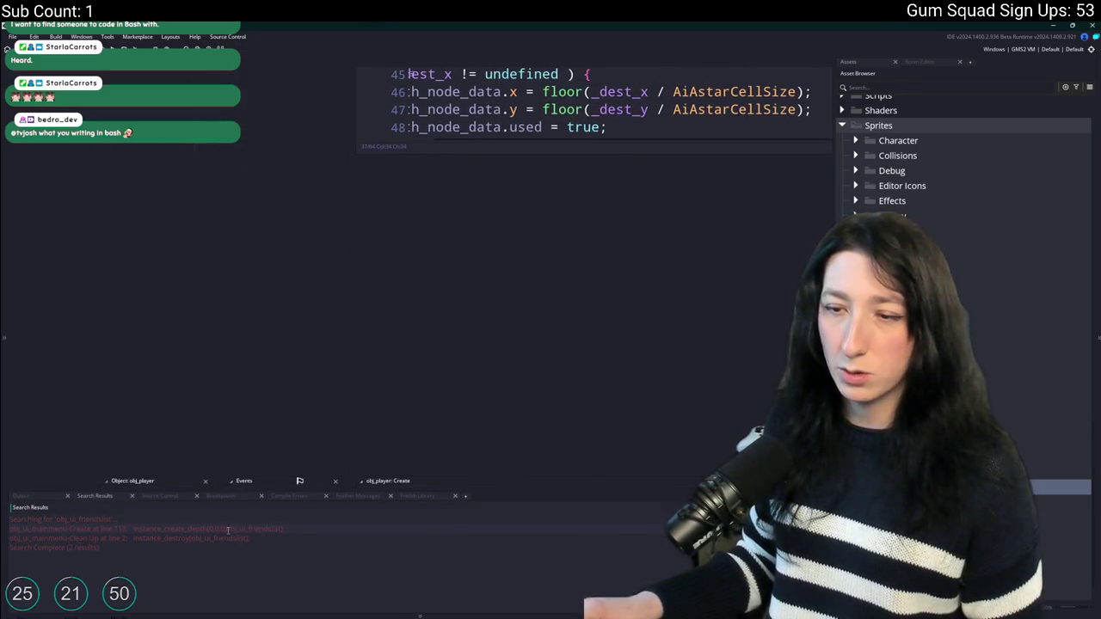
Open the obj_ui_mainmenu Create code that creates the friends list.
{"action": "double_click", "coordinate": [227, 530]}
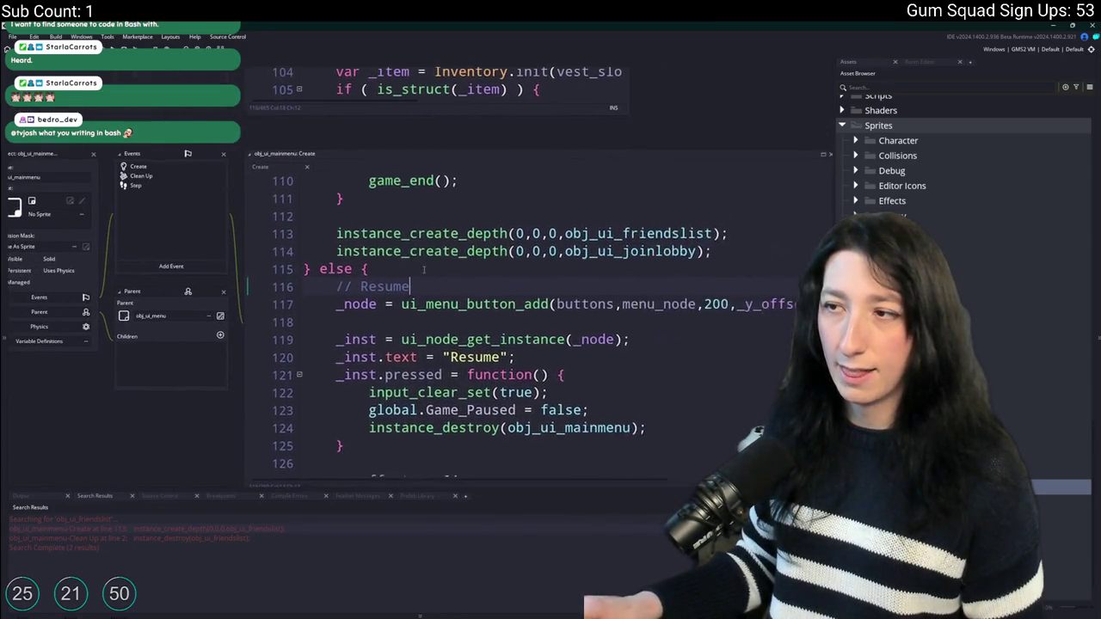
{"action": "scroll", "coordinate": [423, 269], "scroll_direction": "up", "scroll_amount": 1}
{"action": "left_click", "coordinate": [94, 158]}
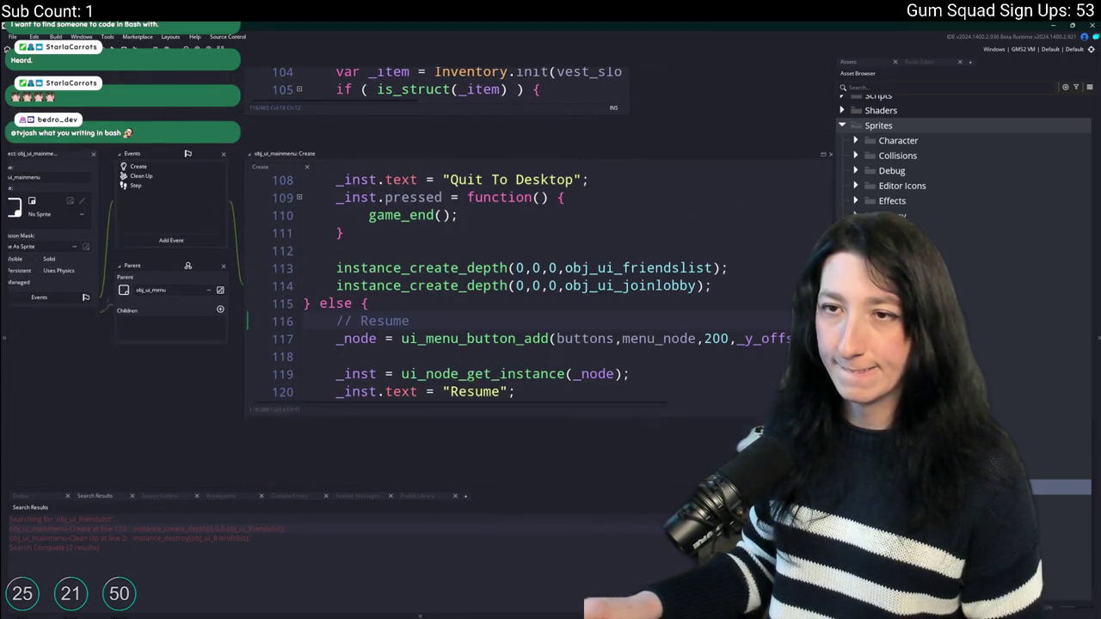
{"action": "key", "text": "ctrl+t"}
Filter the Asset Browser to obj_ui_friendslist, select it, then clear the filter.
{"action": "type", "text": "obj"}
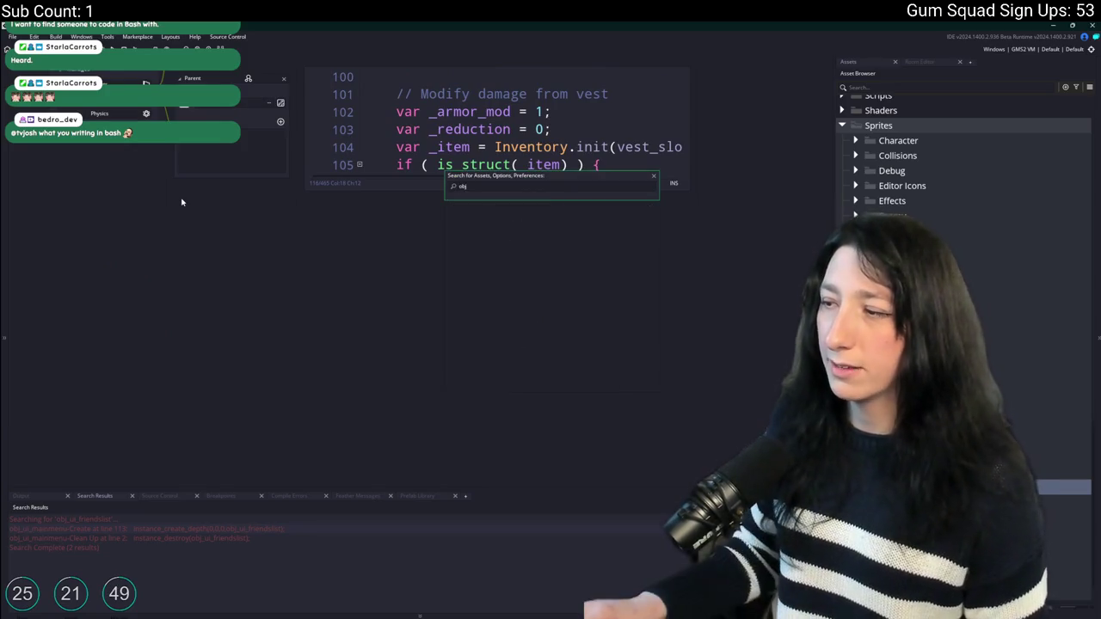
{"action": "key", "text": "Escape"}
{"action": "type", "text": "obj_ui_friendslist"}
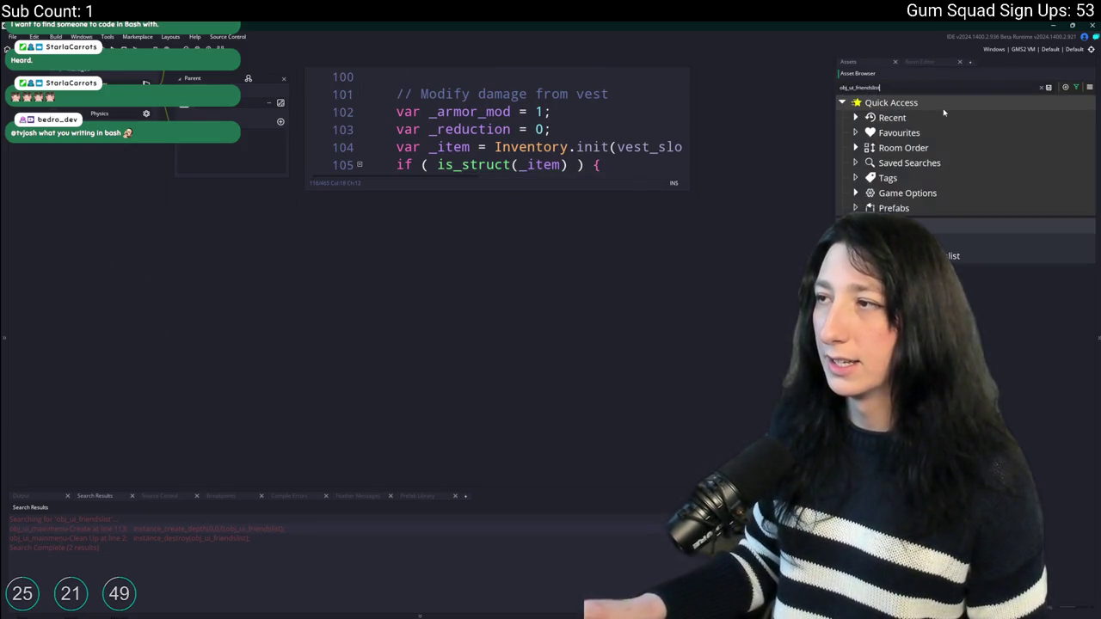
{"action": "left_click", "coordinate": [945, 255]}
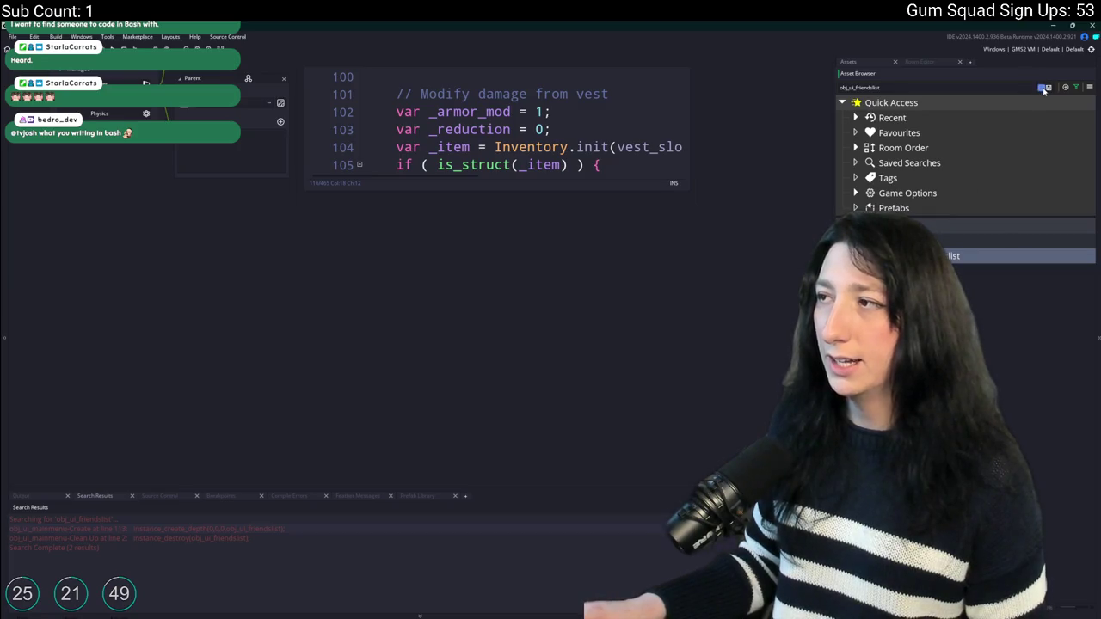
{"action": "left_click", "coordinate": [1044, 88]}
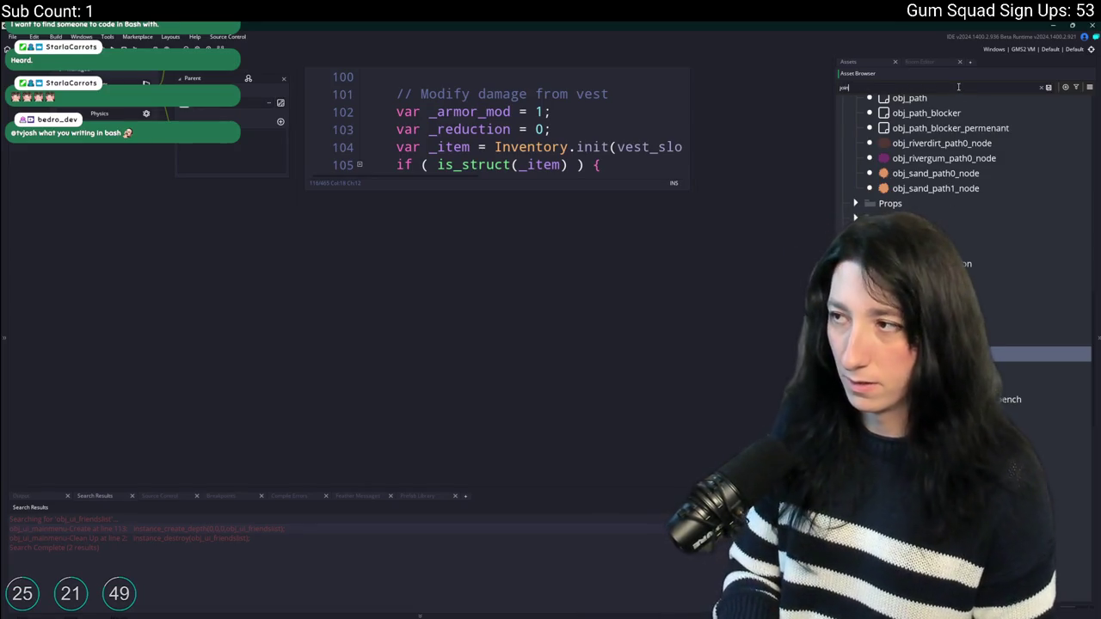
Select obj_ui_joinlobby in the UI folder and find all its references.
{"action": "type", "text": "par"}
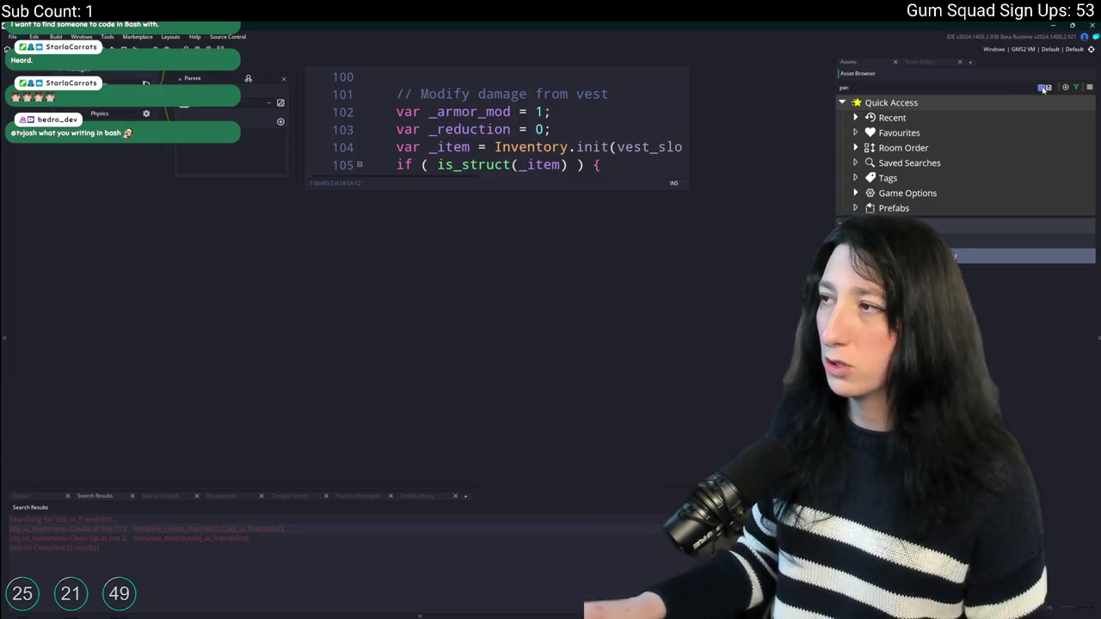
{"action": "key", "text": "BackSpace"}
{"action": "key", "text": "BackSpace"}
{"action": "key", "text": "BackSpace"}
{"action": "left_click", "coordinate": [1040, 368]}
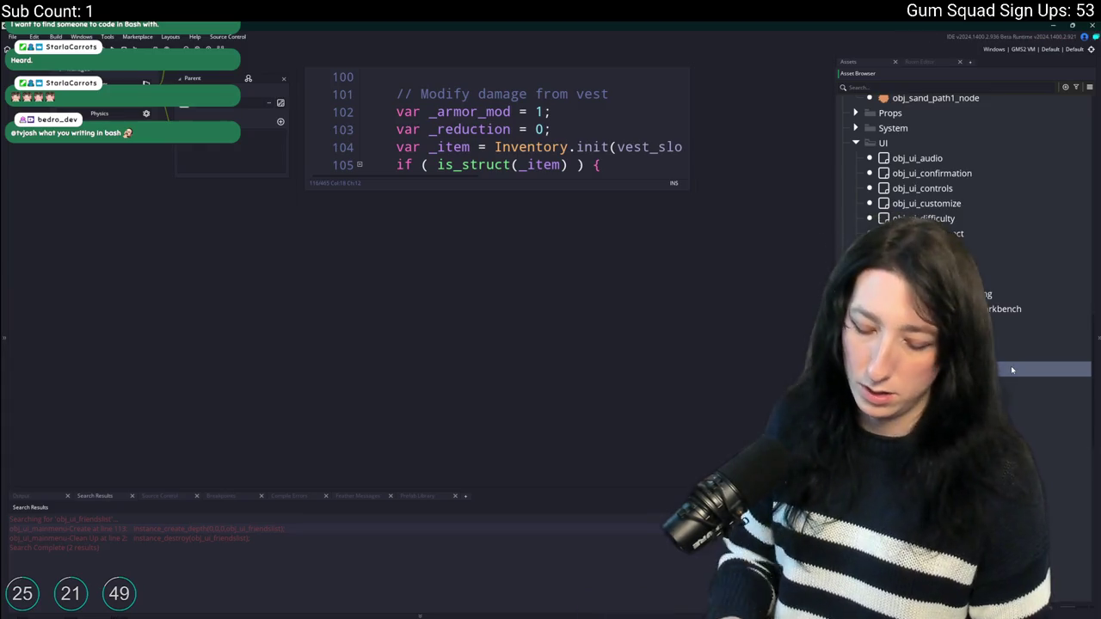
{"action": "key", "text": "Down"}
{"action": "key", "text": "Down"}
{"action": "key", "text": "Down"}
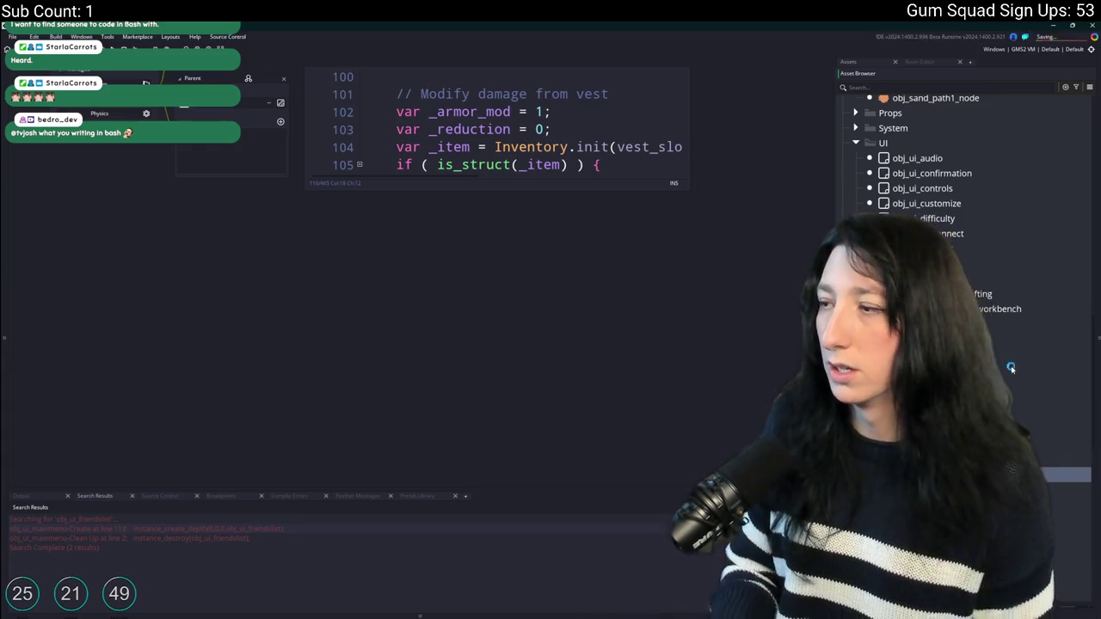
{"action": "left_click", "coordinate": [961, 356]}
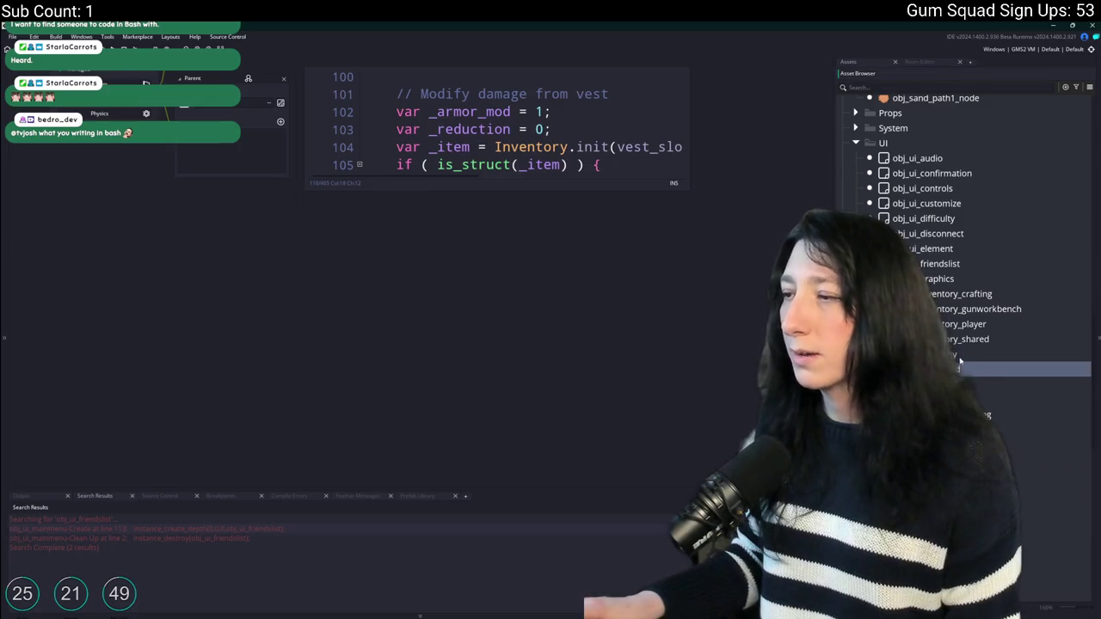
{"action": "key", "text": "ctrl+shift+f"}
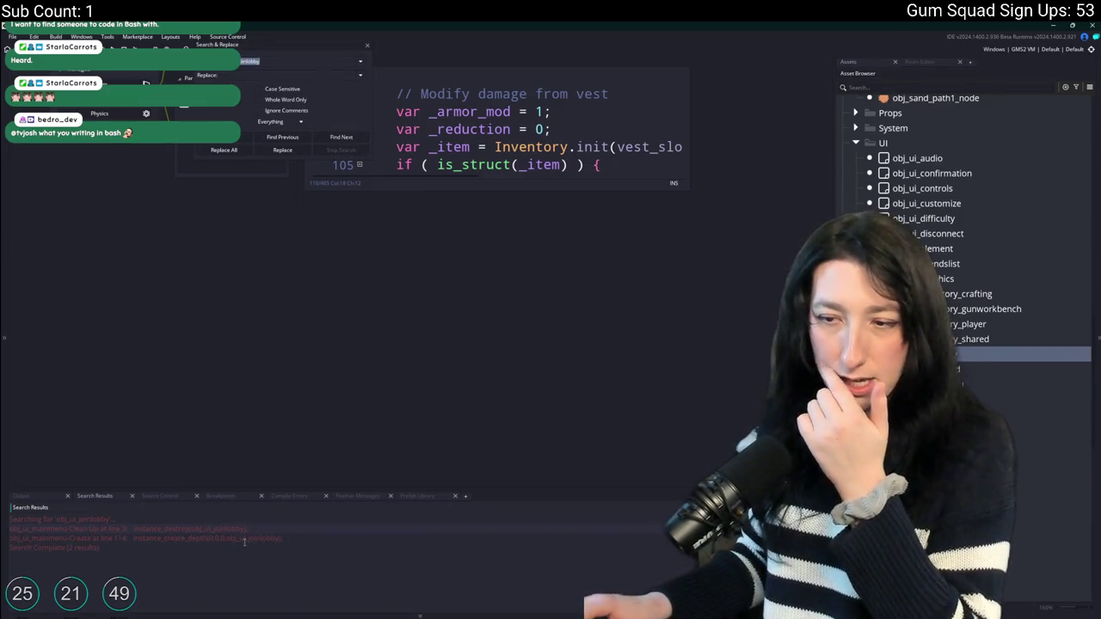
Duplicate the joinlobby destroy line in Clean Up and change it to socials.
{"action": "double_click", "coordinate": [245, 538]}
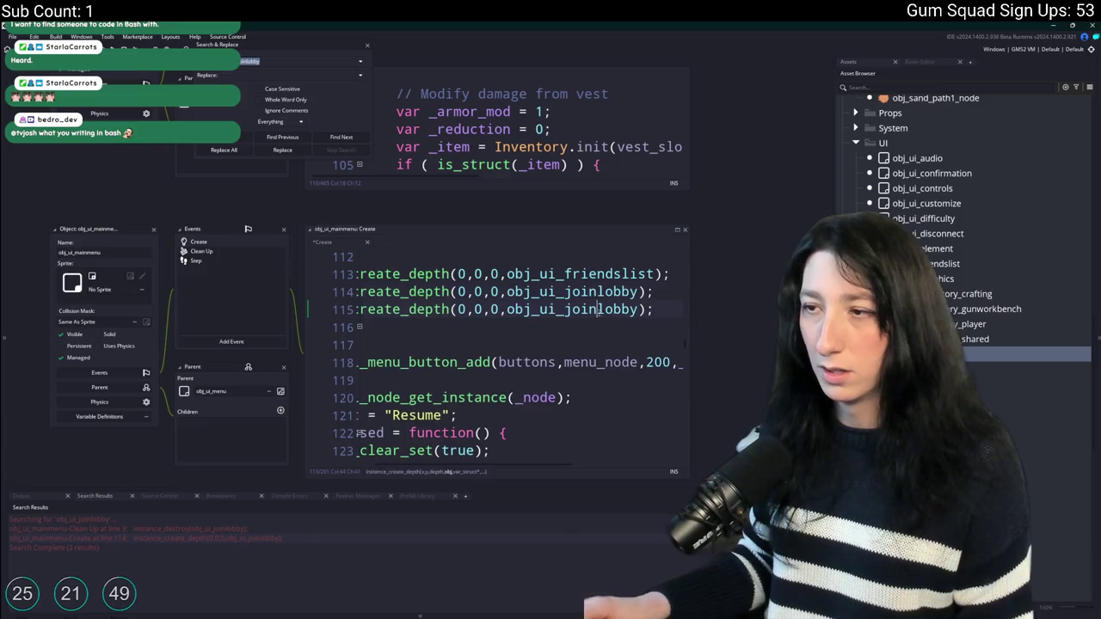
{"action": "double_click", "coordinate": [247, 523]}
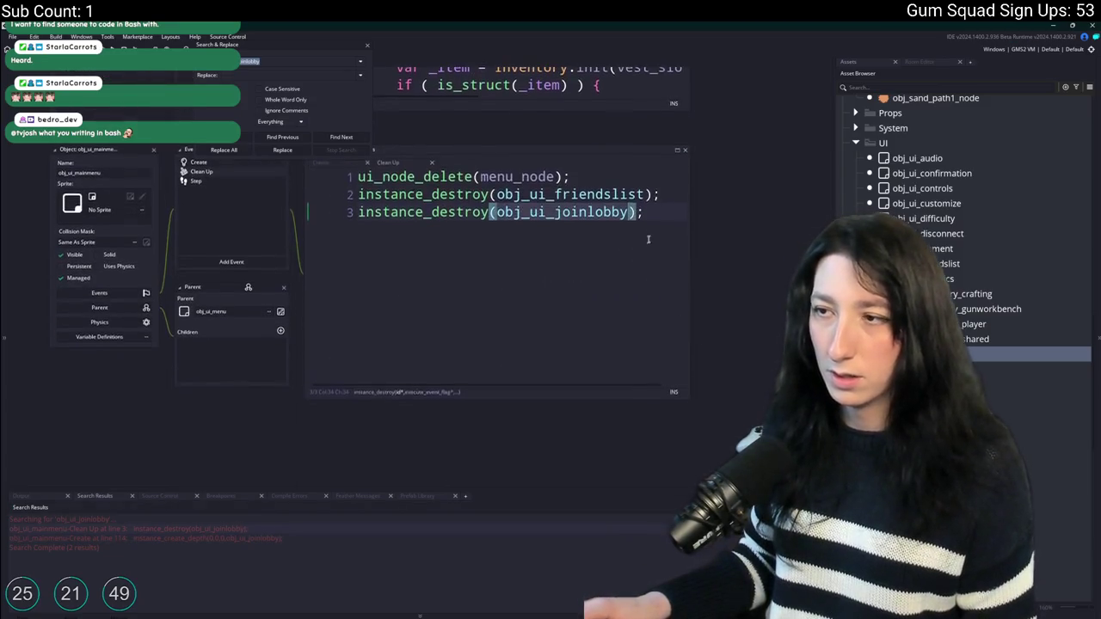
{"action": "key", "text": "ctrl+d"}
{"action": "key", "text": "BackSpace"}
{"action": "key", "text": "BackSpace"}
{"action": "key", "text": "BackSpace"}
{"action": "type", "text": "socials);"}
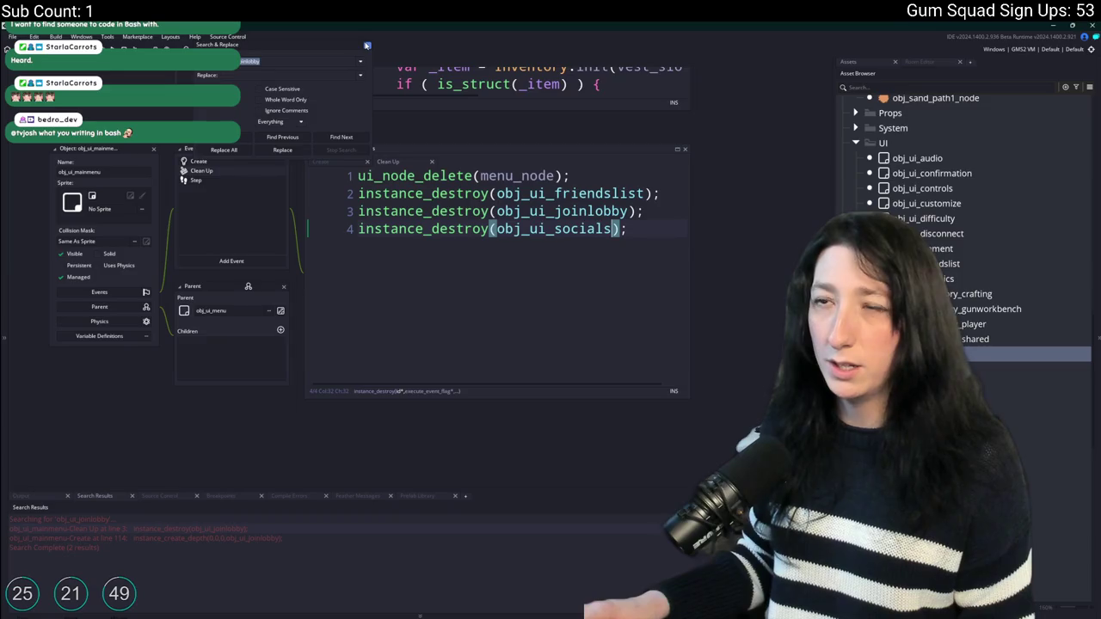
{"action": "key", "text": "Escape"}
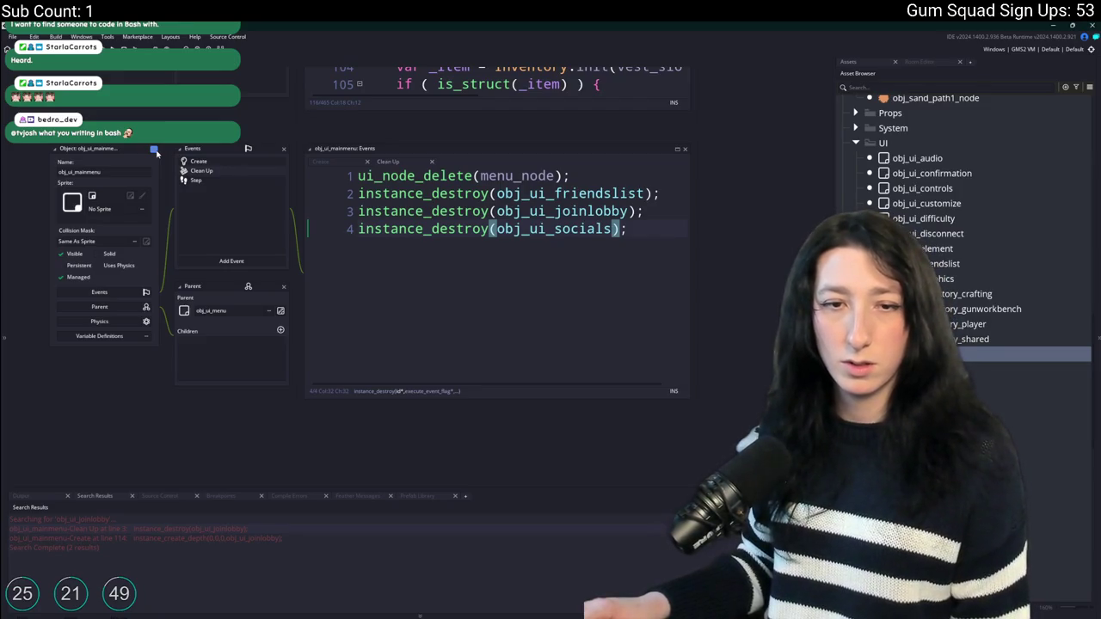
{"action": "left_click_drag", "start_coordinate": [157, 153], "coordinate": [241, 350]}
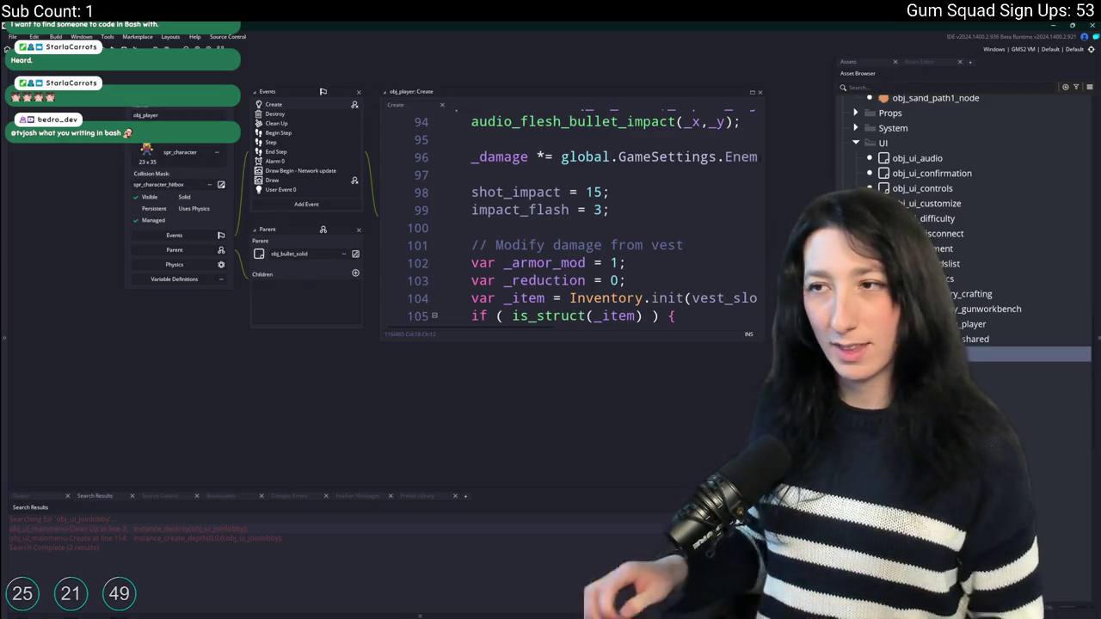
{"action": "mouse_move", "coordinate": [306, 66]}
{"action": "left_mouse_down"}
{"action": "mouse_move", "coordinate": [291, 87]}
{"action": "mouse_move", "coordinate": [273, 230]}
{"action": "mouse_move", "coordinate": [237, 144]}
{"action": "mouse_move", "coordinate": [315, 134]}
{"action": "left_mouse_up"}
Find obj_ui_socials references, then open the object's Create event code.
{"action": "key", "text": "ctrl+t"}
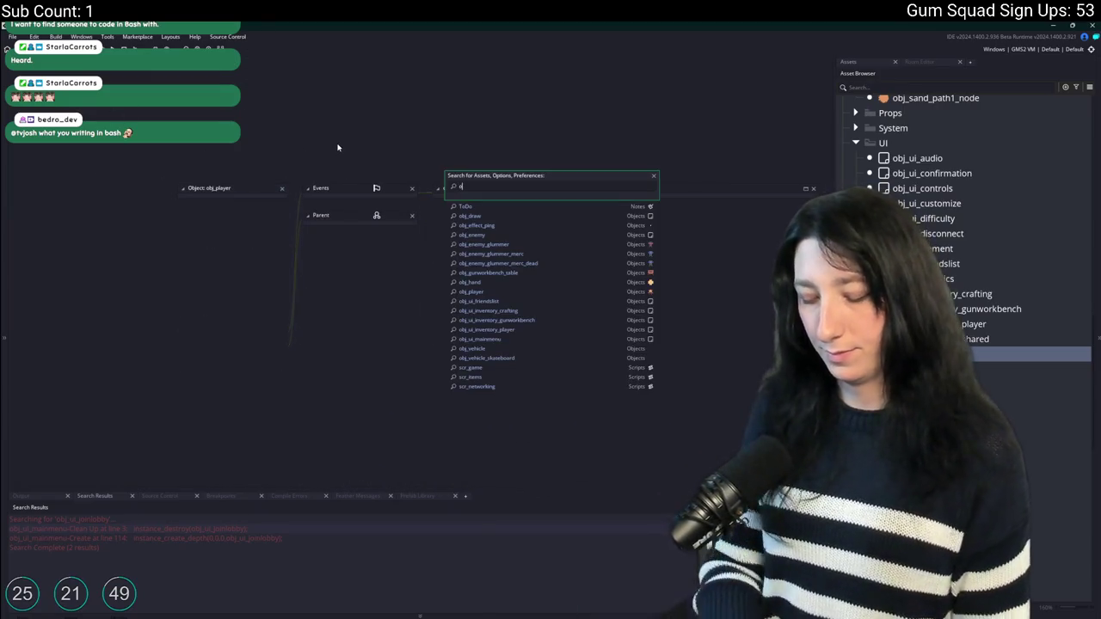
{"action": "type", "text": "obj"}
{"action": "key", "text": "Escape"}
{"action": "key", "text": "ctrl+shift+f"}
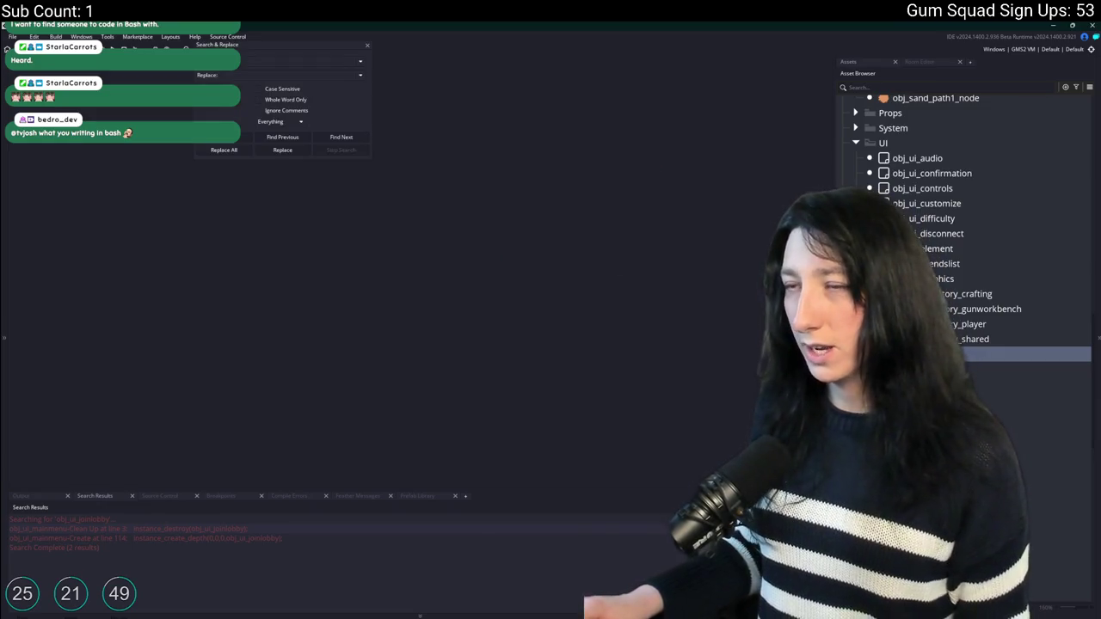
{"action": "key", "text": "Escape"}
{"action": "type", "text": "obj_ui_socials"}
{"action": "key", "text": "Return"}
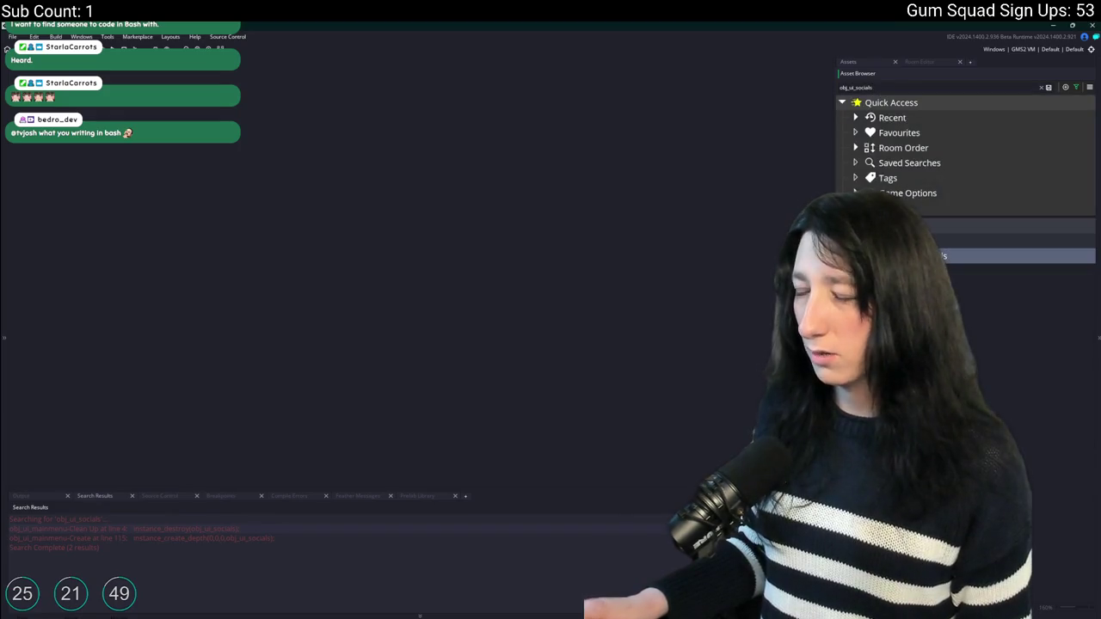
{"action": "double_click", "coordinate": [261, 143]}
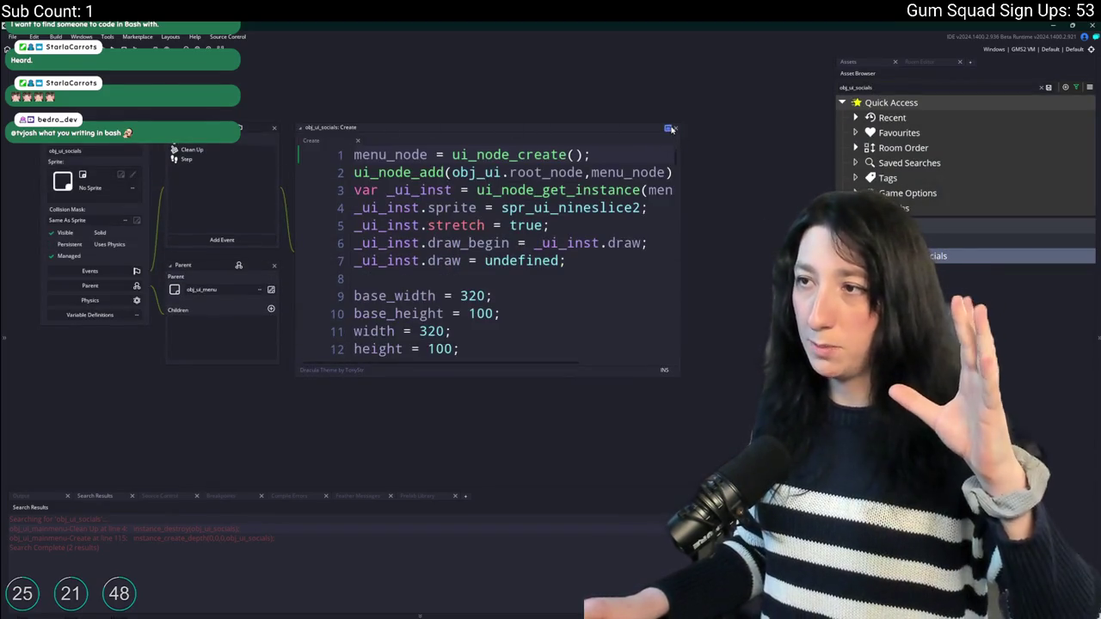
Check the main menu mockup in Aseprite, then clear GameMaker's asset filter.
{"action": "left_click", "coordinate": [602, 591]}
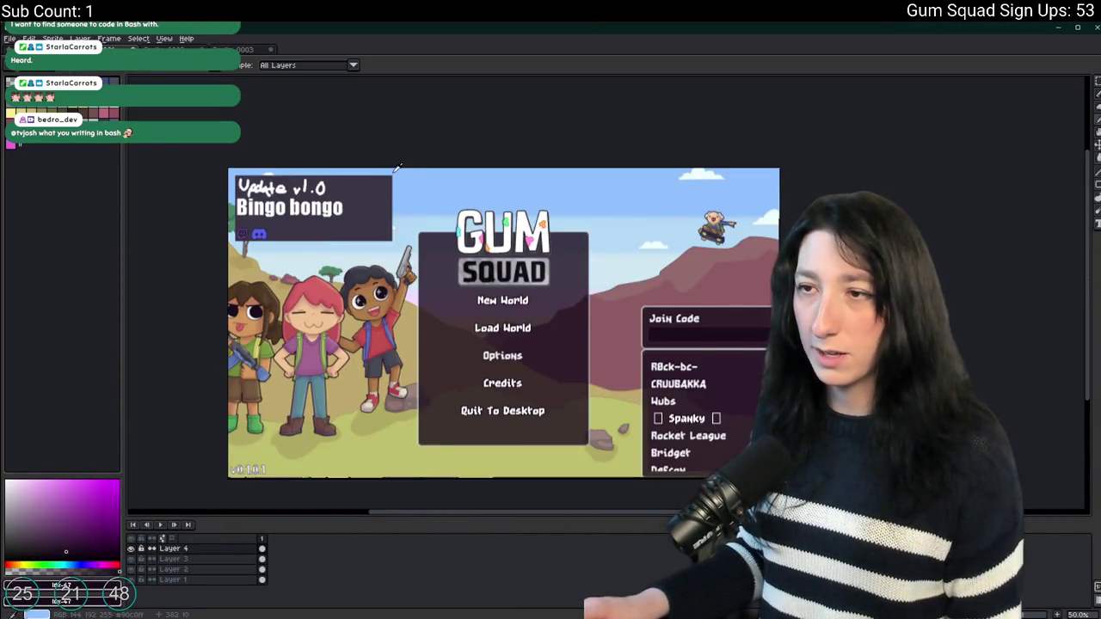
{"action": "key", "text": "alt+Tab"}
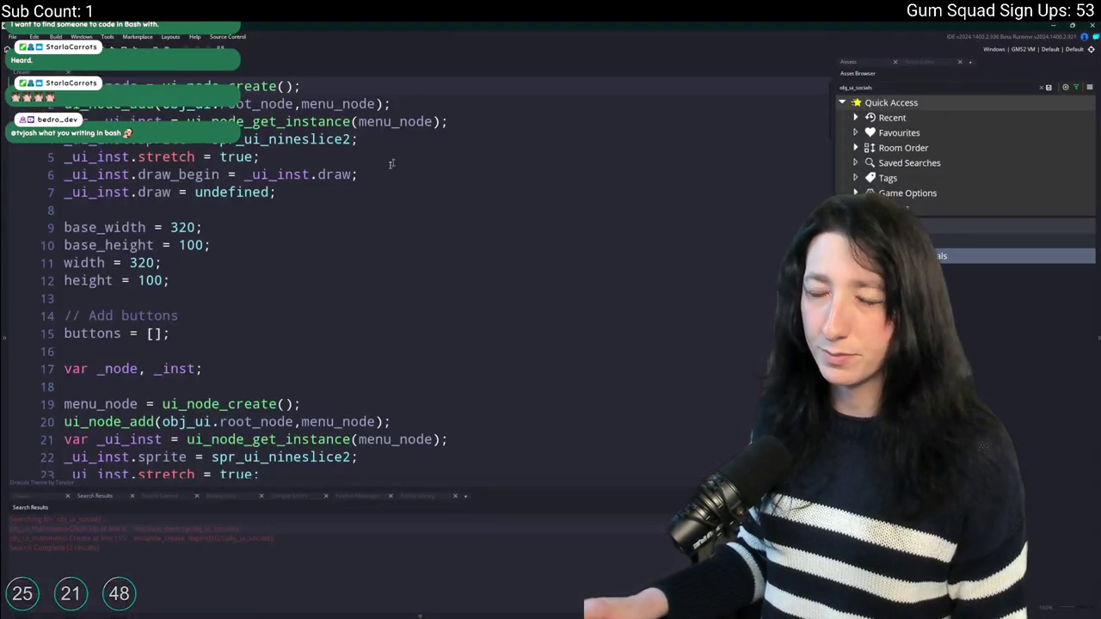
{"action": "key", "text": "ctrl+a"}
{"action": "key", "text": "BackSpace"}
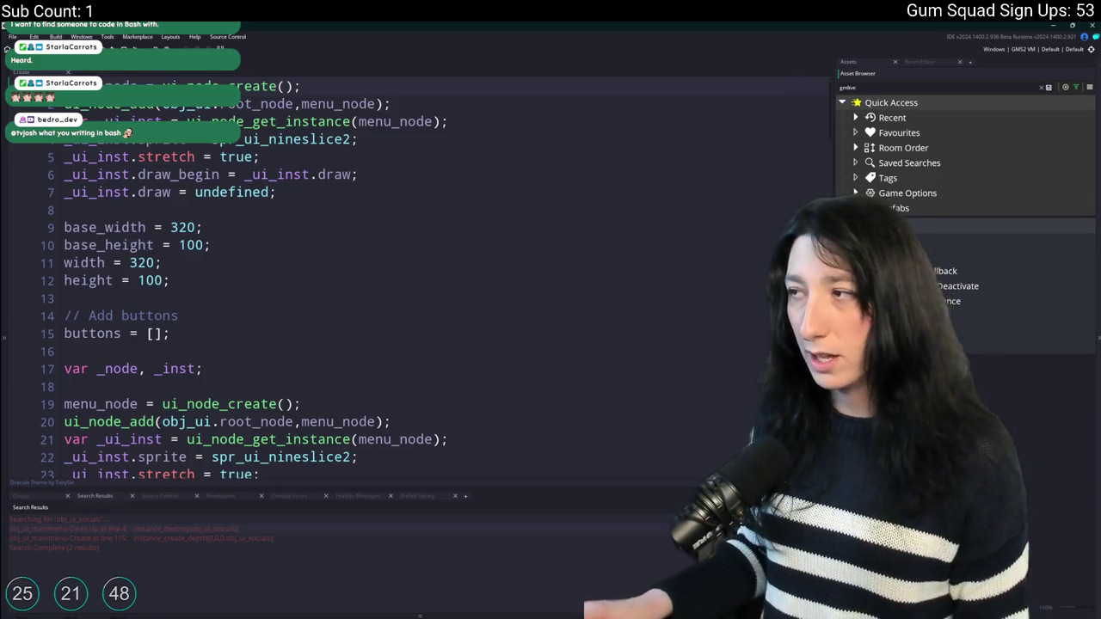
Set live_enabled to 1 in obj_gmlive's Create code.
{"action": "key", "text": "Return"}
{"action": "double_click", "coordinate": [201, 186]}
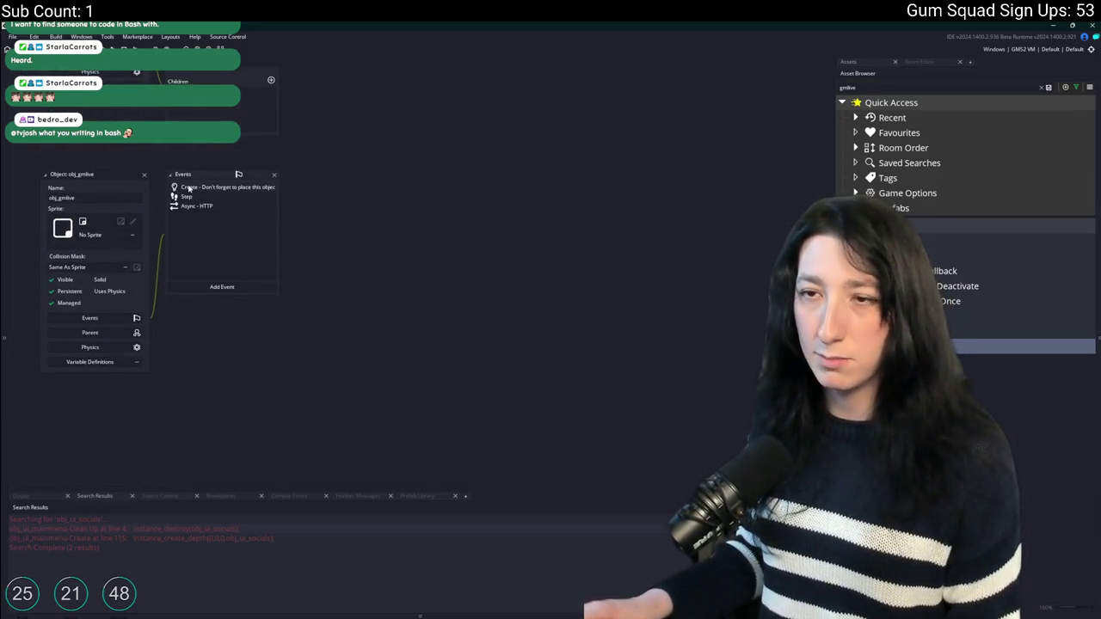
{"action": "left_click", "coordinate": [533, 344]}
{"action": "key", "text": "BackSpace"}
{"action": "type", "text": "1"}
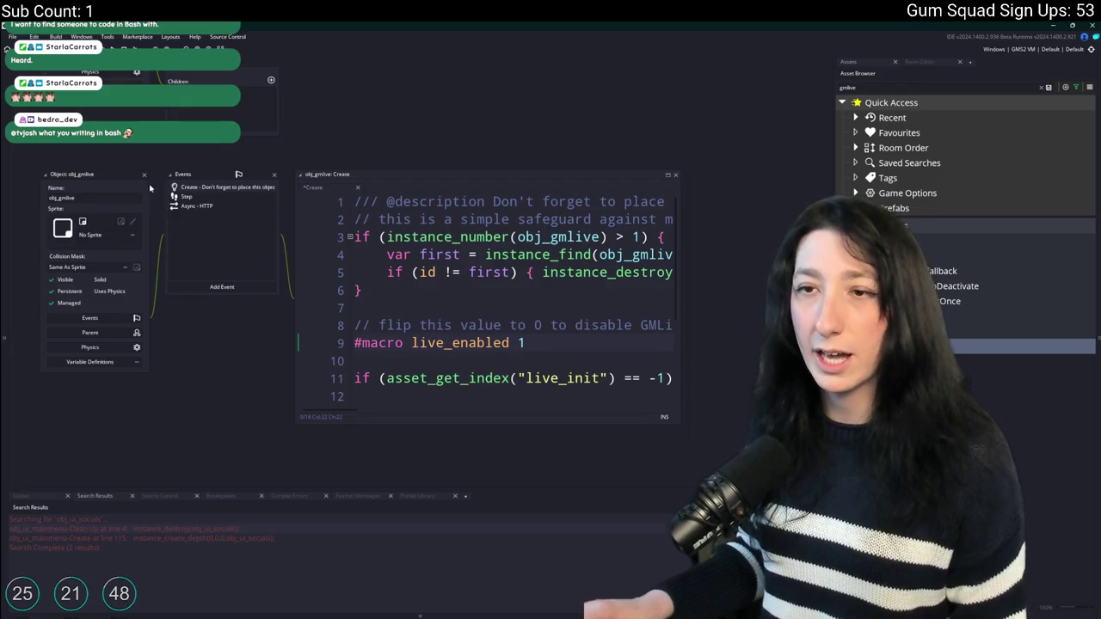
{"action": "left_click", "coordinate": [143, 174]}
Review the included files, then stop the Steamworks extension copying to Windows builds.
{"action": "left_click", "coordinate": [1088, 87]}
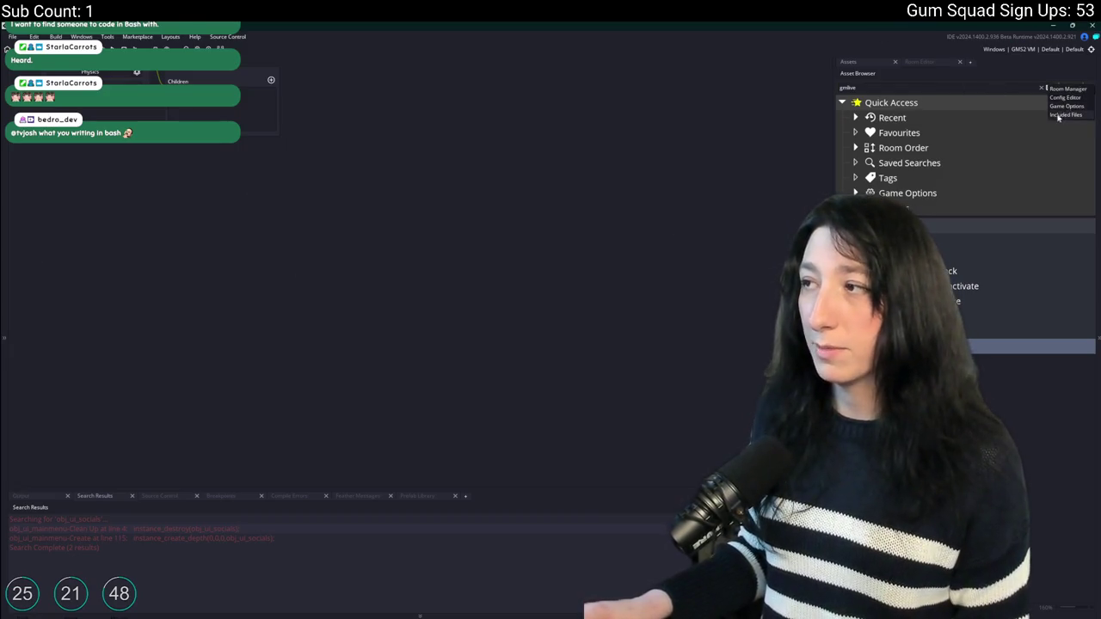
{"action": "left_click", "coordinate": [1064, 115]}
{"action": "left_click", "coordinate": [1044, 88]}
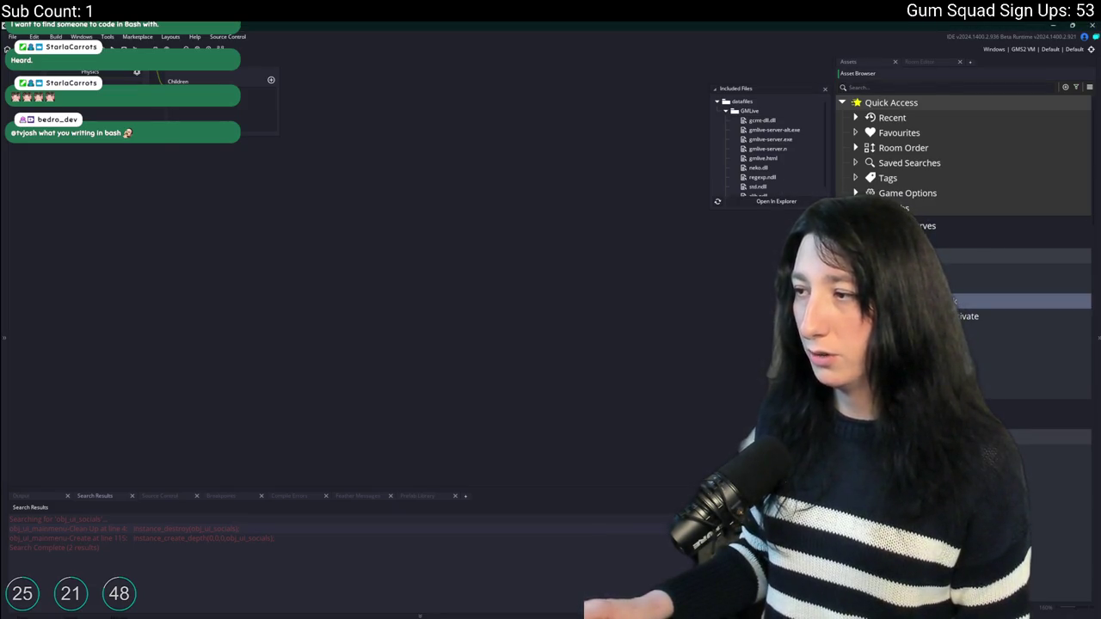
{"action": "double_click", "coordinate": [1023, 406]}
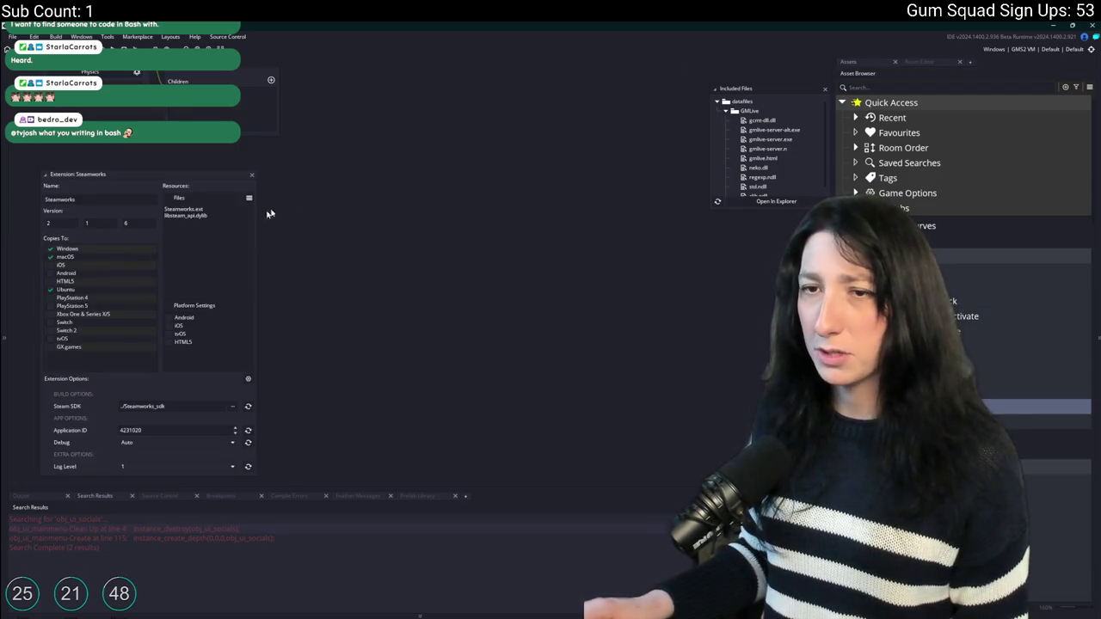
{"action": "left_click", "coordinate": [62, 251]}
{"action": "left_click", "coordinate": [602, 339]}
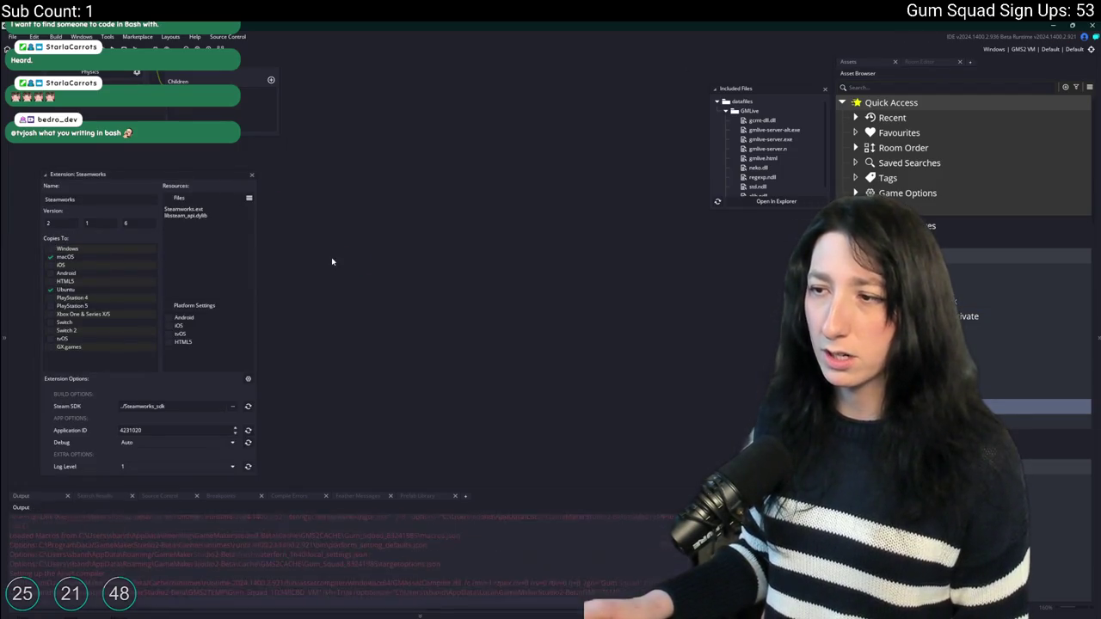
{"action": "left_click", "coordinate": [251, 174]}
Change the BuildIsOffline macro in scr_networking to 1 and close the script.
{"action": "key", "text": "ctrl+t"}
{"action": "type", "text": "scr_netw"}
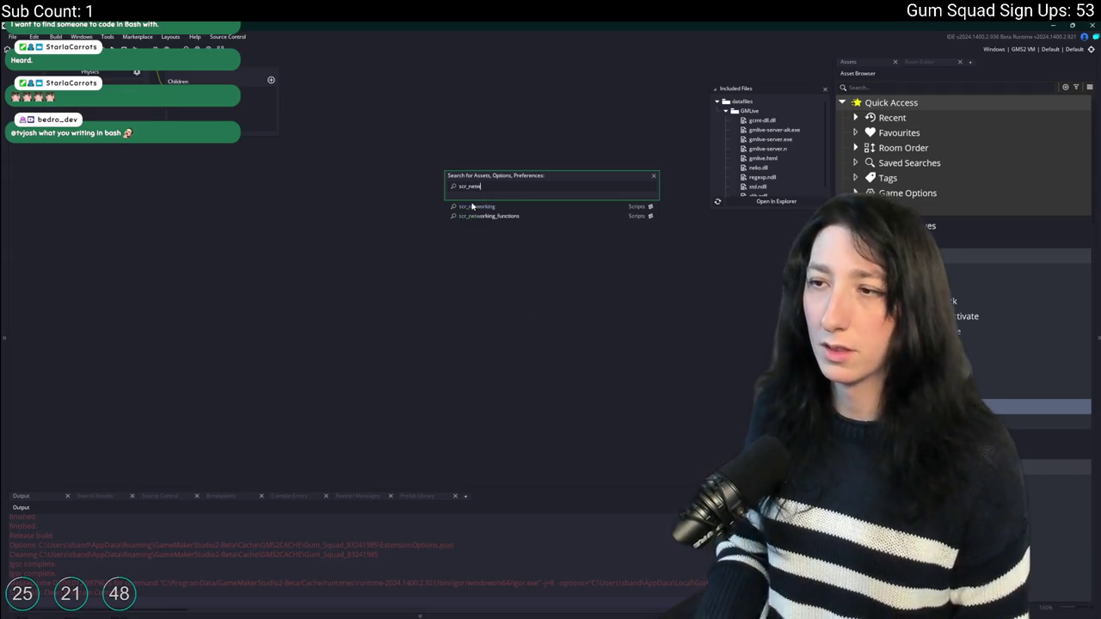
{"action": "key", "text": "Return"}
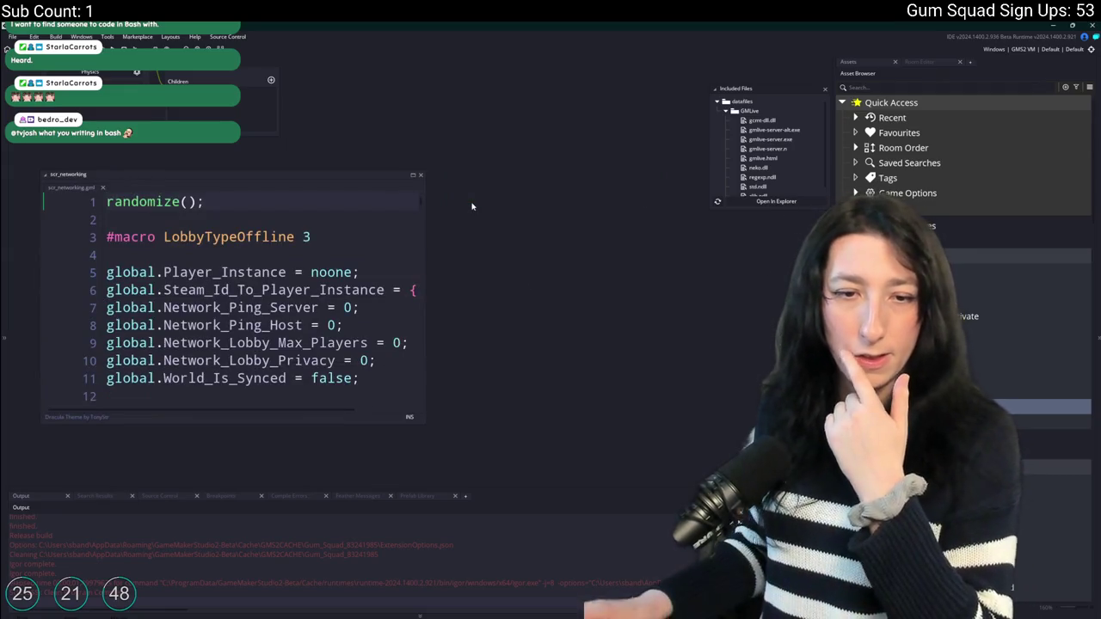
{"action": "scroll", "coordinate": [281, 338], "scroll_direction": "down", "scroll_amount": 2}
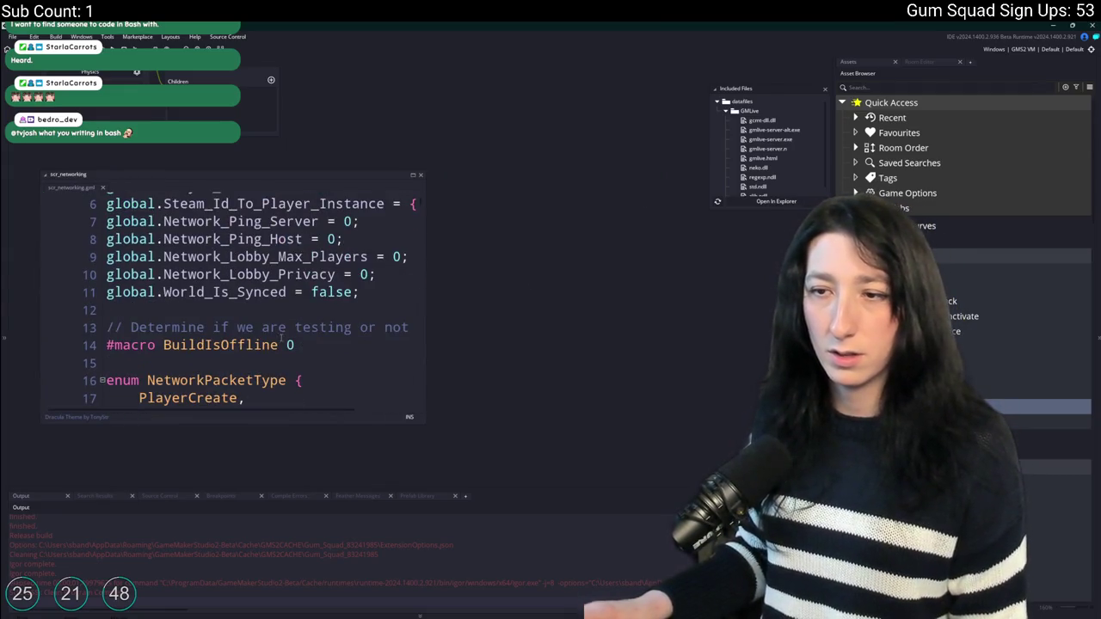
{"action": "double_click", "coordinate": [290, 345]}
{"action": "type", "text": "1"}
{"action": "middle_click", "coordinate": [83, 188]}
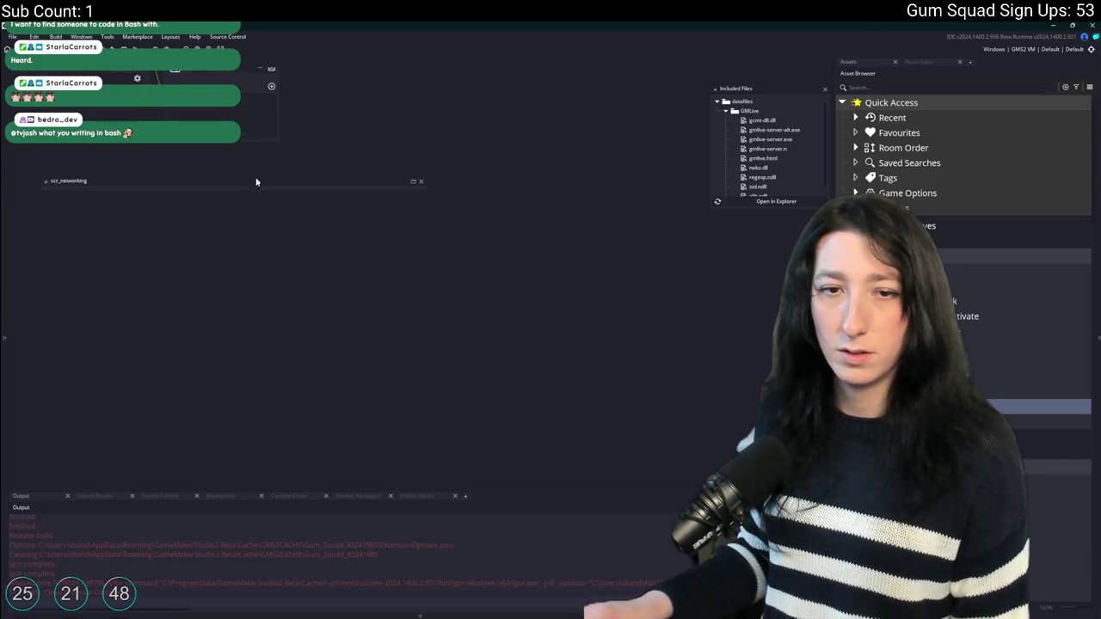
{"action": "left_click_drag", "start_coordinate": [273, 138], "coordinate": [311, 209]}
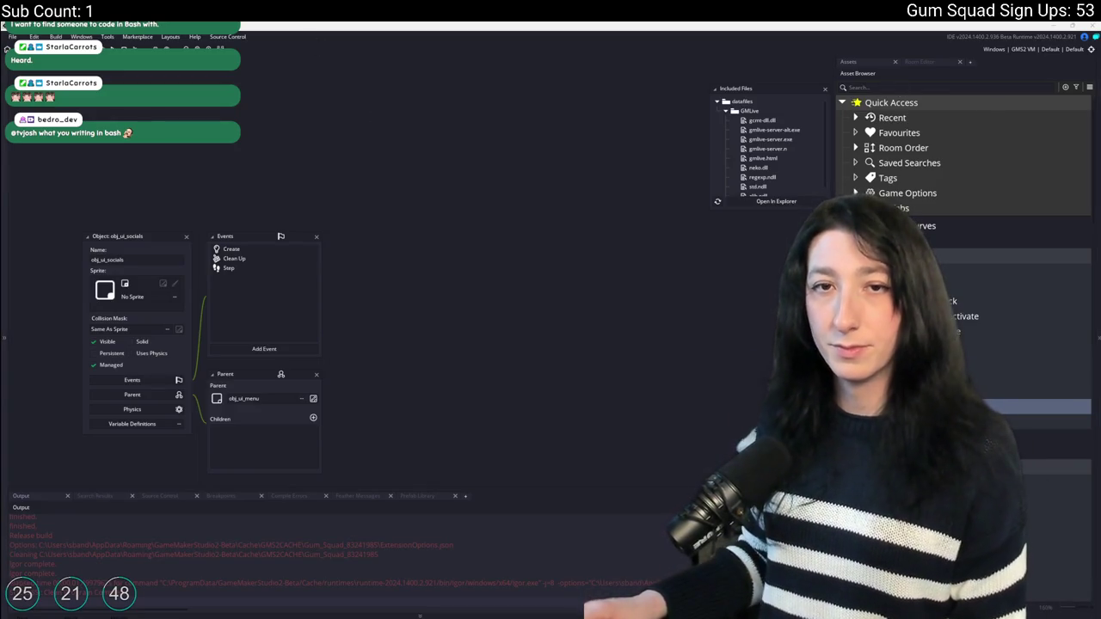
Open obj_ui_socials' Create code, close the included files list, and glance at rm_playarea.
{"action": "left_click", "coordinate": [269, 256]}
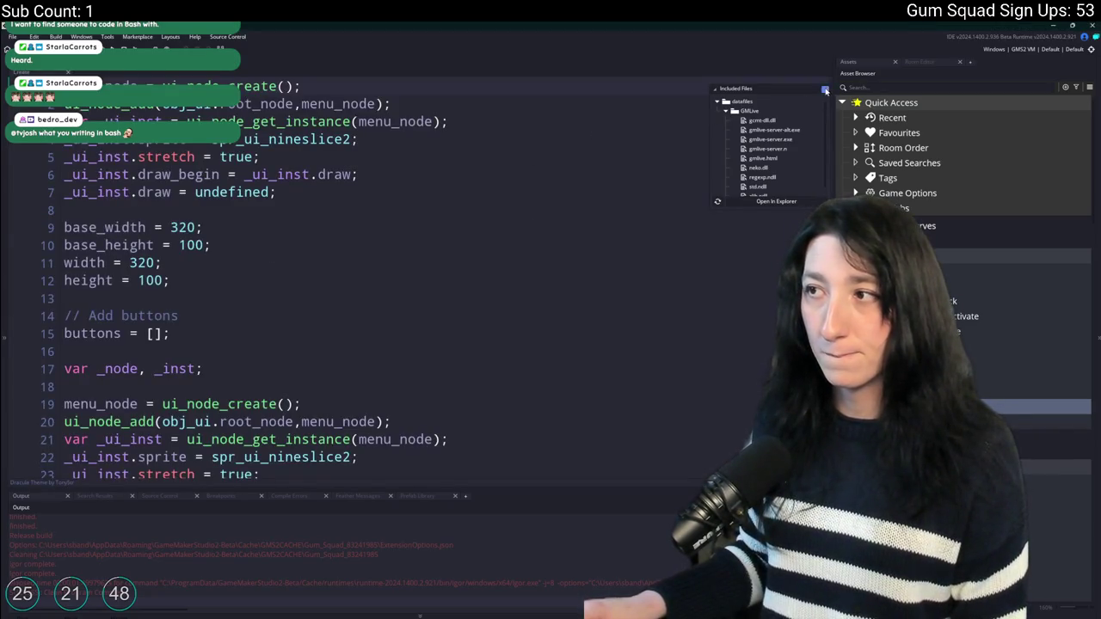
{"action": "left_click", "coordinate": [823, 90]}
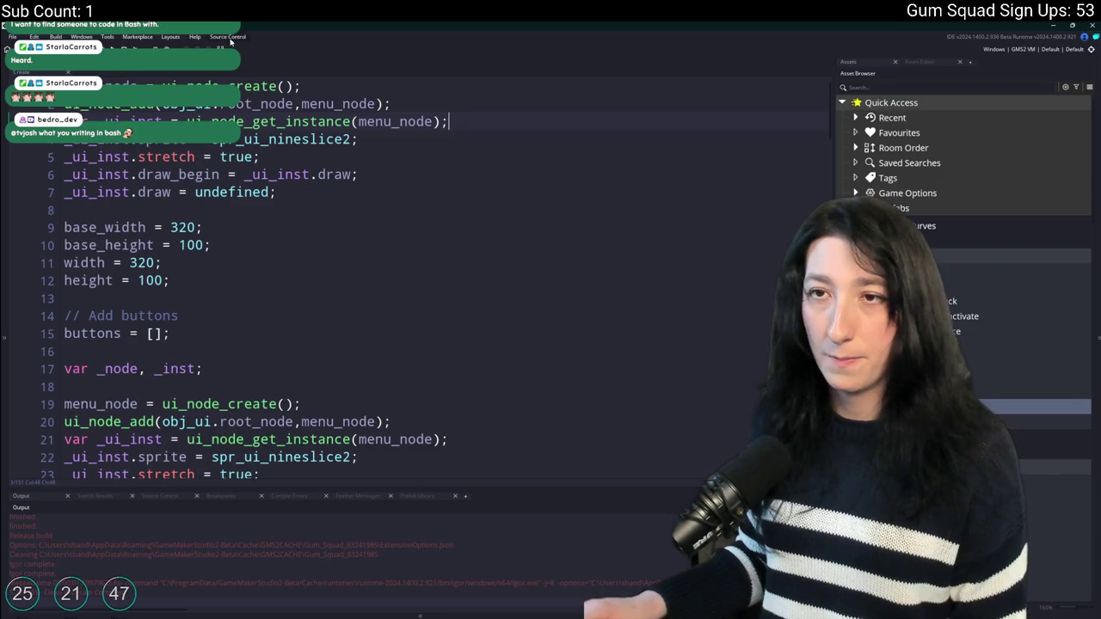
{"action": "key", "text": "alt+Tab"}
{"action": "key", "text": "alt+Tab"}
{"action": "key", "text": "alt+Tab"}
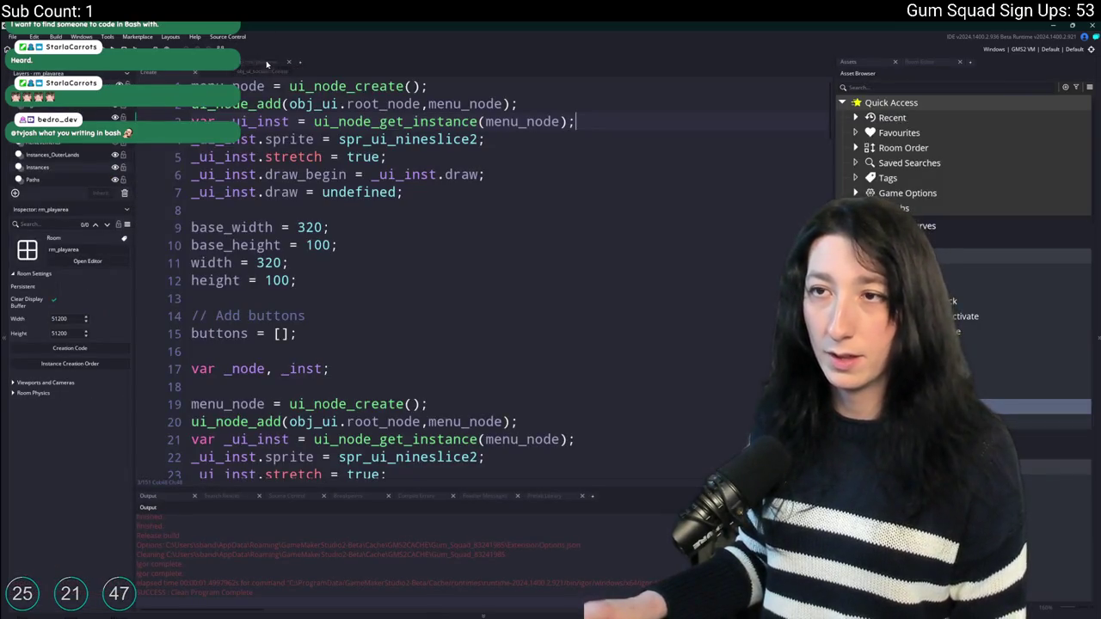
{"action": "scroll", "coordinate": [413, 217], "scroll_direction": "down", "scroll_amount": 4}
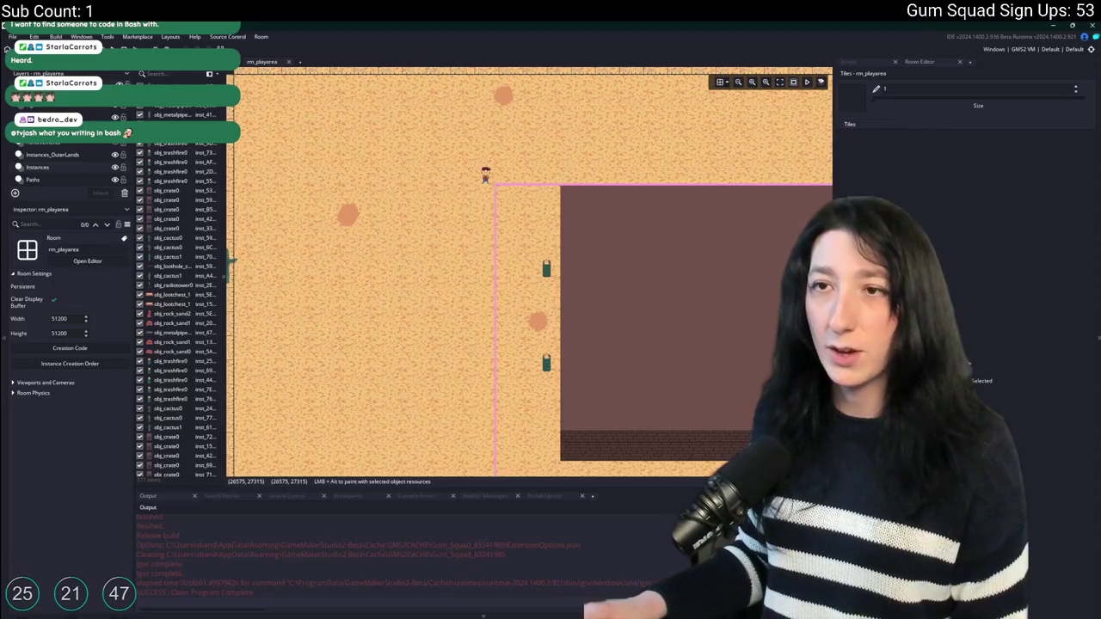
{"action": "key", "text": "alt+Tab"}
{"action": "mouse_move", "coordinate": [471, 141]}
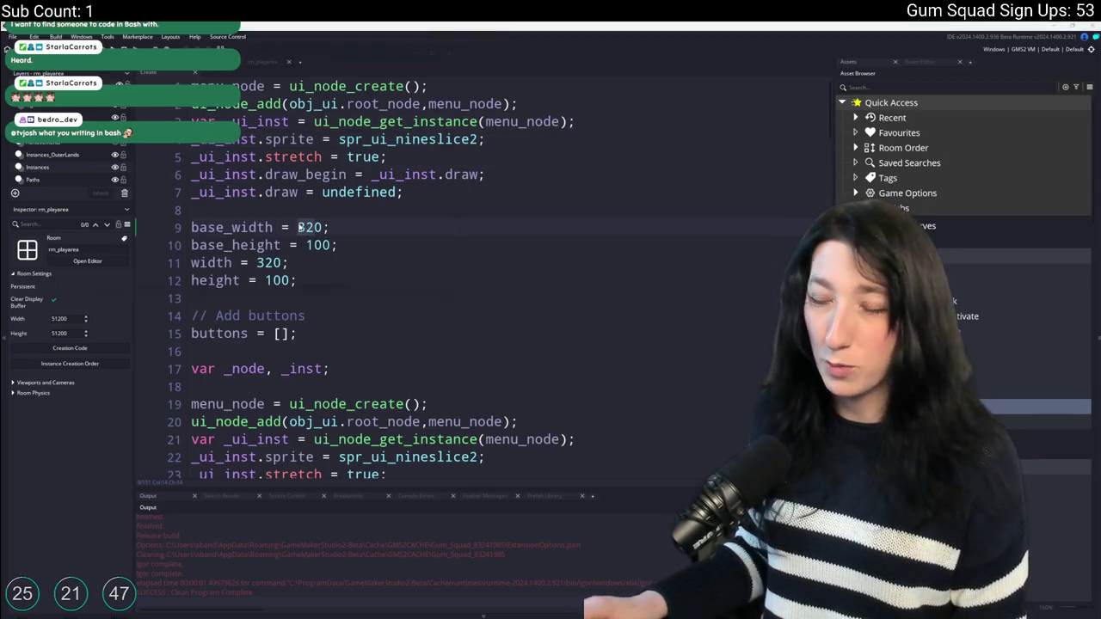
{"action": "key", "text": "alt+Tab"}
{"action": "key", "text": "alt+Tab"}
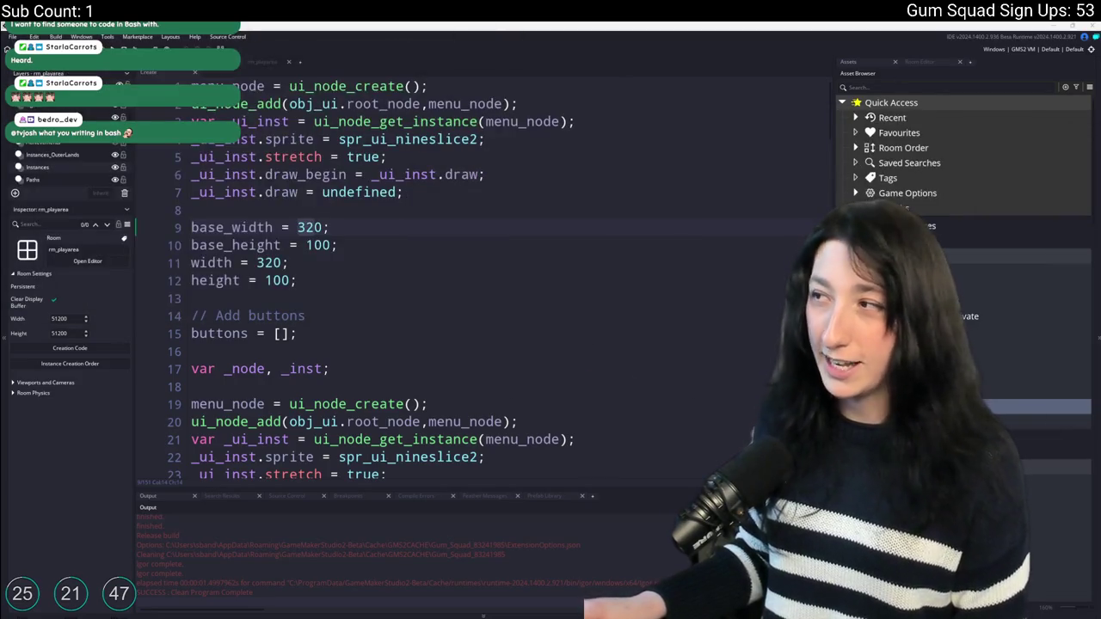
Add 'if ( live_call() ) { return live_result; }' atop the Create code, then open Step.
{"action": "key", "text": "ctrl+Home"}
{"action": "key", "text": "Return"}
{"action": "key", "text": "Return"}
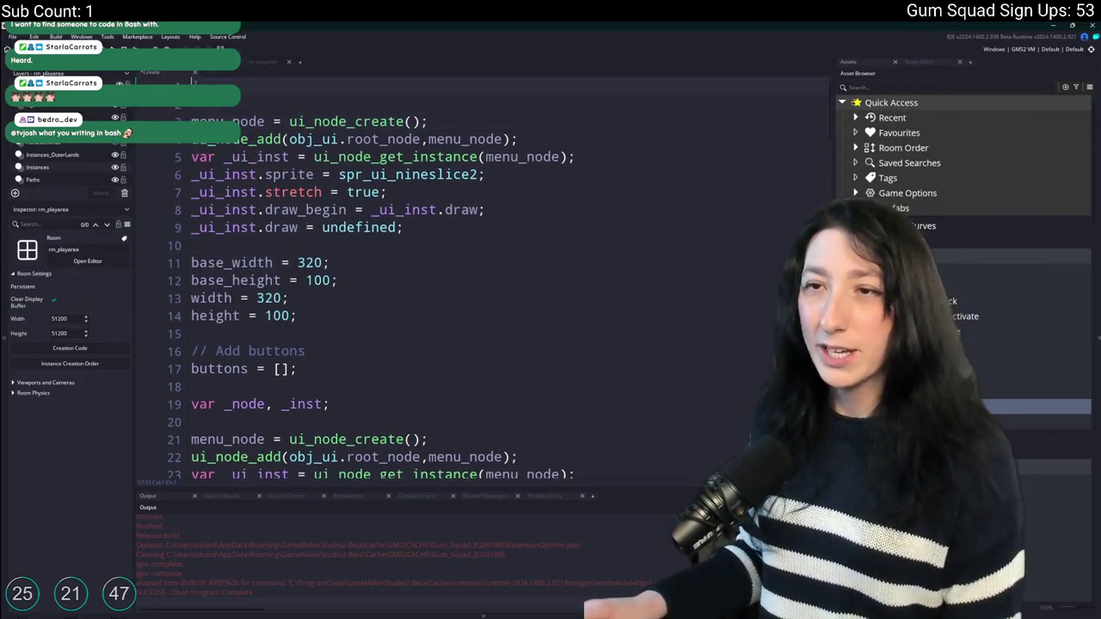
{"action": "key", "text": "Up"}
{"action": "key", "text": "Up"}
{"action": "type", "text": "e_cal"}
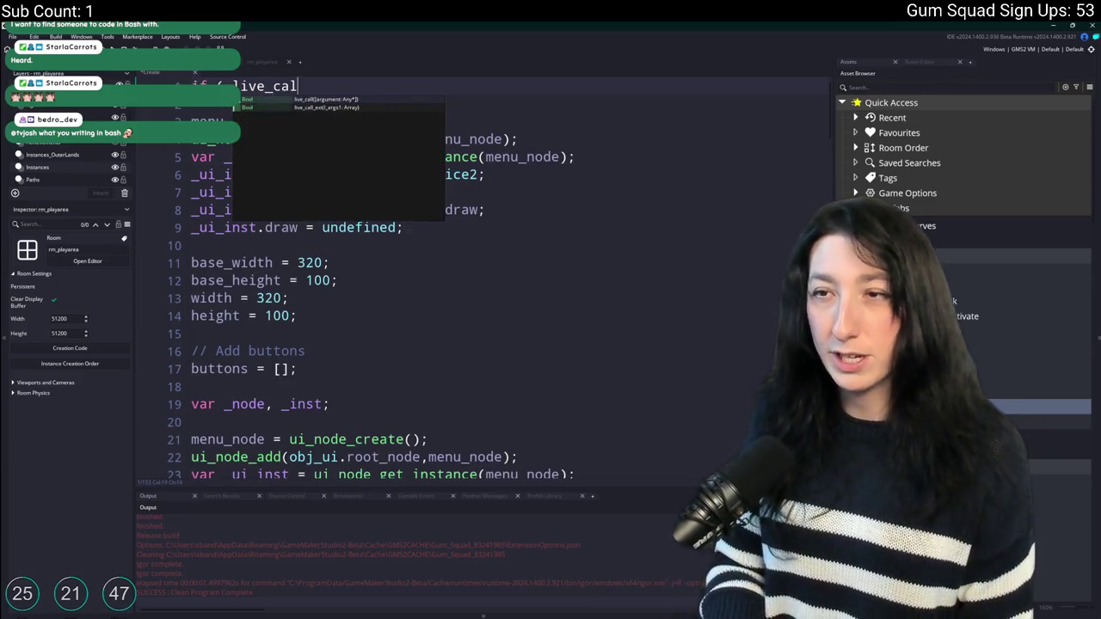
{"action": "type", "text": "l() ) { retur"}
{"action": "key", "text": "Return"}
{"action": "type", "text": "live_result;"}
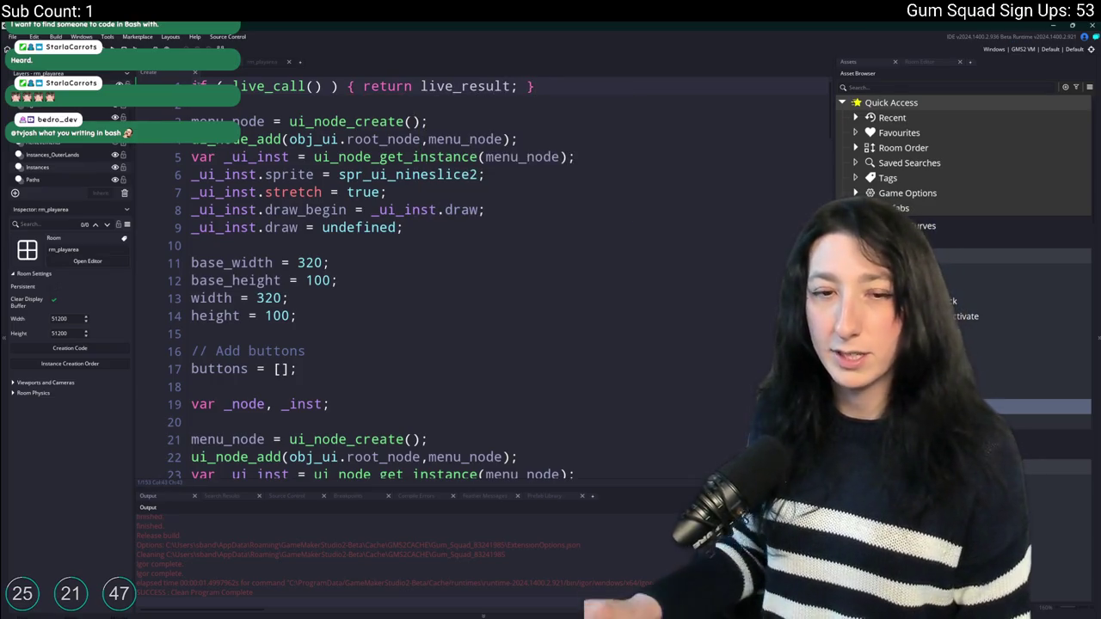
{"action": "middle_click", "coordinate": [164, 75]}
{"action": "double_click", "coordinate": [365, 259]}
{"action": "left_click", "coordinate": [355, 268]}
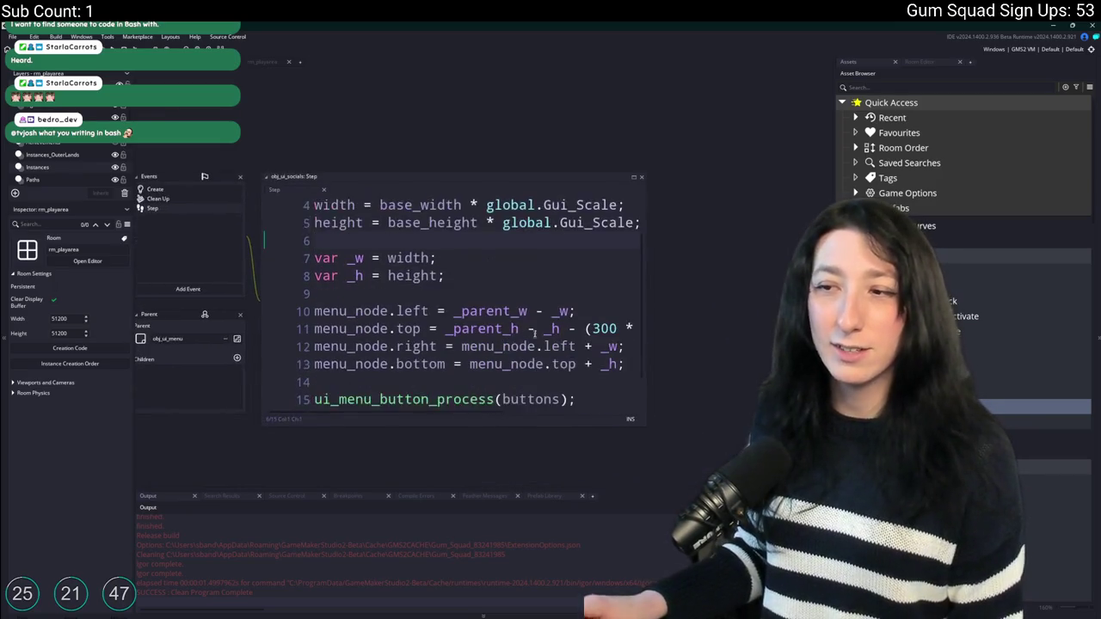
Enlarge the code window and set line 10's left value to 8 * global.Gui_Scale.
{"action": "left_click", "coordinate": [550, 364]}
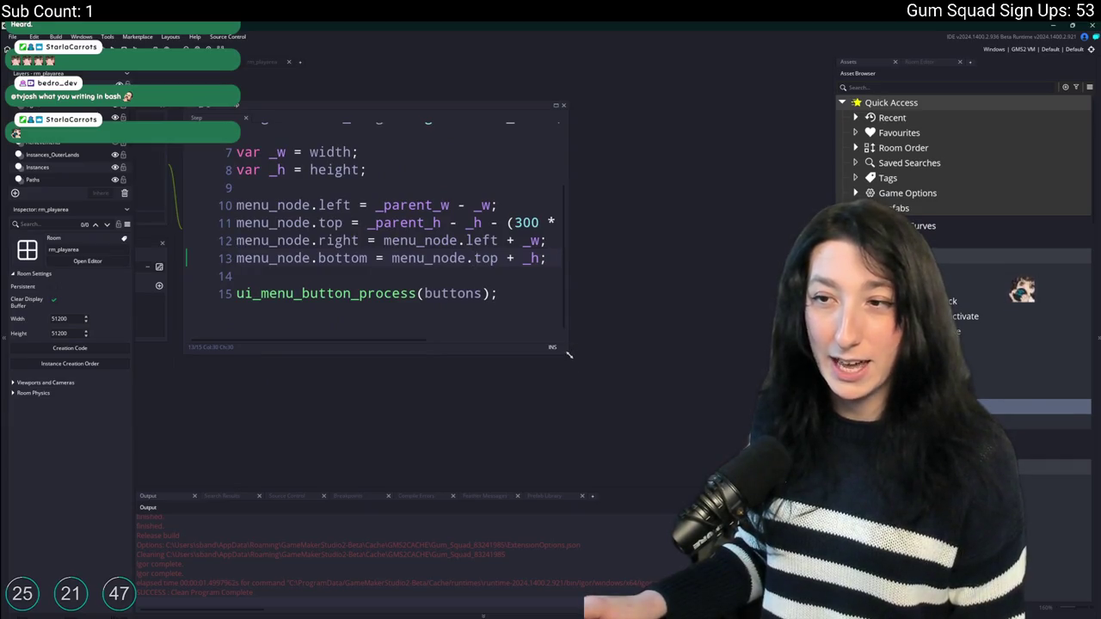
{"action": "left_click_drag", "start_coordinate": [566, 352], "coordinate": [731, 430]}
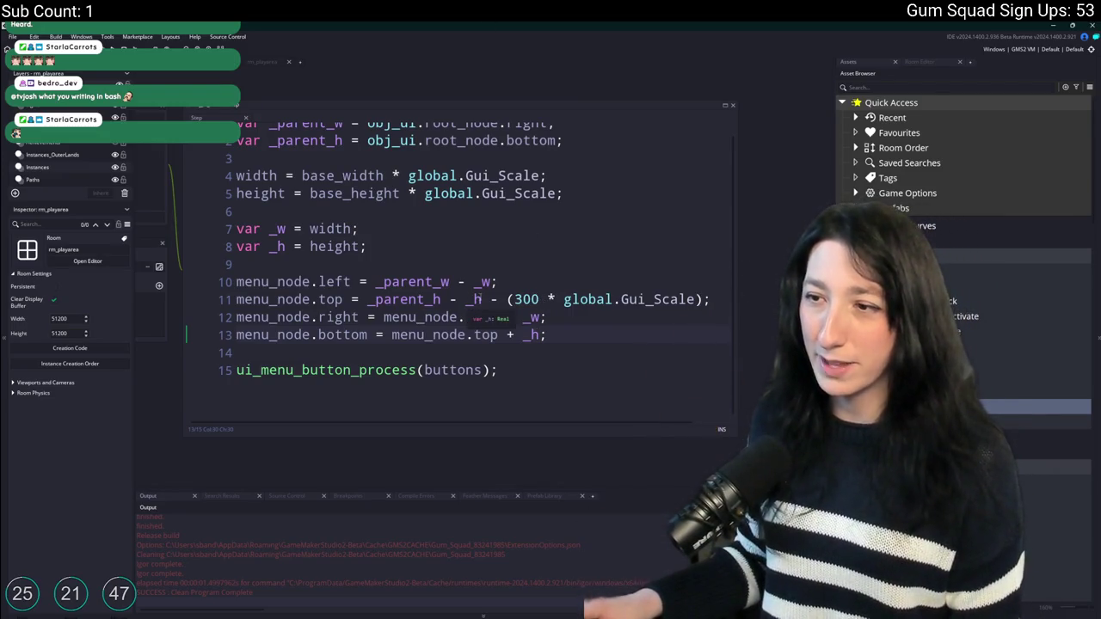
{"action": "left_click", "coordinate": [507, 281]}
{"action": "scroll", "coordinate": [510, 273], "scroll_direction": "up", "scroll_amount": 1}
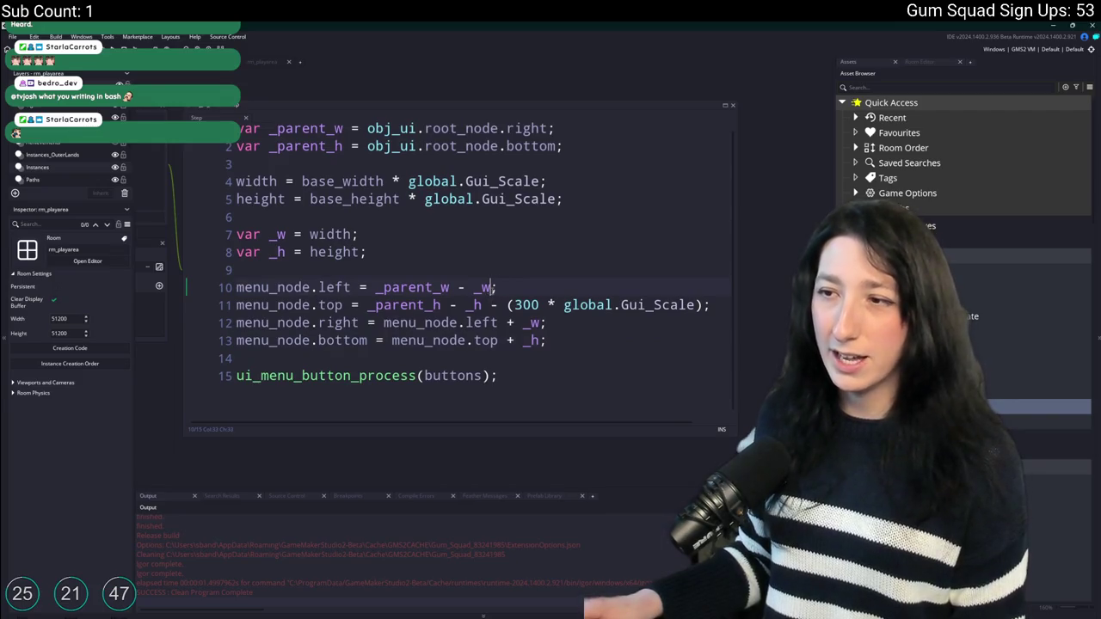
{"action": "left_click_drag", "start_coordinate": [493, 287], "coordinate": [376, 287]}
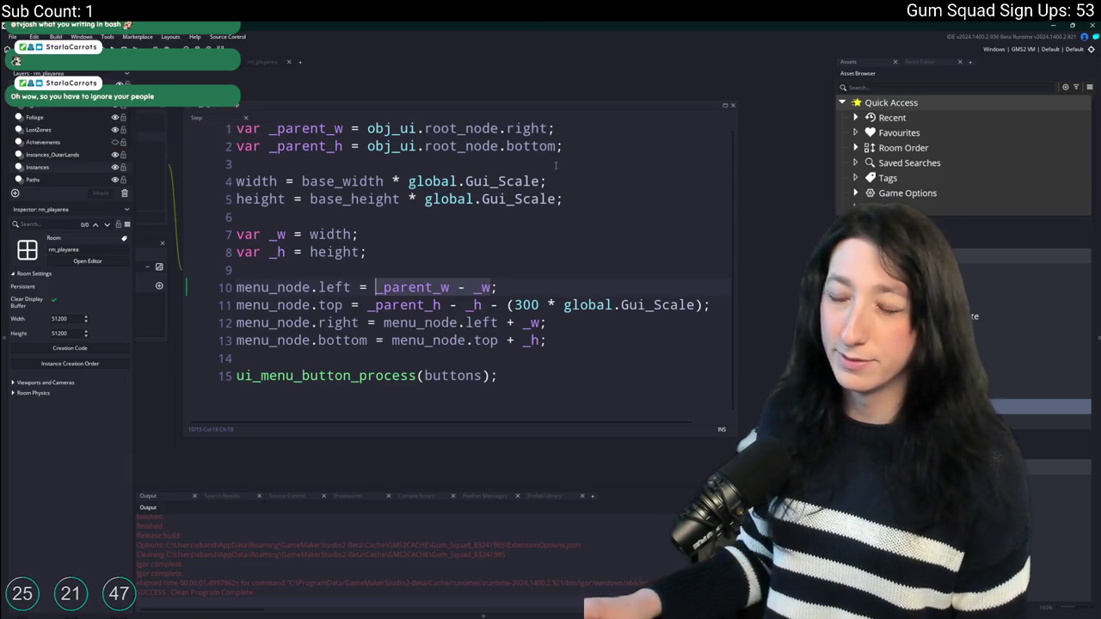
{"action": "type", "text": "8 * global.G"}
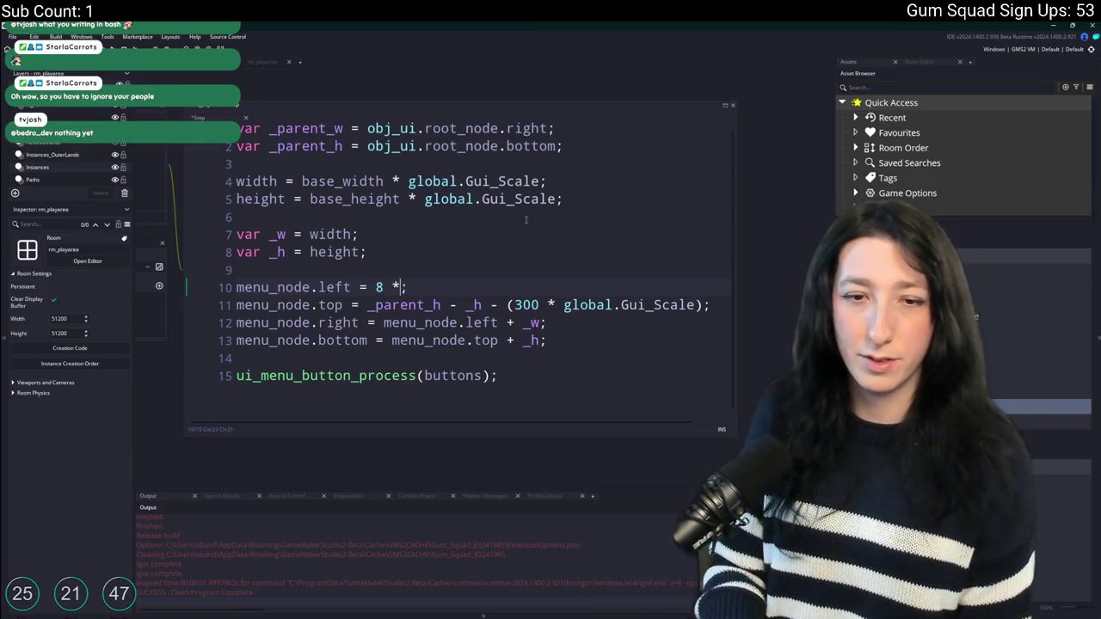
{"action": "type", "text": "ui"}
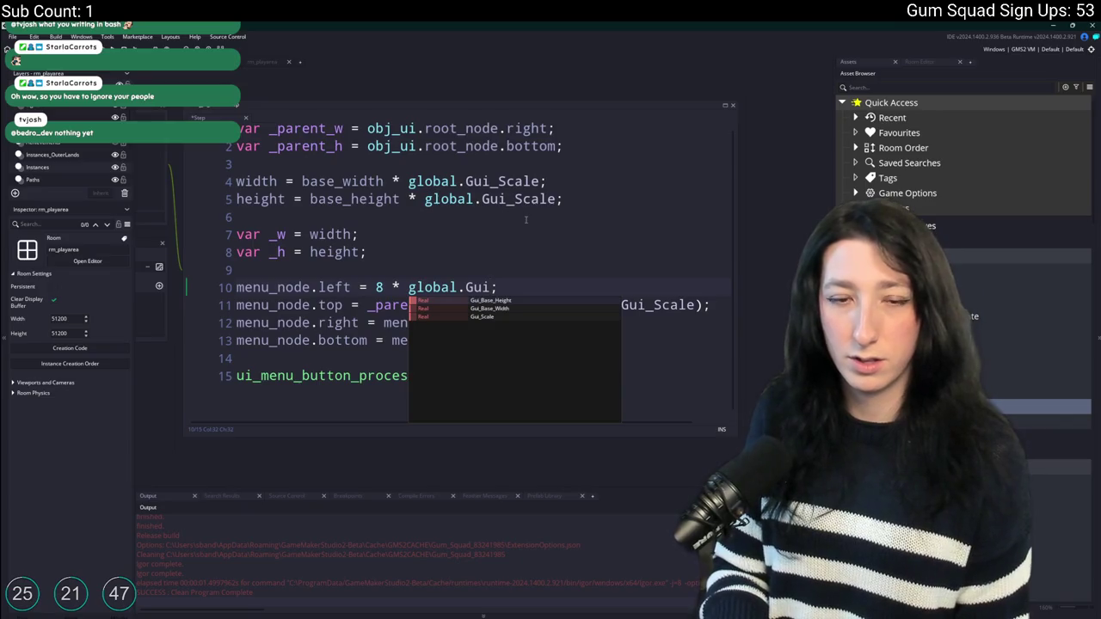
{"action": "type", "text": "_Scale"}
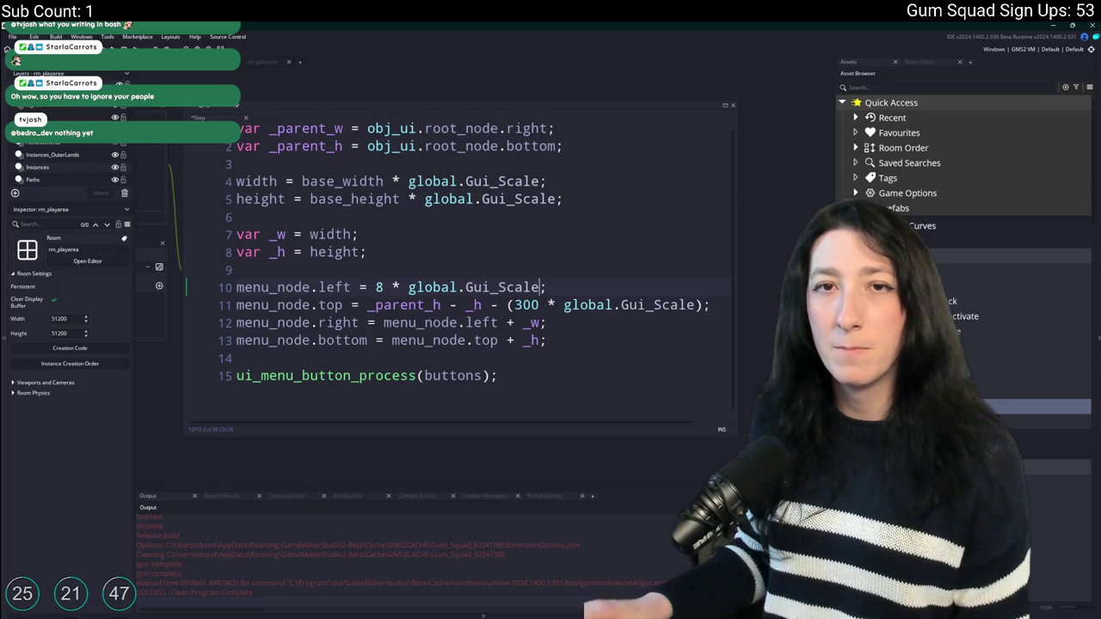
Set line 11's top value to 8 * global.Gui_Scale.
{"action": "mouse_move", "coordinate": [545, 287]}
{"action": "left_mouse_down"}
{"action": "mouse_move", "coordinate": [384, 287]}
{"action": "mouse_move", "coordinate": [701, 308]}
{"action": "left_mouse_up"}
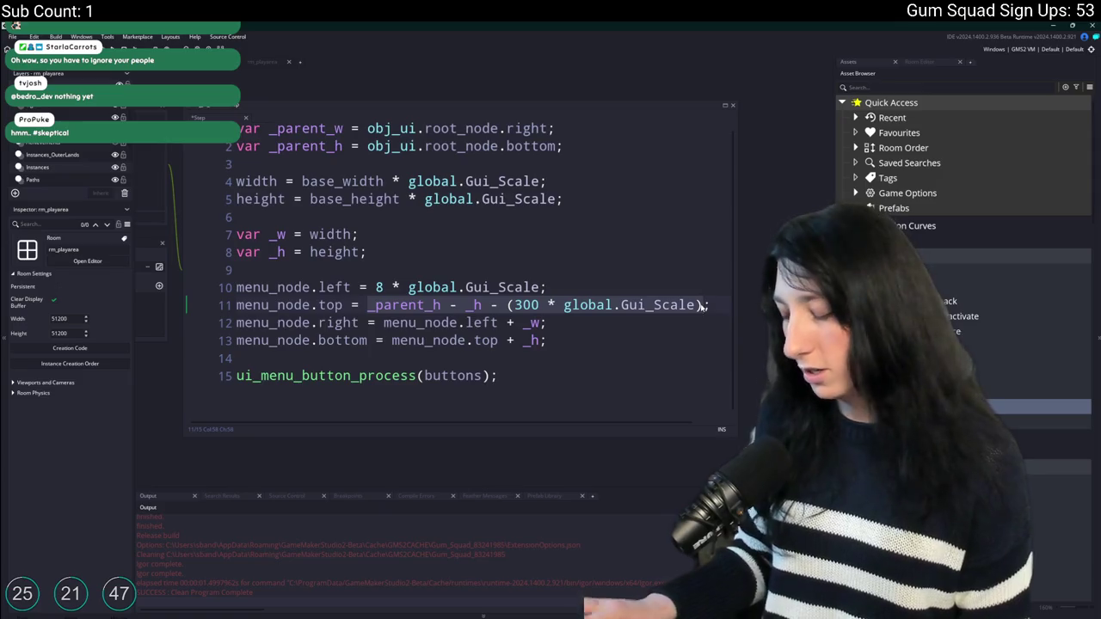
{"action": "type", "text": "8;"}
{"action": "key", "text": "ctrl+v"}
{"action": "key", "text": "ctrl+z"}
{"action": "key", "text": "Delete"}
{"action": "type", "text": "* global.Gui_Scale"}
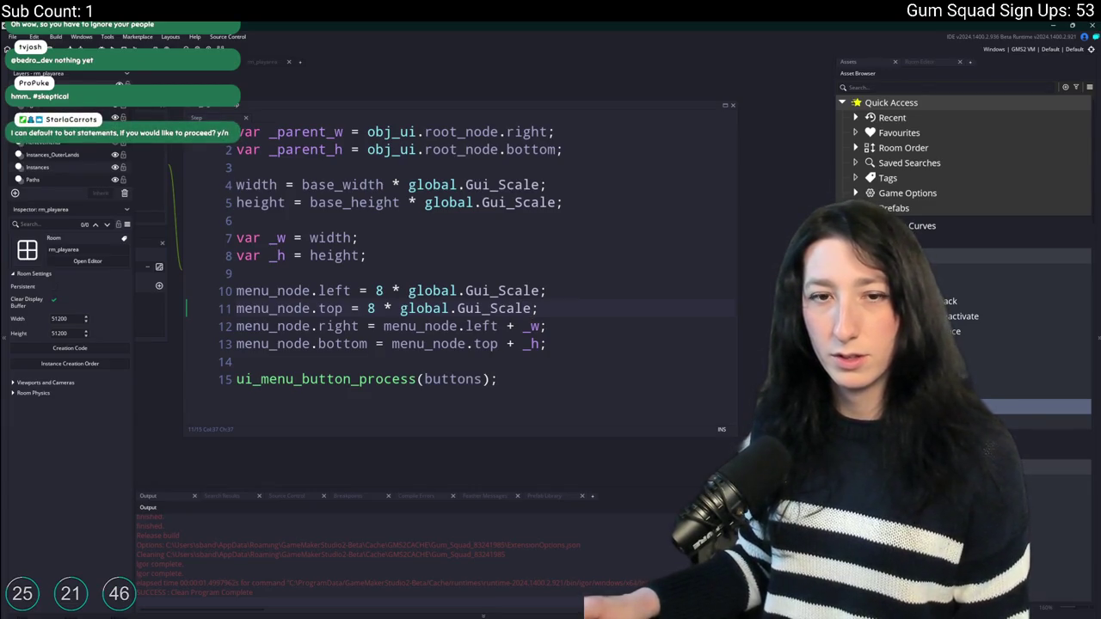
Review the left offset, the menu_node reference and the width calculation lines.
{"action": "left_click", "coordinate": [589, 298]}
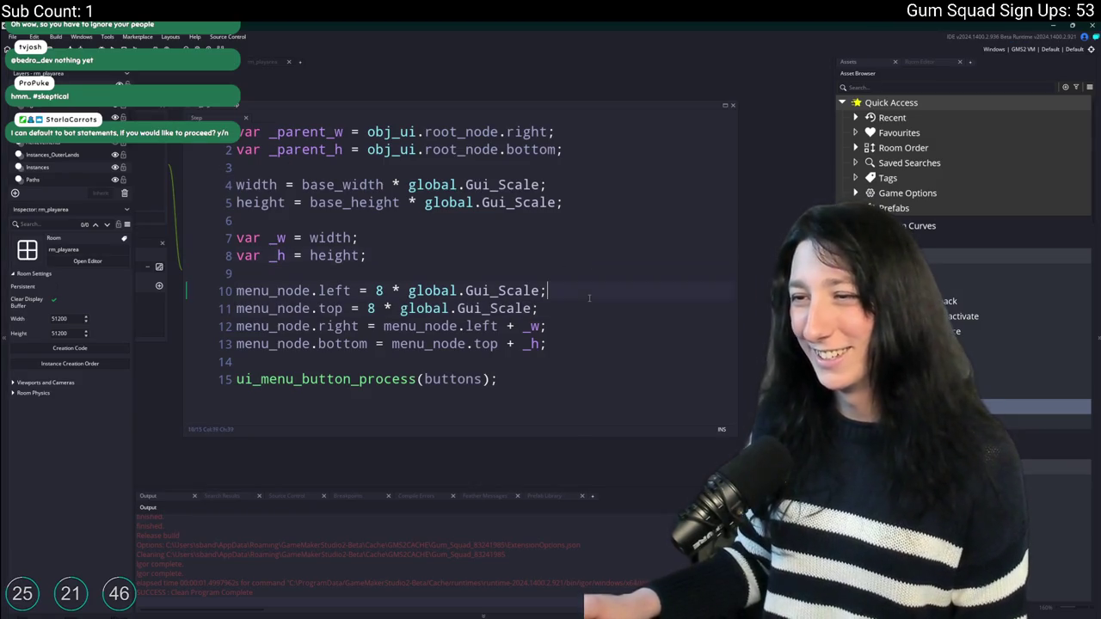
{"action": "left_click", "coordinate": [384, 327]}
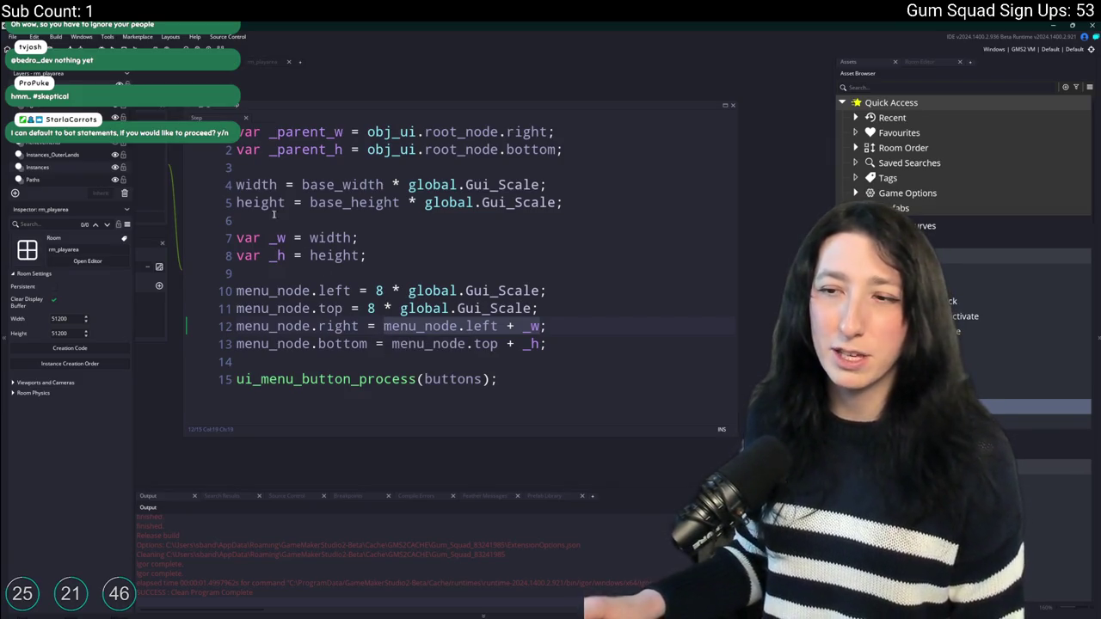
{"action": "left_click", "coordinate": [278, 185]}
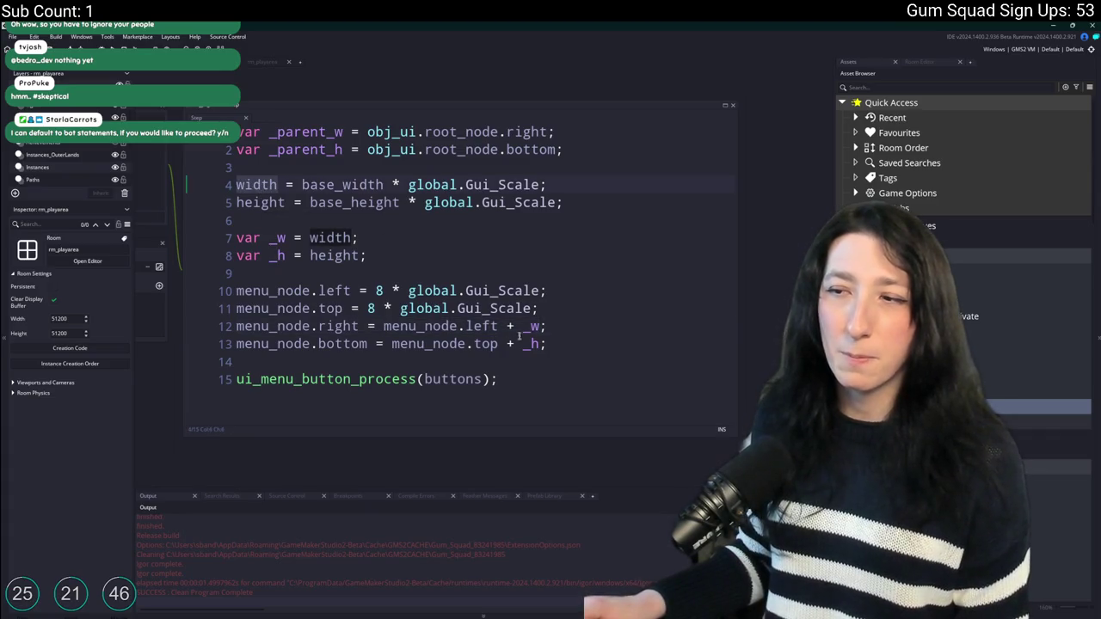
{"action": "left_click", "coordinate": [358, 238]}
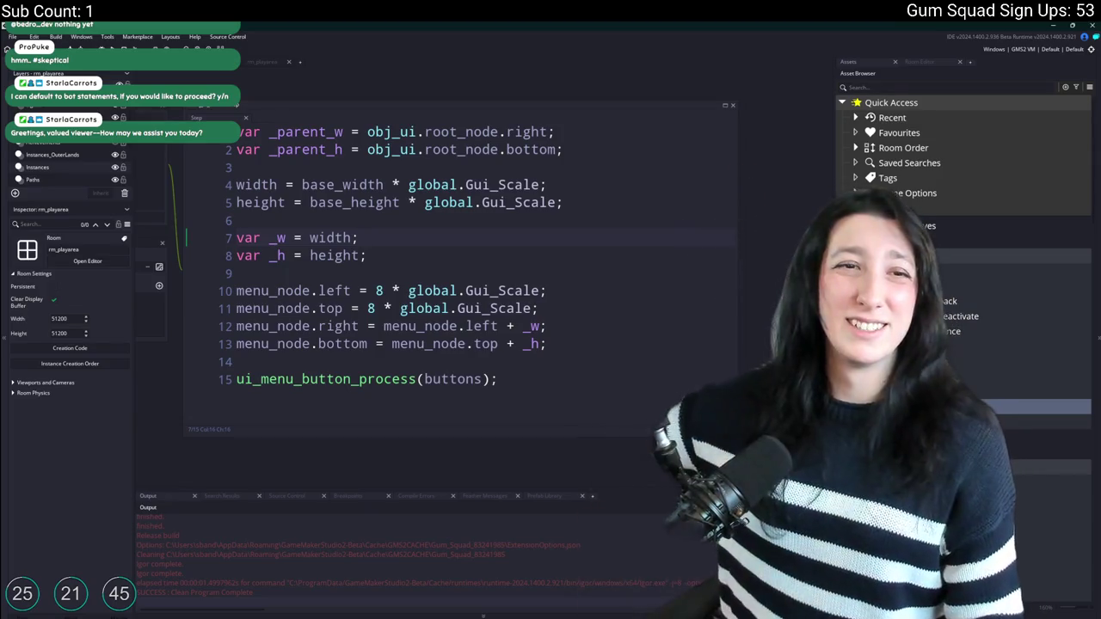
{"action": "key", "text": "Insert"}
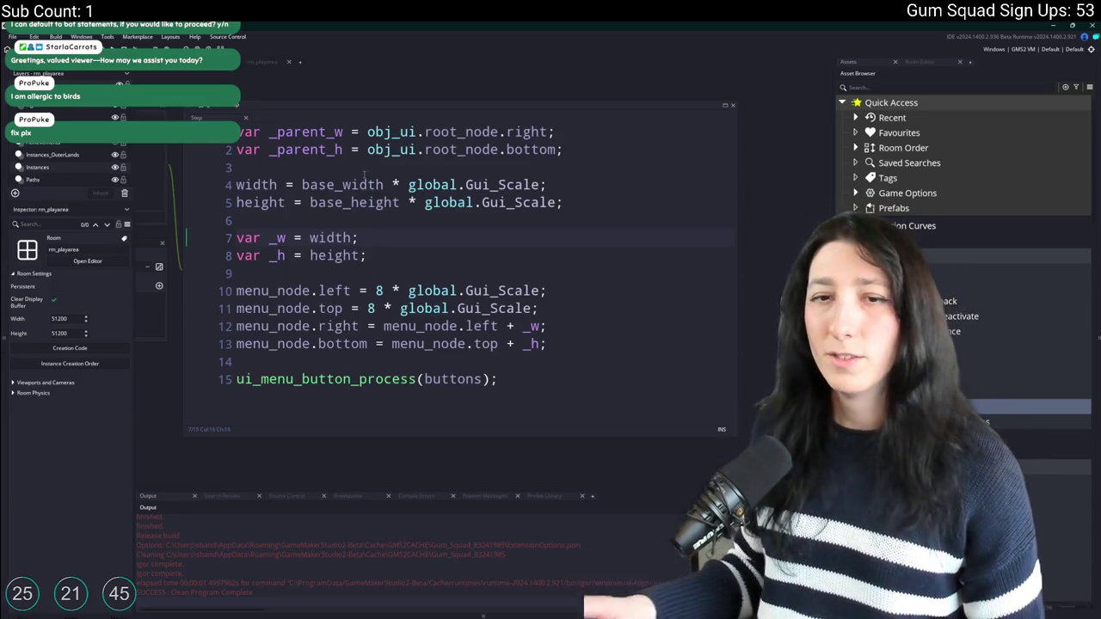
Open the menu panel object's event code and maximise the code editor.
{"action": "key", "text": "shift+space"}
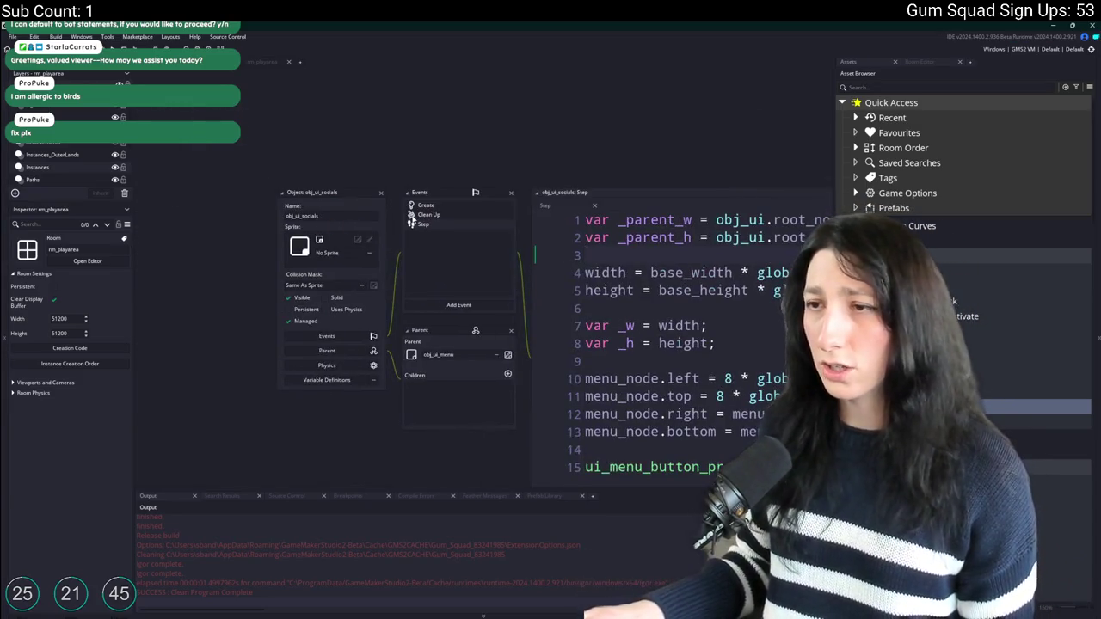
{"action": "double_click", "coordinate": [430, 212]}
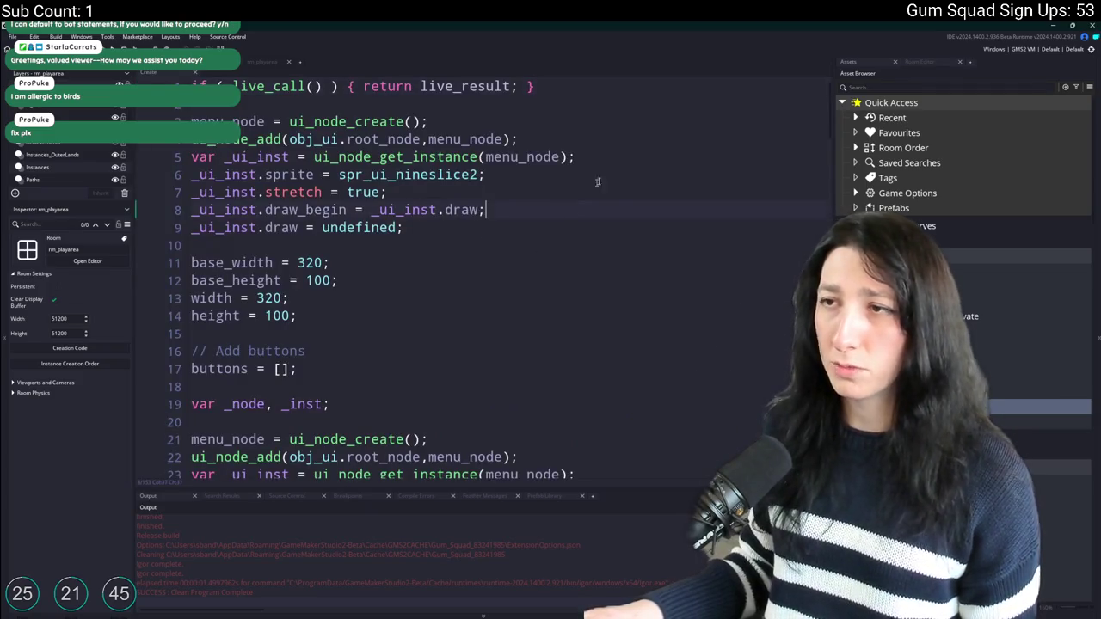
{"action": "scroll", "coordinate": [611, 327], "scroll_direction": "down", "scroll_amount": 3}
{"action": "left_click", "coordinate": [615, 342]}
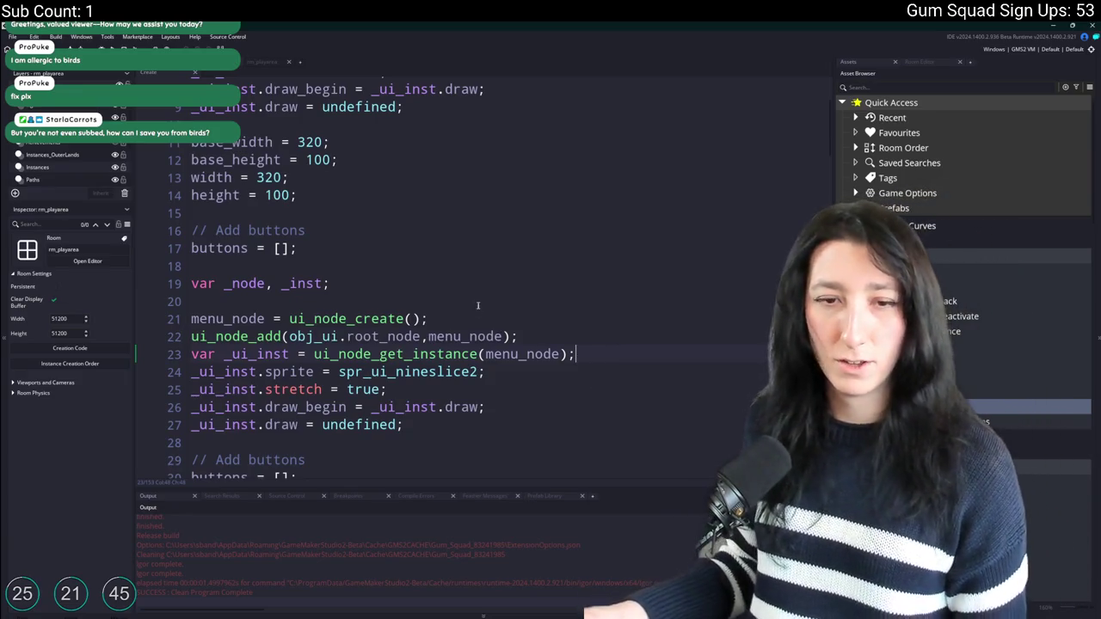
{"action": "key", "text": "shift+space"}
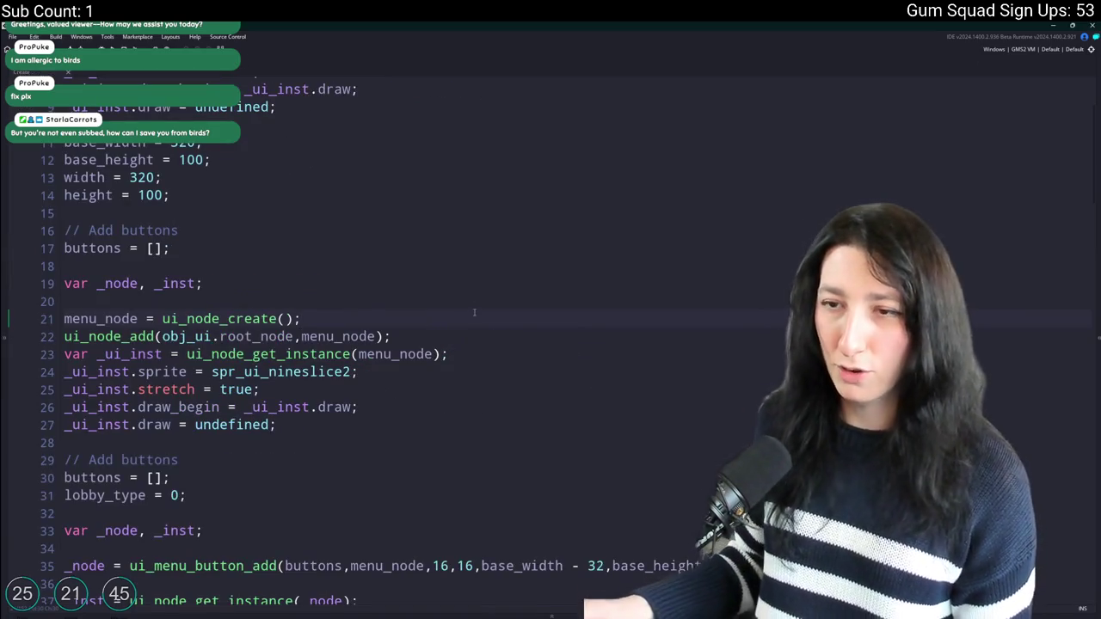
{"action": "scroll", "coordinate": [493, 354], "scroll_direction": "down", "scroll_amount": 5}
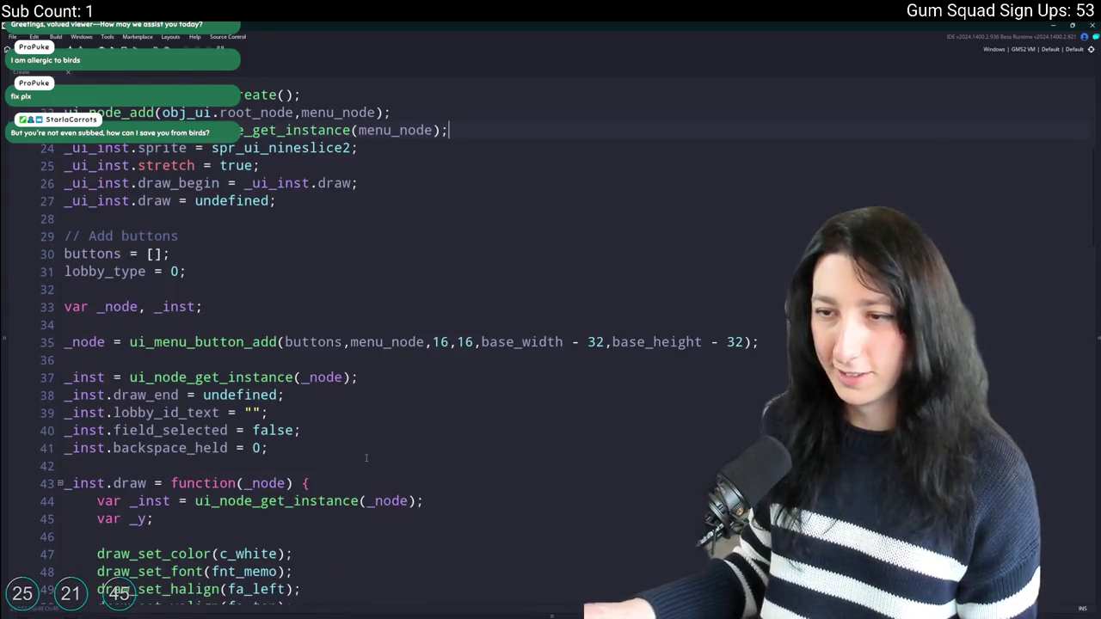
{"action": "scroll", "coordinate": [365, 457], "scroll_direction": "down", "scroll_amount": 9}
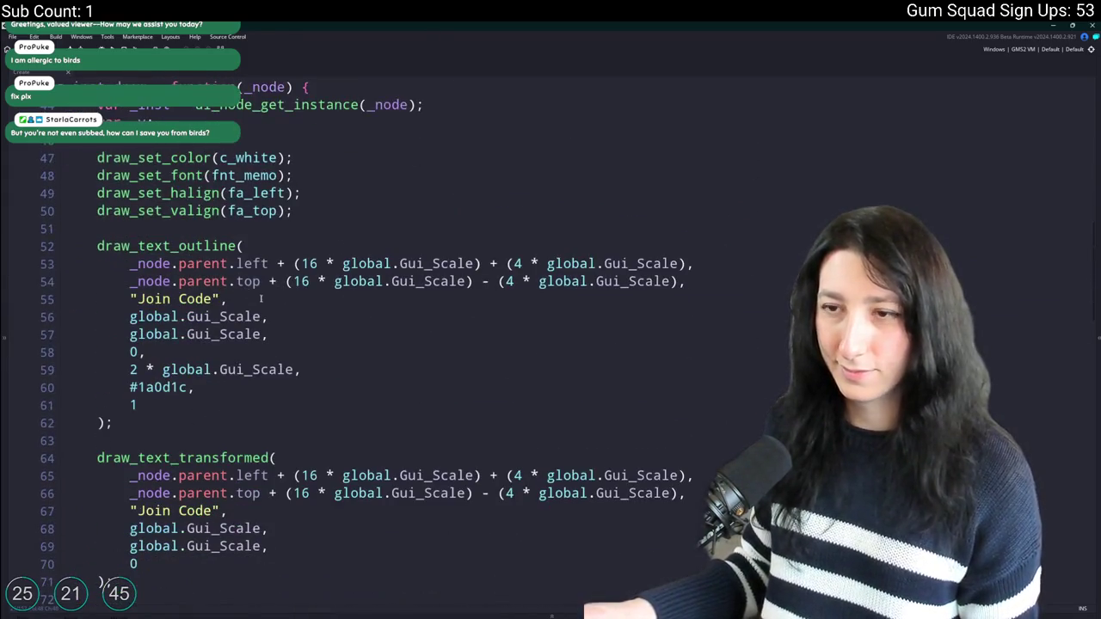
{"action": "scroll", "coordinate": [260, 299], "scroll_direction": "up", "scroll_amount": 2}
{"action": "scroll", "coordinate": [224, 303], "scroll_direction": "down", "scroll_amount": 12}
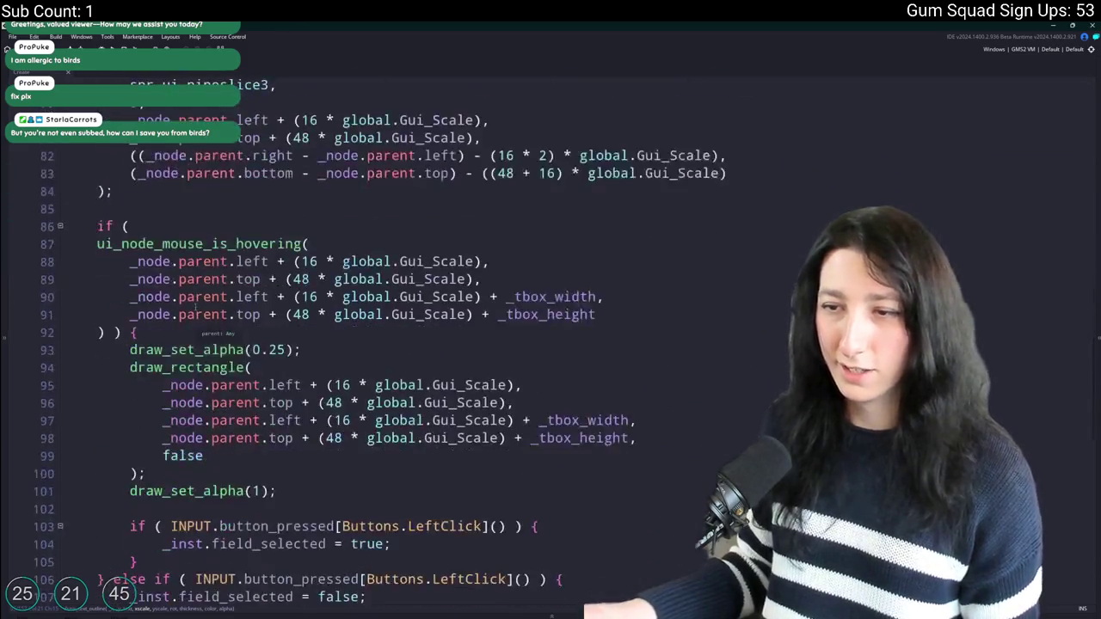
{"action": "scroll", "coordinate": [196, 306], "scroll_direction": "down", "scroll_amount": 15}
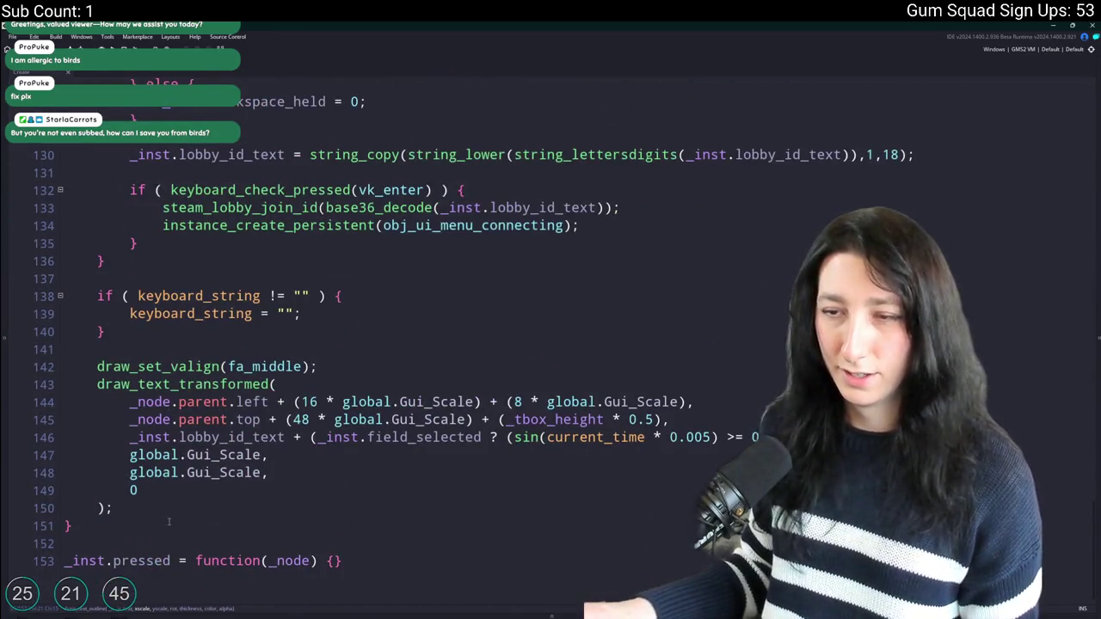
{"action": "scroll", "coordinate": [168, 521], "scroll_direction": "up", "scroll_amount": 5}
{"action": "scroll", "coordinate": [361, 541], "scroll_direction": "down", "scroll_amount": 5}
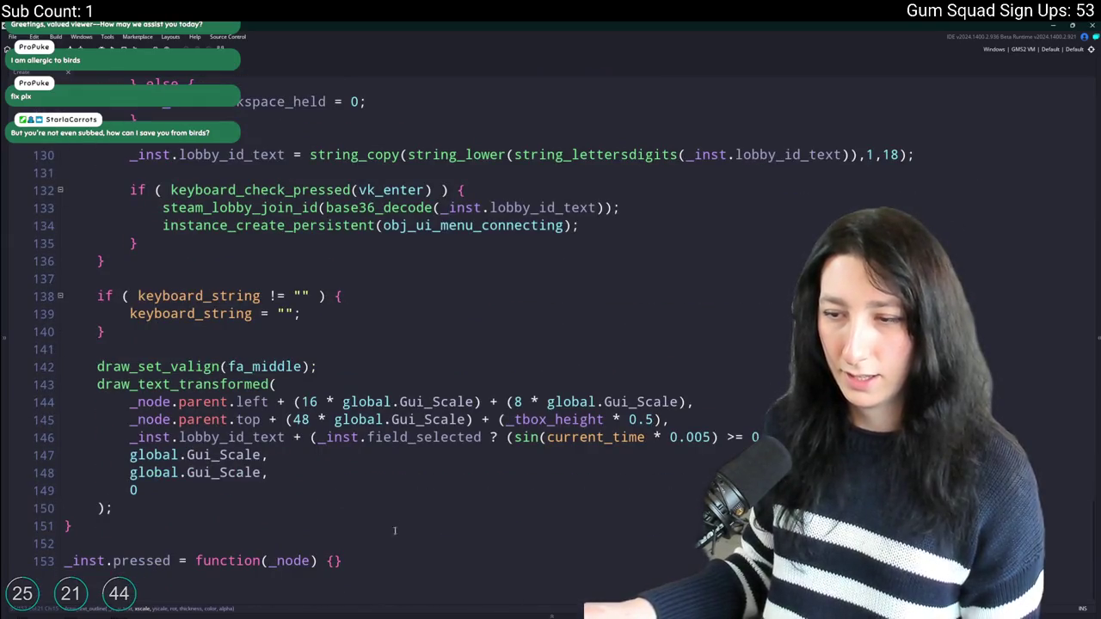
Delete the join-code text box code from line 85 to the end of the draw function.
{"action": "left_click", "coordinate": [108, 508]}
{"action": "scroll", "coordinate": [381, 491], "scroll_direction": "up", "scroll_amount": 3}
{"action": "left_click", "coordinate": [101, 432], "text": "shift"}
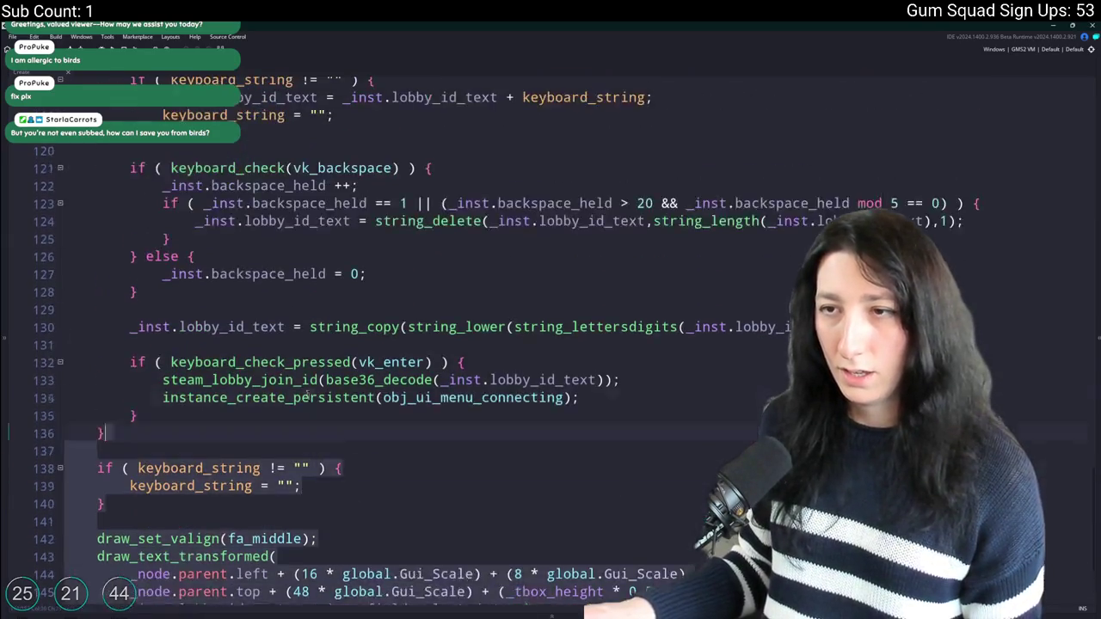
{"action": "scroll", "coordinate": [231, 307], "scroll_direction": "up", "scroll_amount": 15}
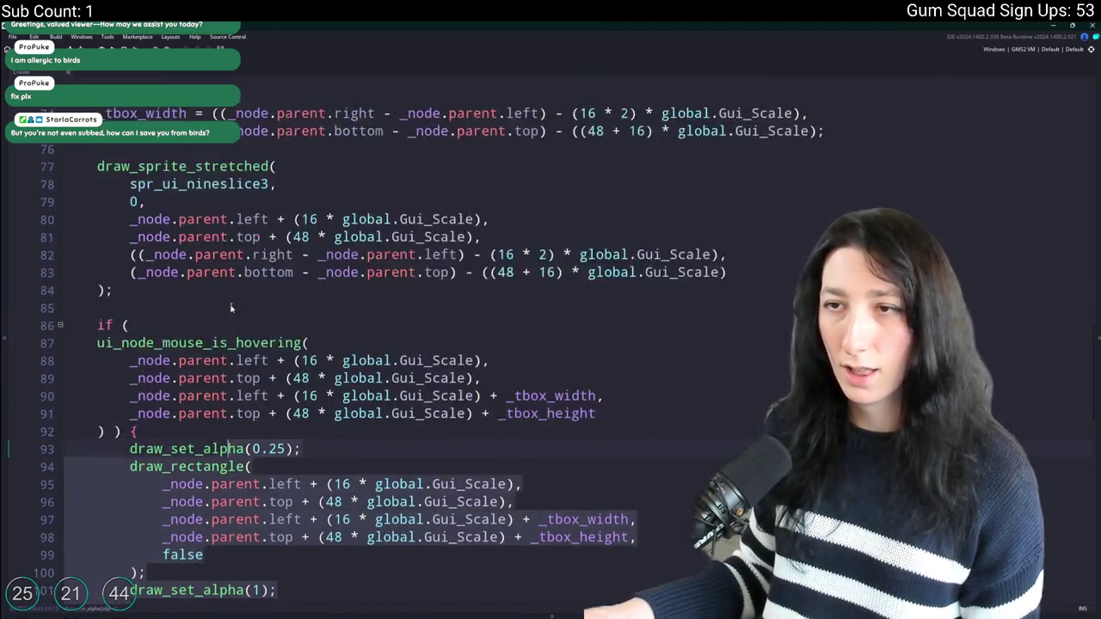
{"action": "scroll", "coordinate": [230, 307], "scroll_direction": "up", "scroll_amount": 5}
{"action": "left_click", "coordinate": [306, 514], "text": "shift"}
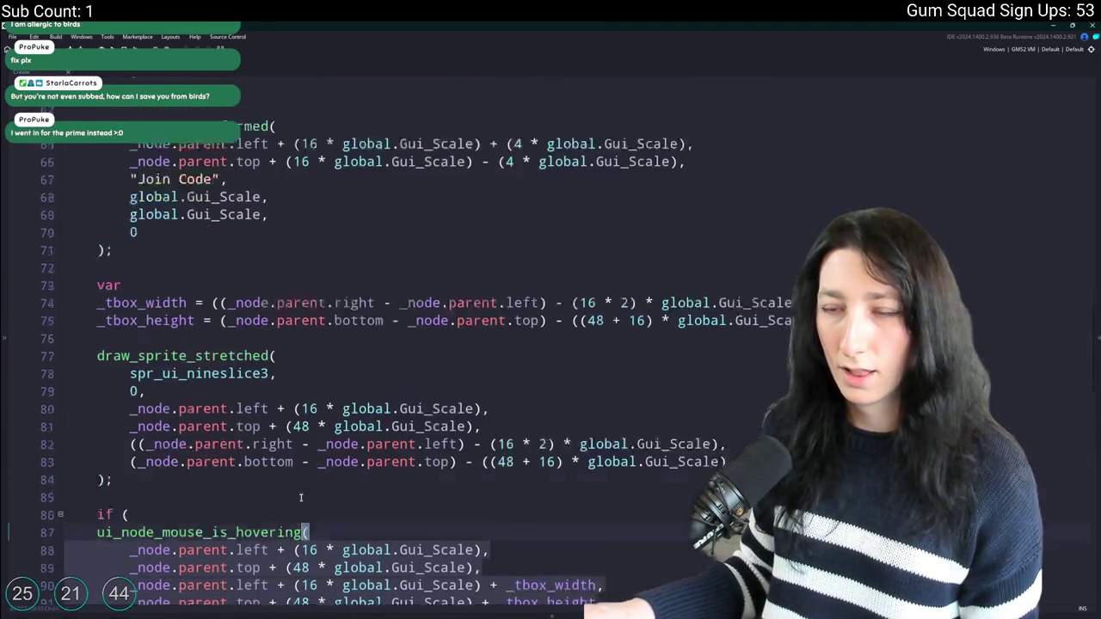
{"action": "scroll", "coordinate": [301, 497], "scroll_direction": "down", "scroll_amount": 1}
{"action": "left_click", "coordinate": [127, 515], "text": "shift"}
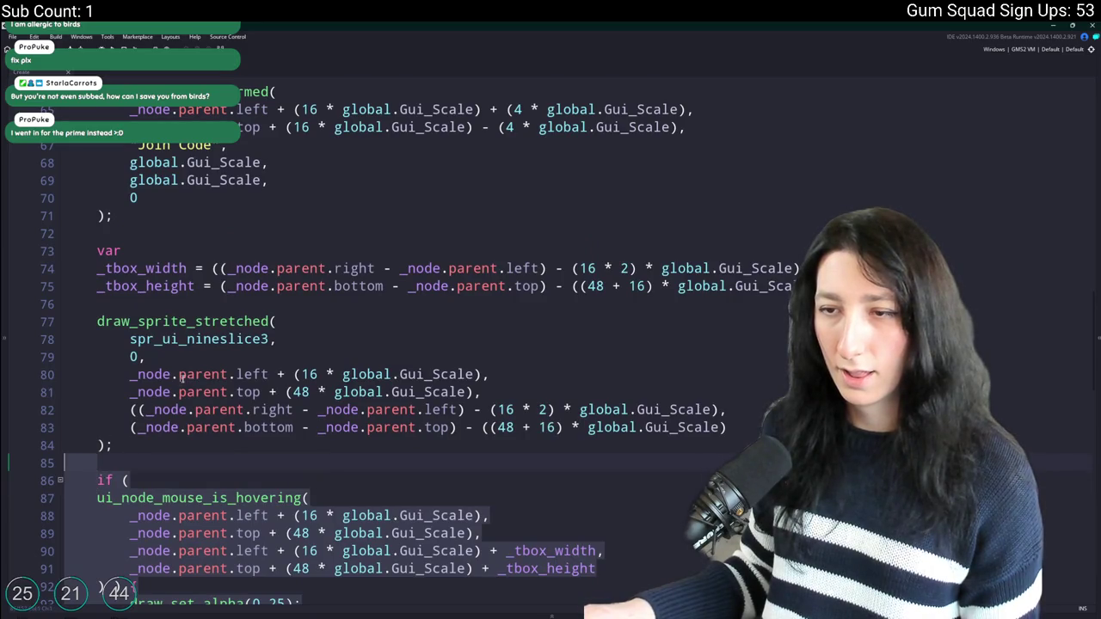
{"action": "scroll", "coordinate": [181, 377], "scroll_direction": "down", "scroll_amount": 15}
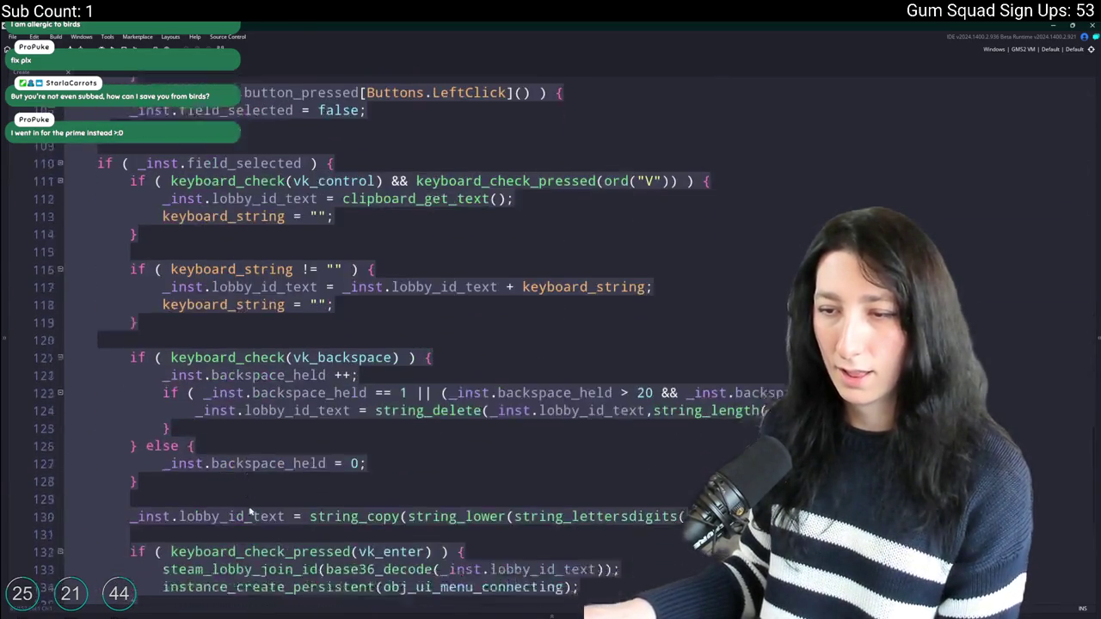
{"action": "scroll", "coordinate": [249, 513], "scroll_direction": "down", "scroll_amount": 7}
{"action": "left_click", "coordinate": [242, 333]}
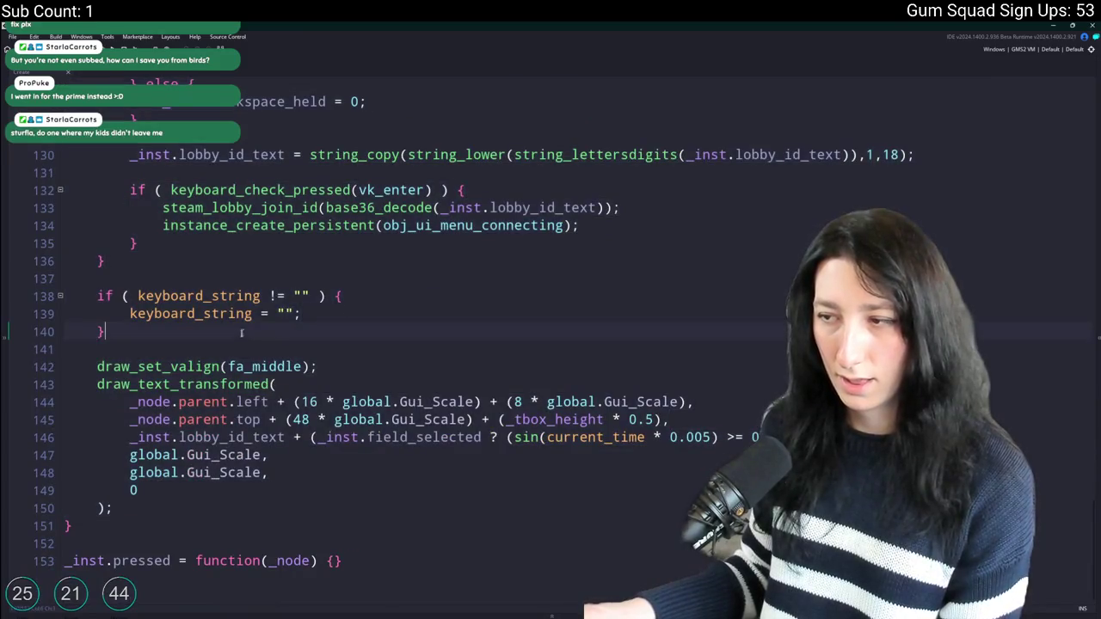
{"action": "mouse_move", "coordinate": [127, 508]}
{"action": "left_mouse_down"}
{"action": "mouse_move", "coordinate": [97, 313]}
{"action": "mouse_move", "coordinate": [113, 225]}
{"action": "mouse_move", "coordinate": [43, 391]}
{"action": "mouse_move", "coordinate": [39, 357]}
{"action": "left_mouse_up"}
{"action": "scroll", "coordinate": [91, 269], "scroll_direction": "up", "scroll_amount": 8}
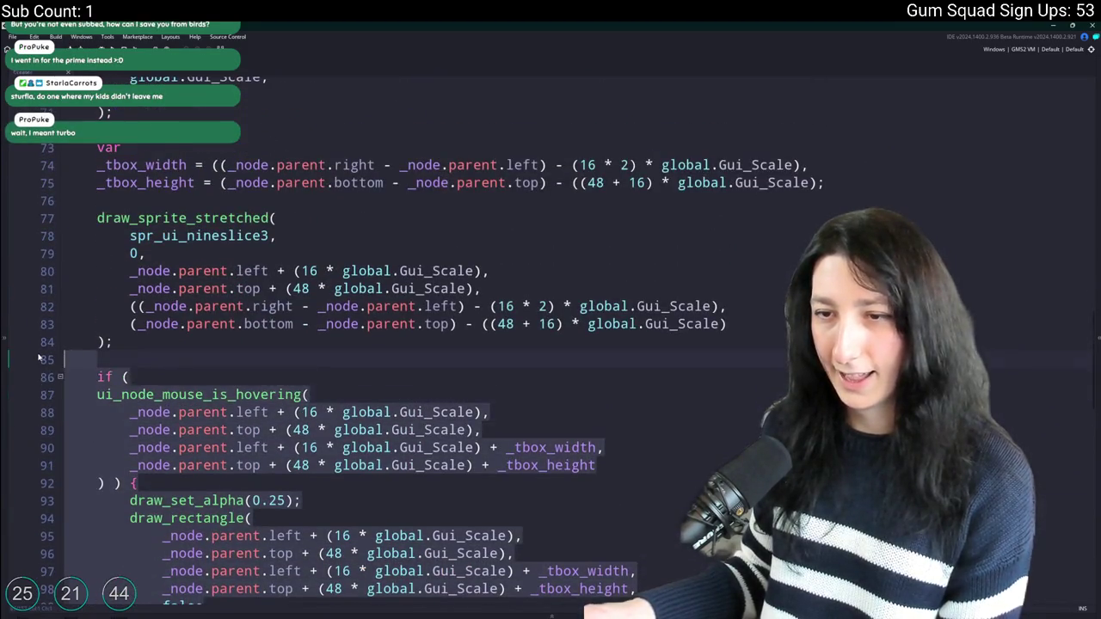
{"action": "key", "text": "Delete"}
{"action": "scroll", "coordinate": [39, 357], "scroll_direction": "up", "scroll_amount": 5}
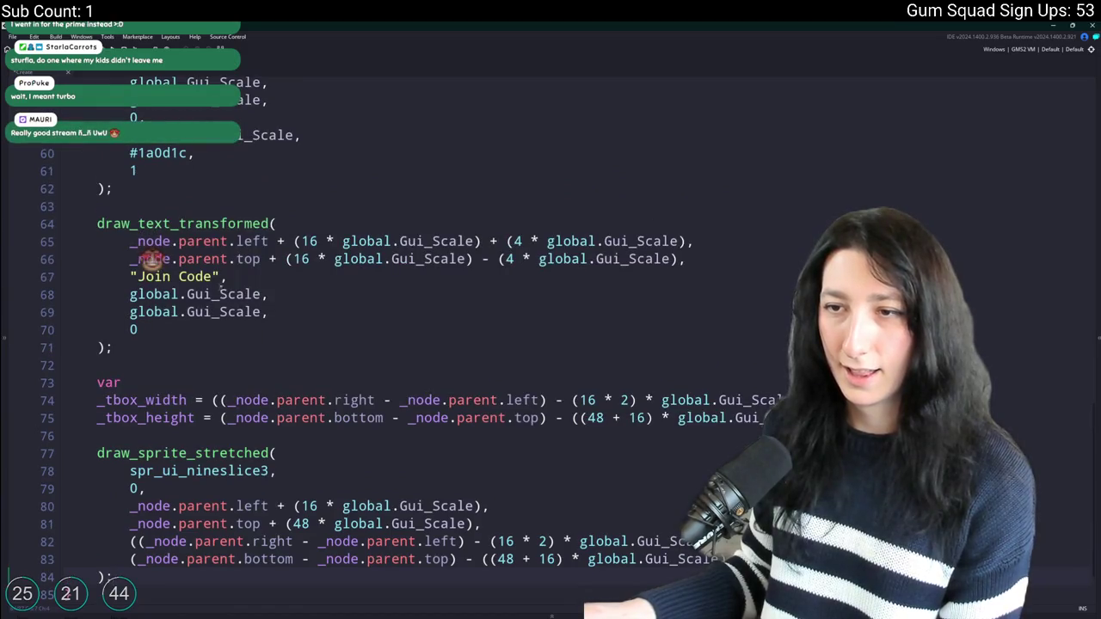
Replace the "Join Code" label with GameVersionString in both the transformed and outline text calls.
{"action": "left_click", "coordinate": [225, 276]}
{"action": "scroll", "coordinate": [344, 339], "scroll_direction": "up", "scroll_amount": 3}
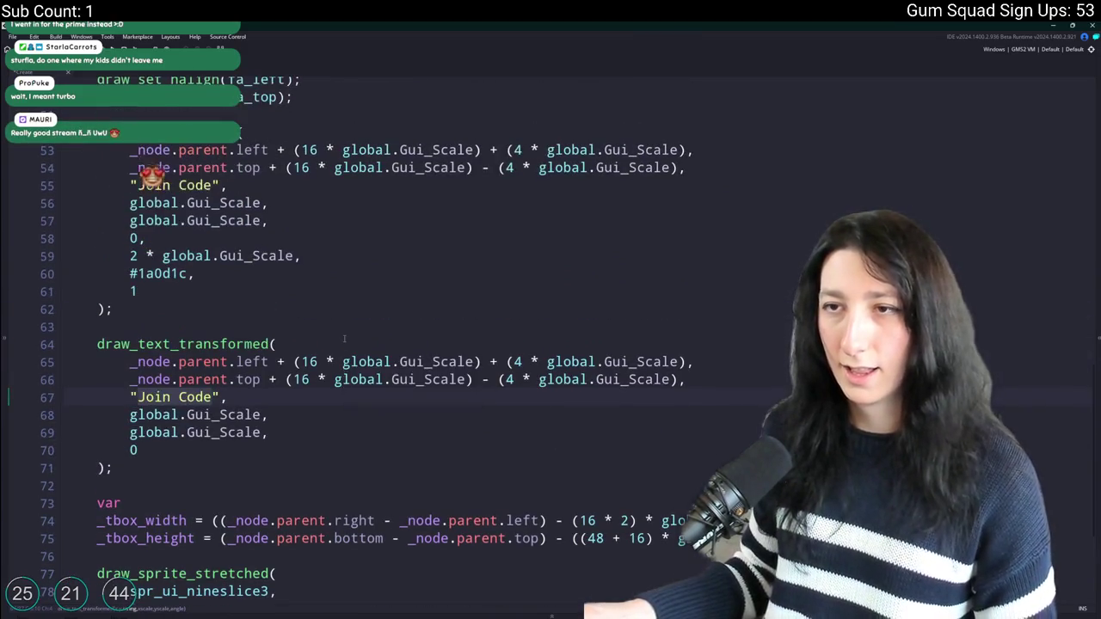
{"action": "key", "text": "ctrl+shift+Right"}
{"action": "key", "text": "ctrl+shift+Right"}
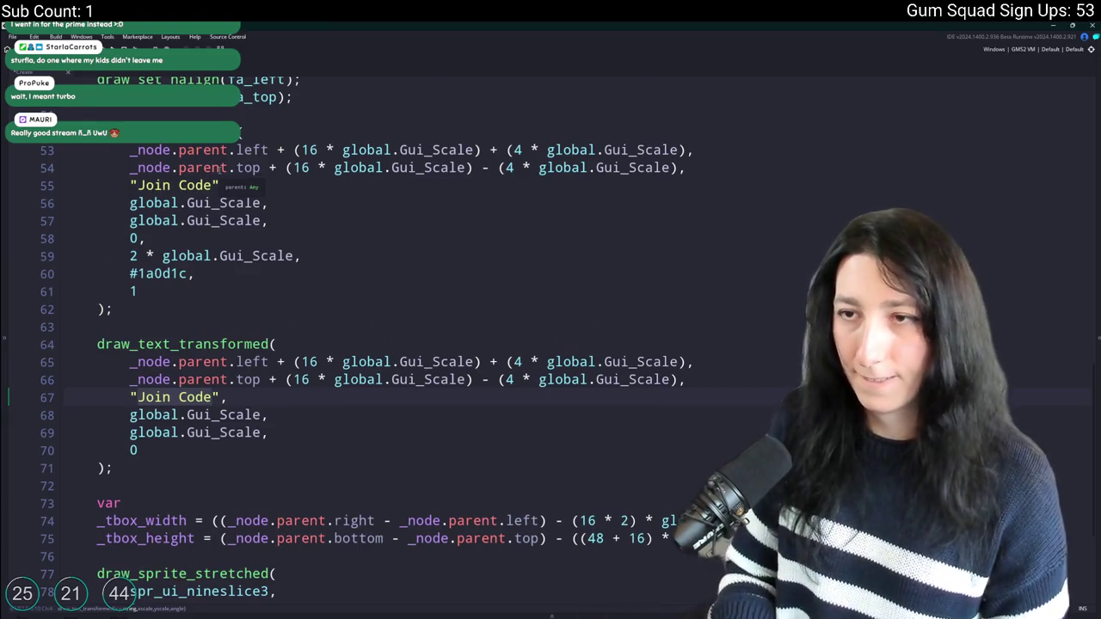
{"action": "type", "text": "u"}
{"action": "key", "text": "BackSpace"}
{"action": "key", "text": "BackSpace"}
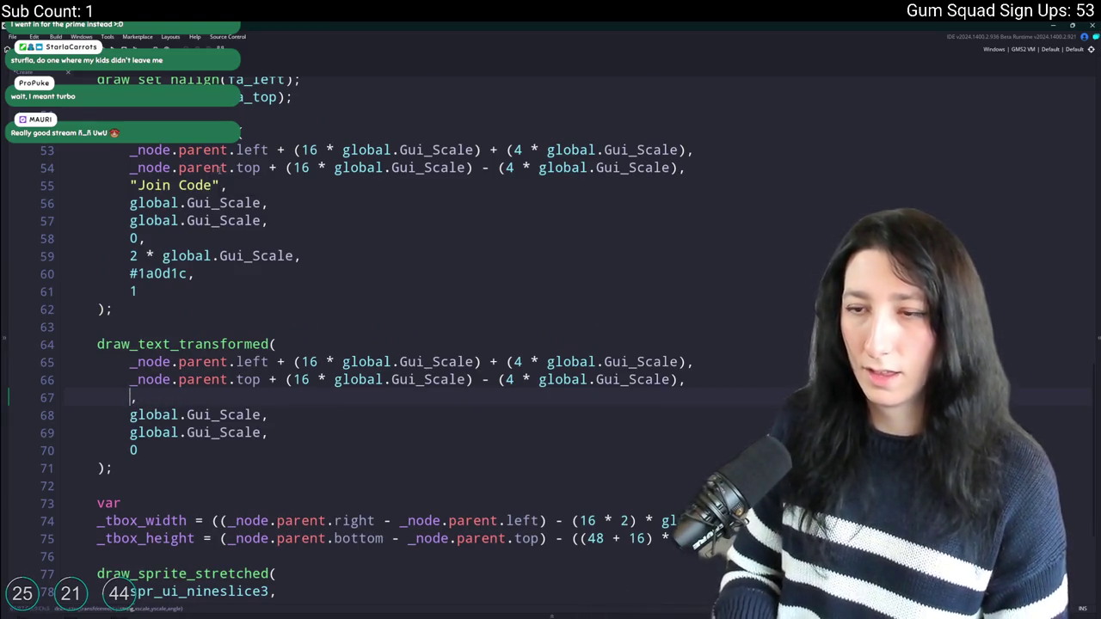
{"action": "type", "text": "GameV"}
{"action": "key", "text": "Return"}
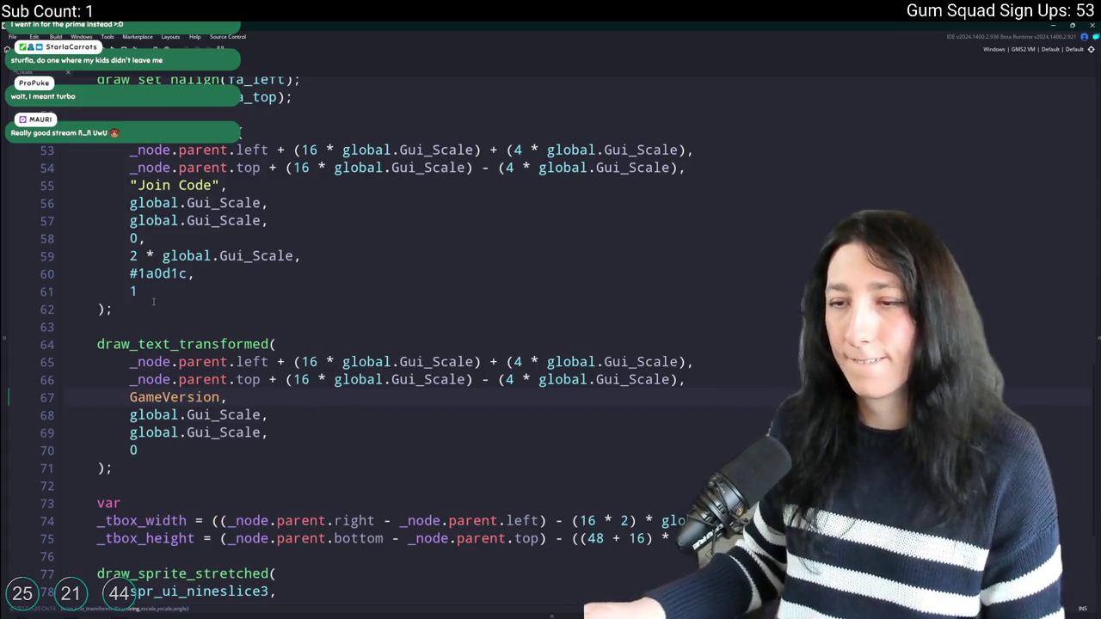
{"action": "type", "text": "S"}
{"action": "key", "text": "Return"}
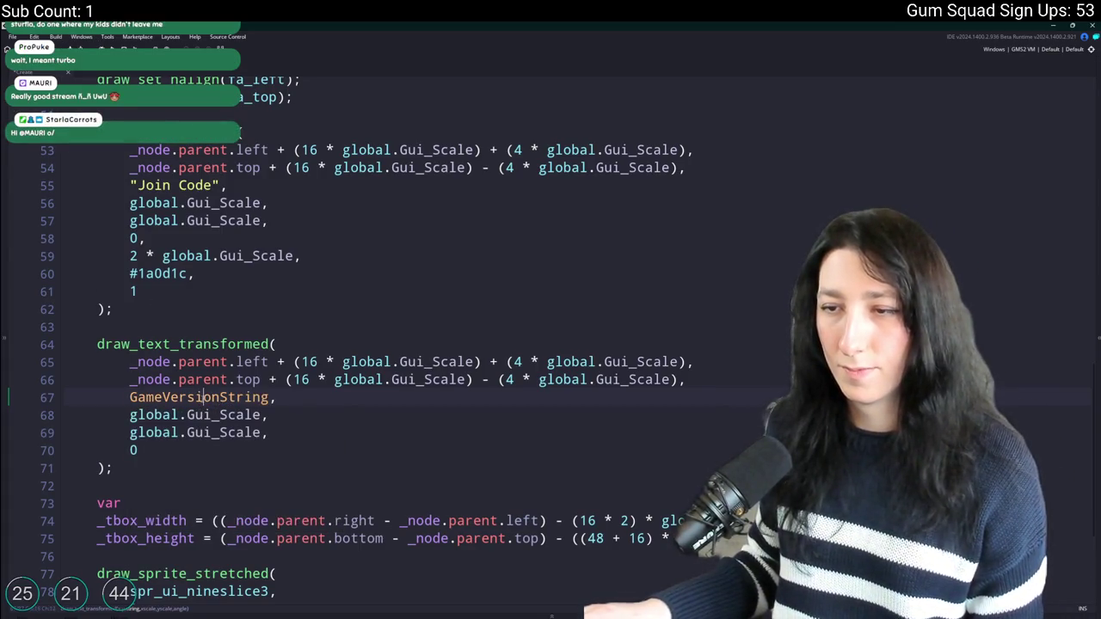
{"action": "left_click_drag", "start_coordinate": [223, 185], "coordinate": [129, 185]}
{"action": "type", "text": "GameVersionString"}
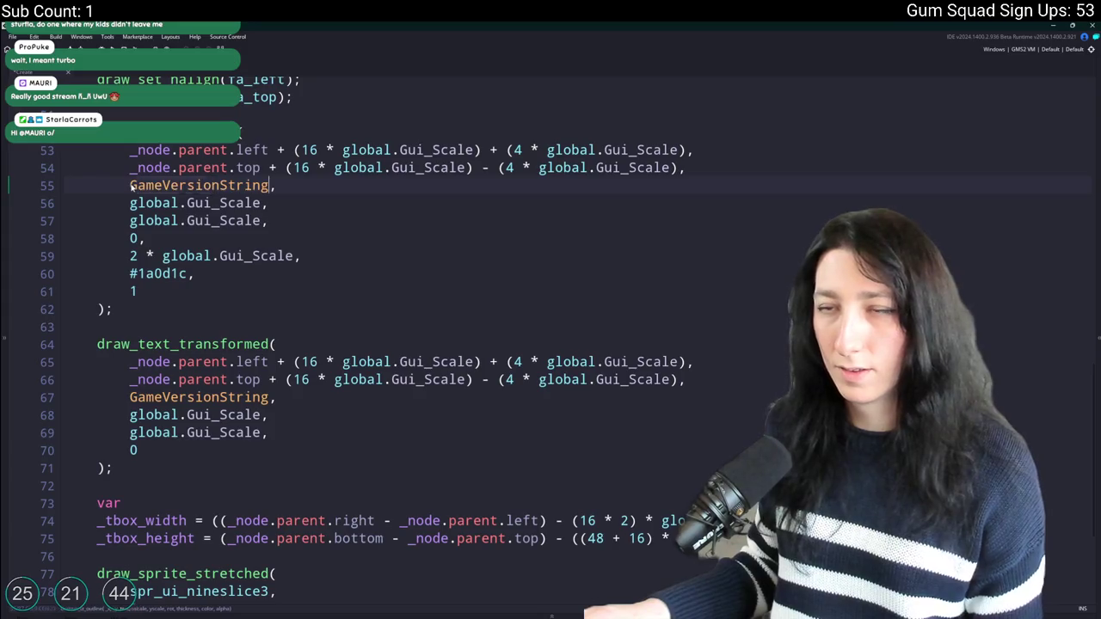
Remove the leading 'v' from the GameVersionString macro's value.
{"action": "middle_click", "coordinate": [148, 185]}
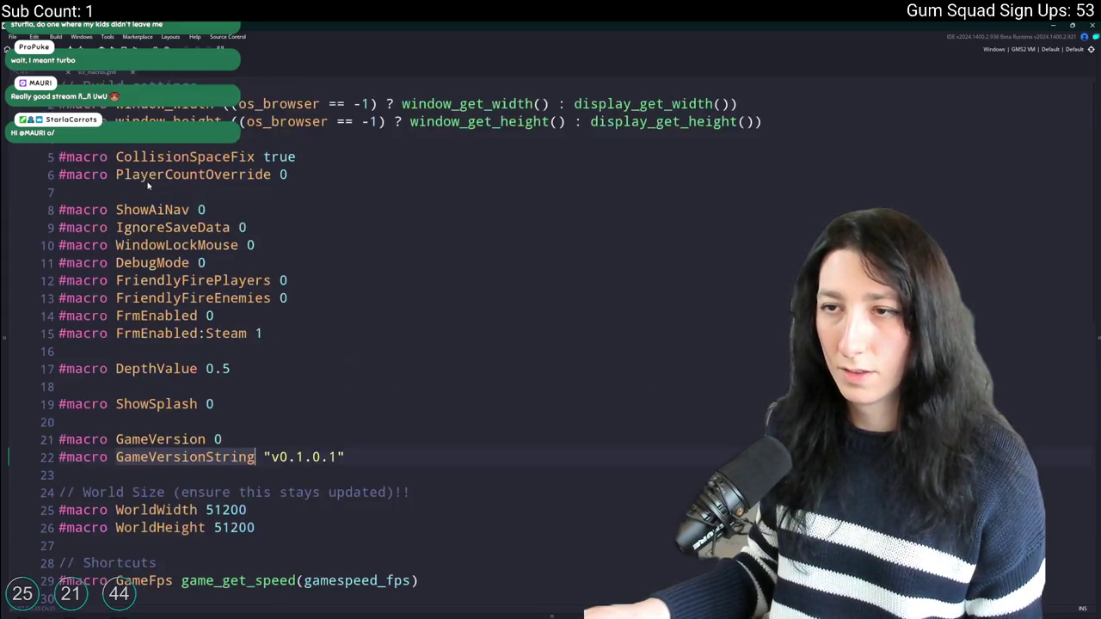
{"action": "left_click", "coordinate": [278, 457]}
{"action": "key", "text": "BackSpace"}
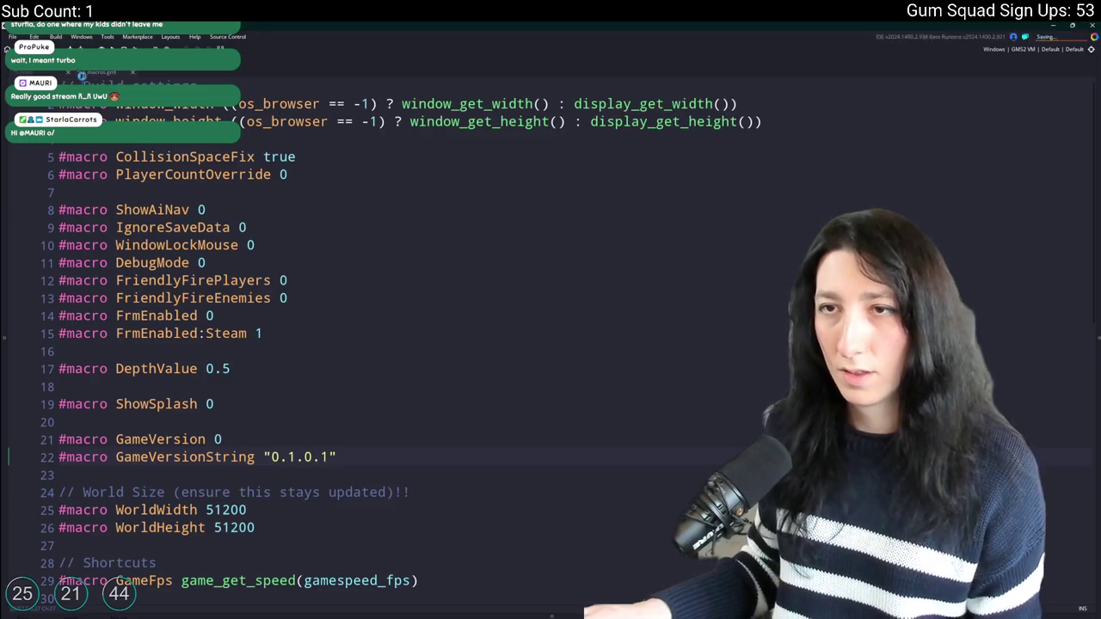
{"action": "key", "text": "ctrl+Tab"}
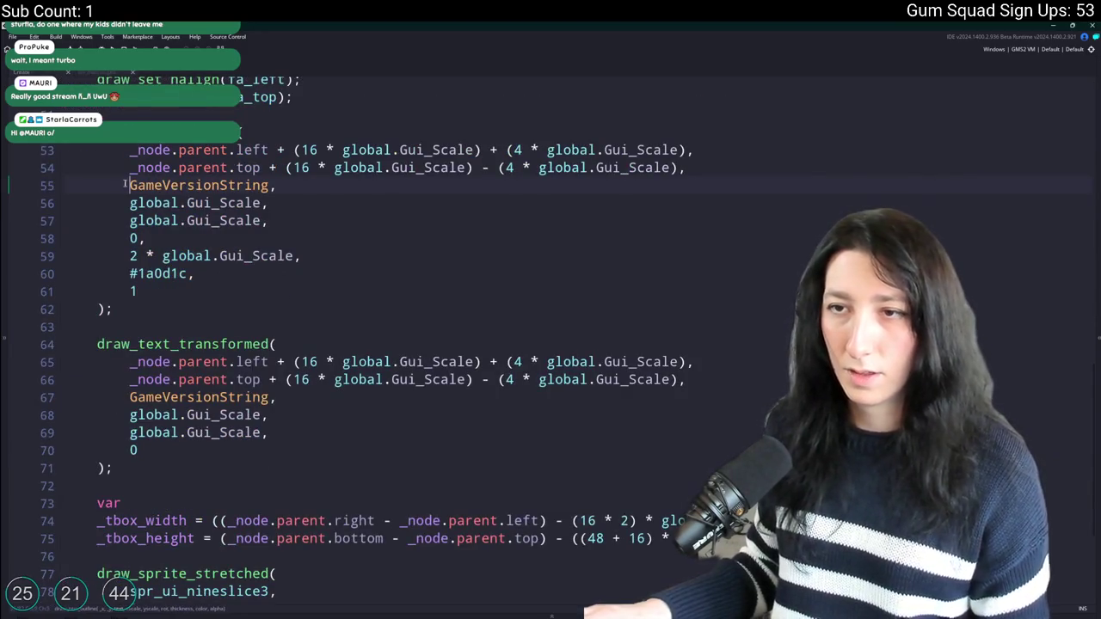
Prefix GameVersionString with "Build " + on lines 55 and 67, then run the game.
{"action": "mouse_move", "coordinate": [125, 183]}
{"action": "type", "text": "\"Build"}
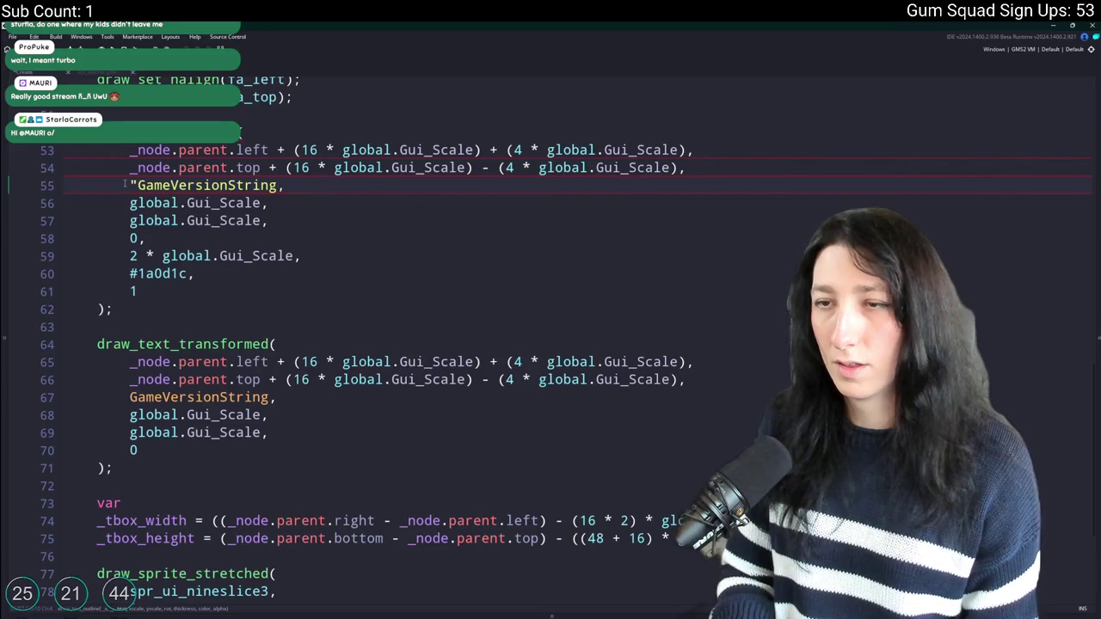
{"action": "type", "text": " \" +"}
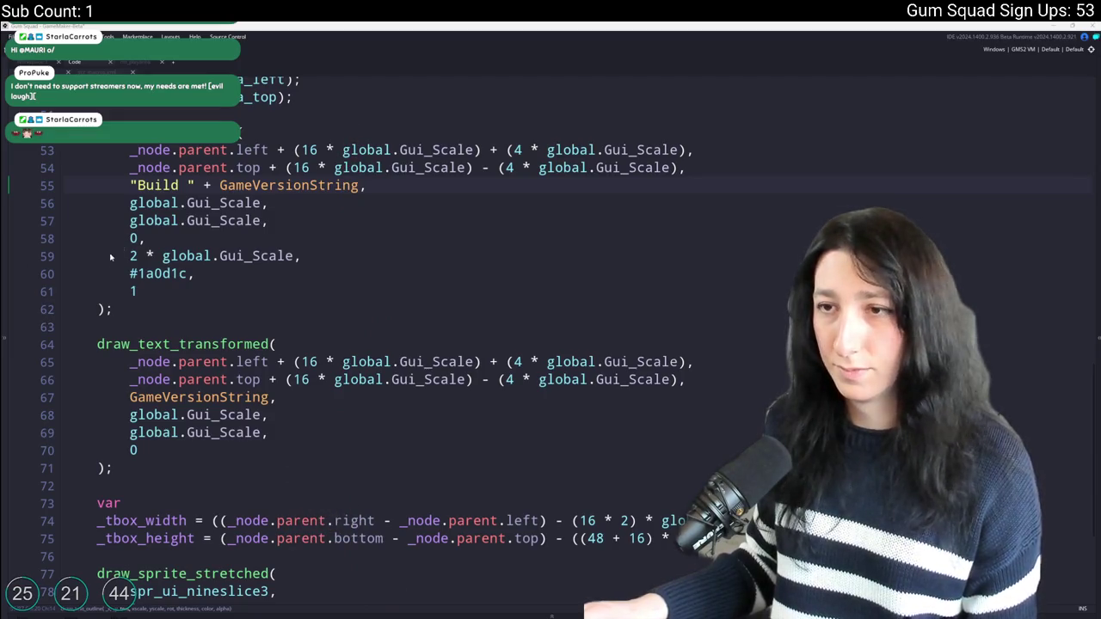
{"action": "left_click", "coordinate": [219, 184]}
{"action": "left_click_drag", "start_coordinate": [196, 185], "coordinate": [129, 185]}
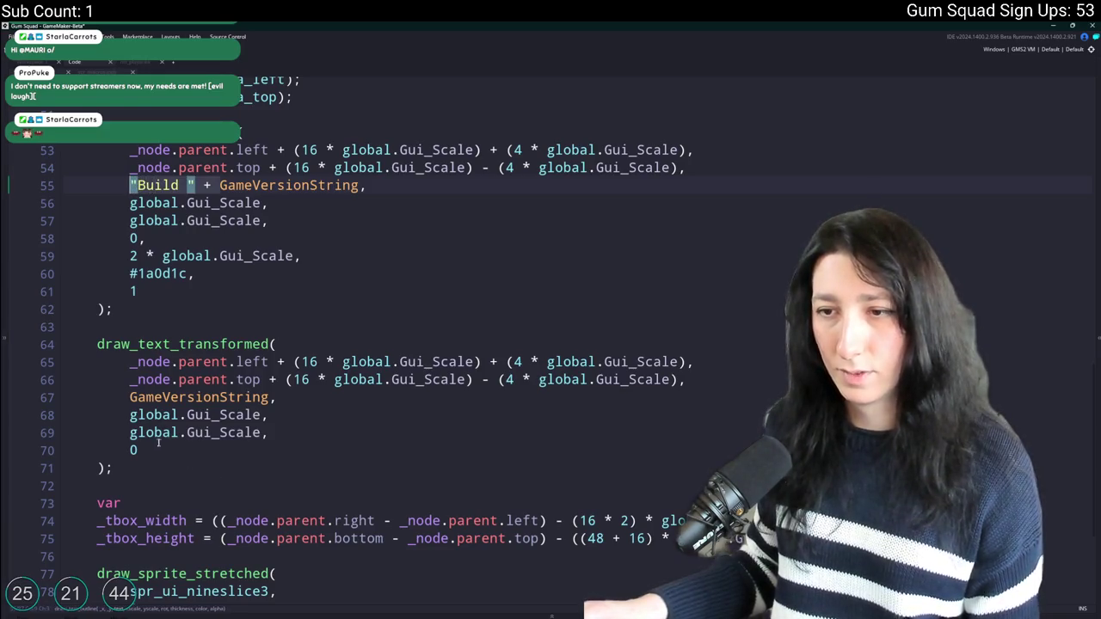
{"action": "key", "text": "ctrl+c"}
{"action": "double_click", "coordinate": [198, 397]}
{"action": "key", "text": "ctrl+v"}
{"action": "scroll", "coordinate": [340, 307], "scroll_direction": "down", "scroll_amount": 1}
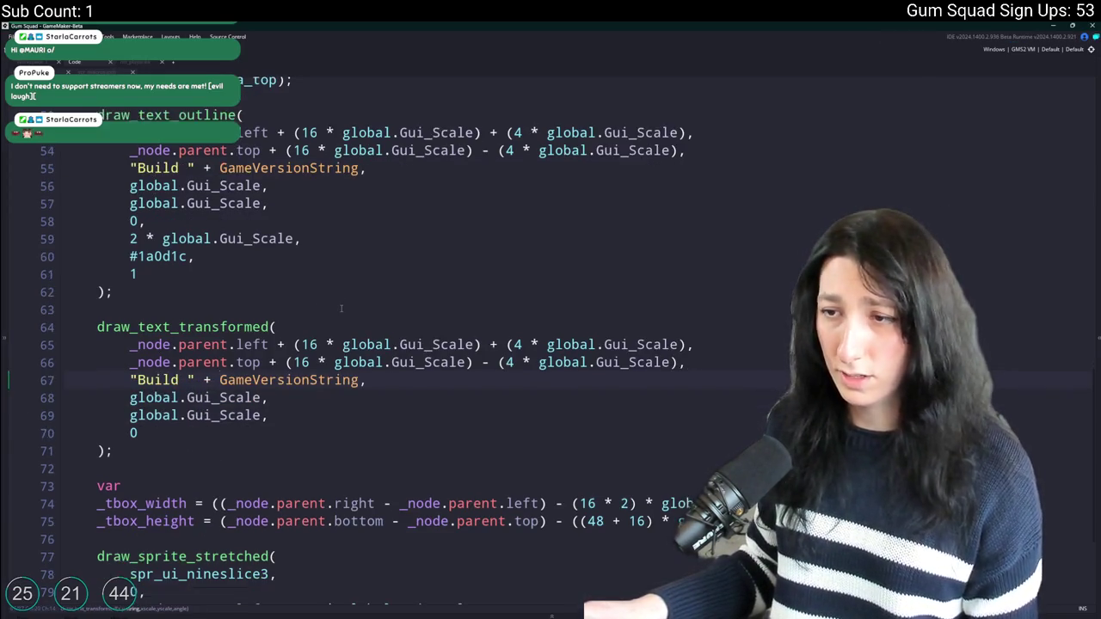
{"action": "scroll", "coordinate": [340, 308], "scroll_direction": "up", "scroll_amount": 1}
{"action": "scroll", "coordinate": [309, 361], "scroll_direction": "down", "scroll_amount": 4}
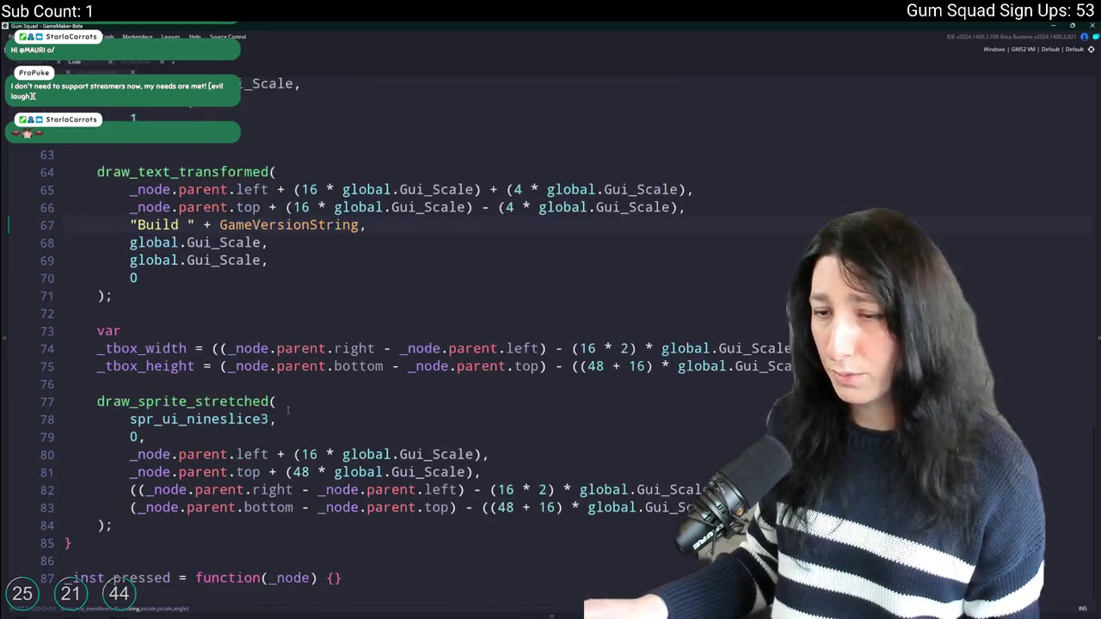
{"action": "scroll", "coordinate": [334, 300], "scroll_direction": "up", "scroll_amount": 8}
{"action": "key", "text": "F5"}
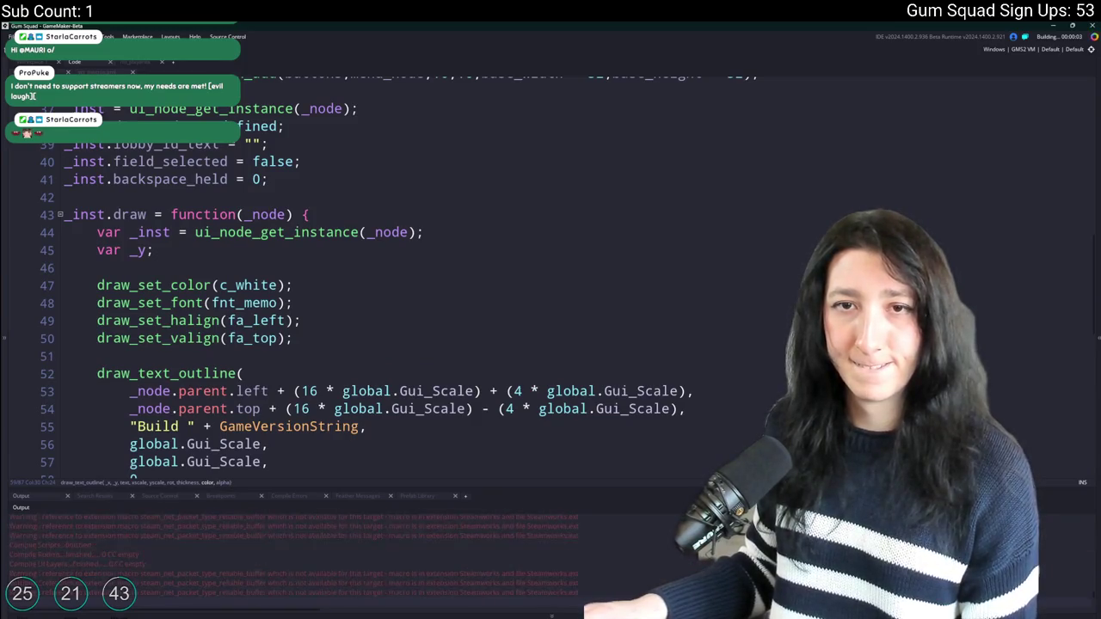
Inspect the maximised Gum Squad menu showing Build 0.1.0.1, then place the window beside the code.
{"action": "scroll", "coordinate": [395, 278], "scroll_direction": "up", "scroll_amount": 7}
{"action": "scroll", "coordinate": [294, 283], "scroll_direction": "up", "scroll_amount": 4}
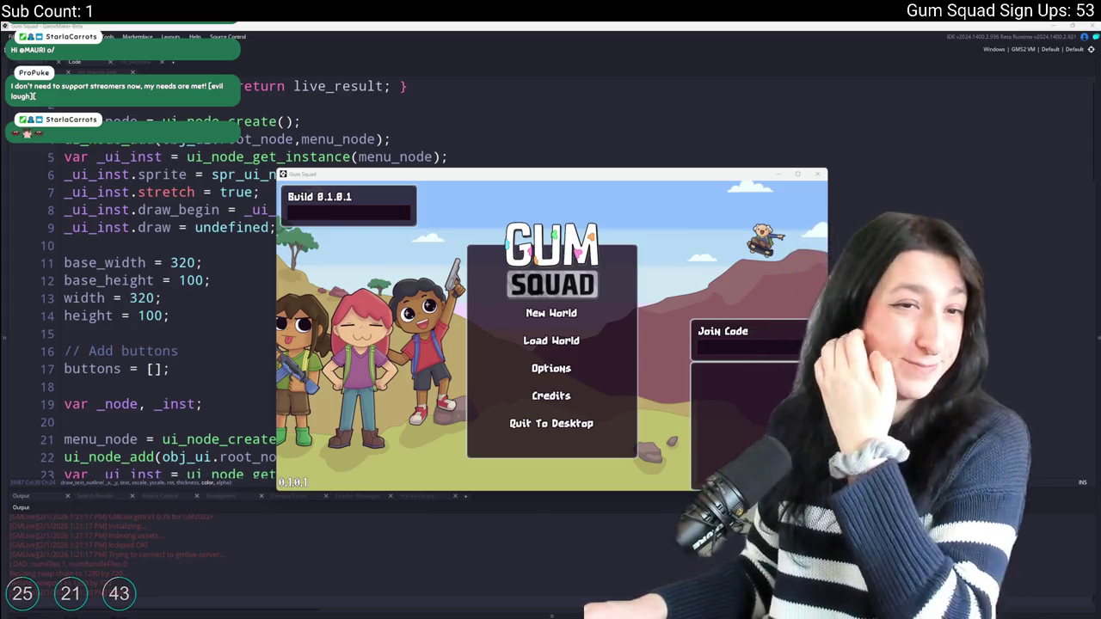
{"action": "double_click", "coordinate": [351, 175]}
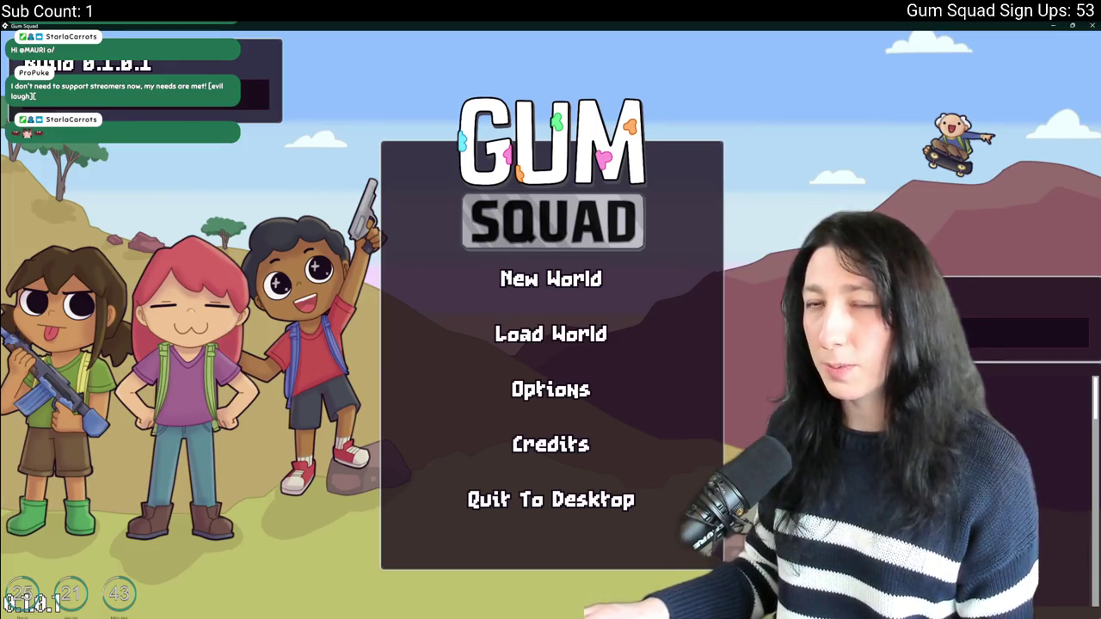
{"action": "double_click", "coordinate": [148, 26]}
{"action": "left_click_drag", "start_coordinate": [180, 69], "coordinate": [388, 81]}
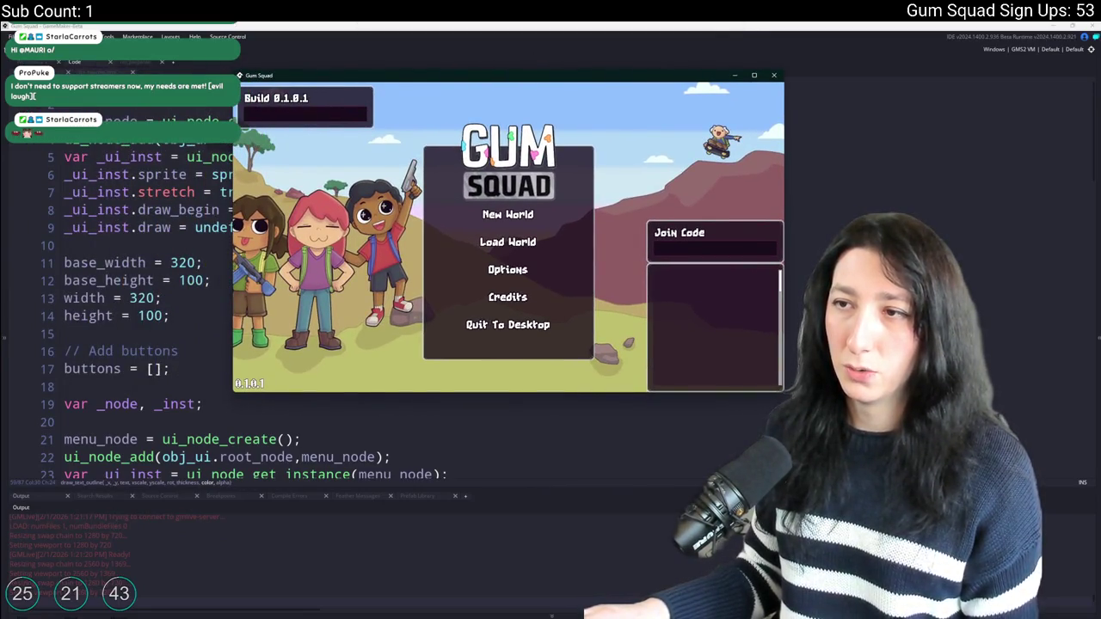
Change base_height and height from 100 to 200 and check the taller panel in the game.
{"action": "left_click", "coordinate": [131, 148]}
{"action": "double_click", "coordinate": [197, 279]}
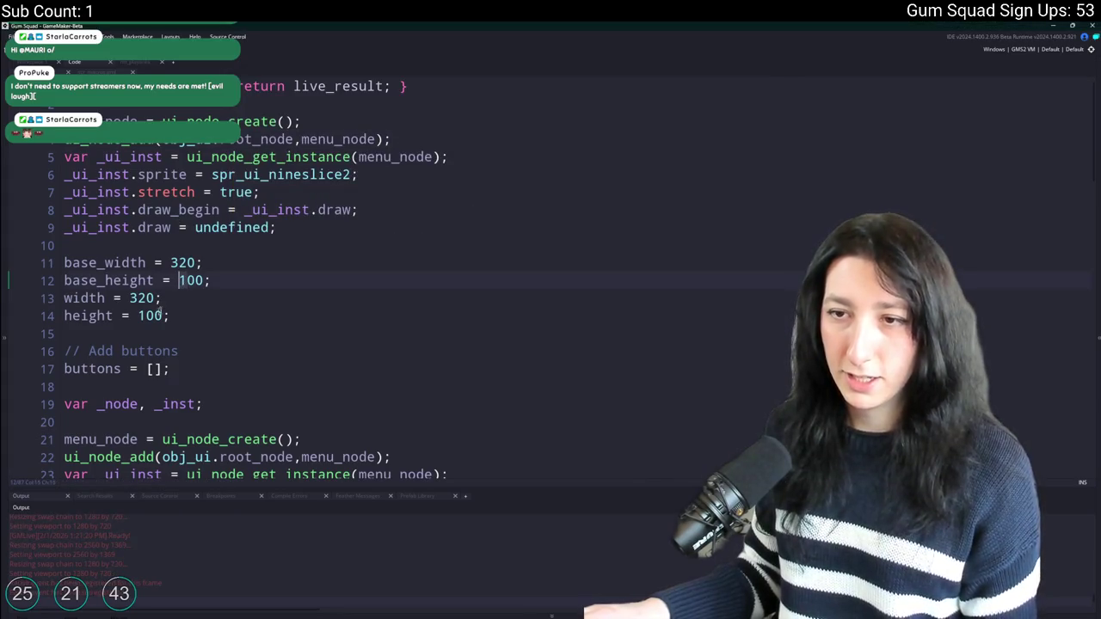
{"action": "type", "text": "200"}
{"action": "double_click", "coordinate": [150, 316]}
{"action": "type", "text": "200"}
{"action": "key", "text": "alt+Tab"}
{"action": "left_click", "coordinate": [508, 269]}
{"action": "left_click", "coordinate": [507, 293]}
Delete the draw_sprite_stretched code for the panel's inner dark text box.
{"action": "key", "text": "alt+Tab"}
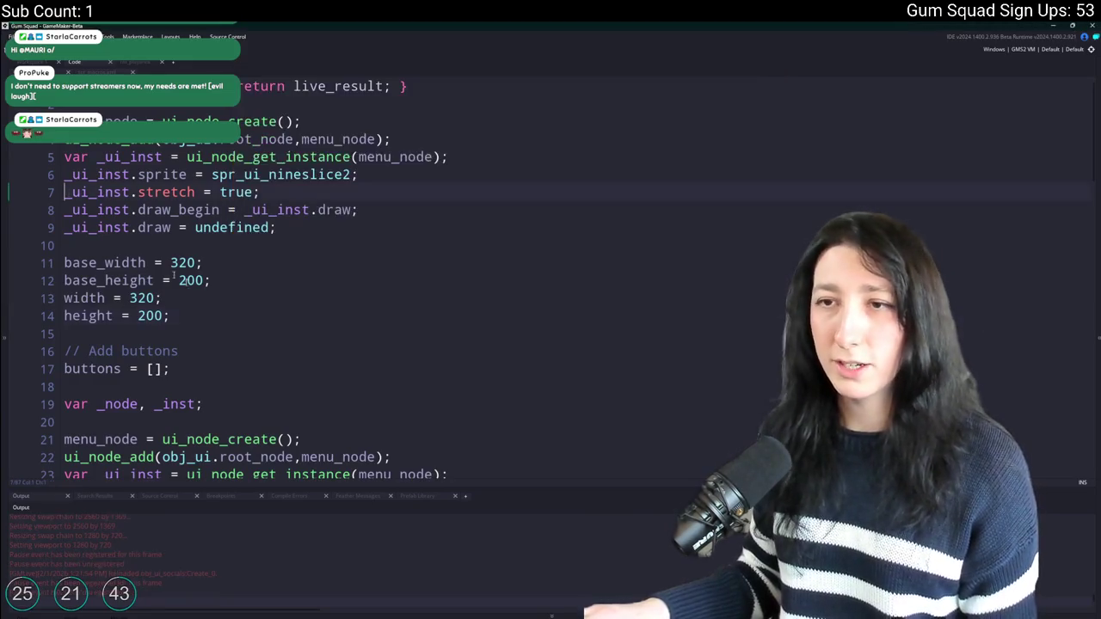
{"action": "scroll", "coordinate": [260, 324], "scroll_direction": "down", "scroll_amount": 20}
{"action": "scroll", "coordinate": [261, 324], "scroll_direction": "down", "scroll_amount": 3}
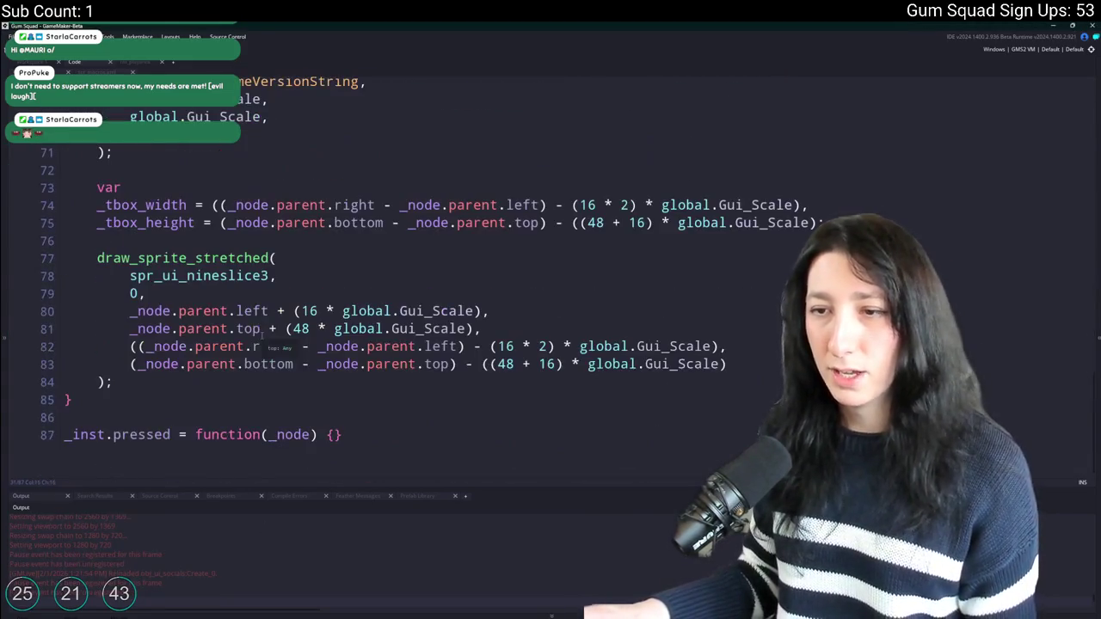
{"action": "scroll", "coordinate": [211, 298], "scroll_direction": "up", "scroll_amount": 3}
{"action": "scroll", "coordinate": [169, 415], "scroll_direction": "down", "scroll_amount": 1}
{"action": "mouse_move", "coordinate": [169, 415]}
{"action": "left_mouse_down"}
{"action": "mouse_move", "coordinate": [40, 225]}
{"action": "mouse_move", "coordinate": [49, 209]}
{"action": "left_mouse_up"}
{"action": "key", "text": "Delete"}
{"action": "scroll", "coordinate": [206, 301], "scroll_direction": "up", "scroll_amount": 2}
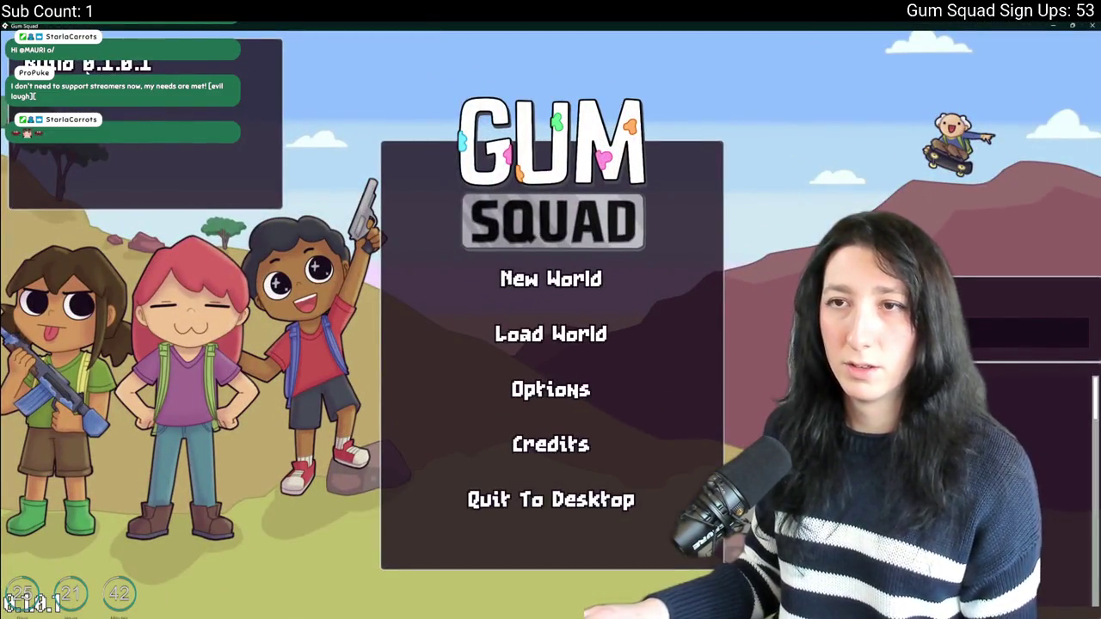
{"action": "key", "text": "alt+Tab"}
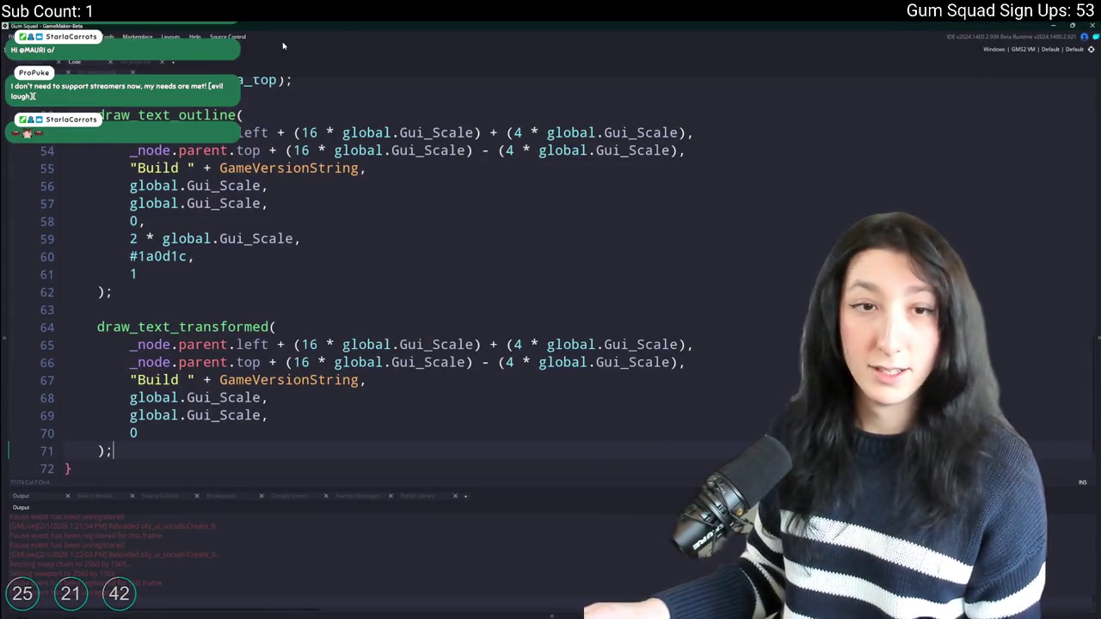
Paste a duplicate of the Build text outline and transformed drawing calls below the original.
{"action": "key", "text": "Return"}
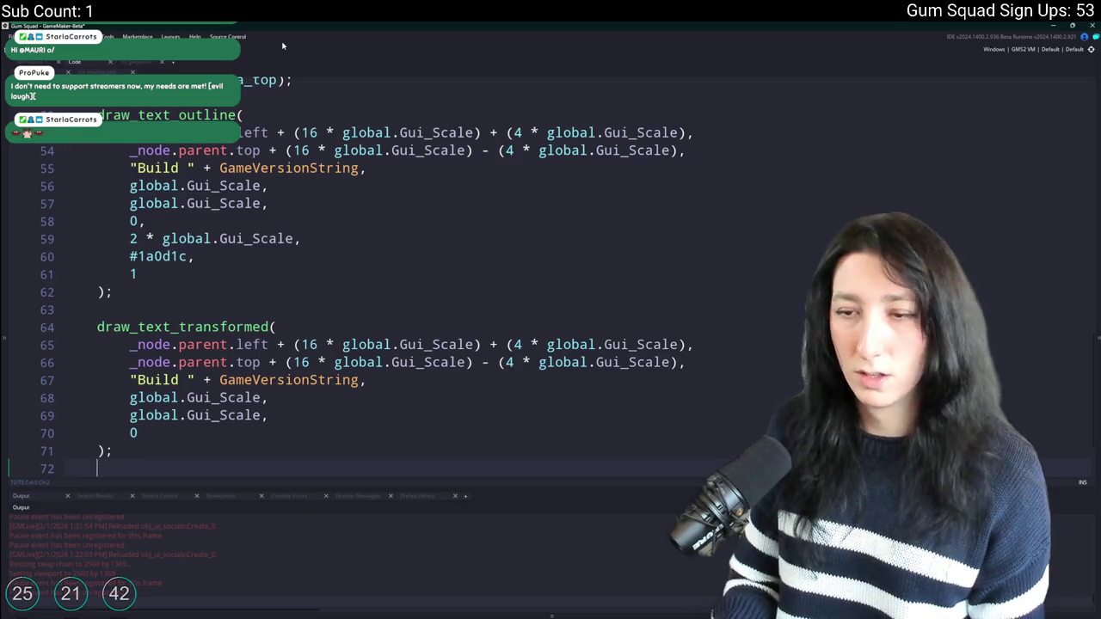
{"action": "key", "text": "ctrl+z"}
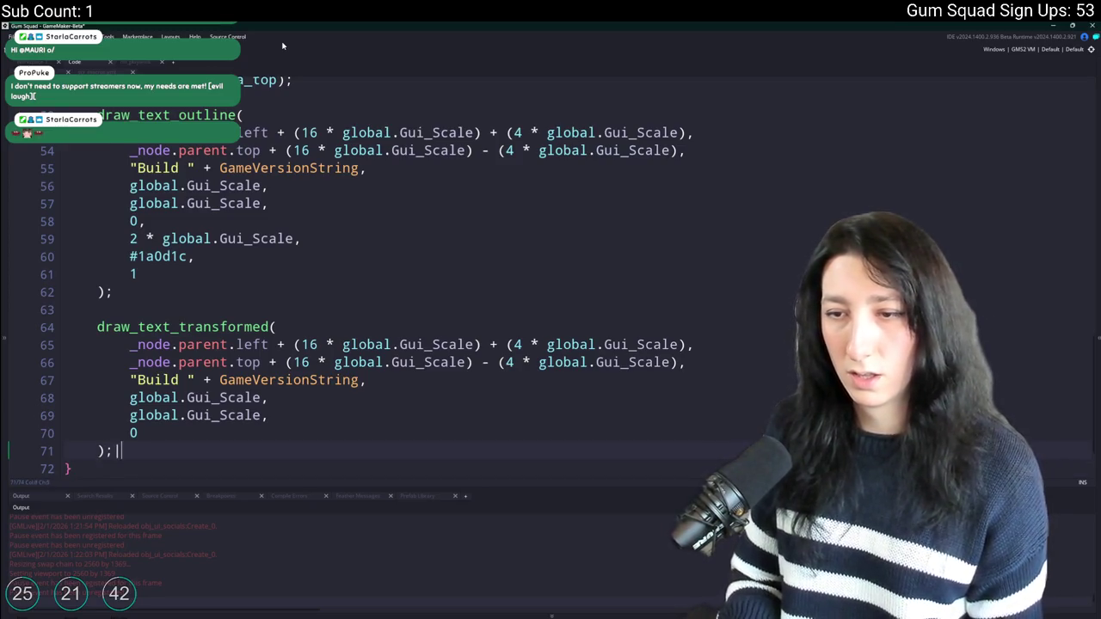
{"action": "scroll", "coordinate": [271, 212], "scroll_direction": "up", "scroll_amount": 5}
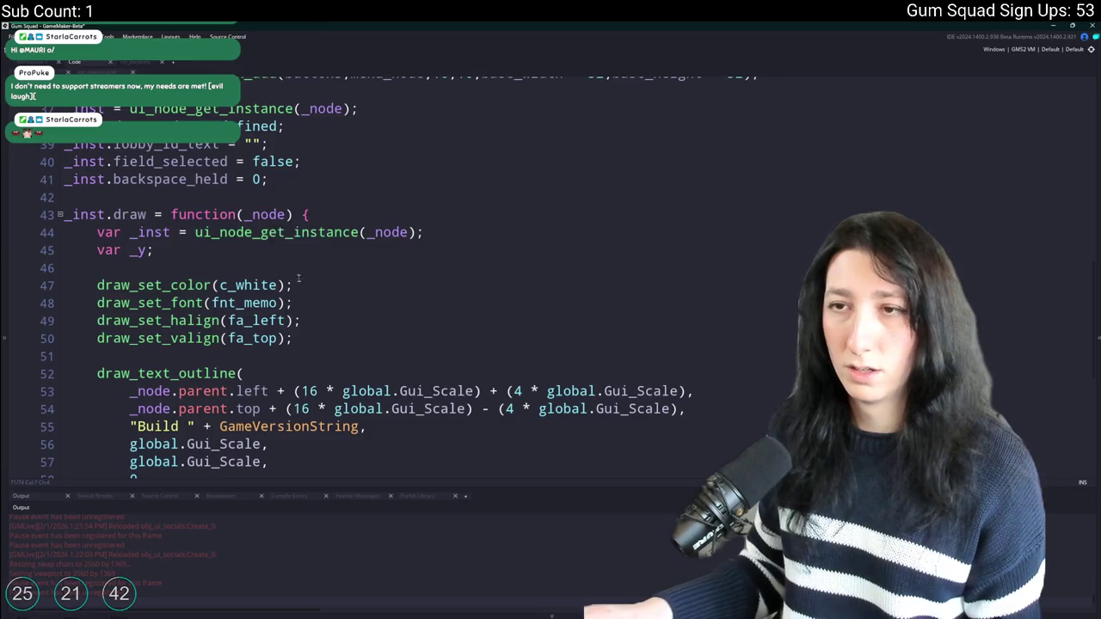
{"action": "scroll", "coordinate": [299, 277], "scroll_direction": "down", "scroll_amount": 5}
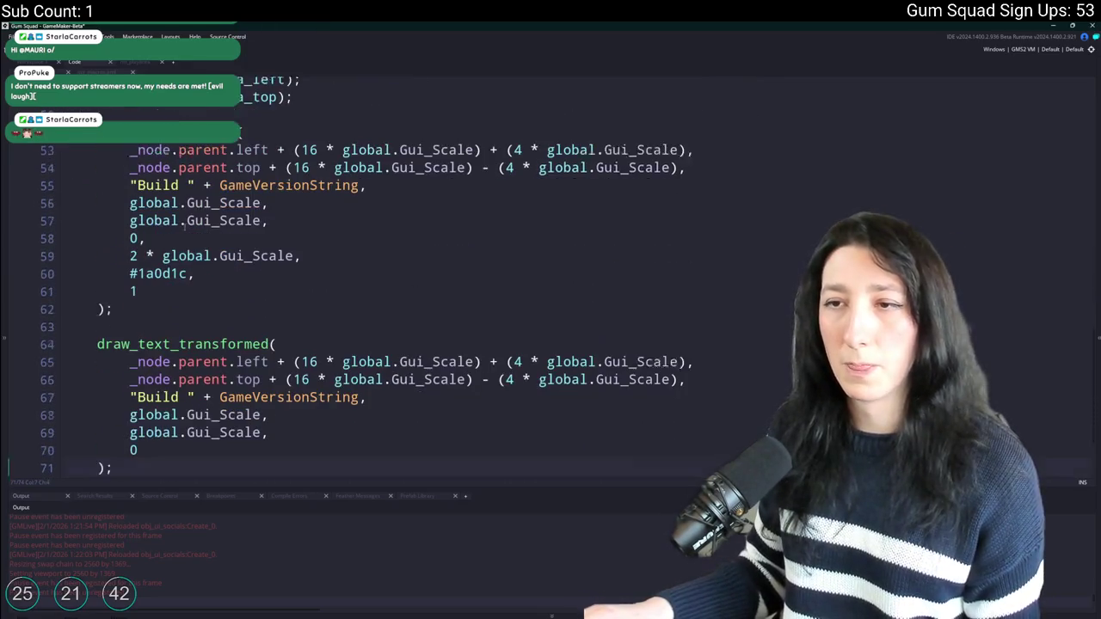
{"action": "scroll", "coordinate": [183, 223], "scroll_direction": "down", "scroll_amount": 1}
{"action": "key", "text": "ctrl+v"}
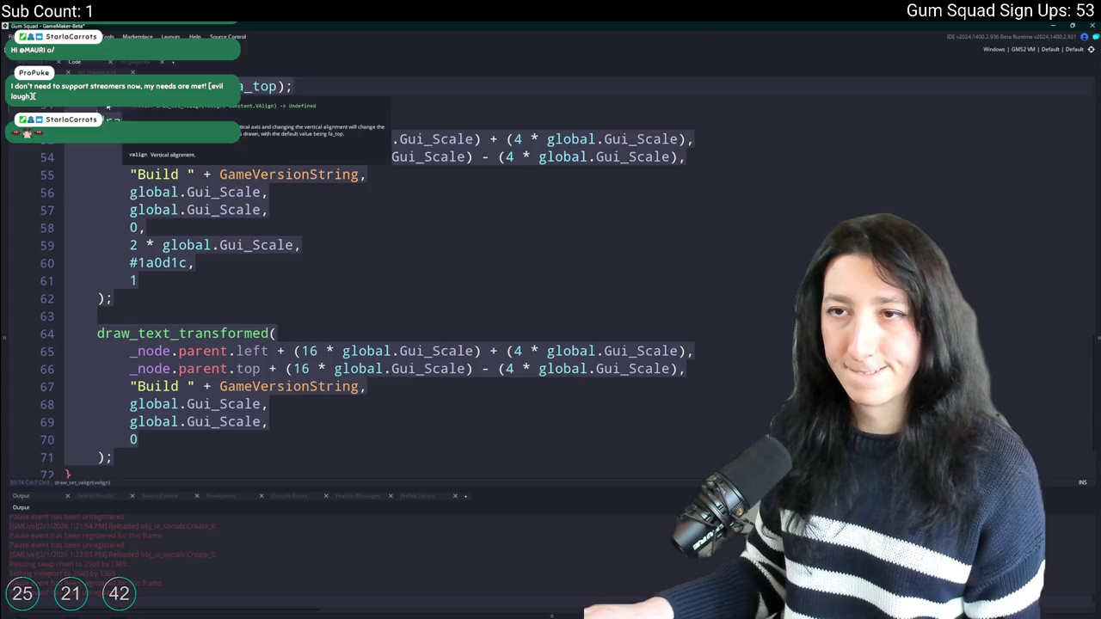
{"action": "scroll", "coordinate": [244, 283], "scroll_direction": "up", "scroll_amount": 1}
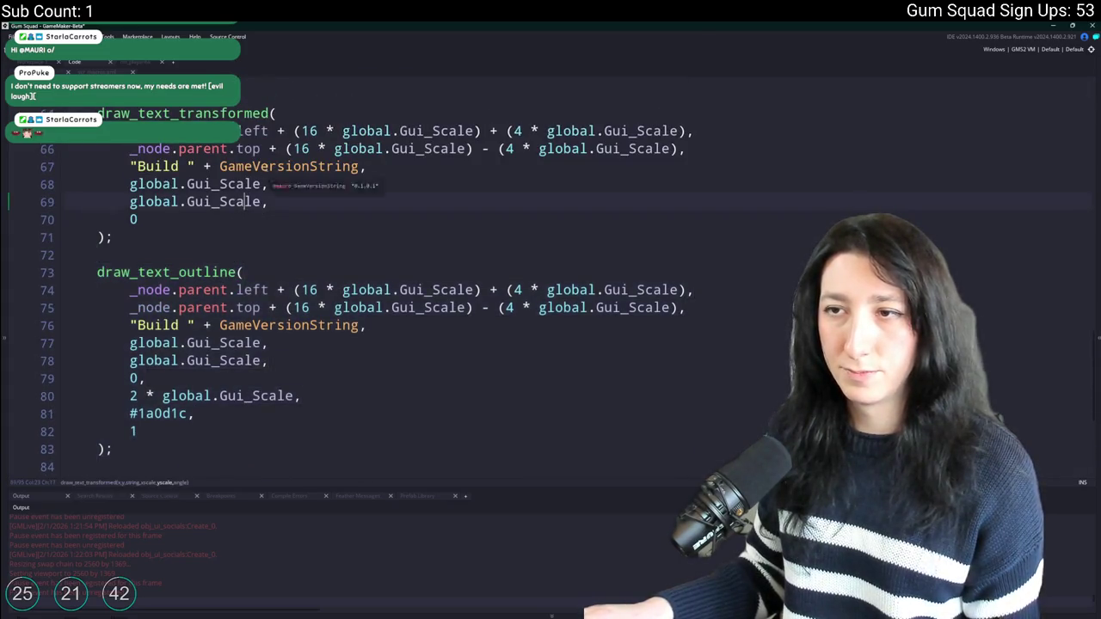
Open the GameVersionString macro definition and start a new line beneath it.
{"action": "middle_click", "coordinate": [284, 181]}
{"action": "key", "text": "End"}
{"action": "key", "text": "Return"}
Write #macro GameVersionDescription "This is the first official release of Gum Squad!" in scr_macros.
{"action": "type", "text": "#macroi"}
{"action": "key", "text": "BackSpace"}
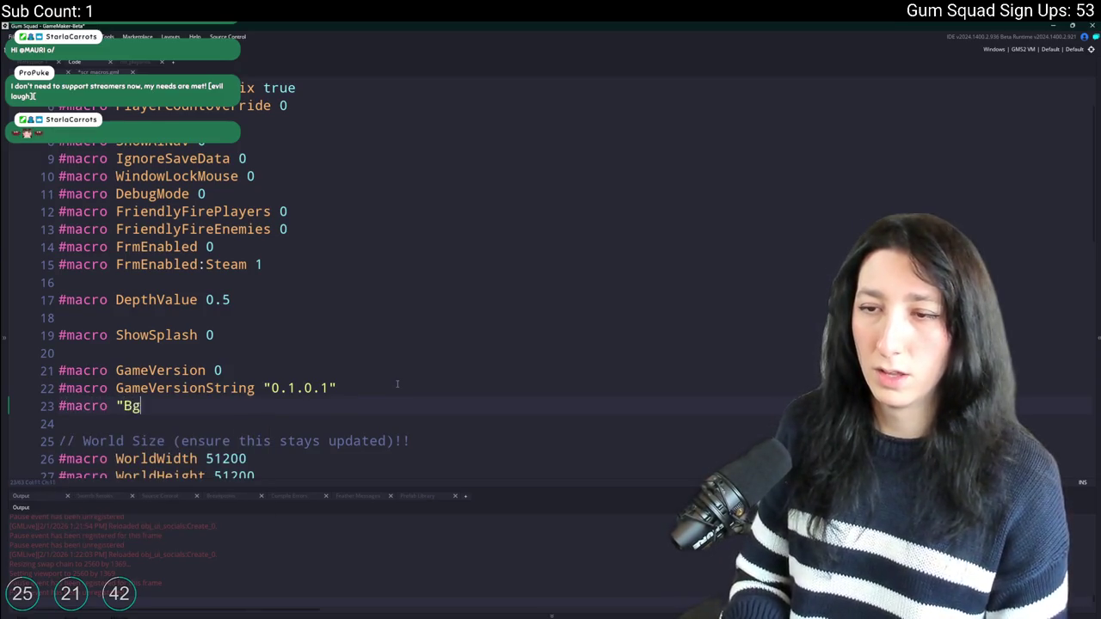
{"action": "key", "text": "BackSpace"}
{"action": "key", "text": "BackSpace"}
{"action": "type", "text": "GameVersion"}
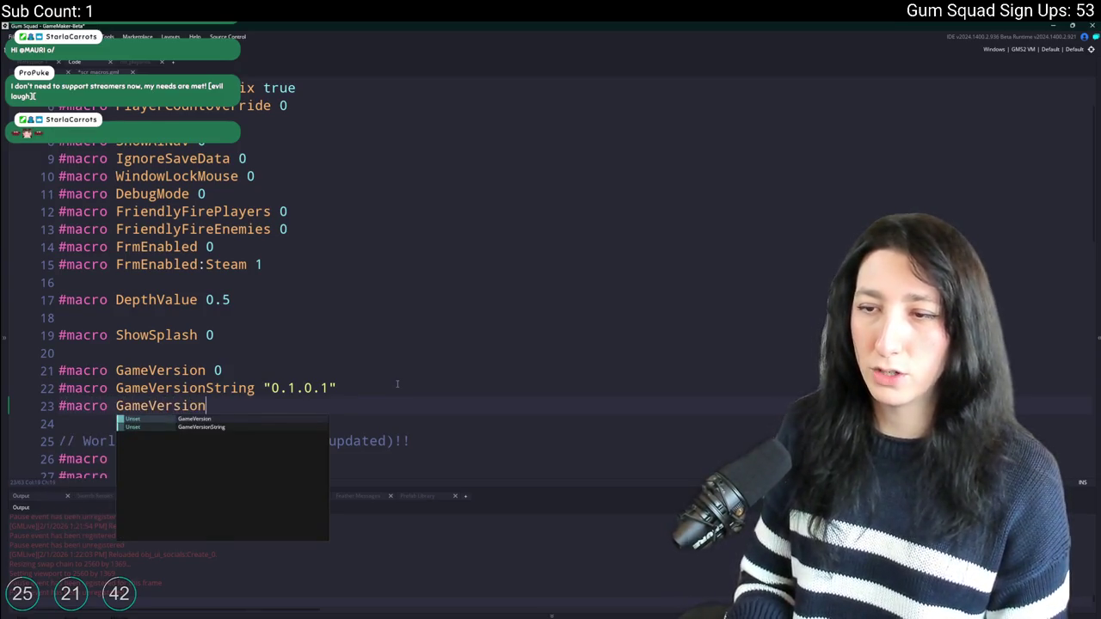
{"action": "type", "text": "Descriptionkd"}
{"action": "key", "text": "BackSpace"}
{"action": "key", "text": "BackSpace"}
{"action": "type", "text": "\":"}
{"action": "key", "text": "BackSpace"}
{"action": "type", "text": "This isk"}
{"action": "key", "text": "BackSpace"}
{"action": "type", "text": "the"}
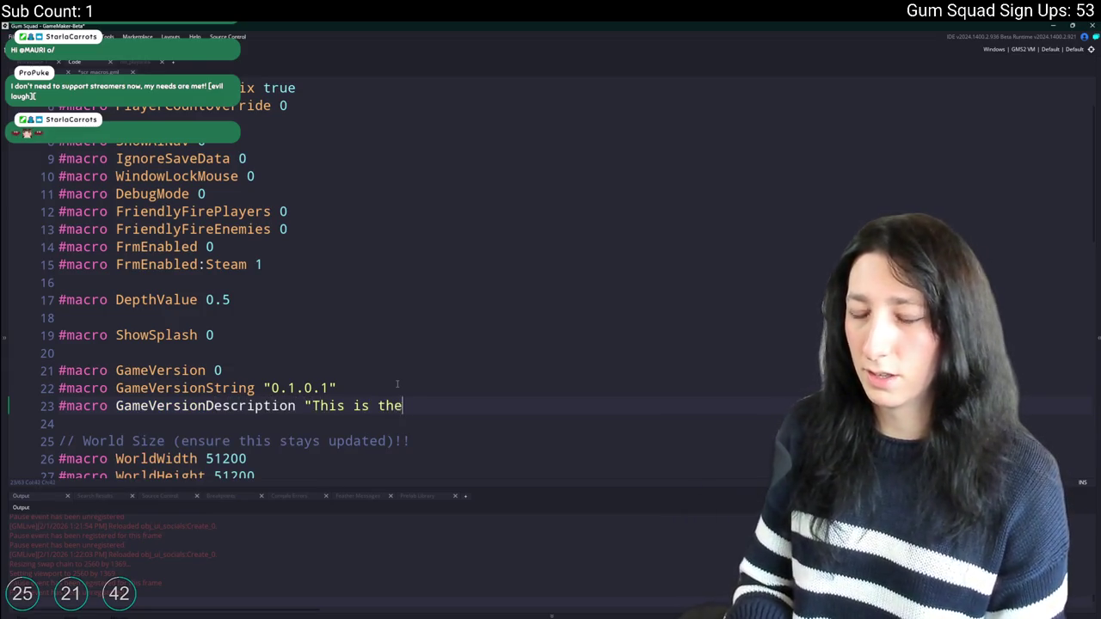
{"action": "type", "text": " first official"}
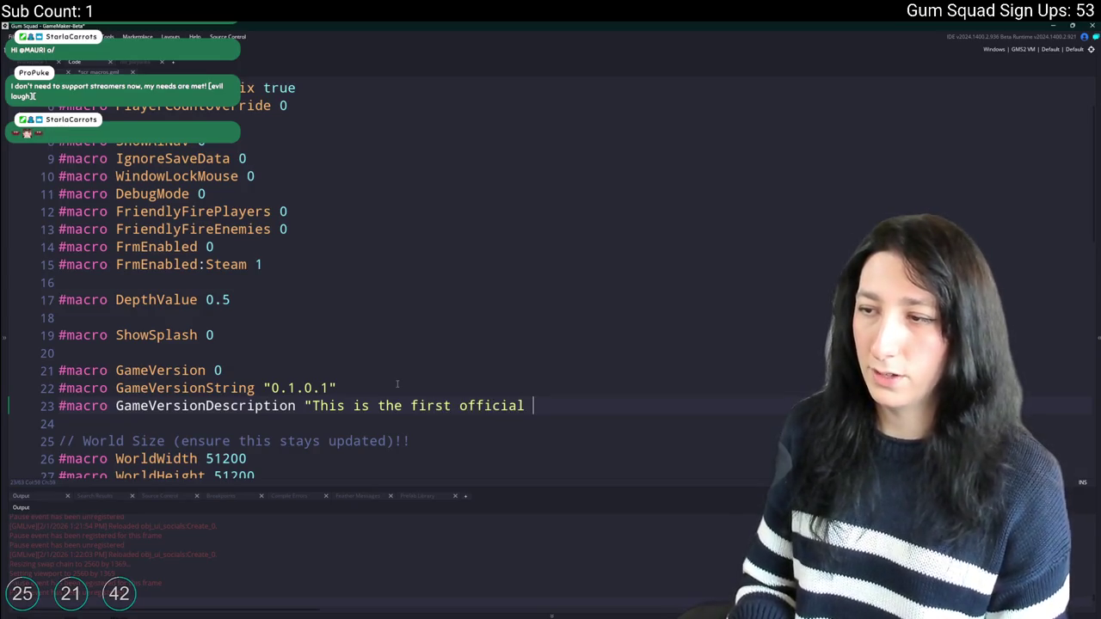
{"action": "key", "text": "BackSpace"}
{"action": "key", "text": "BackSpace"}
{"action": "key", "text": "BackSpace"}
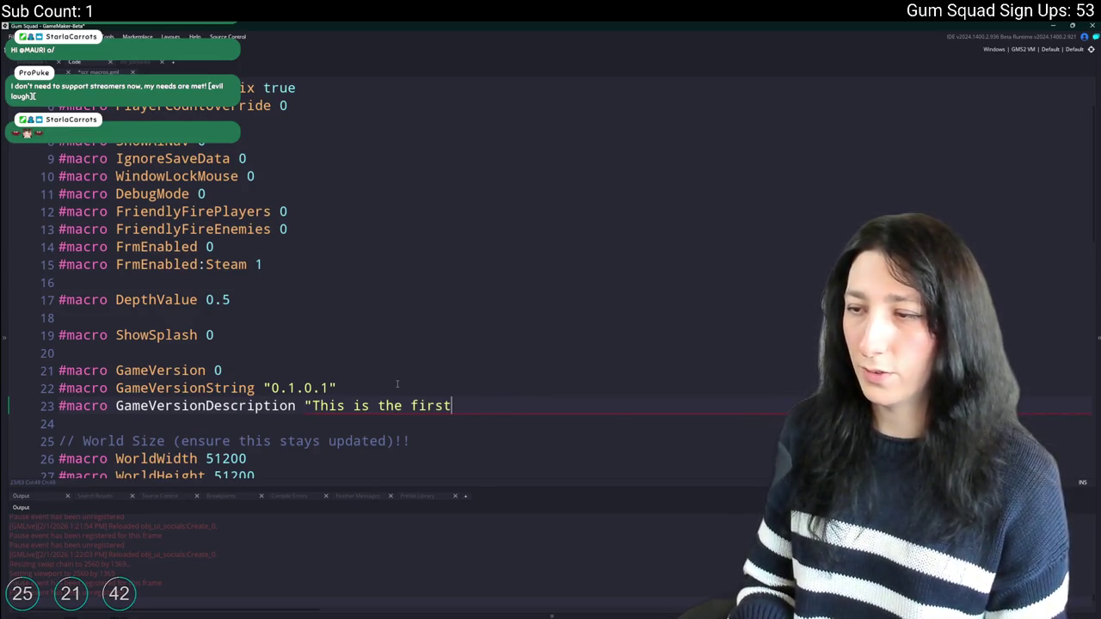
{"action": "type", "text": " public"}
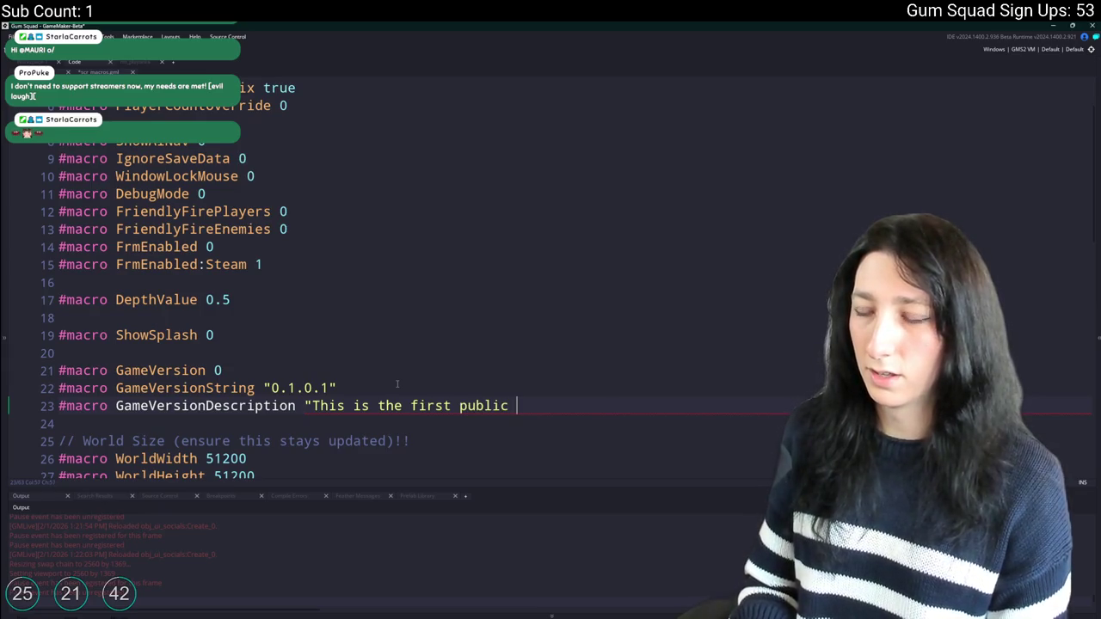
{"action": "key", "text": "BackSpace"}
{"action": "key", "text": "BackSpace"}
{"action": "key", "text": "BackSpace"}
{"action": "type", "text": "offici"}
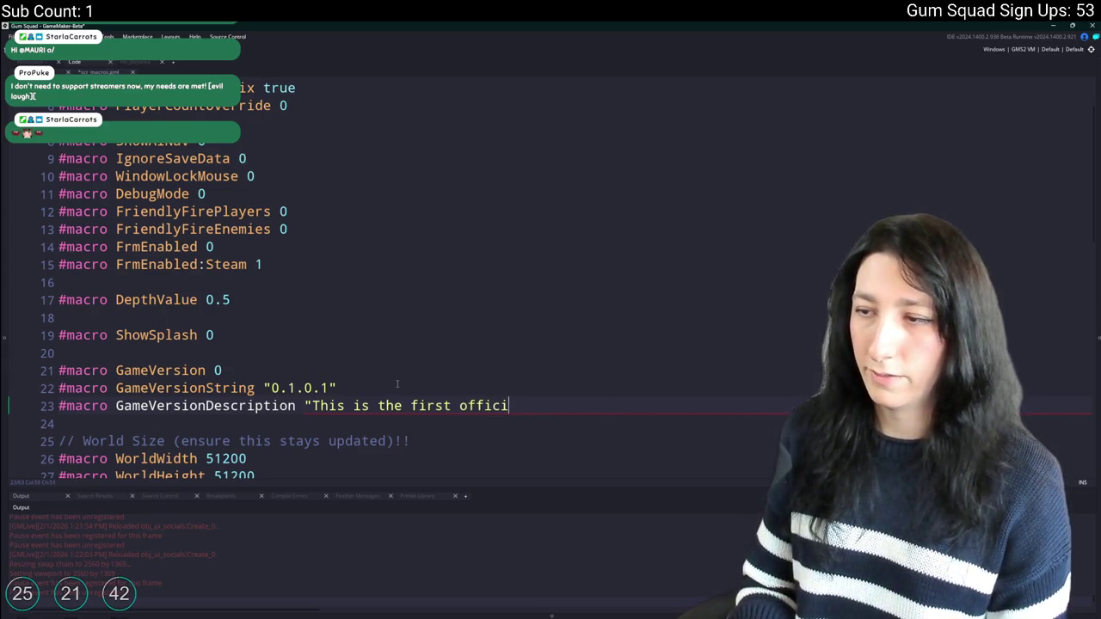
{"action": "type", "text": "al rela"}
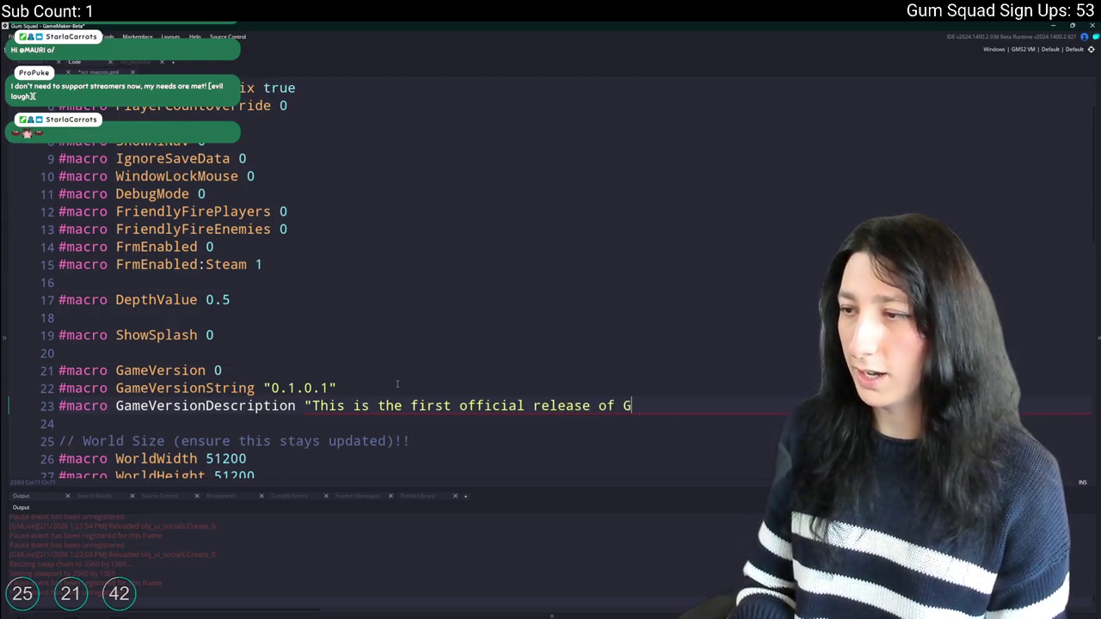
{"action": "type", "text": "uad!"}
{"action": "left_click", "coordinate": [296, 405]}
Replace the second copy's "Build " + GameVersionString with GameVersionDescription in the transformed text call.
{"action": "key", "text": "F5"}
{"action": "key", "text": "ctrl+Tab"}
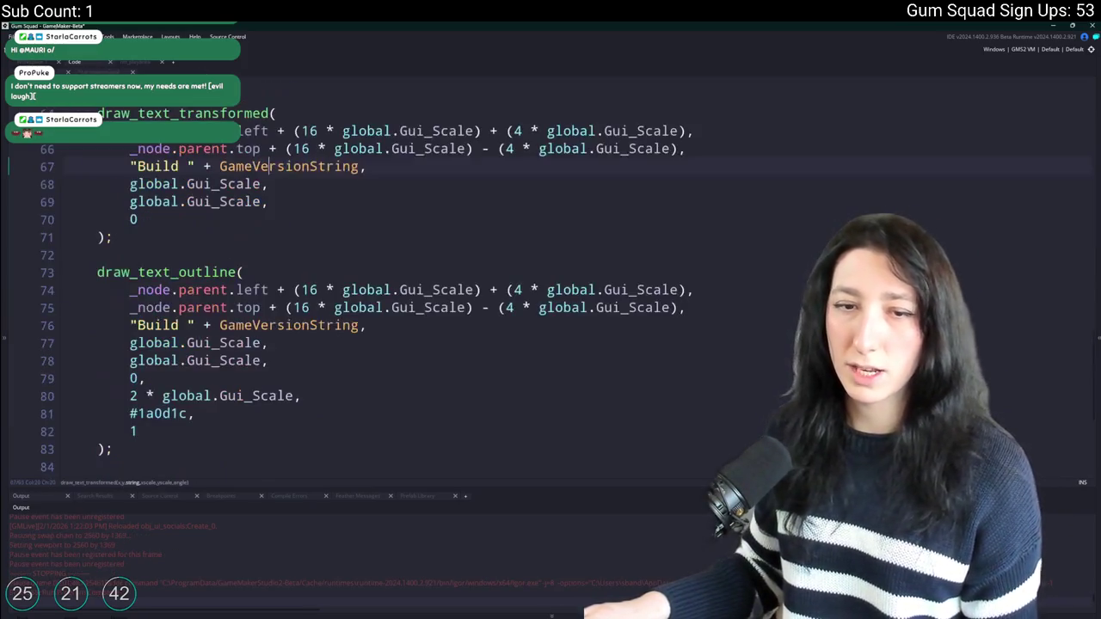
{"action": "scroll", "coordinate": [204, 331], "scroll_direction": "down", "scroll_amount": 1}
{"action": "scroll", "coordinate": [204, 331], "scroll_direction": "down", "scroll_amount": 3}
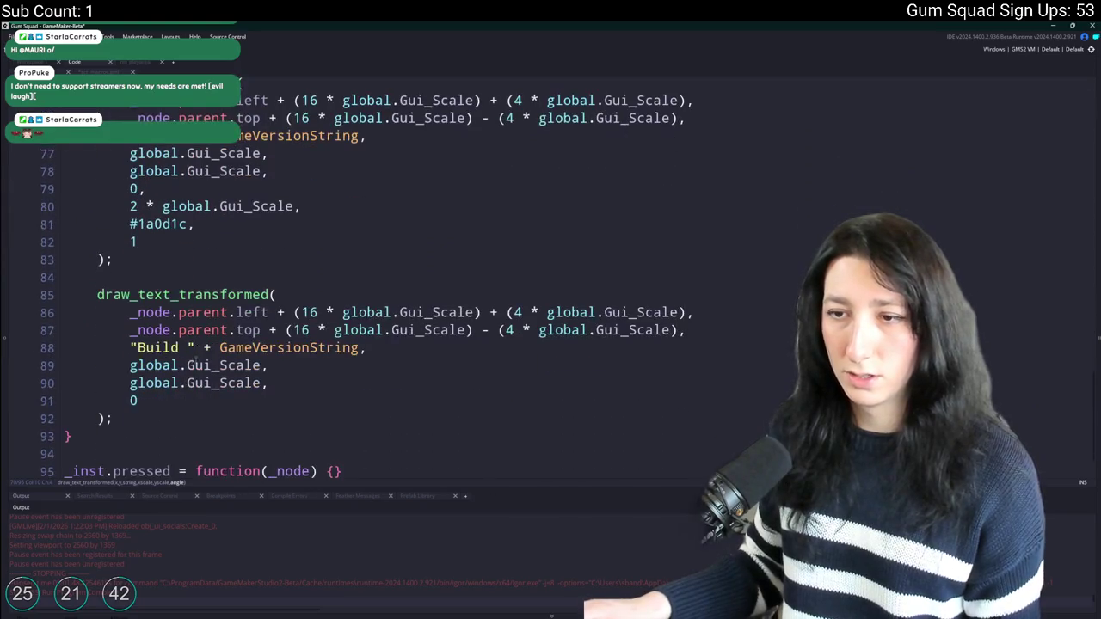
{"action": "left_click", "coordinate": [179, 348]}
{"action": "scroll", "coordinate": [164, 318], "scroll_direction": "up", "scroll_amount": 2}
{"action": "scroll", "coordinate": [344, 275], "scroll_direction": "down", "scroll_amount": 5}
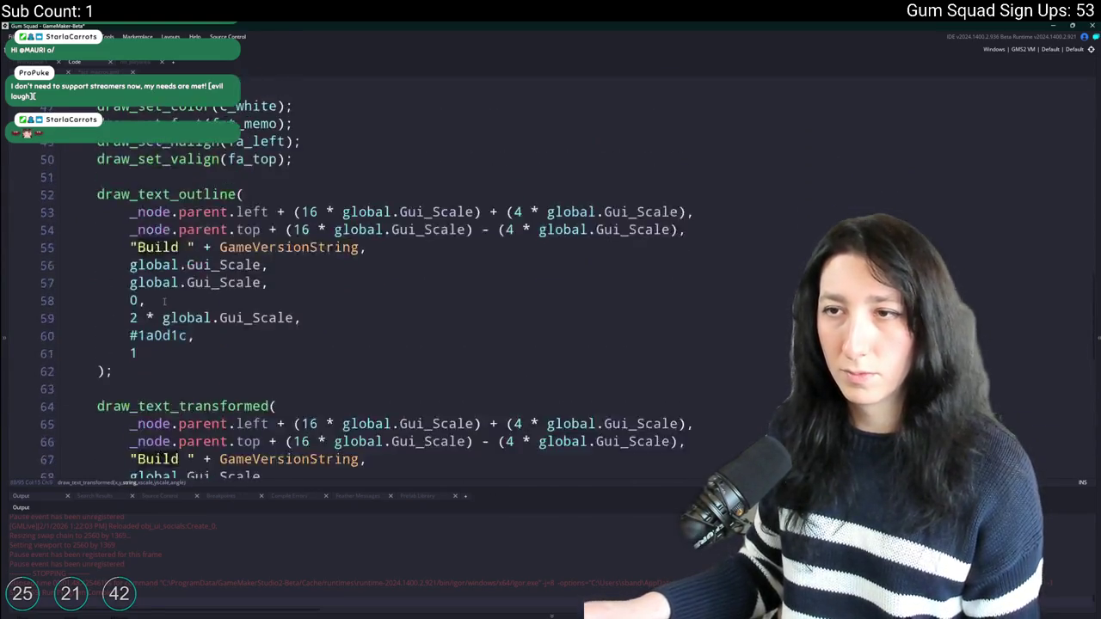
{"action": "type", "text": "GameVersionDescription"}
{"action": "left_click", "coordinate": [221, 384]}
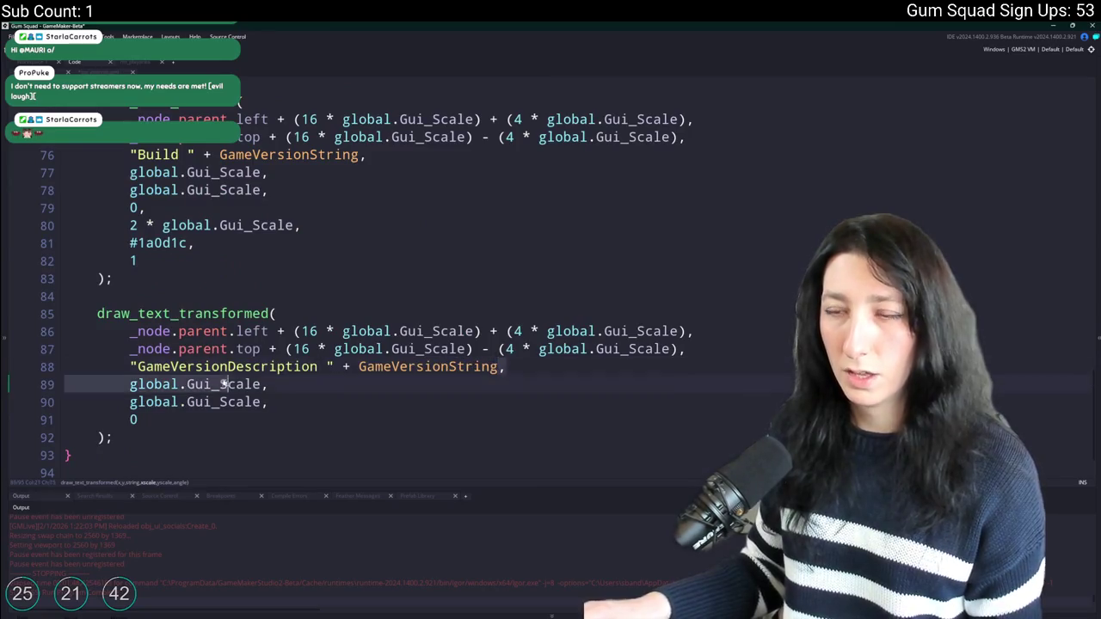
{"action": "left_click", "coordinate": [130, 366]}
{"action": "left_click", "coordinate": [497, 367], "text": "shift"}
{"action": "type", "text": "GameVersionDescription"}
Make the duplicated outline call draw GameVersionDescription too, then run the game.
{"action": "left_click", "coordinate": [131, 155]}
{"action": "left_click_drag", "start_coordinate": [131, 155], "coordinate": [367, 154]}
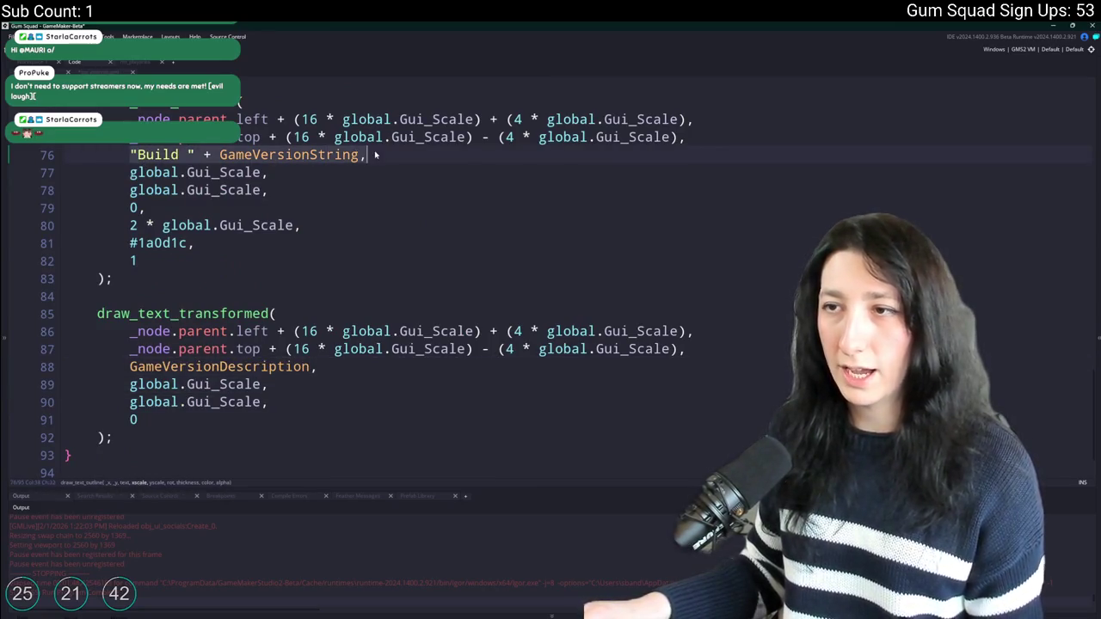
{"action": "type", "text": "GameVersionDescription"}
{"action": "scroll", "coordinate": [361, 154], "scroll_direction": "up", "scroll_amount": 1}
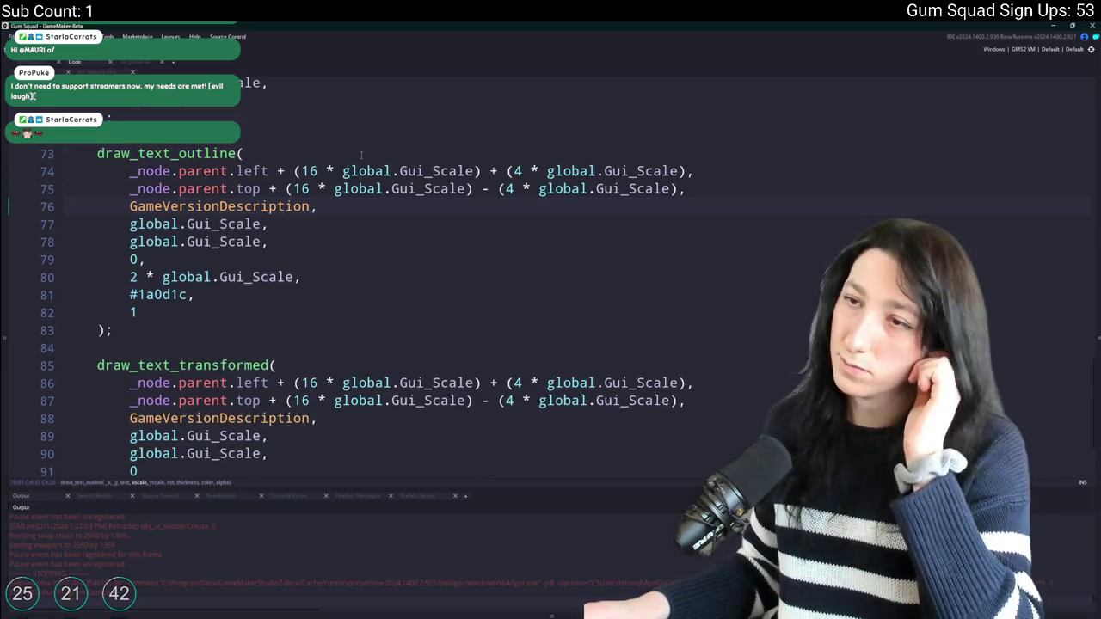
{"action": "key", "text": "Down"}
{"action": "key", "text": "Down"}
{"action": "key", "text": "Down"}
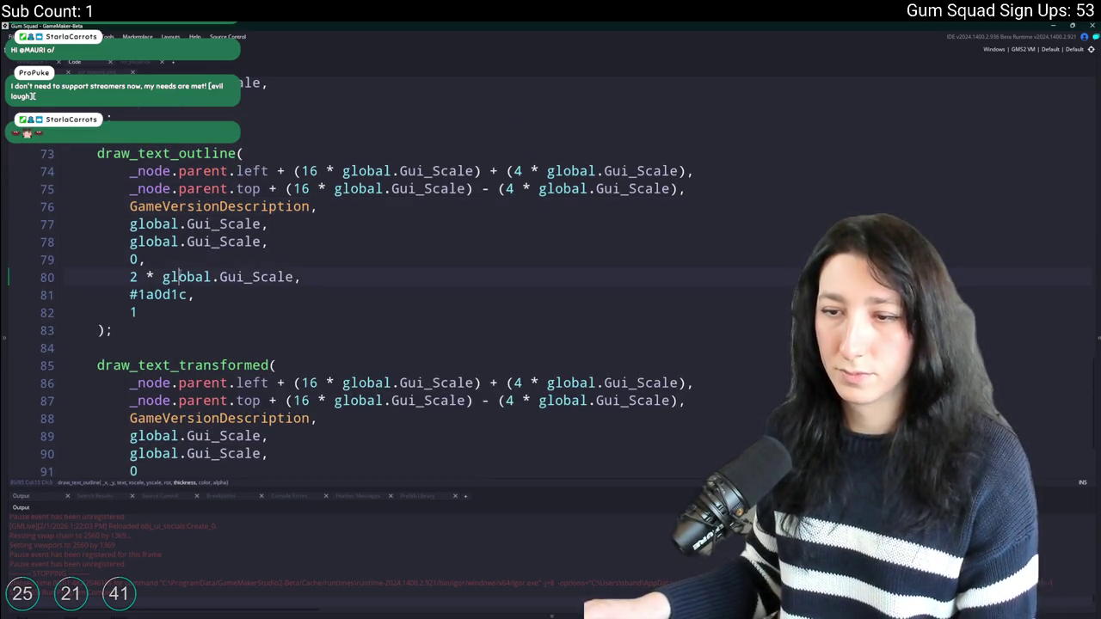
{"action": "left_click", "coordinate": [171, 241]}
{"action": "key", "text": "F5"}
{"action": "scroll", "coordinate": [174, 232], "scroll_direction": "up", "scroll_amount": 3}
{"action": "scroll", "coordinate": [173, 232], "scroll_direction": "up", "scroll_amount": 2}
{"action": "scroll", "coordinate": [174, 232], "scroll_direction": "down", "scroll_amount": 2}
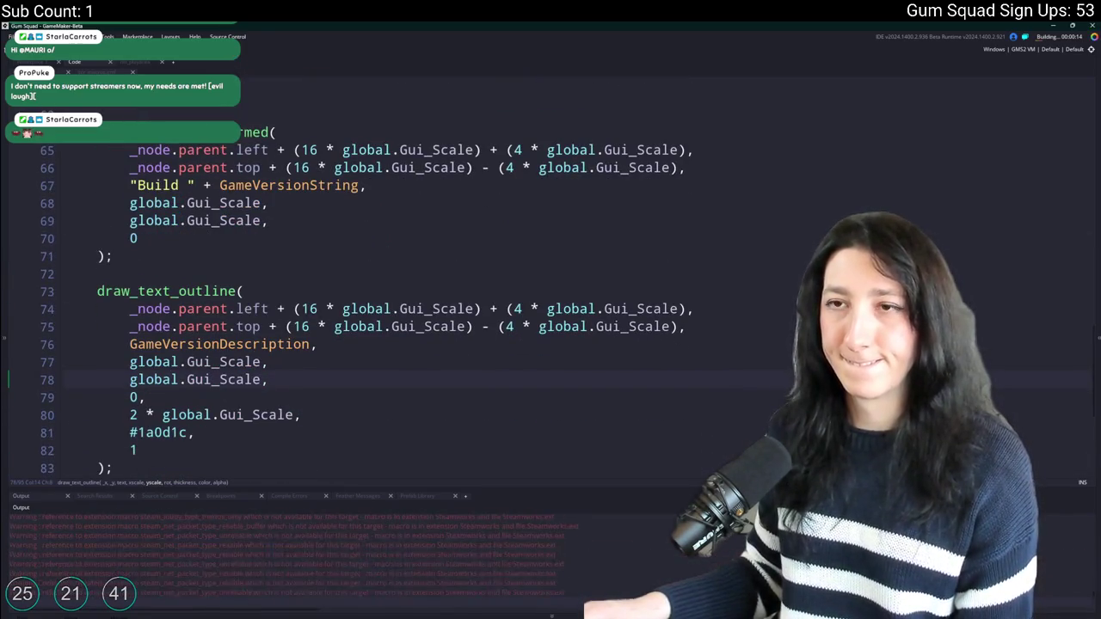
Declare 'var _y_spacing = 48;' on a new line after the Build text call.
{"action": "left_click", "coordinate": [157, 255]}
{"action": "key", "text": "Return"}
{"action": "type", "text": "v"}
{"action": "key", "text": "Return"}
{"action": "type", "text": "ar _y"}
{"action": "key", "text": "BackSpace"}
{"action": "key", "text": "BackSpace"}
{"action": "key", "text": "BackSpace"}
{"action": "key", "text": "Return"}
{"action": "type", "text": "var _y_padding ="}
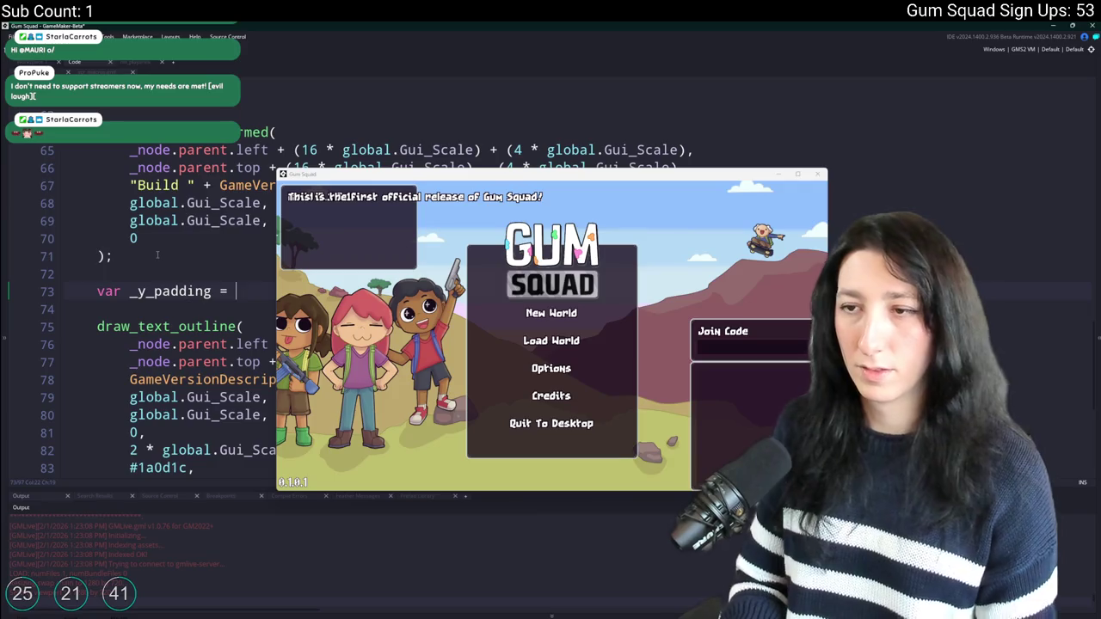
{"action": "key", "text": "BackSpace"}
{"action": "key", "text": "BackSpace"}
{"action": "key", "text": "BackSpace"}
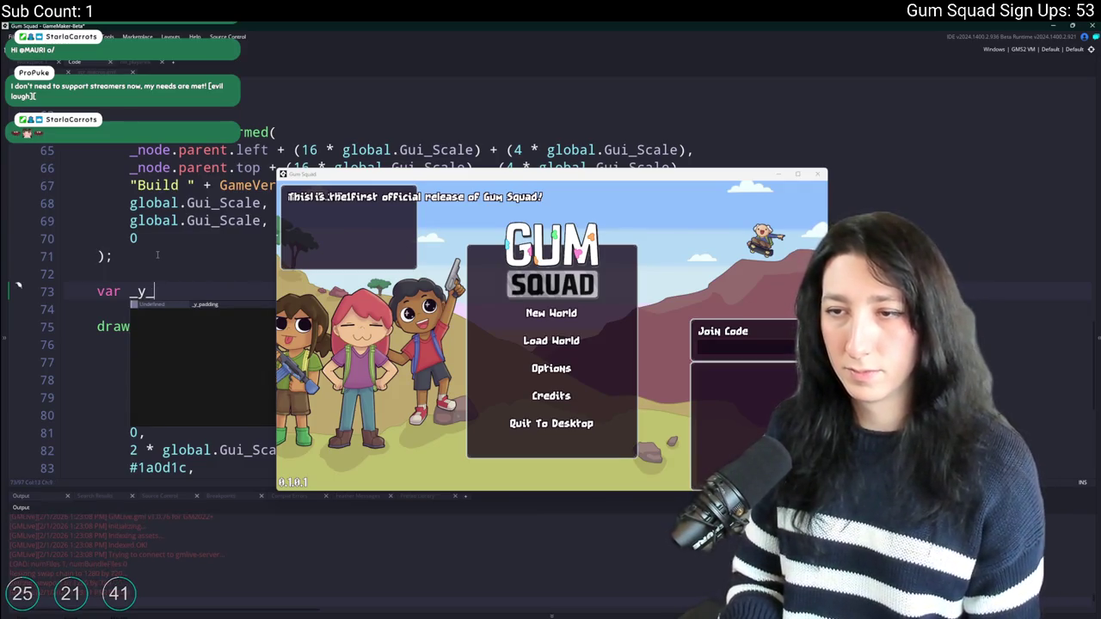
{"action": "type", "text": "spacing ="}
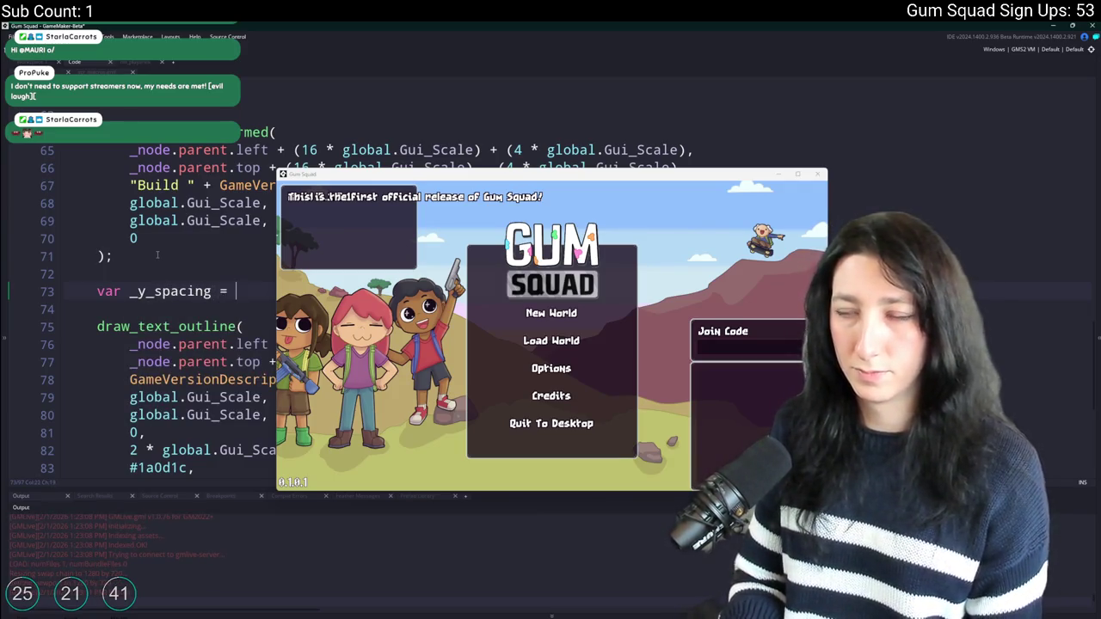
{"action": "type", "text": ";"}
Add (4 + _y_spacing) to the top offset of both description calls, then save to preview.
{"action": "left_click", "coordinate": [177, 326]}
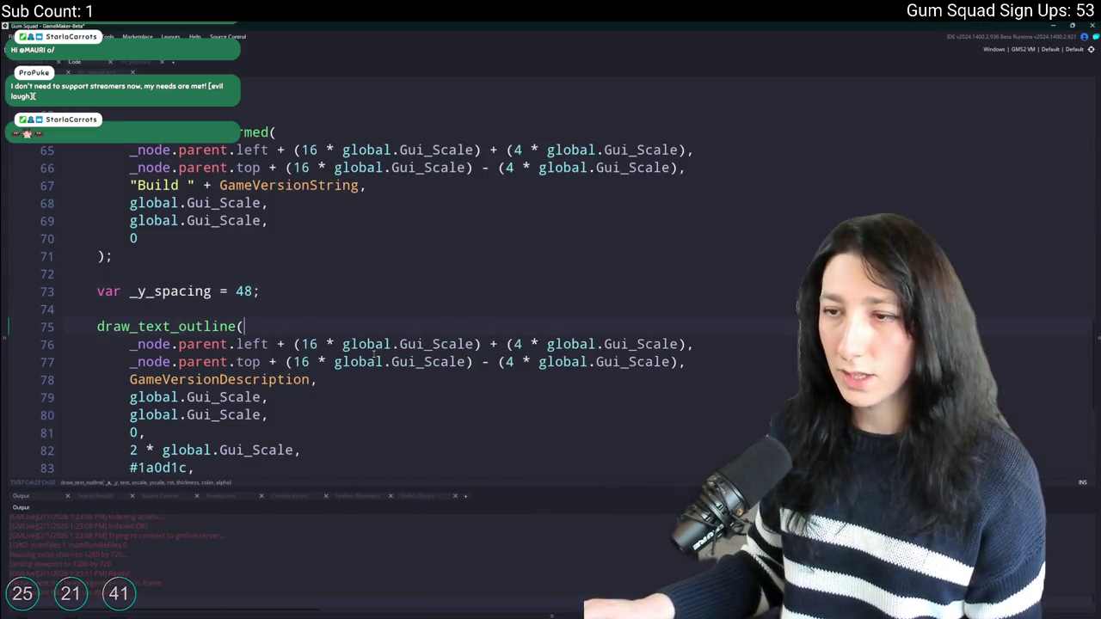
{"action": "left_click", "coordinate": [530, 361]}
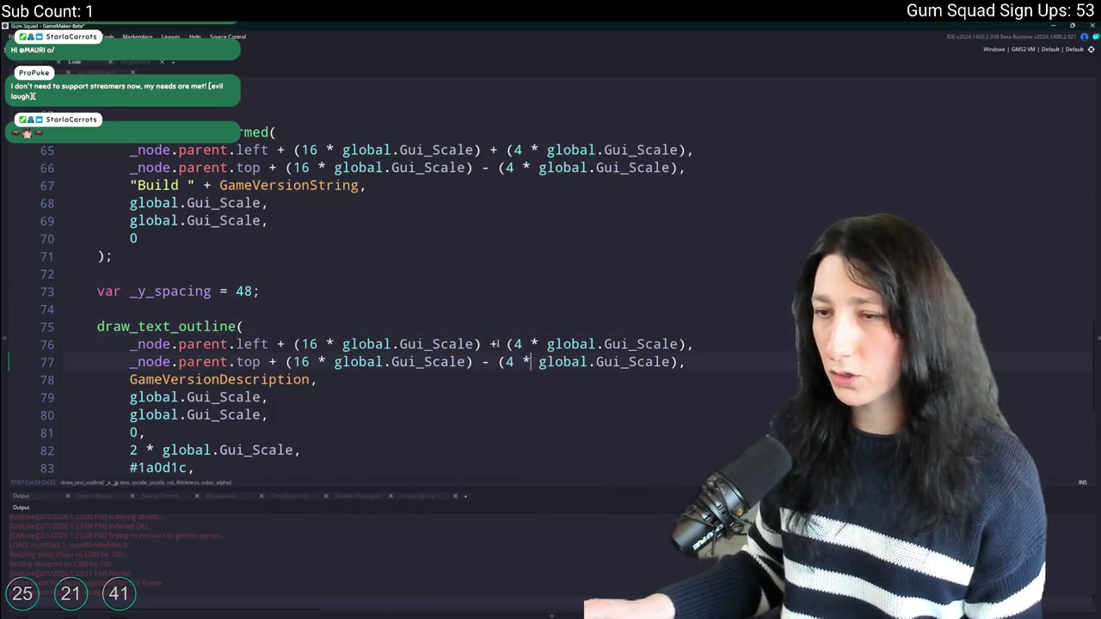
{"action": "type", "text": "+ _y_spacing"}
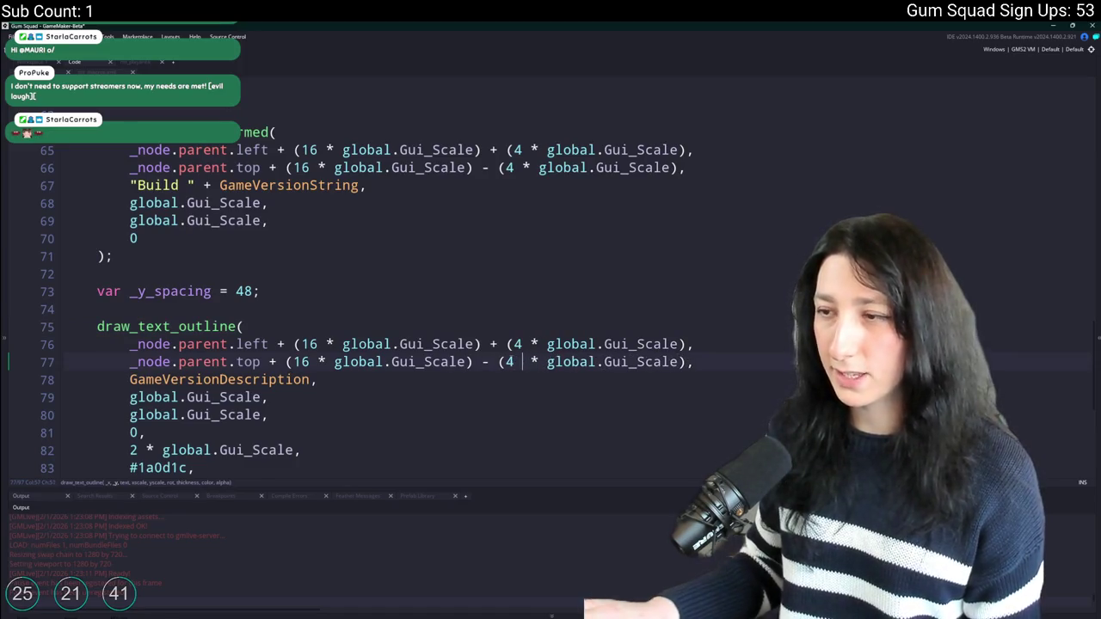
{"action": "type", "text": ")"}
{"action": "left_click", "coordinate": [508, 362]}
{"action": "type", "text": "(4 + _y_spacing"}
{"action": "scroll", "coordinate": [358, 298], "scroll_direction": "down", "scroll_amount": 5}
{"action": "scroll", "coordinate": [359, 299], "scroll_direction": "down", "scroll_amount": 1}
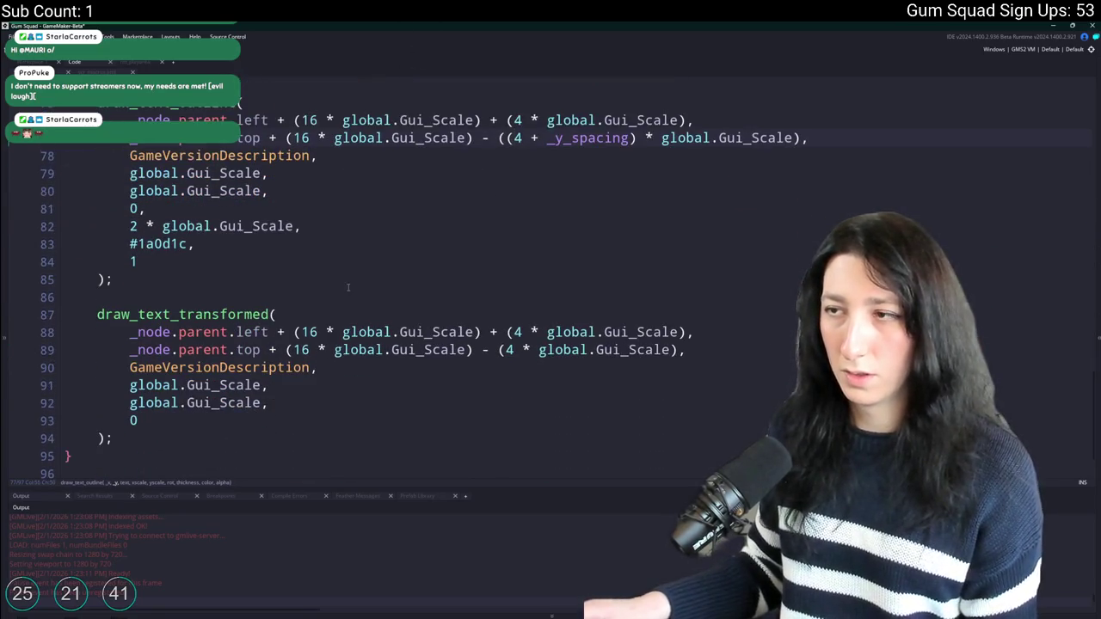
{"action": "left_click", "coordinate": [507, 350]}
{"action": "type", "text": "("}
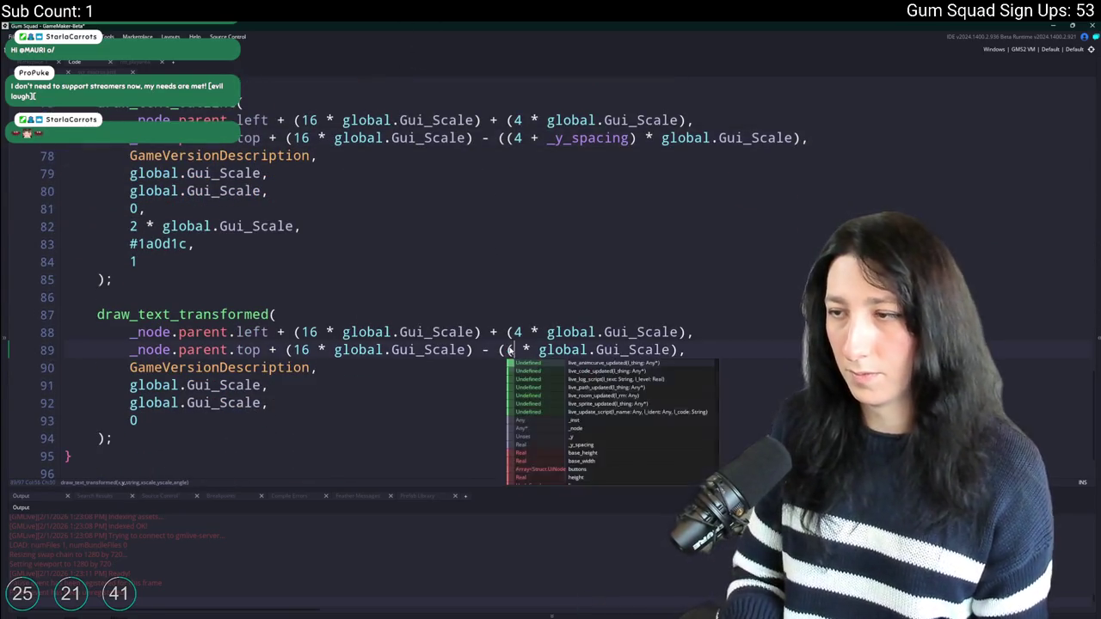
{"action": "key", "text": "Right"}
{"action": "type", "text": "+ _y_spacing"}
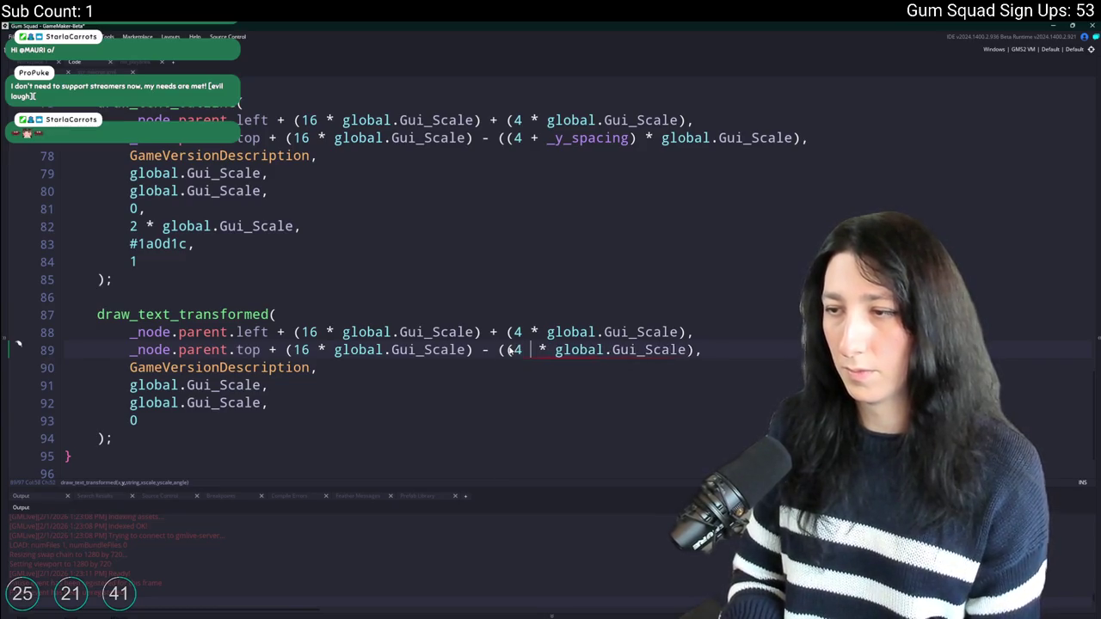
{"action": "type", "text": ")"}
{"action": "key", "text": "ctrl+s"}
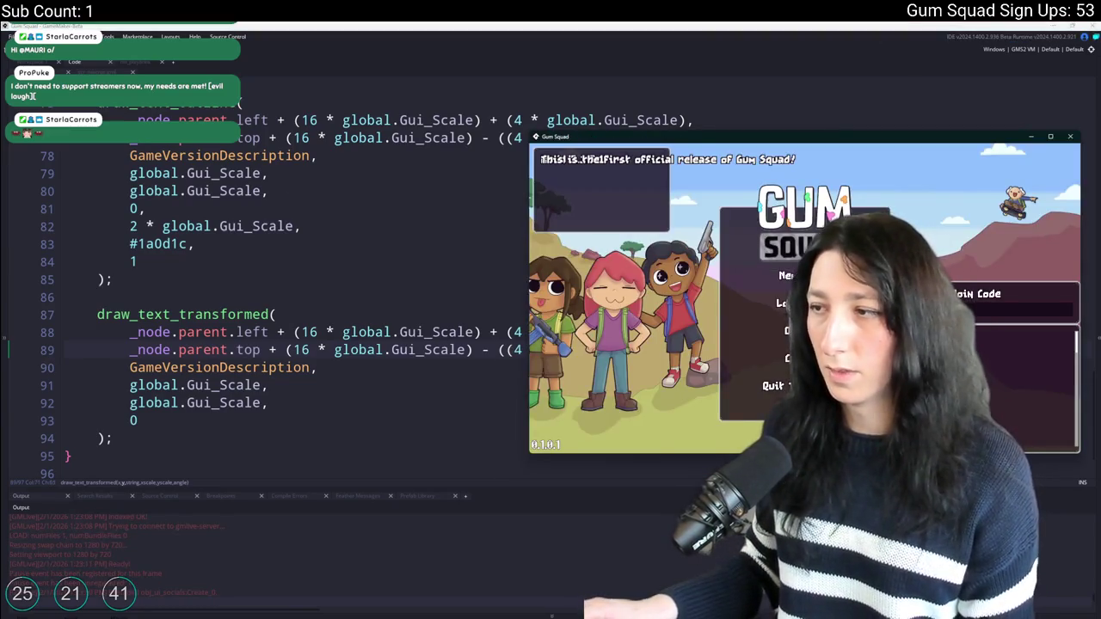
Undo the _y_spacing additions in the text and outline calls' (4 * Gui_Scale) offsets.
{"action": "mouse_move", "coordinate": [721, 140]}
{"action": "left_mouse_down"}
{"action": "mouse_move", "coordinate": [701, 320]}
{"action": "mouse_move", "coordinate": [782, 309]}
{"action": "left_mouse_up"}
{"action": "left_click", "coordinate": [401, 296]}
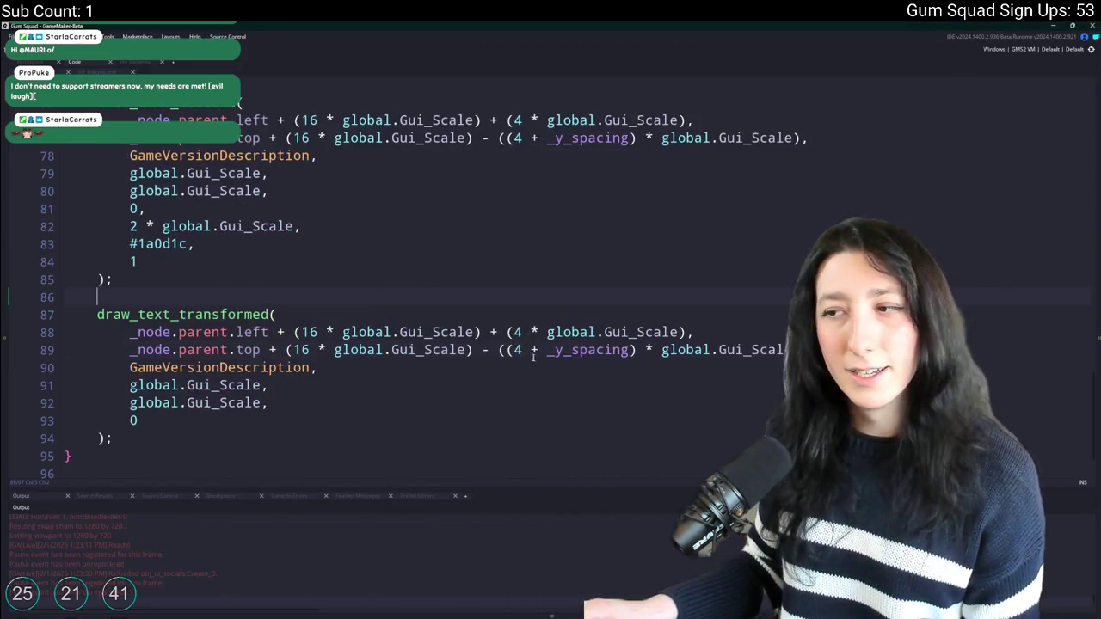
{"action": "double_click", "coordinate": [615, 351]}
{"action": "key", "text": "BackSpace"}
{"action": "key", "text": "BackSpace"}
{"action": "key", "text": "BackSpace"}
{"action": "double_click", "coordinate": [594, 137]}
{"action": "key", "text": "BackSpace"}
{"action": "key", "text": "BackSpace"}
{"action": "key", "text": "BackSpace"}
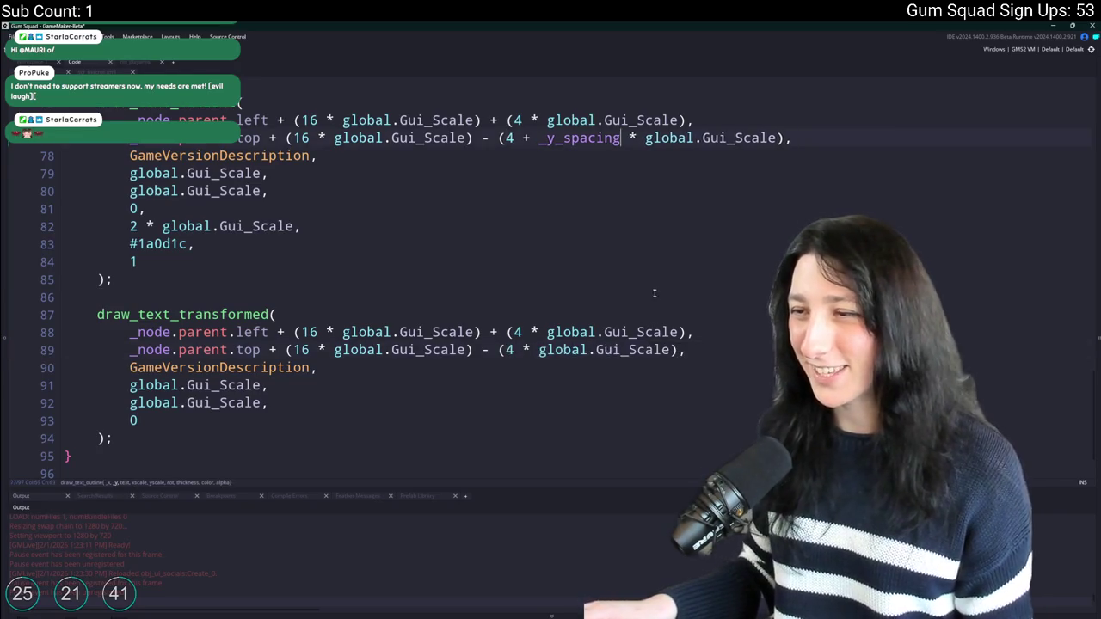
{"action": "scroll", "coordinate": [490, 213], "scroll_direction": "up", "scroll_amount": 1}
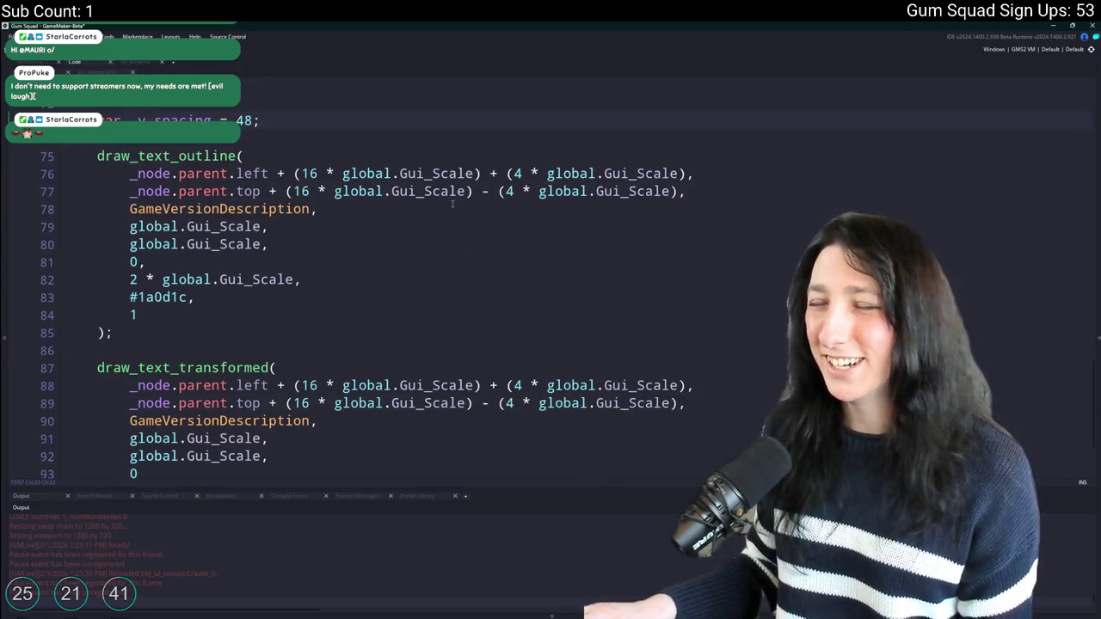
{"action": "left_click", "coordinate": [317, 191]}
Set both description calls' top offset to ((16 + _y_spacing) * global.Gui_Scale) and test-run the game.
{"action": "type", "text": "+ _y_spacing"}
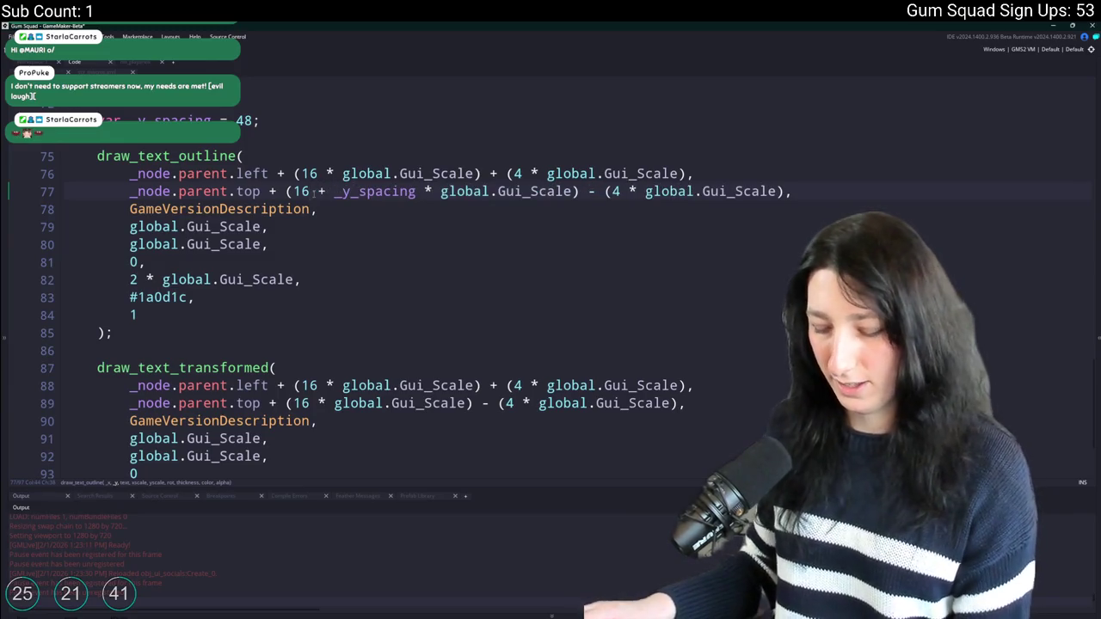
{"action": "type", "text": ")"}
{"action": "type", "text": "("}
{"action": "mouse_move", "coordinate": [431, 191]}
{"action": "left_mouse_down"}
{"action": "mouse_move", "coordinate": [510, 229]}
{"action": "mouse_move", "coordinate": [430, 199]}
{"action": "left_mouse_up"}
{"action": "type", "text": "(16 + _y_spacing)"}
{"action": "key", "text": "F5"}
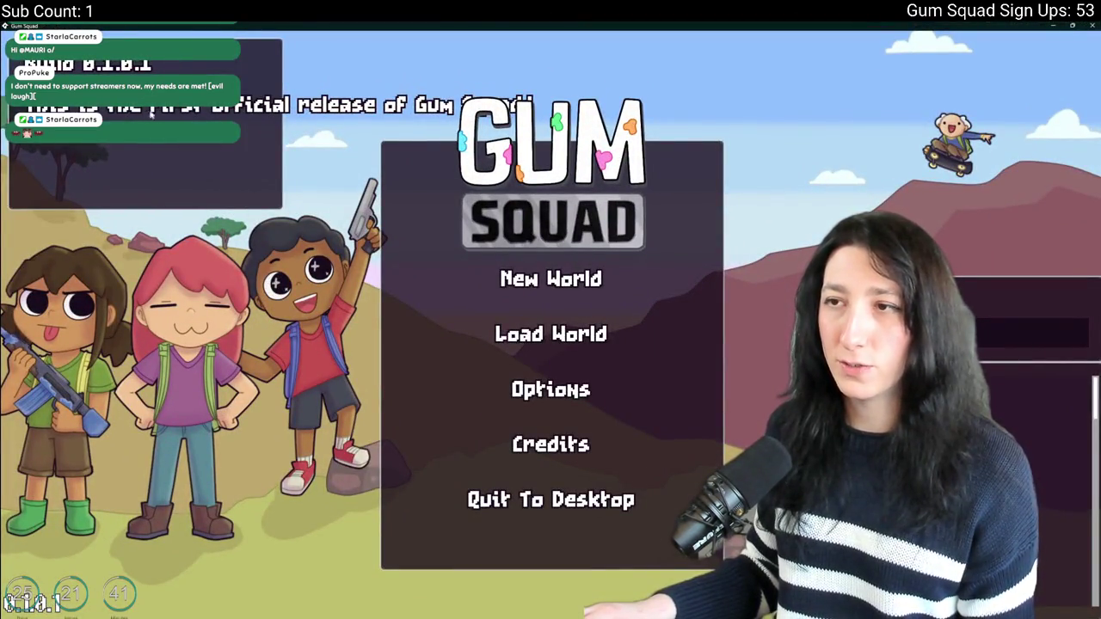
{"action": "key", "text": "alt+F4"}
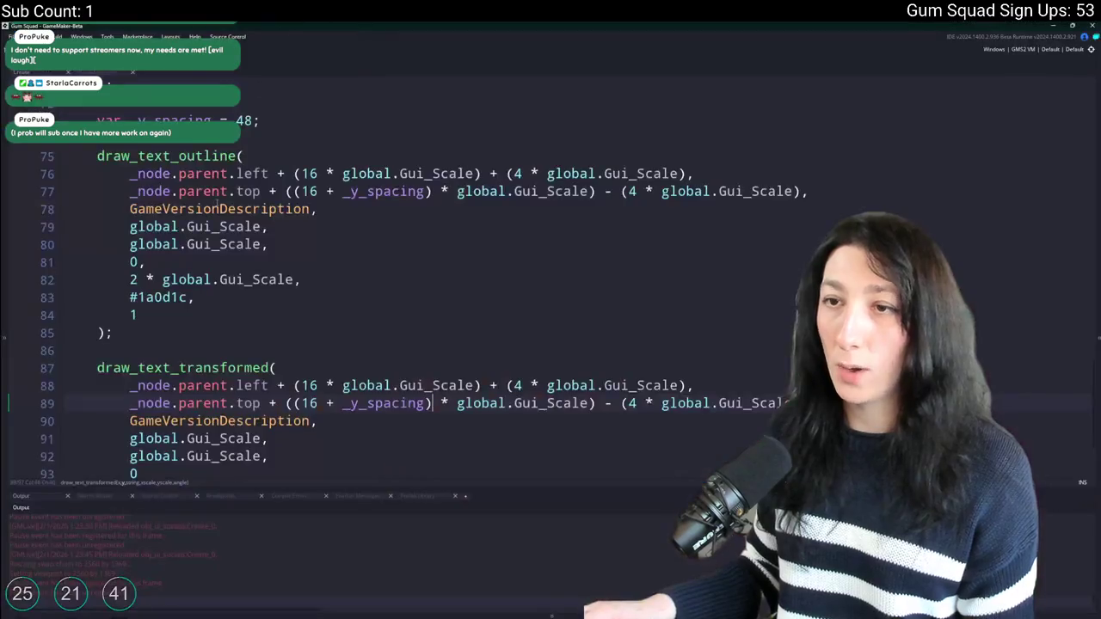
{"action": "scroll", "coordinate": [147, 269], "scroll_direction": "up", "scroll_amount": 2}
{"action": "scroll", "coordinate": [147, 269], "scroll_direction": "up", "scroll_amount": 5}
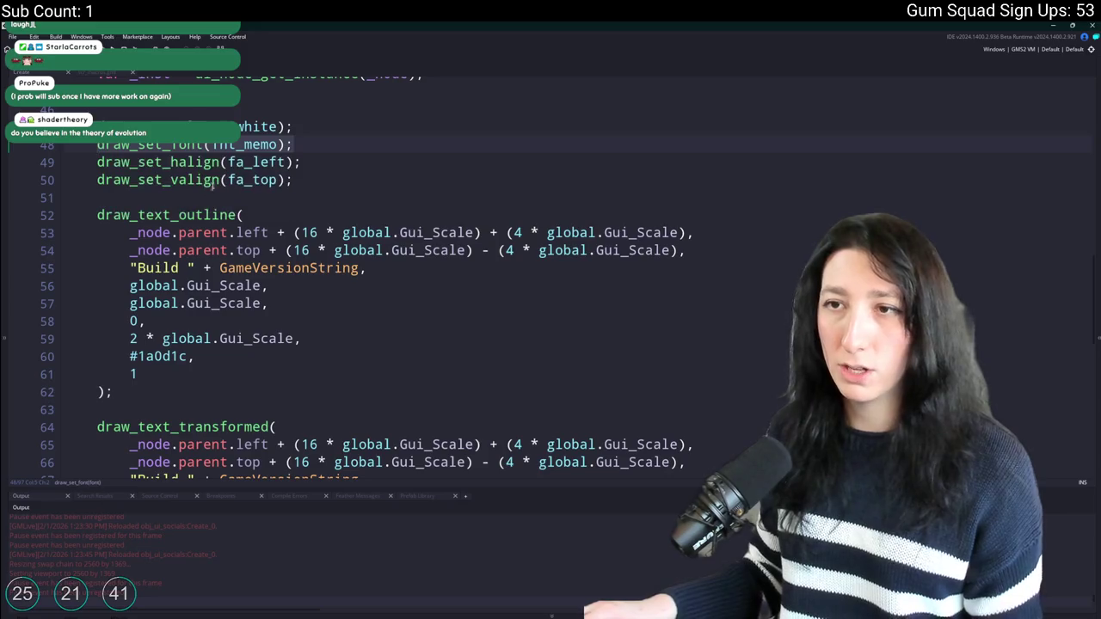
Insert draw_set_font(fnt_tooltip_stats); before the description drawing and check it in the running game.
{"action": "scroll", "coordinate": [245, 282], "scroll_direction": "down", "scroll_amount": 2}
{"action": "scroll", "coordinate": [249, 292], "scroll_direction": "down", "scroll_amount": 3}
{"action": "left_click", "coordinate": [266, 348]}
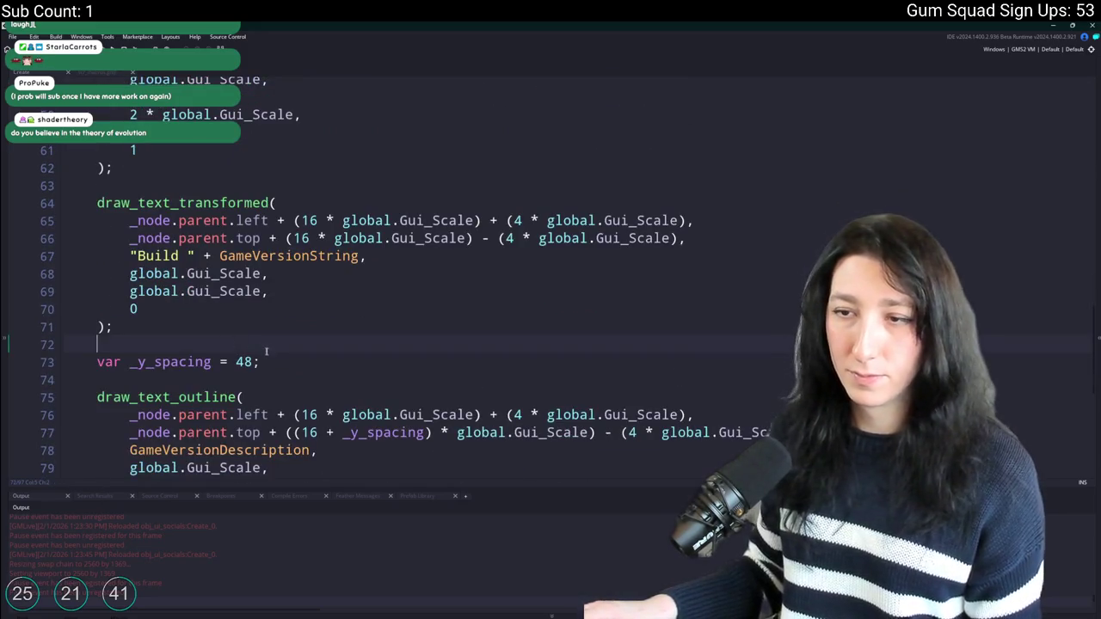
{"action": "key", "text": "Return"}
{"action": "key", "text": "Return"}
{"action": "type", "text": "draw_set_font(fnt_memo);"}
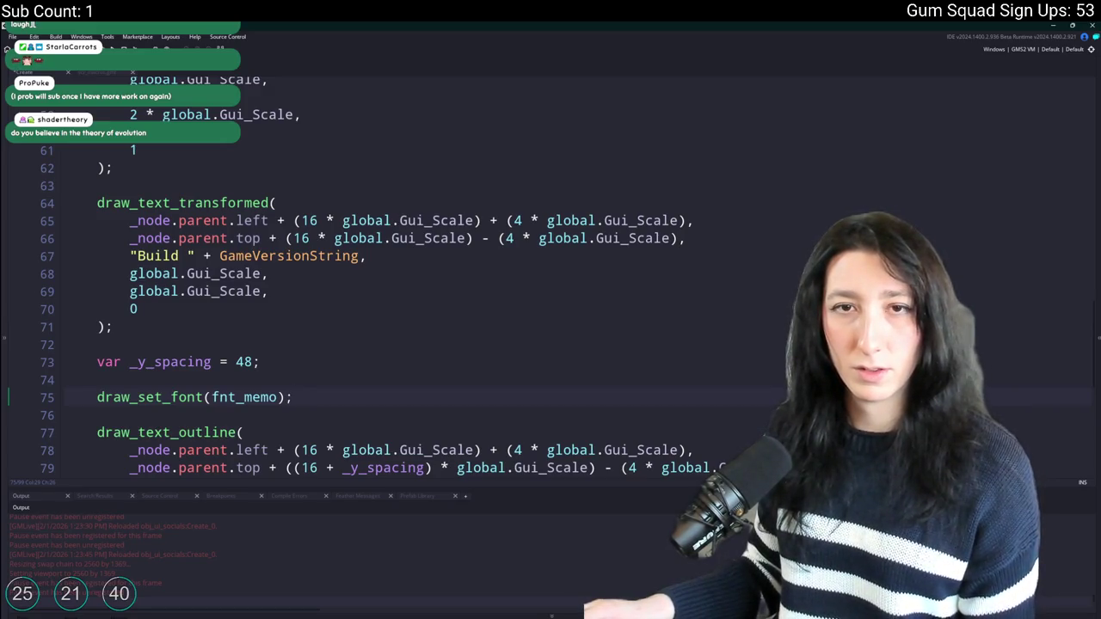
{"action": "scroll", "coordinate": [269, 276], "scroll_direction": "down", "scroll_amount": 3}
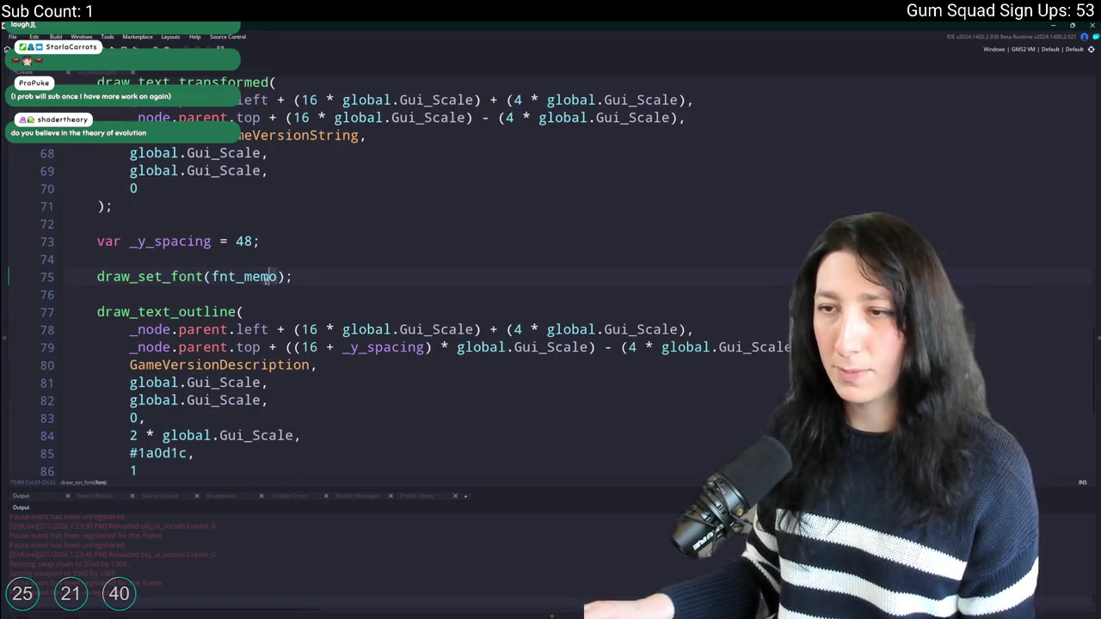
{"action": "double_click", "coordinate": [246, 276]}
{"action": "type", "text": "fnt_stat"}
{"action": "key", "text": "BackSpace"}
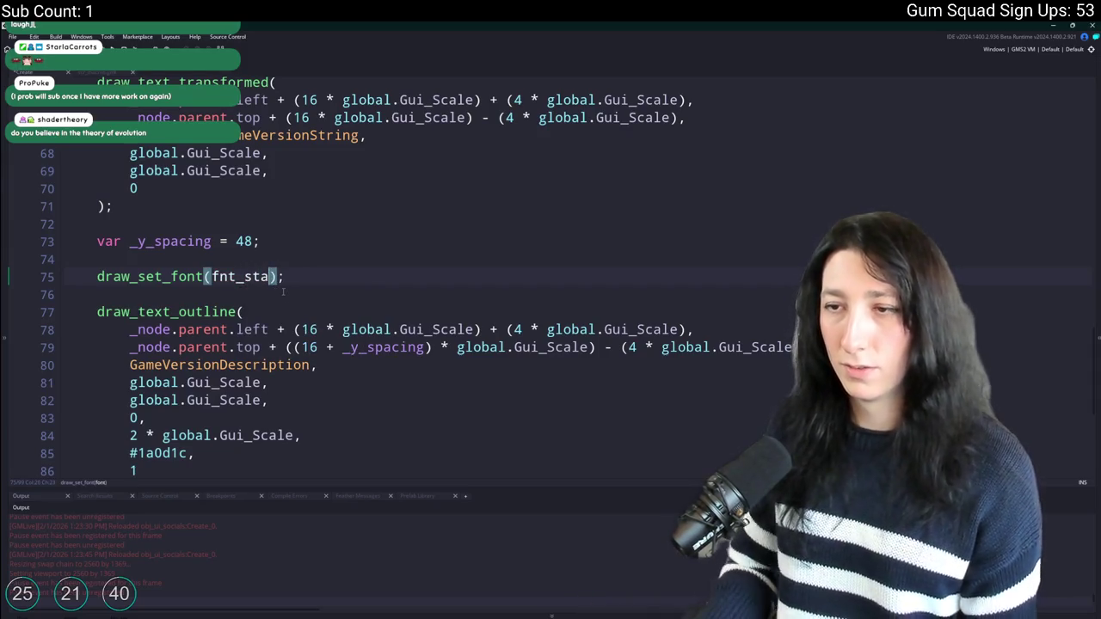
{"action": "key", "text": "BackSpace"}
{"action": "key", "text": "BackSpace"}
{"action": "key", "text": "BackSpace"}
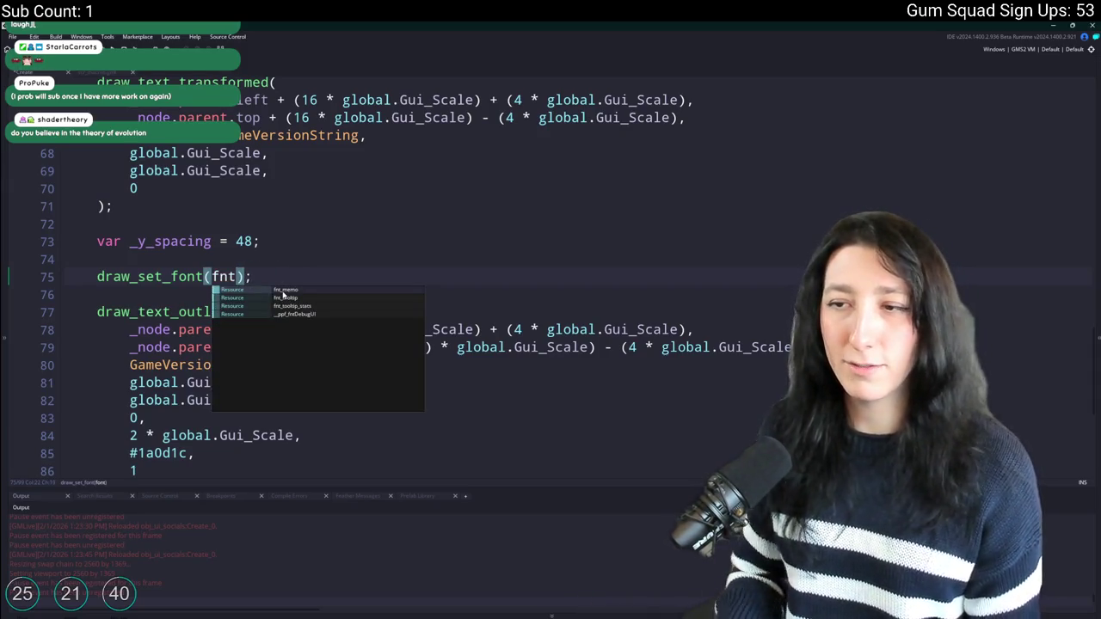
{"action": "left_click", "coordinate": [284, 307]}
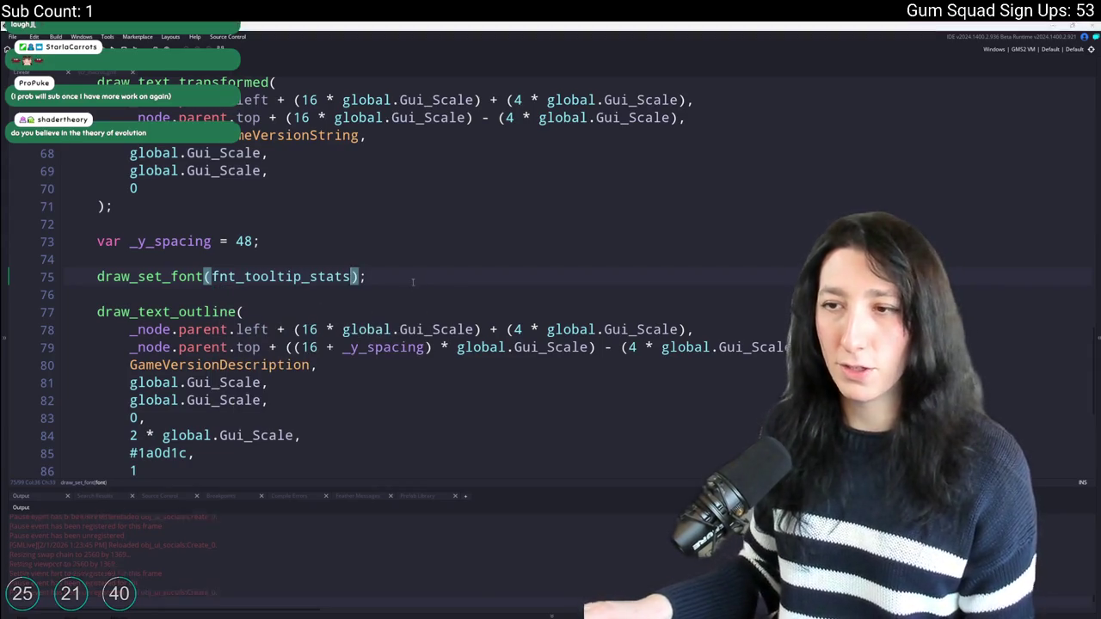
{"action": "key", "text": "alt+Tab"}
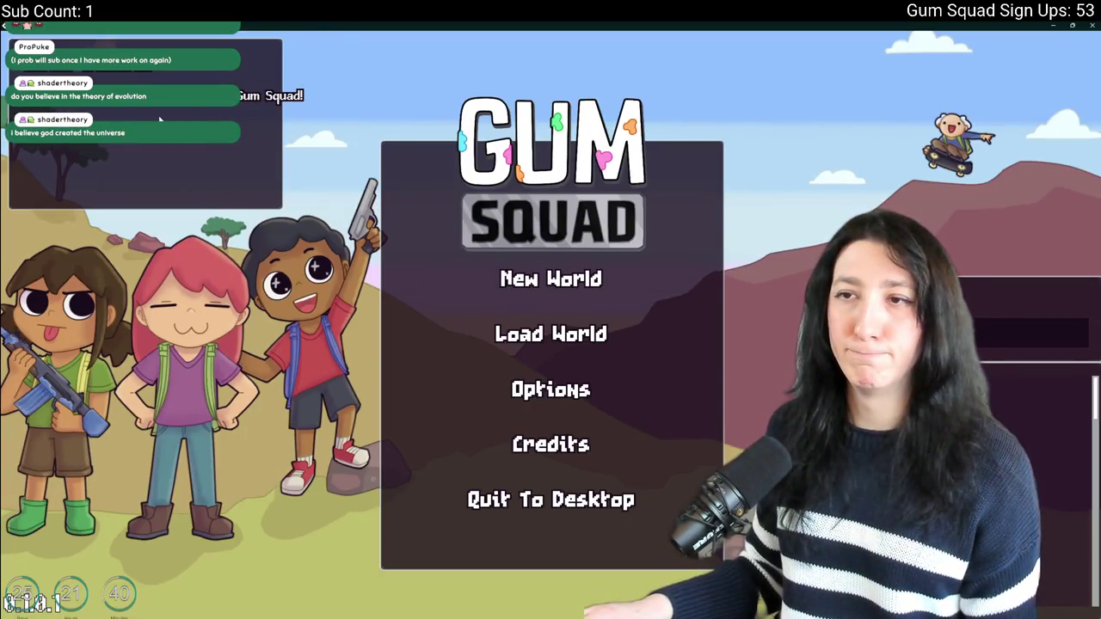
{"action": "key", "text": "alt+Tab"}
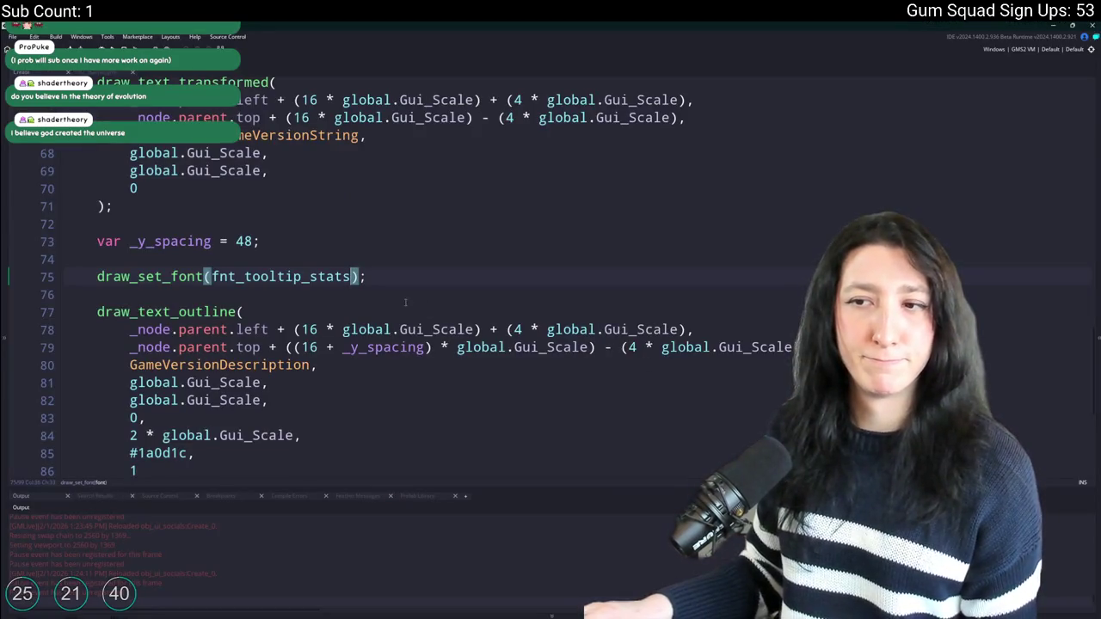
{"action": "key", "text": "alt+Tab"}
{"action": "key", "text": "alt+Tab"}
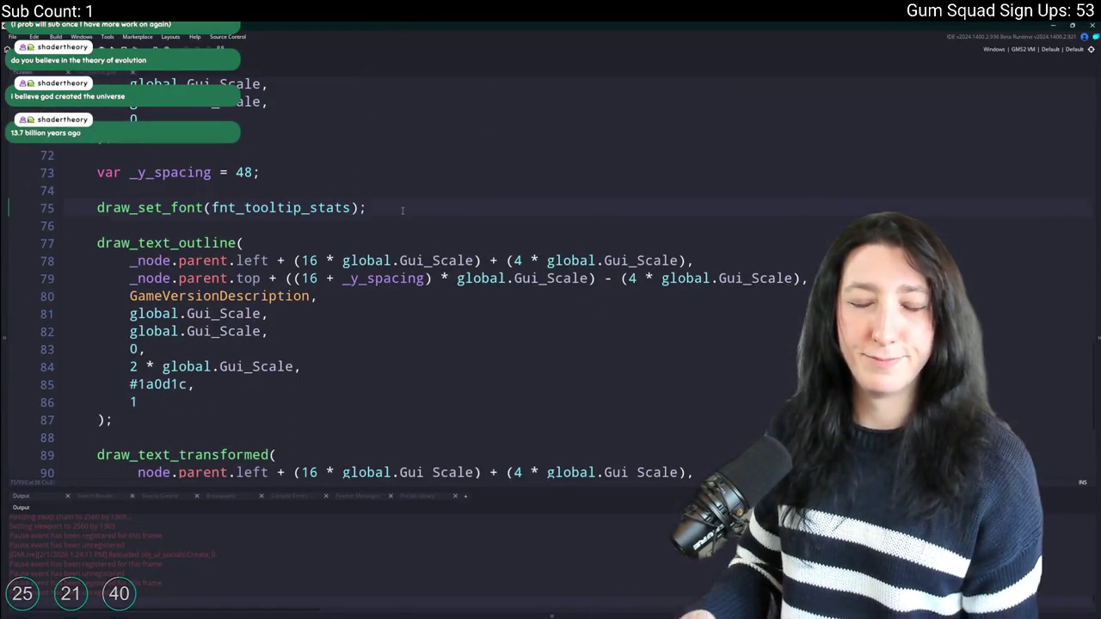
Start a 'var _str = string…' line and browse string functions, trying and discarding string_width_ext.
{"action": "key", "text": "Return"}
{"action": "key", "text": "Return"}
{"action": "type", "text": "var _str ="}
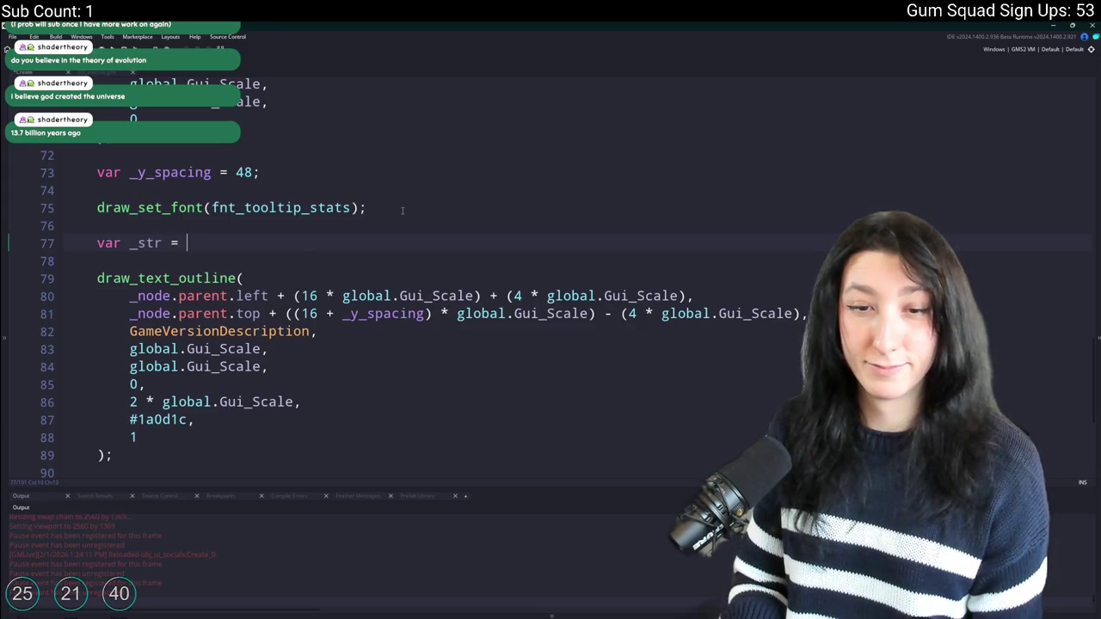
{"action": "type", "text": " string"}
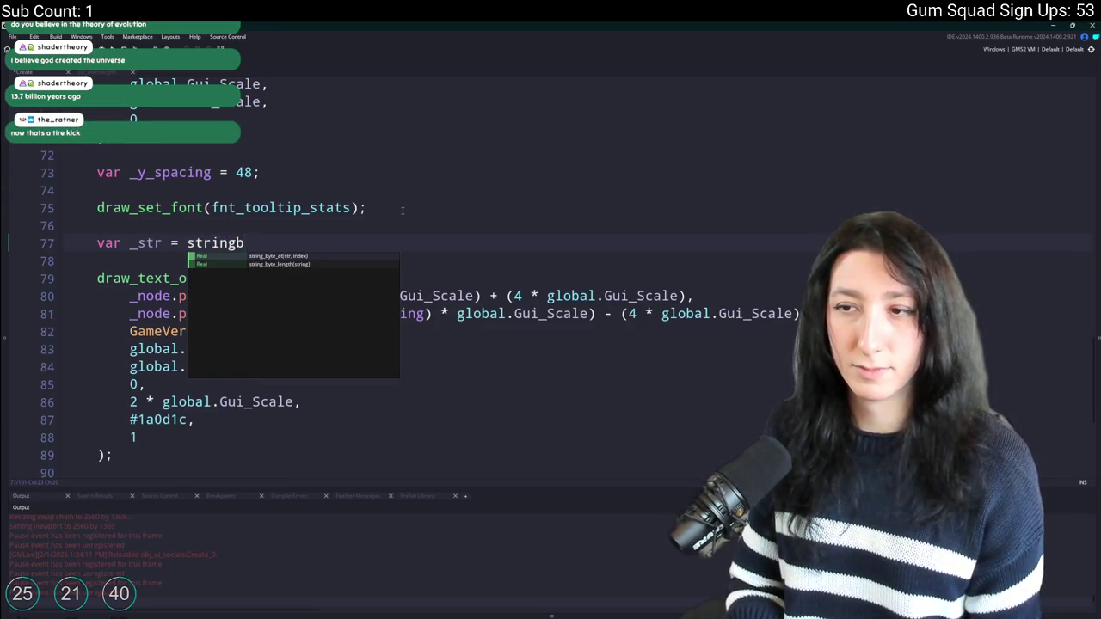
{"action": "type", "text": "s"}
{"action": "key", "text": "BackSpace"}
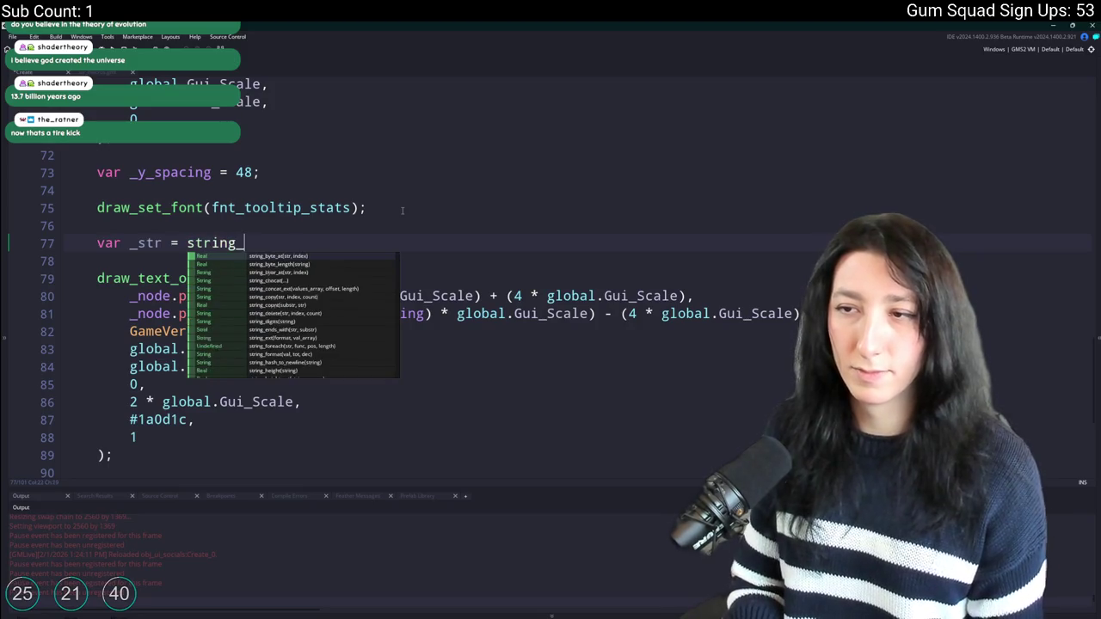
{"action": "type", "text": "s"}
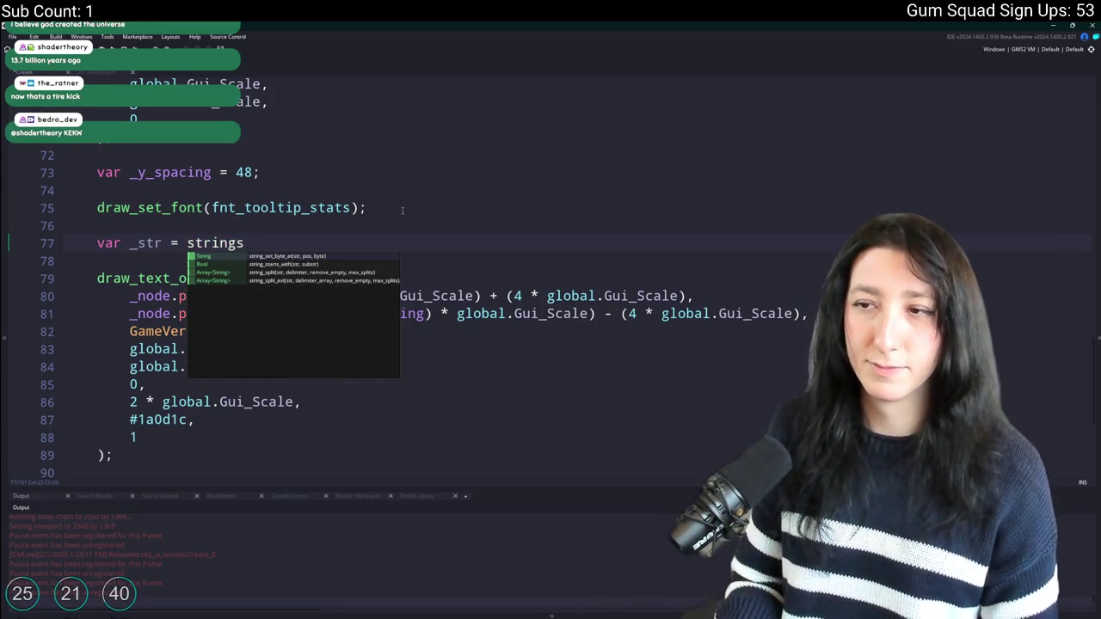
{"action": "key", "text": "BackSpace"}
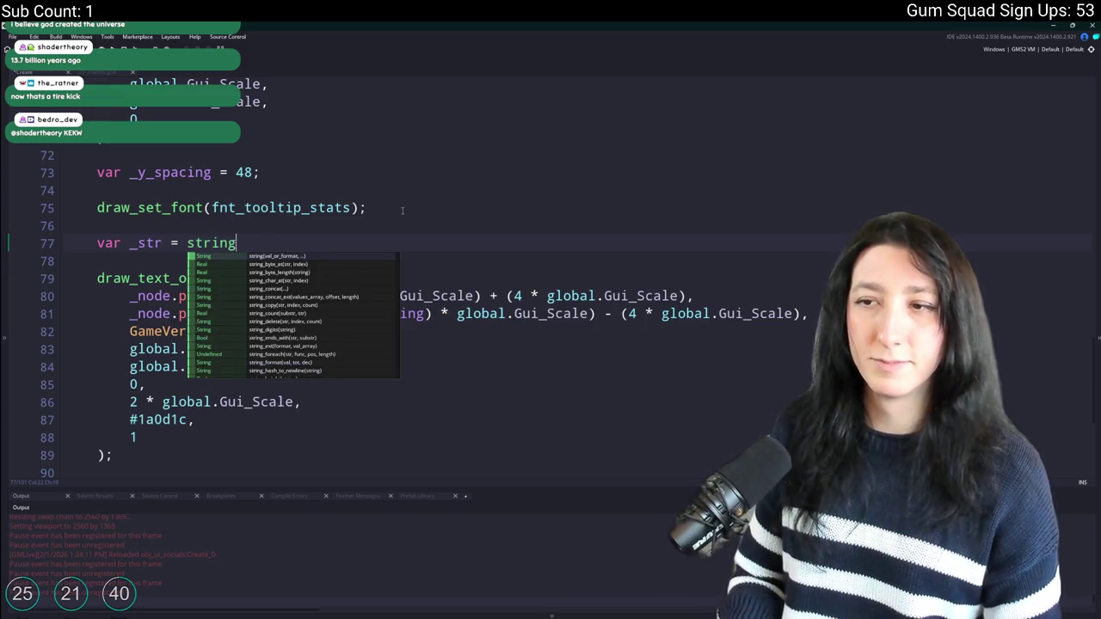
{"action": "scroll", "coordinate": [364, 296], "scroll_direction": "down", "scroll_amount": 1}
{"action": "scroll", "coordinate": [339, 327], "scroll_direction": "down", "scroll_amount": 1}
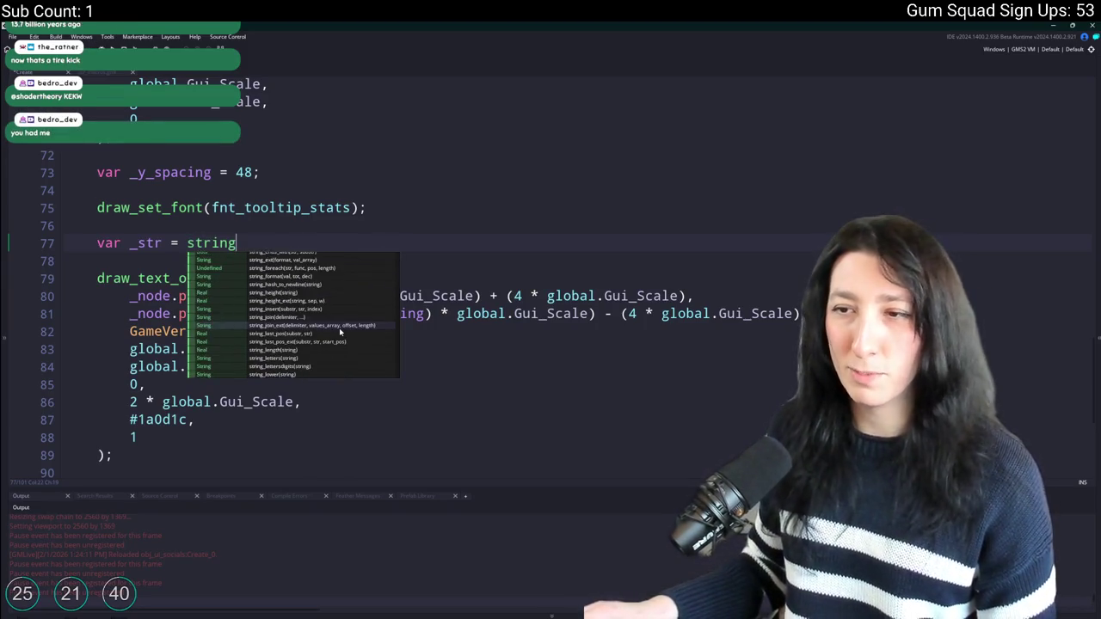
{"action": "scroll", "coordinate": [339, 328], "scroll_direction": "down", "scroll_amount": 1}
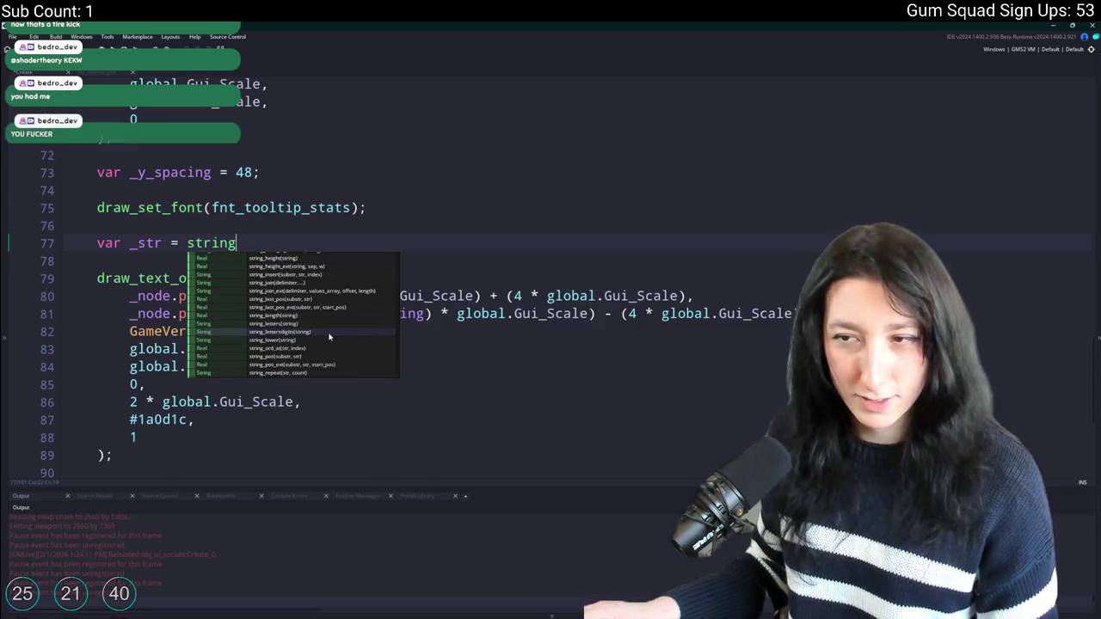
{"action": "scroll", "coordinate": [329, 336], "scroll_direction": "down", "scroll_amount": 1}
{"action": "scroll", "coordinate": [328, 342], "scroll_direction": "down", "scroll_amount": 1}
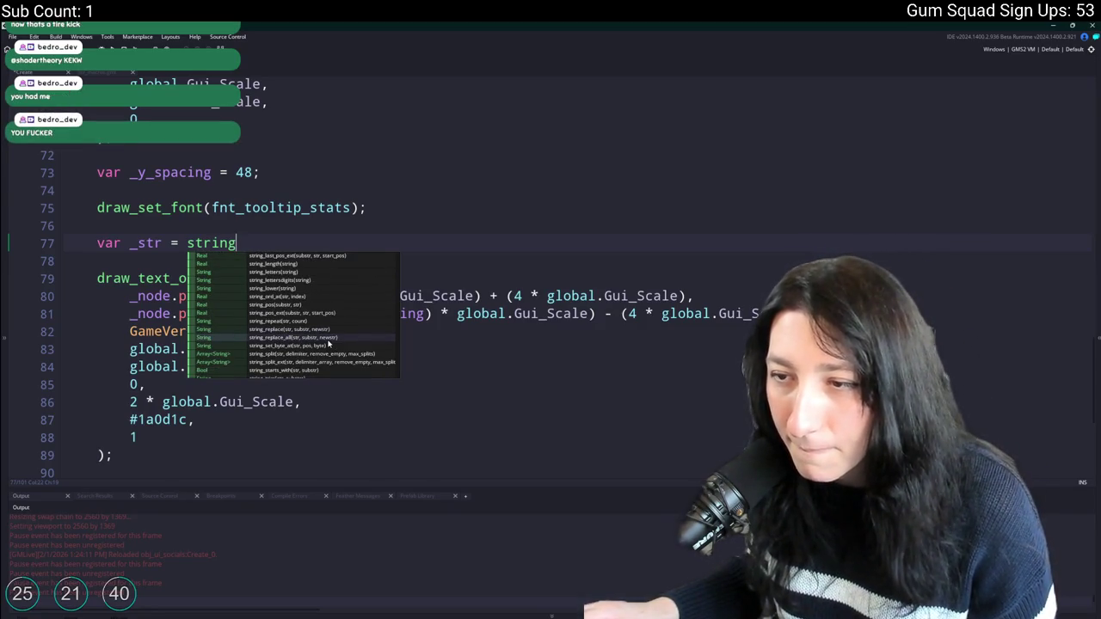
{"action": "scroll", "coordinate": [327, 343], "scroll_direction": "down", "scroll_amount": 1}
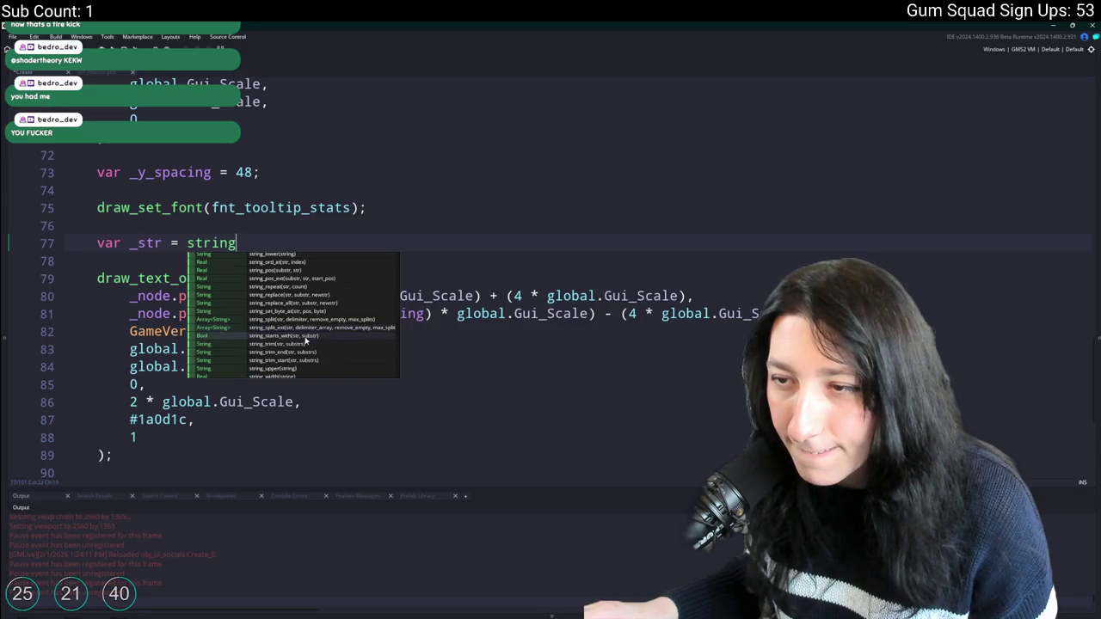
{"action": "scroll", "coordinate": [311, 328], "scroll_direction": "down", "scroll_amount": 1}
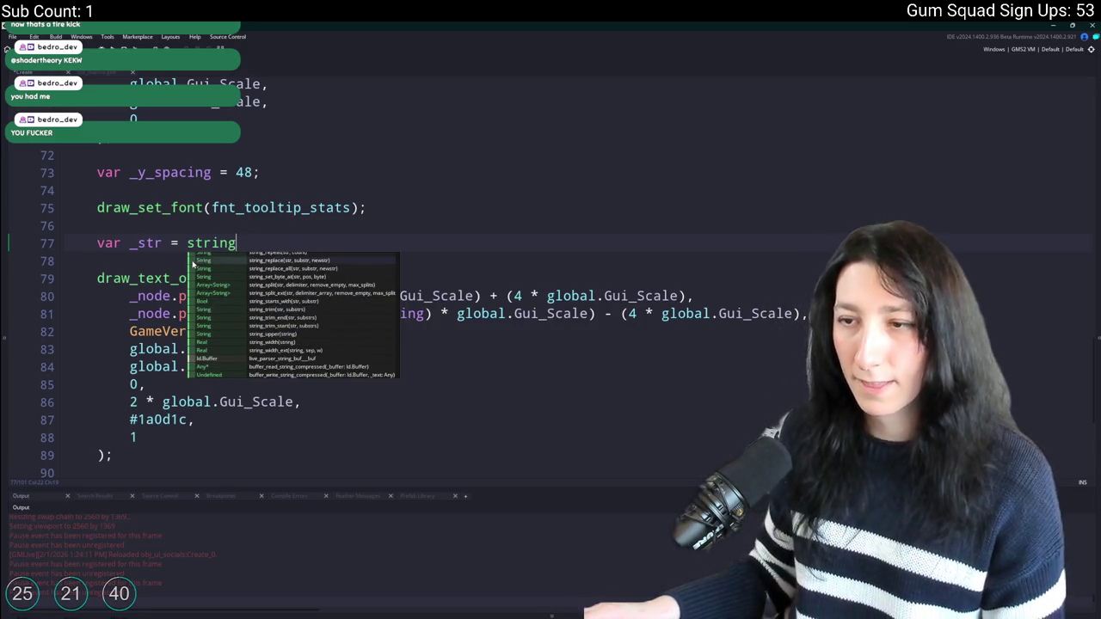
{"action": "left_click", "coordinate": [275, 350]}
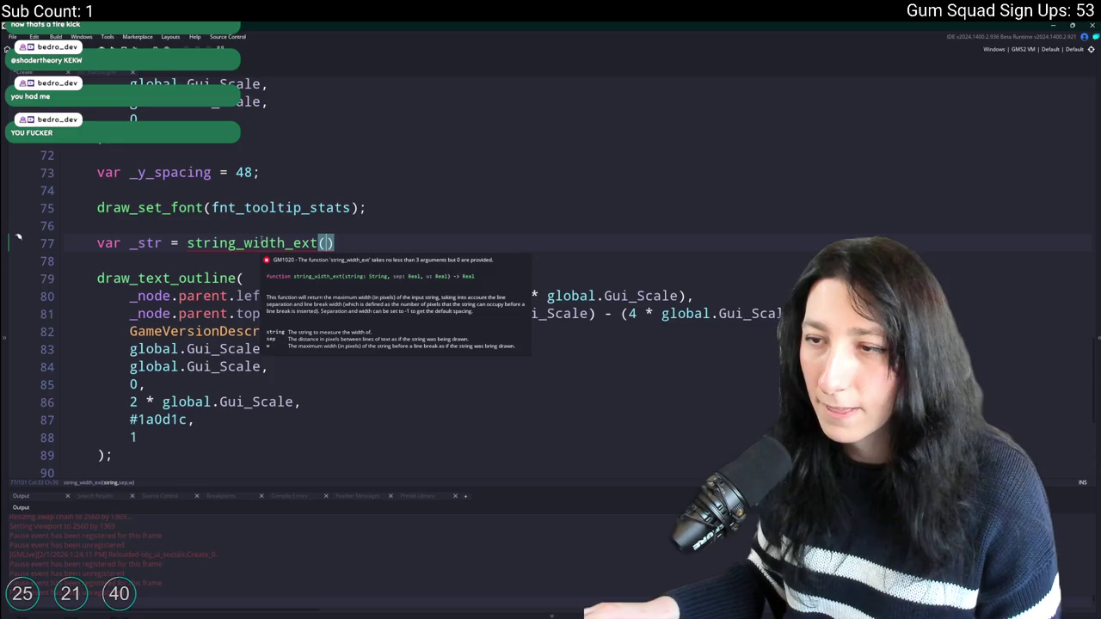
{"action": "key", "text": "BackSpace"}
{"action": "key", "text": "BackSpace"}
{"action": "key", "text": "BackSpace"}
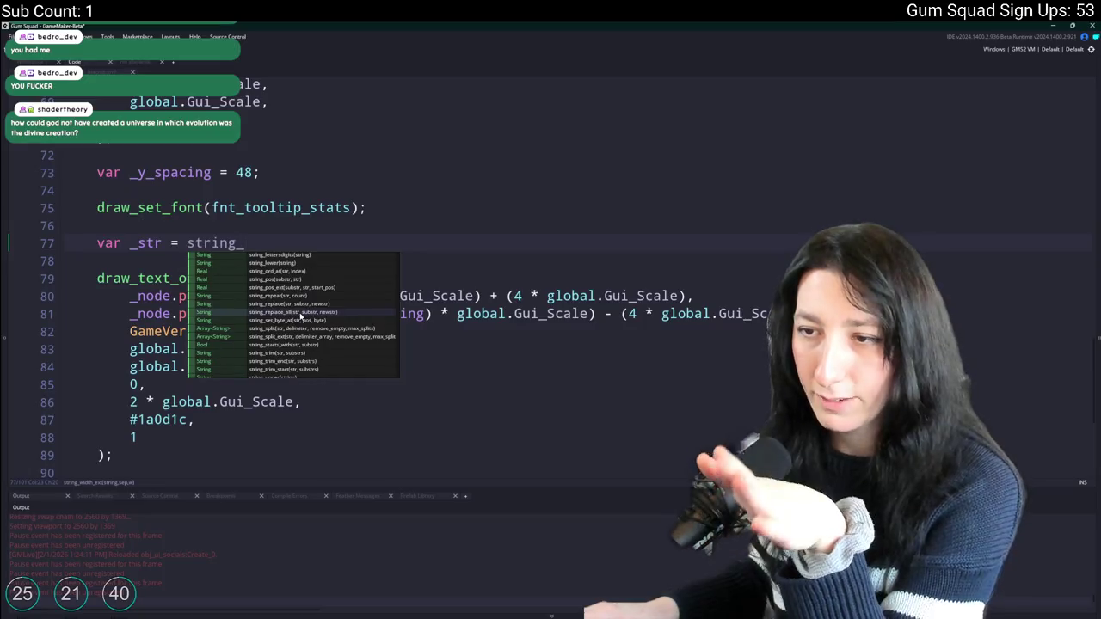
Replace string_ with gml_text and accept gml_text_add_linebreaks_normal from autocomplete.
{"action": "scroll", "coordinate": [318, 333], "scroll_direction": "down", "scroll_amount": 2}
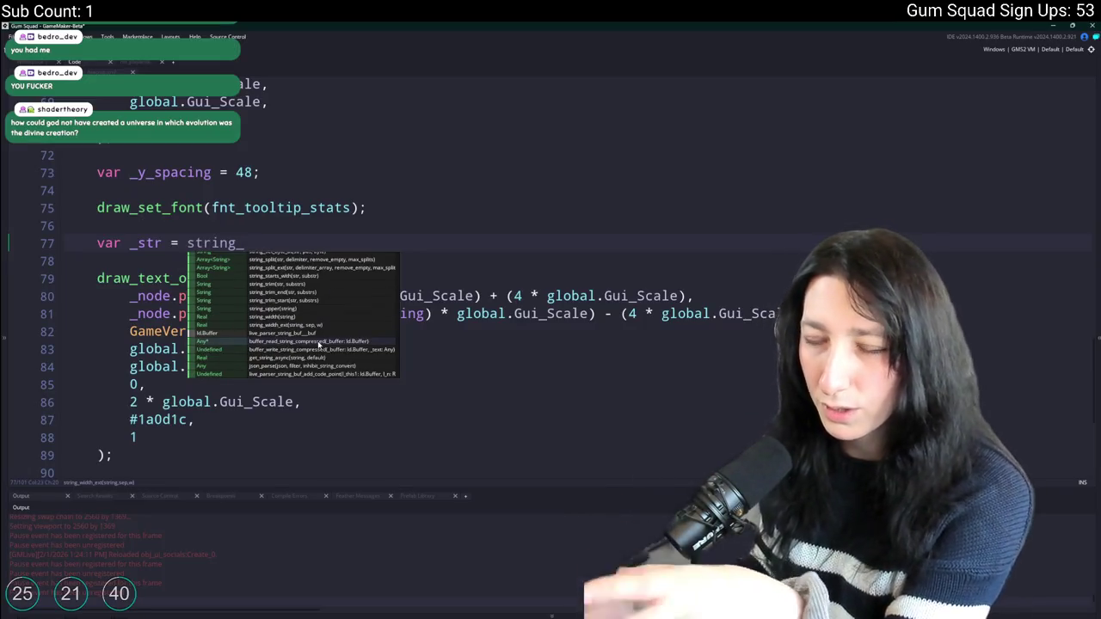
{"action": "scroll", "coordinate": [318, 344], "scroll_direction": "down", "scroll_amount": 2}
{"action": "scroll", "coordinate": [317, 341], "scroll_direction": "down", "scroll_amount": 2}
{"action": "scroll", "coordinate": [317, 340], "scroll_direction": "down", "scroll_amount": 2}
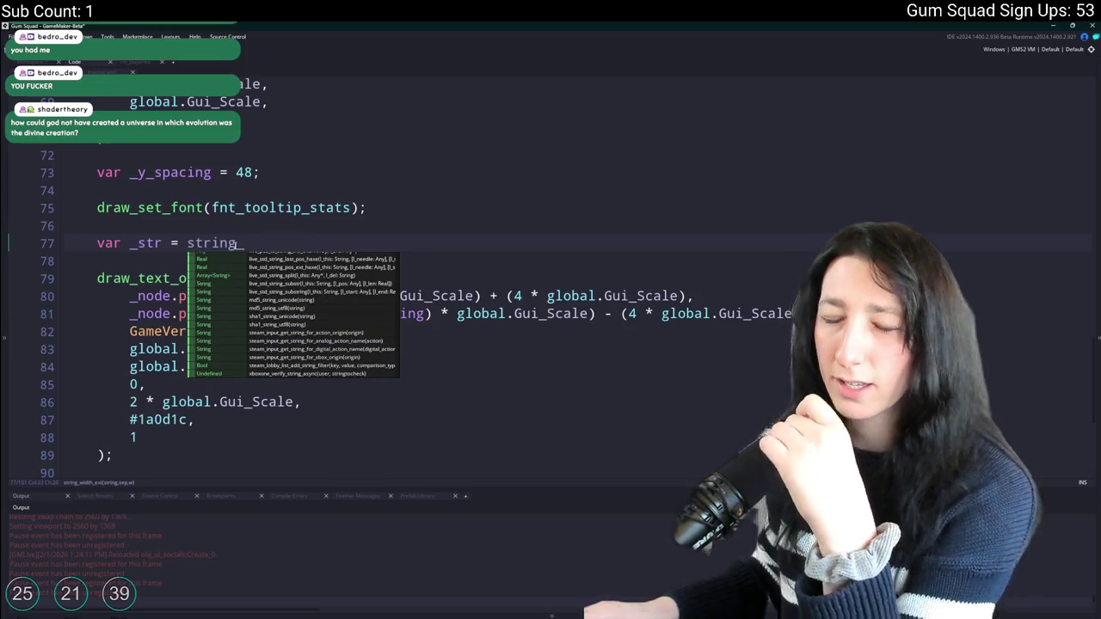
{"action": "double_click", "coordinate": [234, 244]}
{"action": "type", "text": "gml_text"}
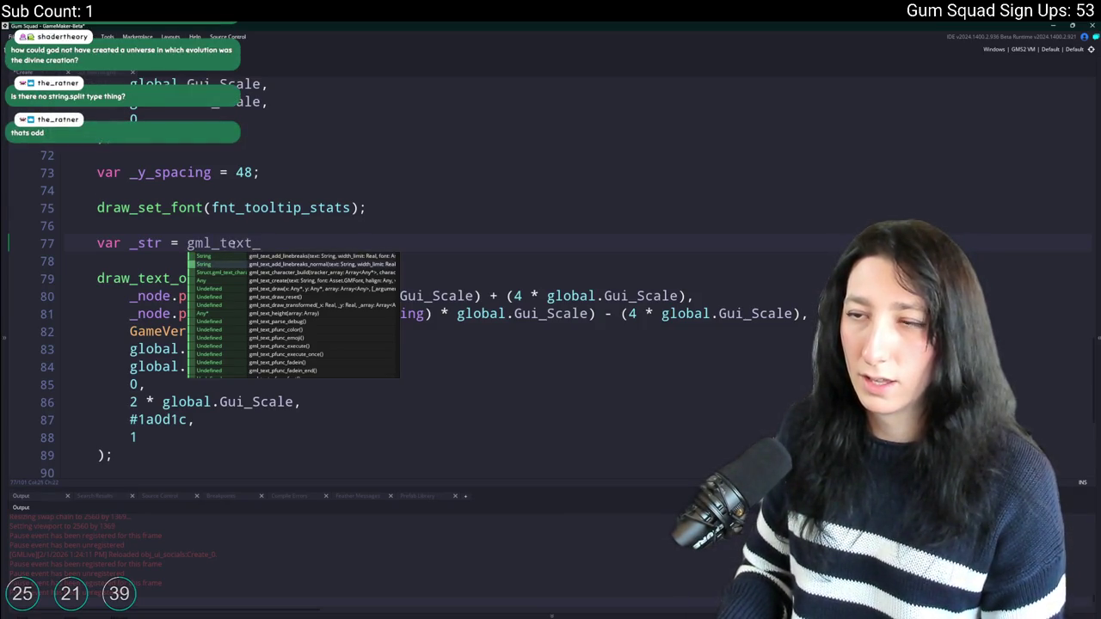
{"action": "key", "text": "Return"}
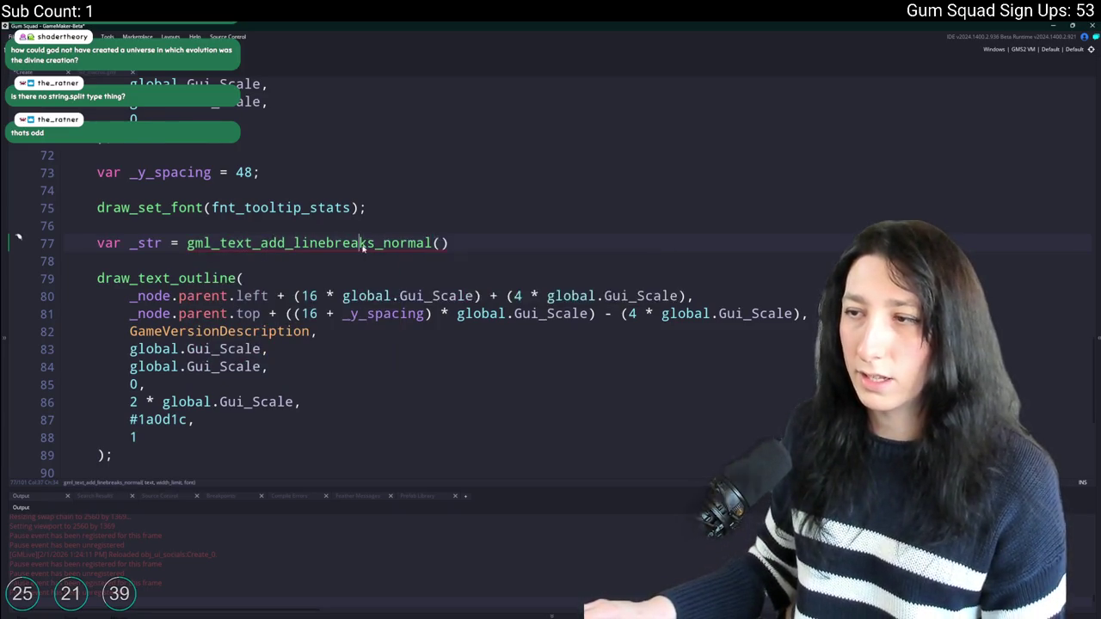
Inspect the definition of gml_text_add_linebreaks_normal, then return to line 77.
{"action": "middle_click", "coordinate": [364, 242]}
{"action": "scroll", "coordinate": [439, 151], "scroll_direction": "down", "scroll_amount": 5}
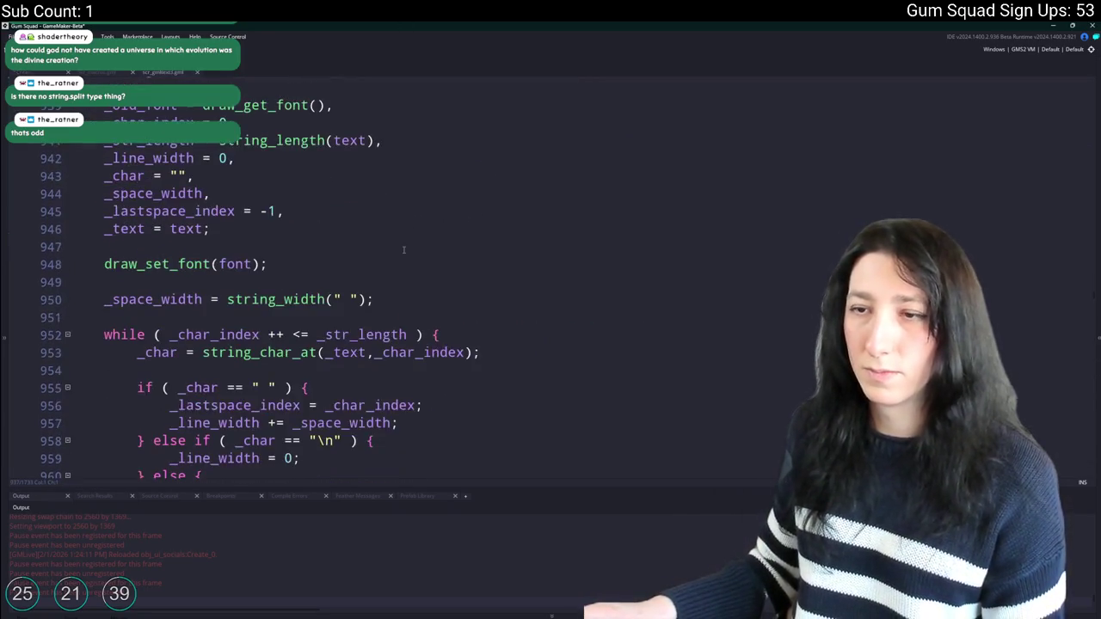
{"action": "scroll", "coordinate": [405, 254], "scroll_direction": "down", "scroll_amount": 1}
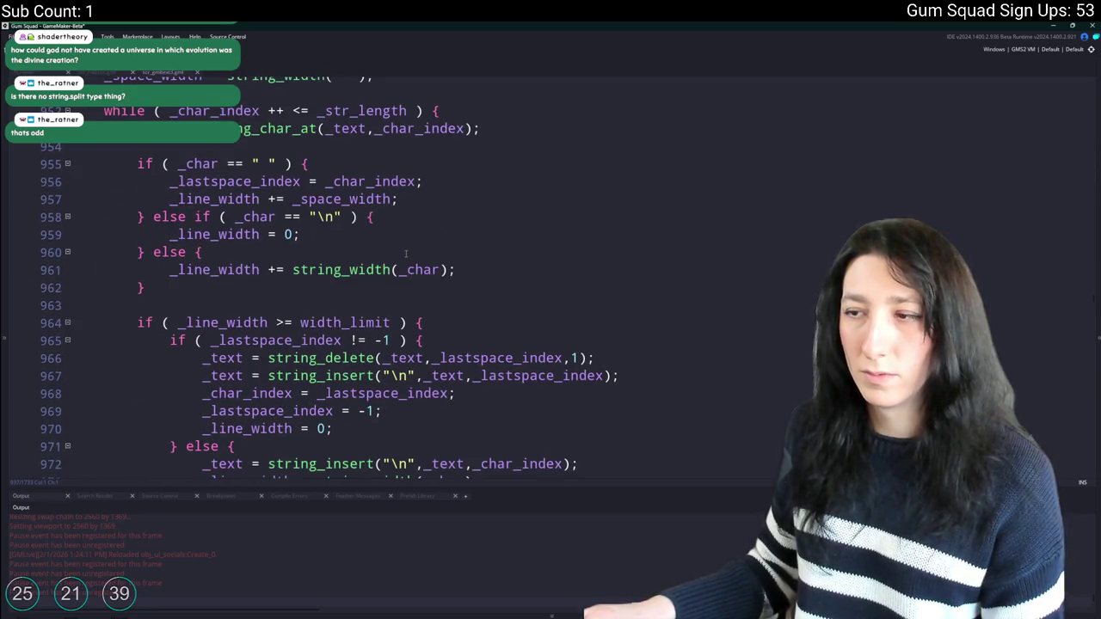
{"action": "scroll", "coordinate": [405, 254], "scroll_direction": "up", "scroll_amount": 8}
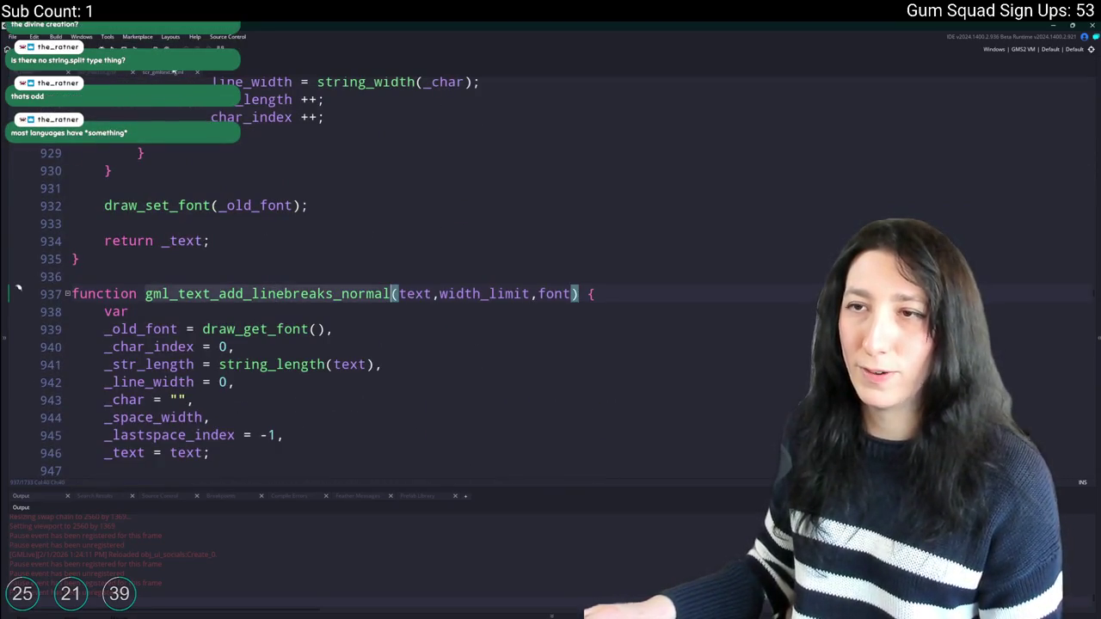
{"action": "left_click", "coordinate": [175, 72]}
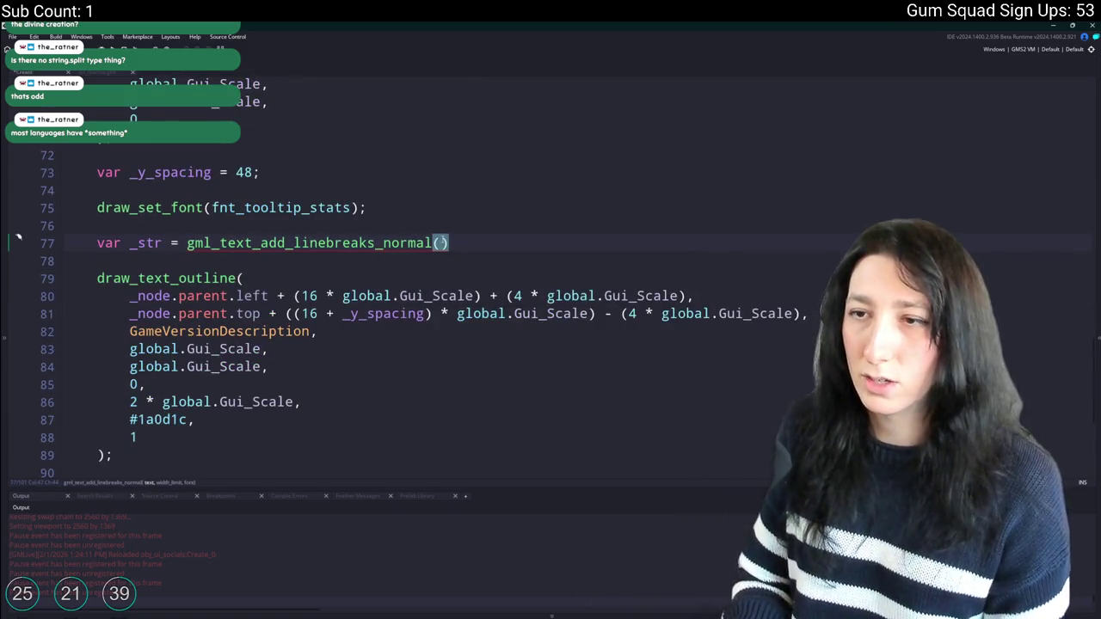
Use GameVersionDescription, copied from line 82, as the call's first argument.
{"action": "double_click", "coordinate": [219, 331]}
{"action": "key", "text": "ctrl+c"}
{"action": "left_click", "coordinate": [438, 242]}
{"action": "key", "text": "ctrl+v"}
{"action": "type", "text": ","}
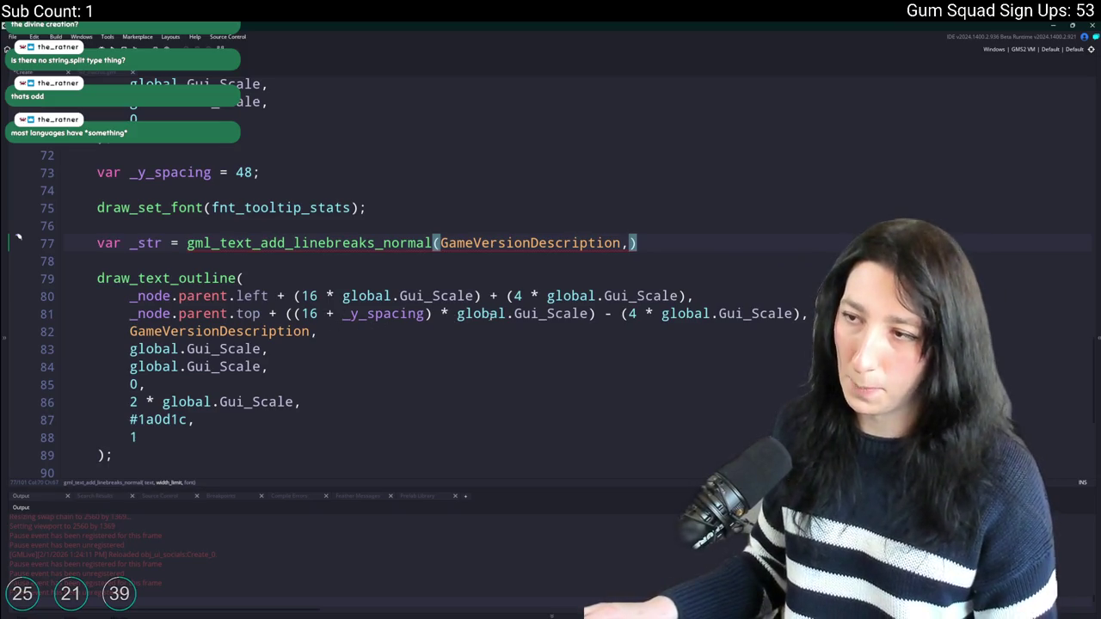
Paste _node.parent.left as the width argument on line 77.
{"action": "scroll", "coordinate": [487, 315], "scroll_direction": "up", "scroll_amount": 1}
{"action": "scroll", "coordinate": [469, 365], "scroll_direction": "up", "scroll_amount": 2}
{"action": "scroll", "coordinate": [413, 339], "scroll_direction": "up", "scroll_amount": 6}
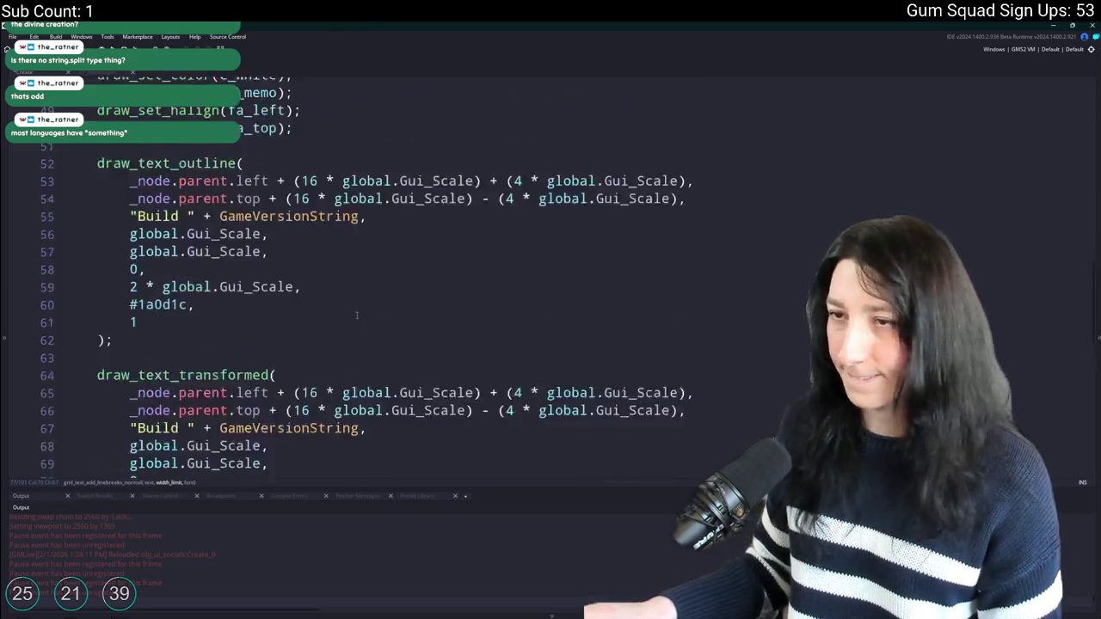
{"action": "scroll", "coordinate": [356, 316], "scroll_direction": "up", "scroll_amount": 4}
{"action": "scroll", "coordinate": [279, 251], "scroll_direction": "down", "scroll_amount": 2}
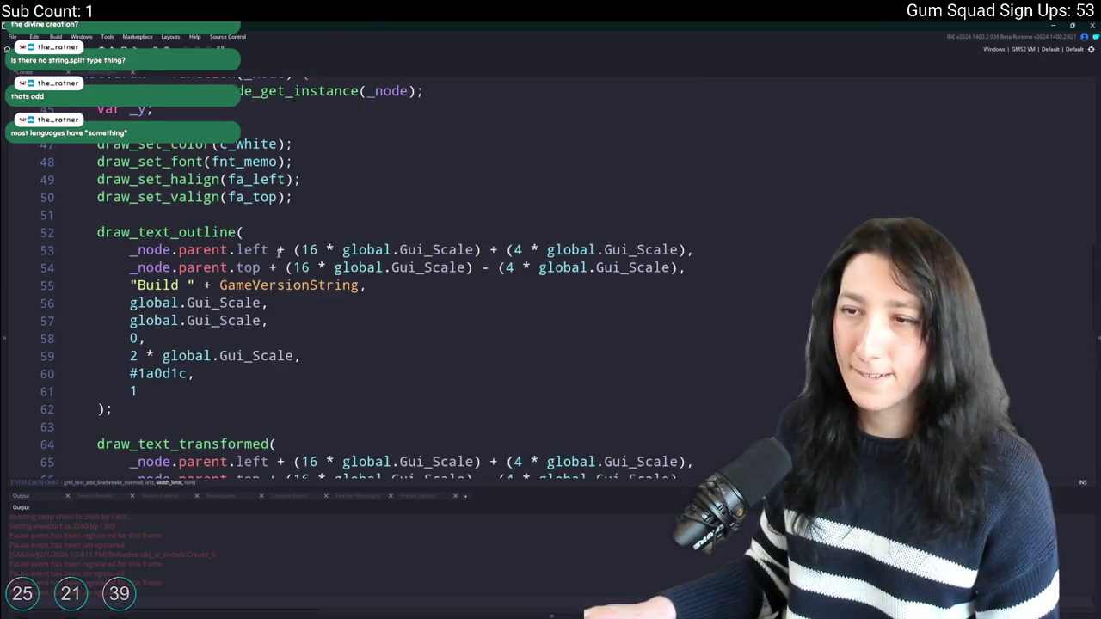
{"action": "left_click_drag", "start_coordinate": [272, 249], "coordinate": [134, 250]}
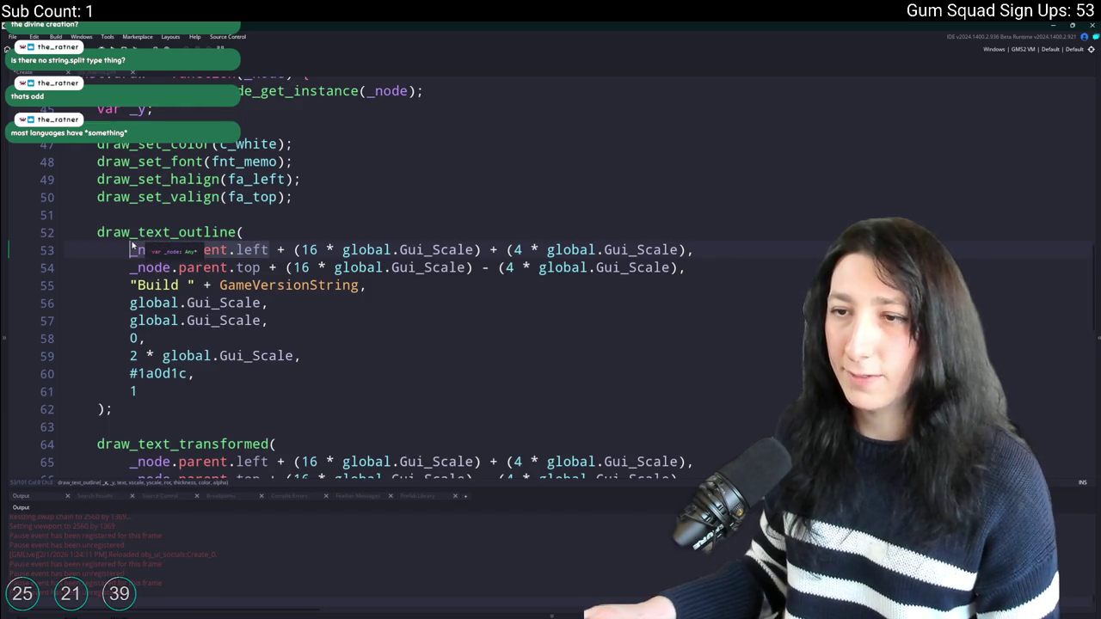
{"action": "scroll", "coordinate": [269, 280], "scroll_direction": "down", "scroll_amount": 1}
{"action": "scroll", "coordinate": [270, 280], "scroll_direction": "down", "scroll_amount": 6}
{"action": "left_click", "coordinate": [631, 311]}
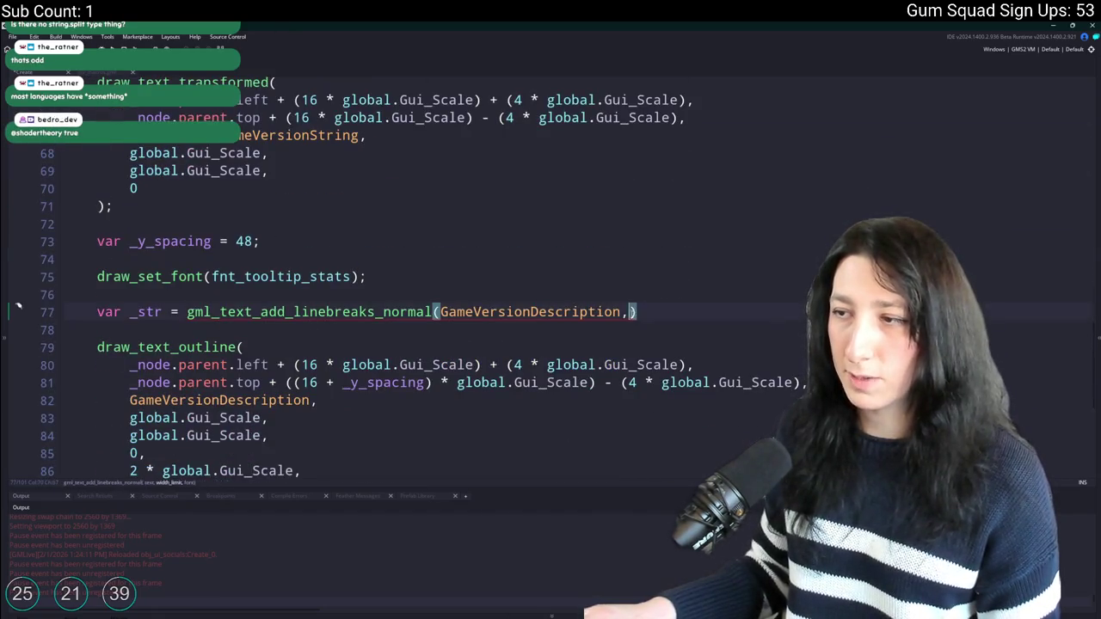
{"action": "key", "text": "ctrl+v"}
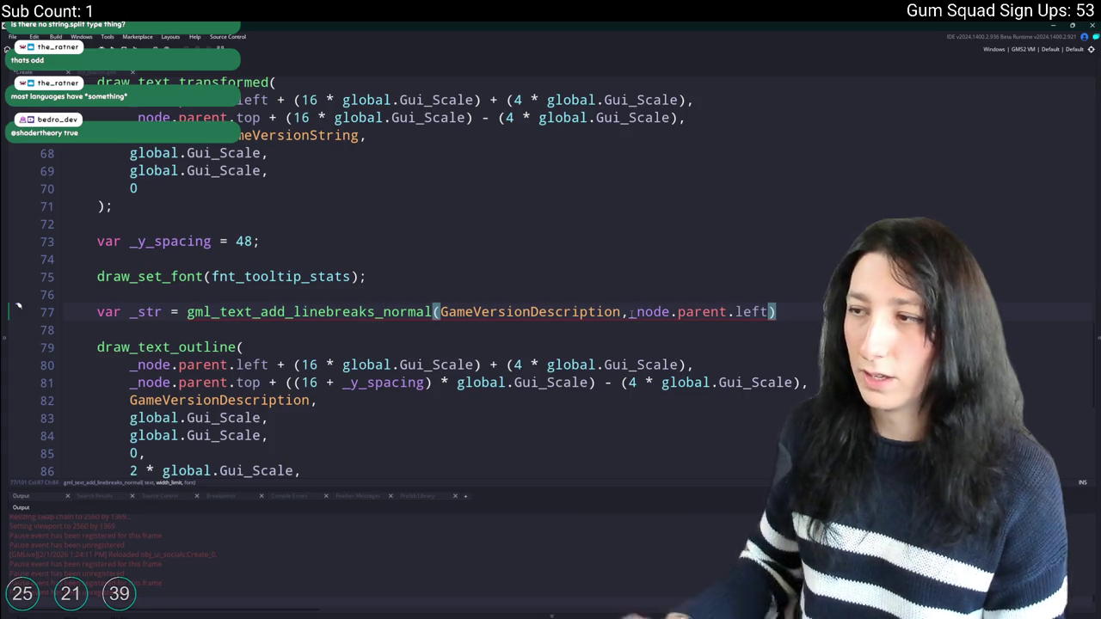
Turn the width argument into the node's width minus 32 * global.GuiScaled.
{"action": "key", "text": "ctrl+v"}
{"action": "type", "text": "+"}
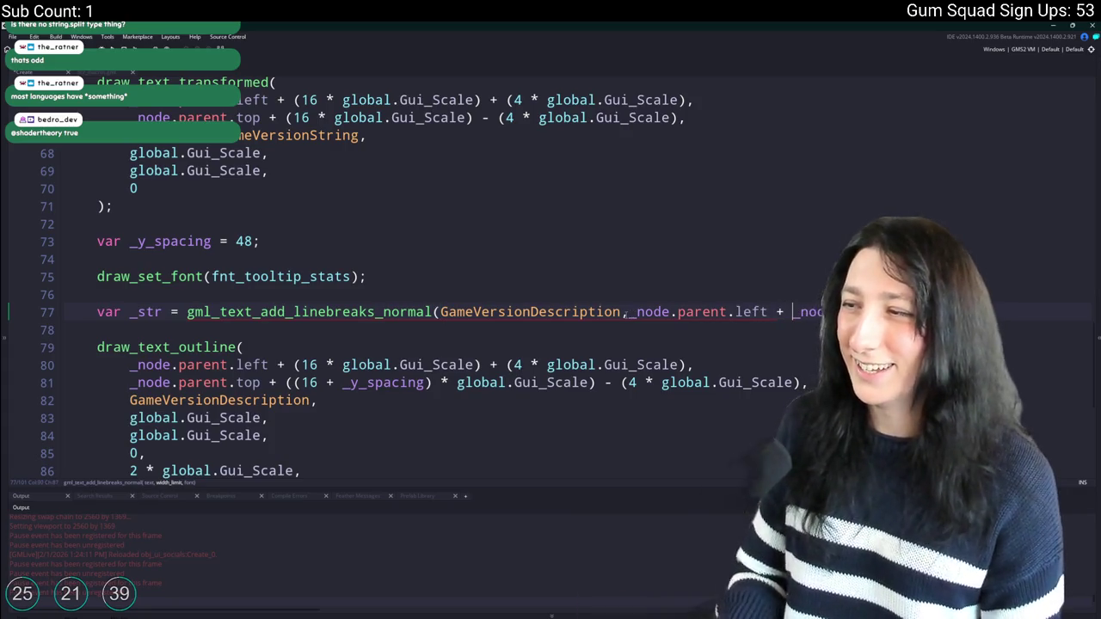
{"action": "key", "text": "Left"}
{"action": "key", "text": "Left"}
{"action": "key", "text": "Left"}
{"action": "key", "text": "ctrl+shift+Left"}
{"action": "type", "text": "r"}
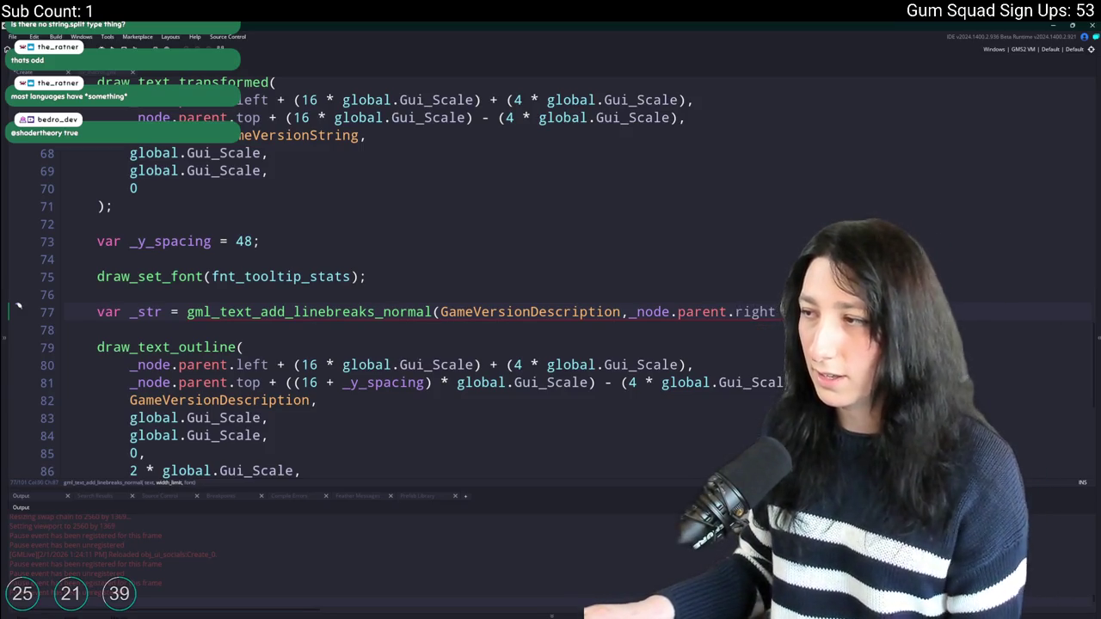
{"action": "key", "text": "End"}
{"action": "type", "text": "-32"}
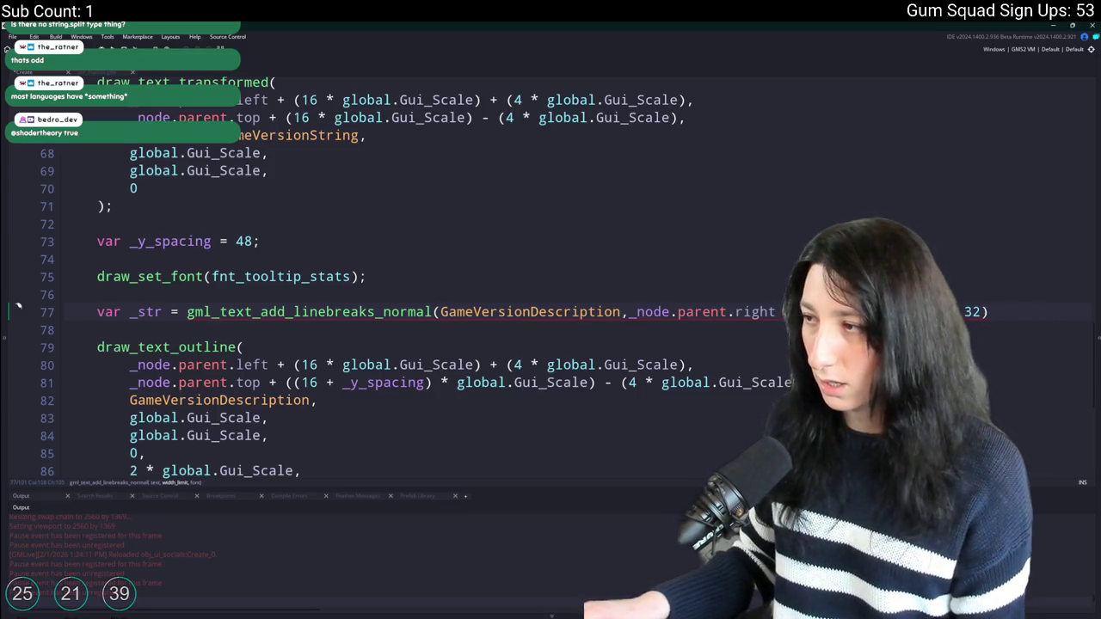
{"action": "type", "text": " * global.G"}
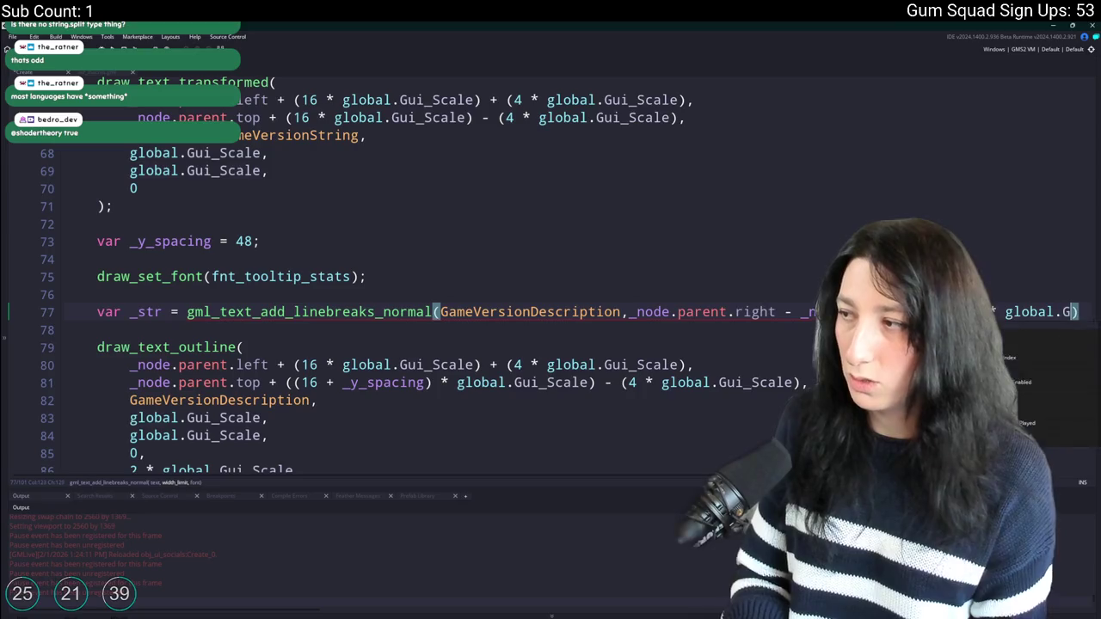
{"action": "type", "text": "uiS"}
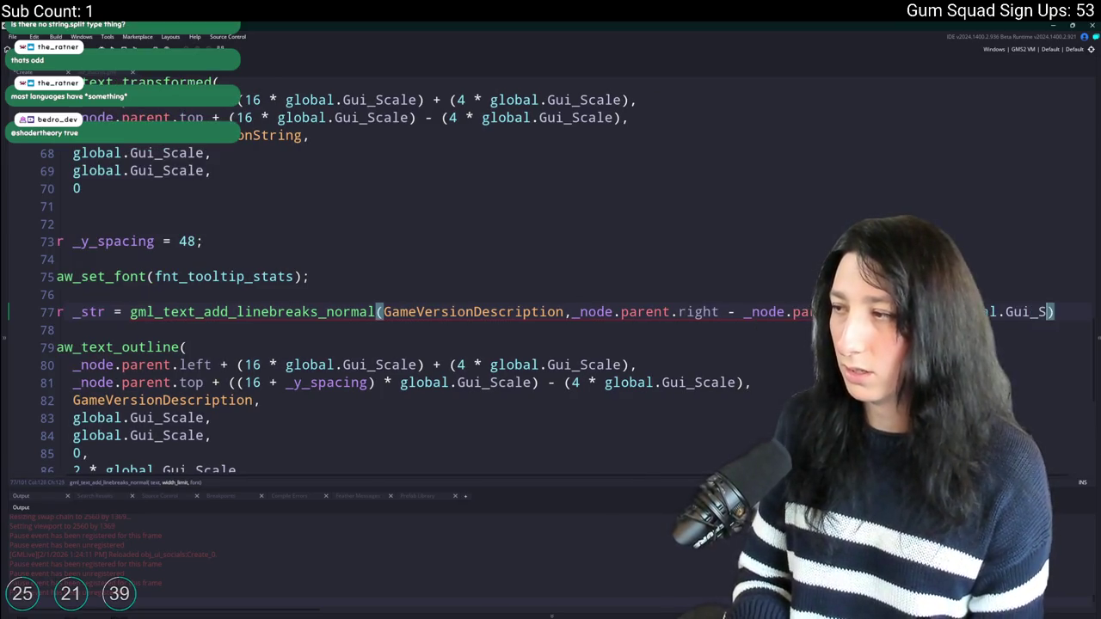
{"action": "type", "text": "caled)"}
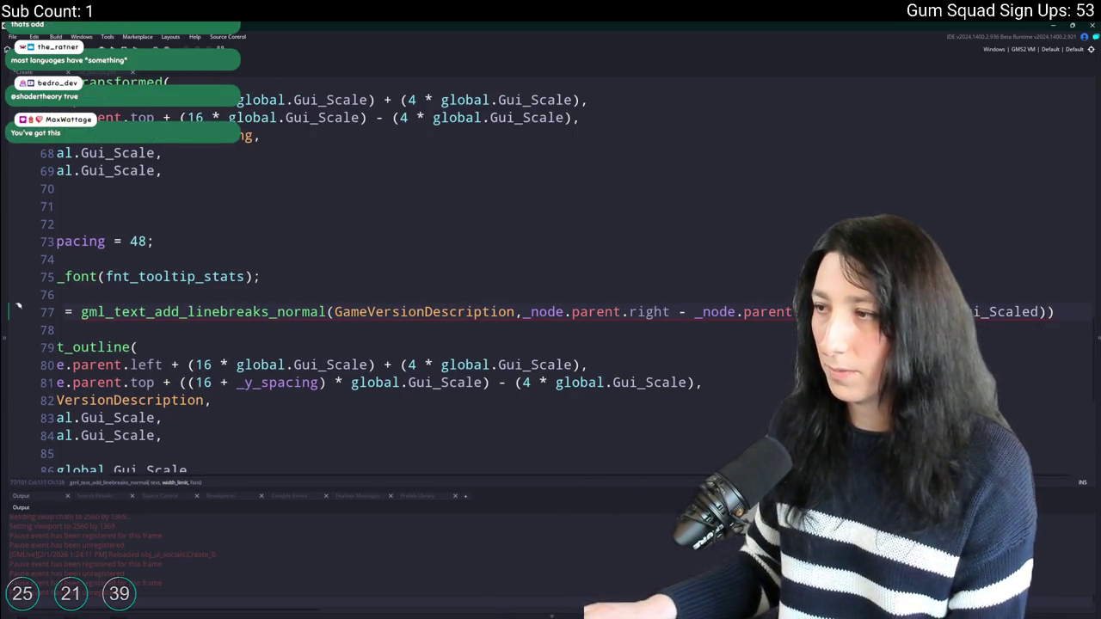
{"action": "type", "text": "("}
Wrap the width in parentheses, add fnt_tooltip_stats as the font argument, and end with a semicolon.
{"action": "key", "text": "End"}
{"action": "type", "text": ")"}
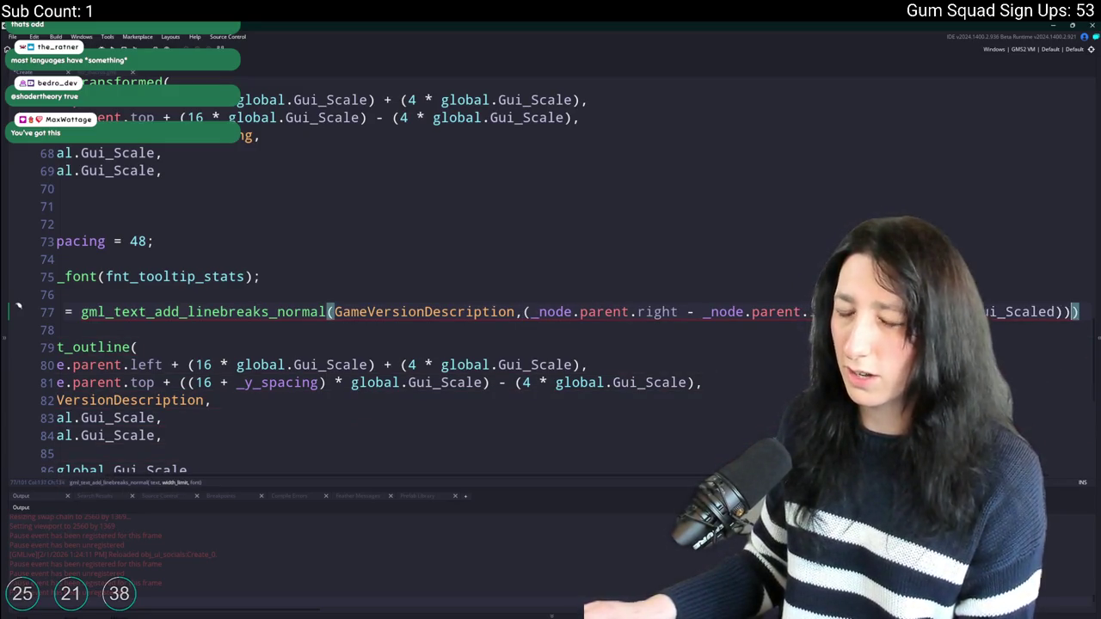
{"action": "type", "text": ",fnt"}
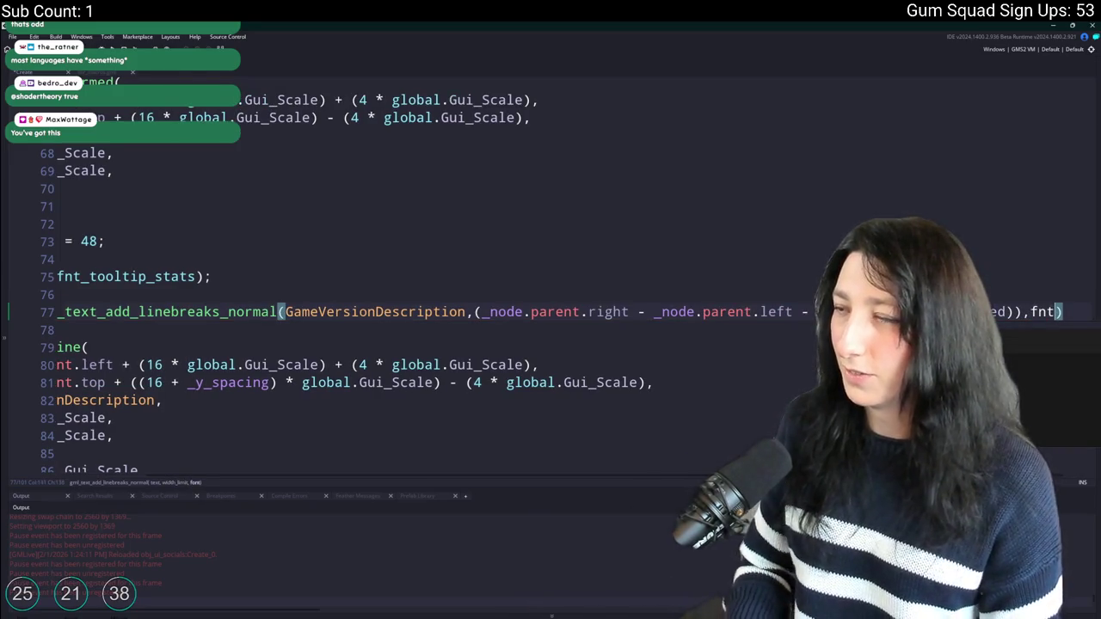
{"action": "key", "text": "Return"}
{"action": "key", "text": "End"}
{"action": "type", "text": ";"}
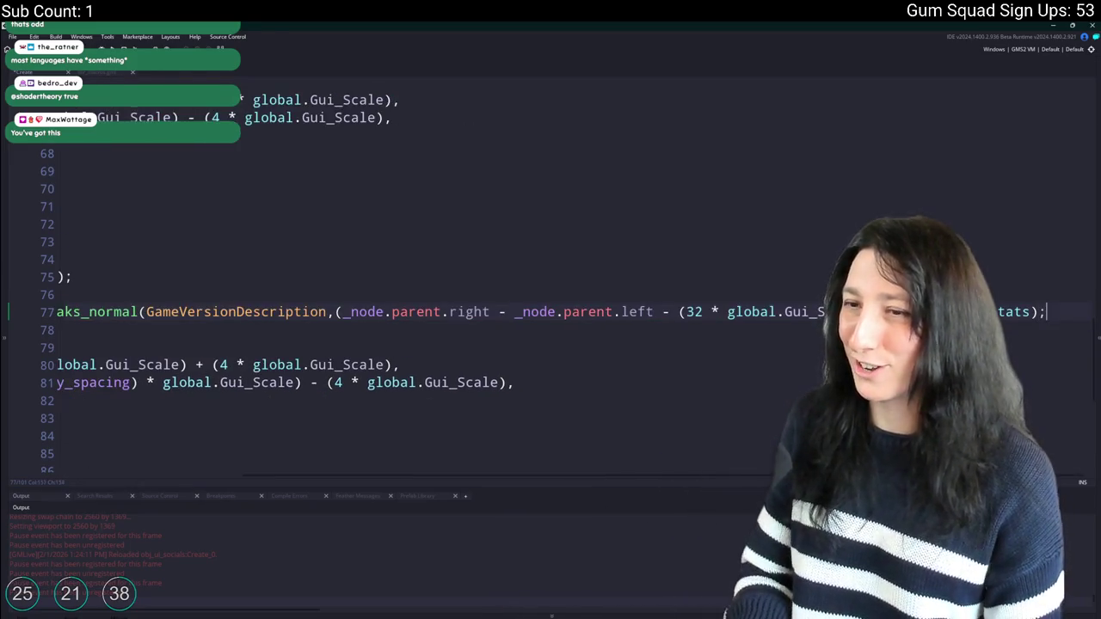
{"action": "key", "text": "Home"}
{"action": "key", "text": "ctrl+Right"}
{"action": "key", "text": "ctrl+Right"}
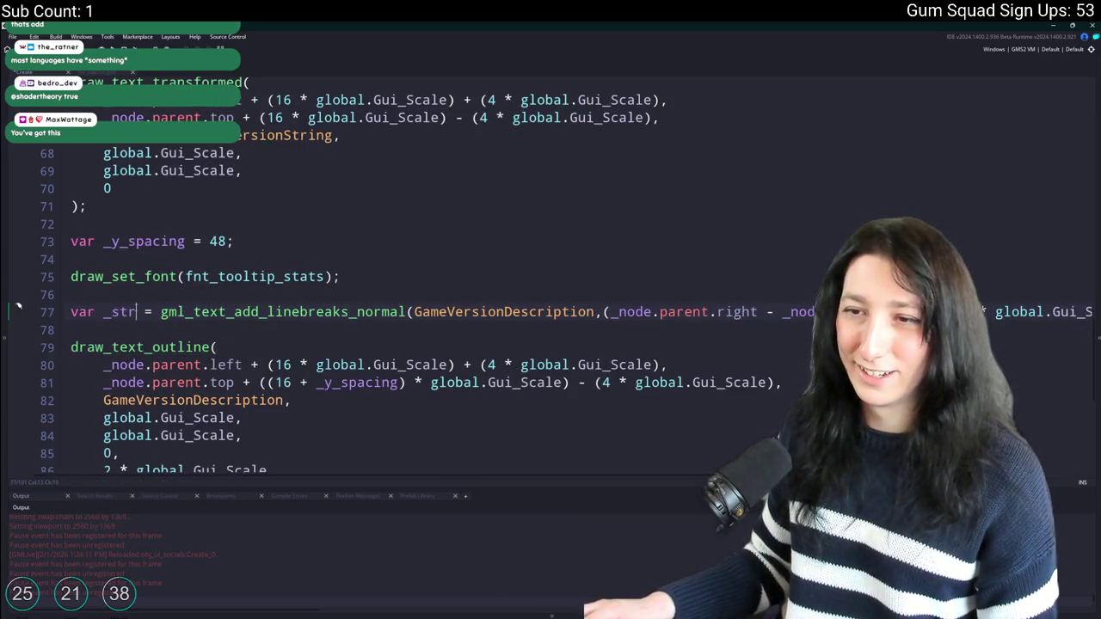
Rename the variable to _str_formatted and use it in place of GameVersionDescription in both draw calls.
{"action": "type", "text": "_formatted"}
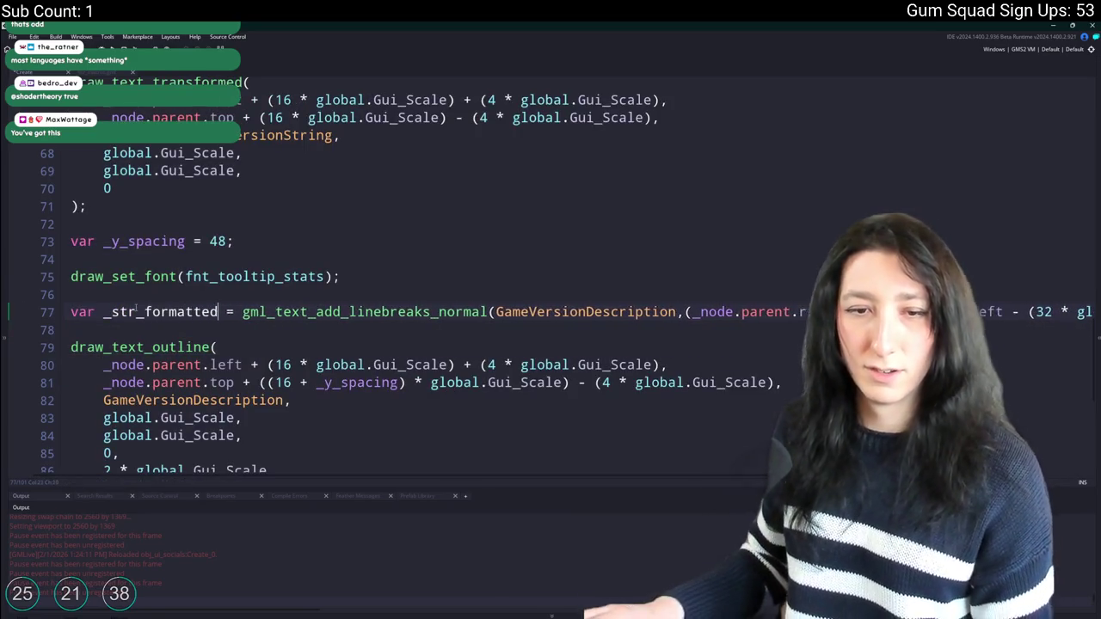
{"action": "double_click", "coordinate": [123, 311]}
{"action": "key", "text": "ctrl+c"}
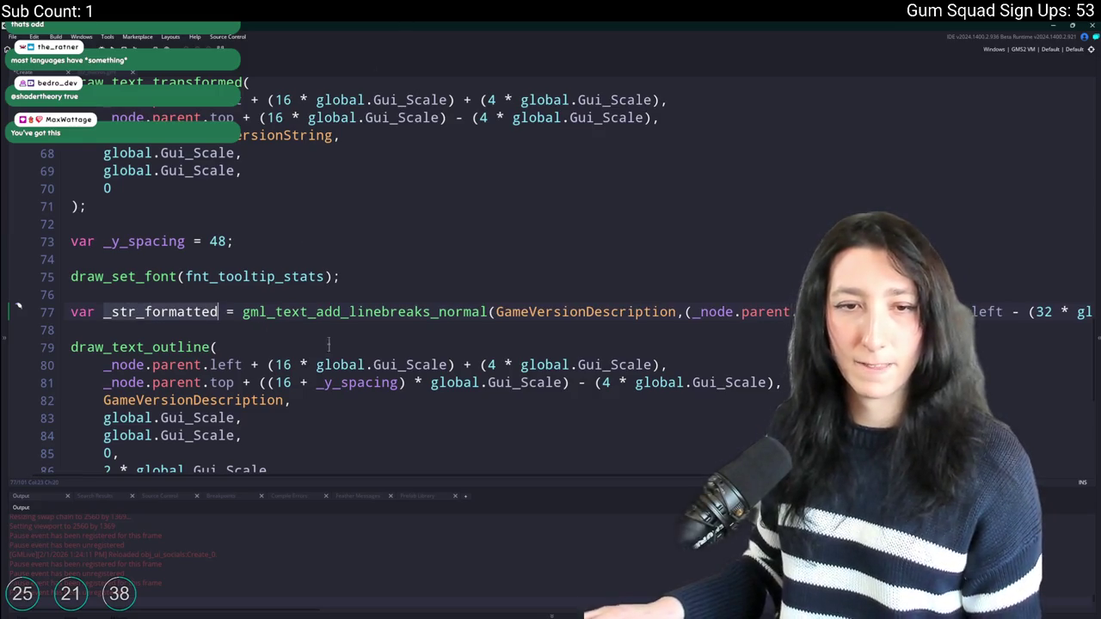
{"action": "scroll", "coordinate": [328, 344], "scroll_direction": "down", "scroll_amount": 1}
{"action": "scroll", "coordinate": [444, 359], "scroll_direction": "down", "scroll_amount": 2}
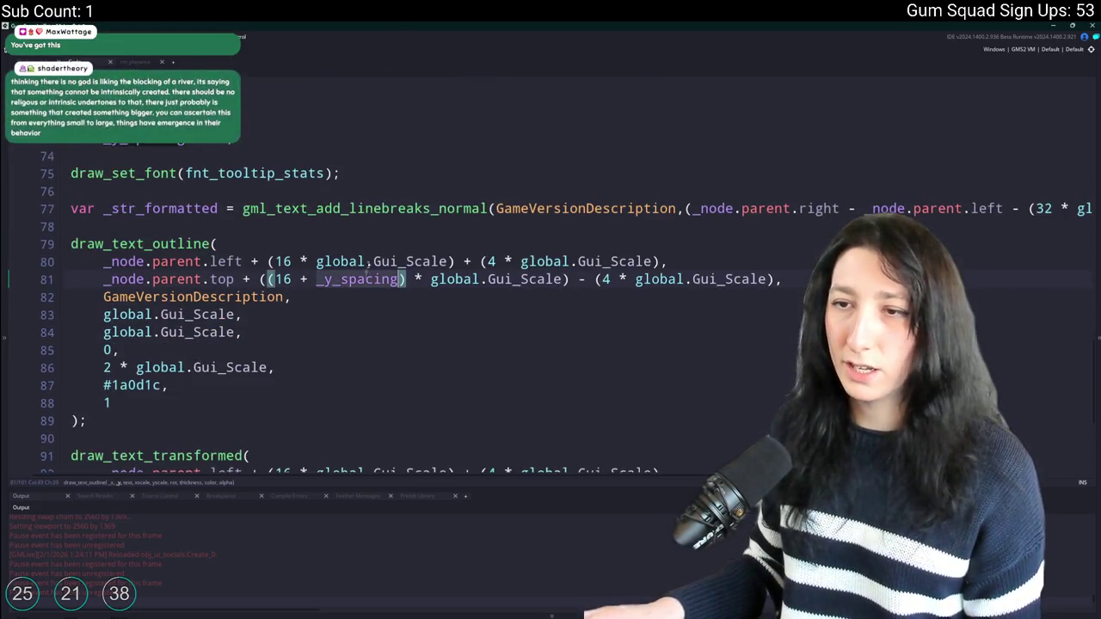
{"action": "left_click", "coordinate": [275, 244]}
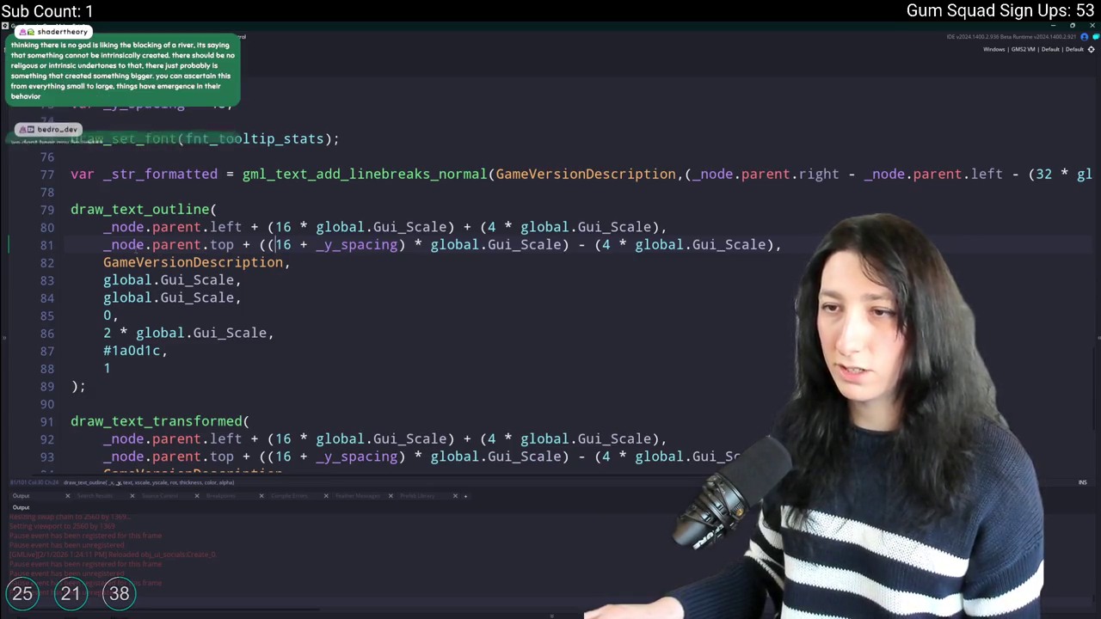
{"action": "left_click", "coordinate": [217, 262]}
{"action": "double_click", "coordinate": [217, 262]}
{"action": "key", "text": "ctrl+v"}
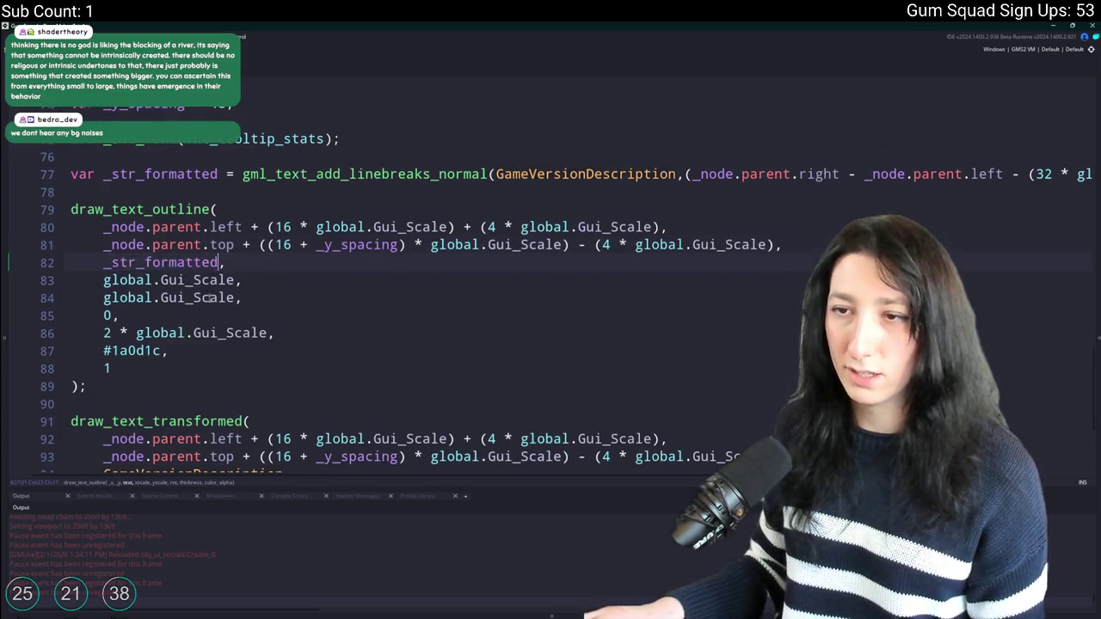
{"action": "scroll", "coordinate": [344, 301], "scroll_direction": "down", "scroll_amount": 2}
{"action": "double_click", "coordinate": [172, 405]}
{"action": "key", "text": "ctrl+v"}
Correct Gui_Scaled to Gui_Scale on line 77, save, and recheck the menu in the game.
{"action": "key", "text": "alt+Tab"}
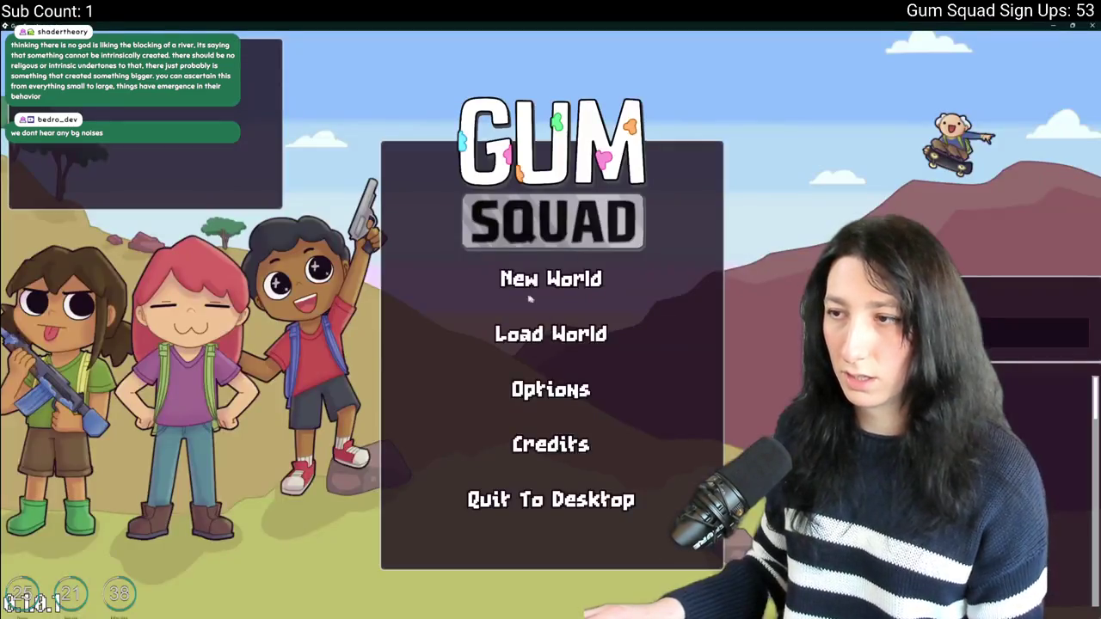
{"action": "left_click", "coordinate": [550, 388]}
{"action": "key", "text": "alt+Tab"}
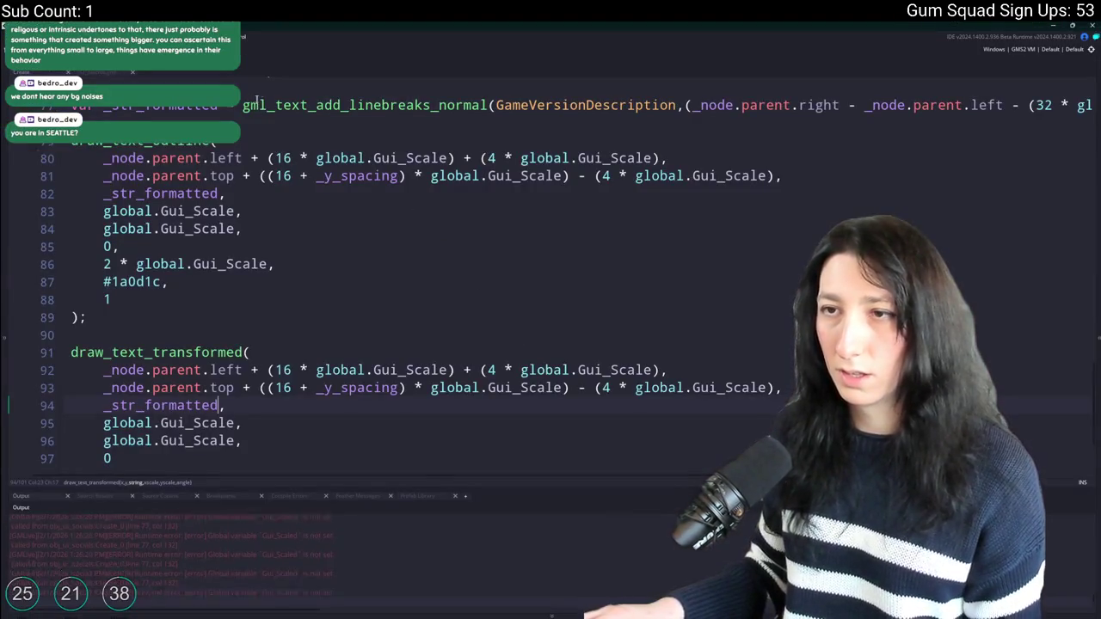
{"action": "scroll", "coordinate": [891, 124], "scroll_direction": "up", "scroll_amount": 1}
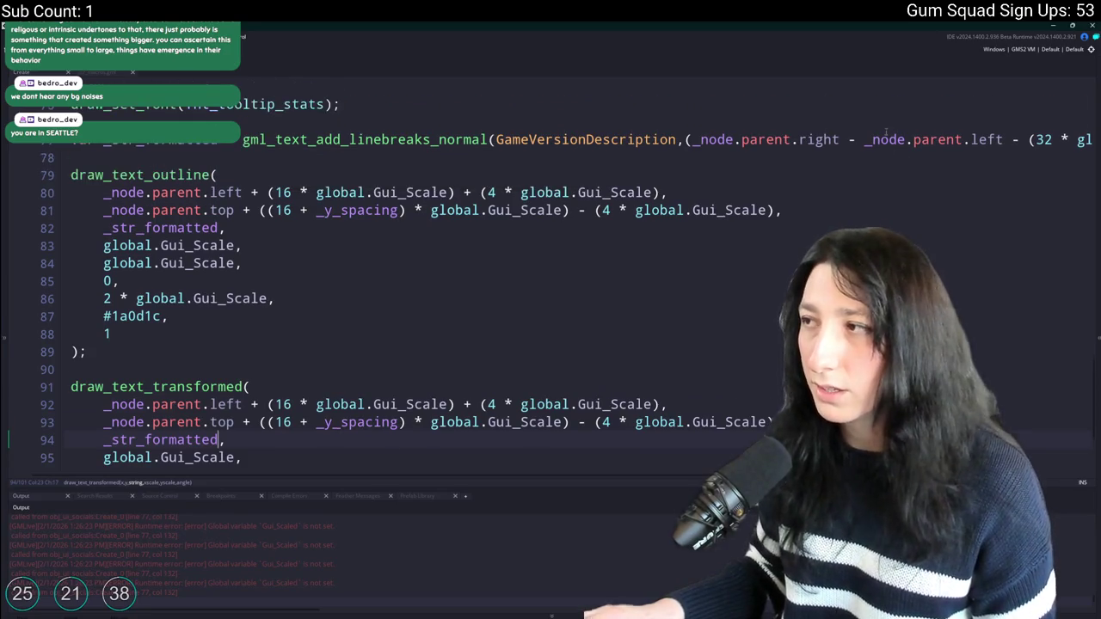
{"action": "left_click", "coordinate": [970, 140]}
{"action": "key", "text": "End"}
{"action": "left_click", "coordinate": [867, 139]}
{"action": "key", "text": "BackSpace"}
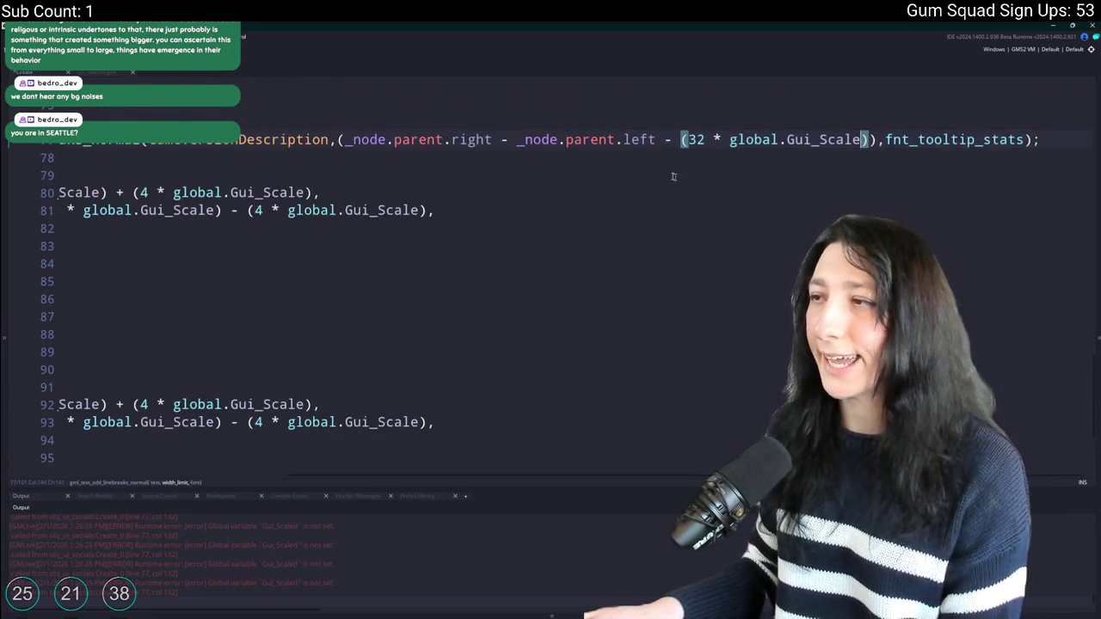
{"action": "key", "text": "ctrl+s"}
{"action": "key", "text": "alt+Tab"}
{"action": "left_click", "coordinate": [550, 384]}
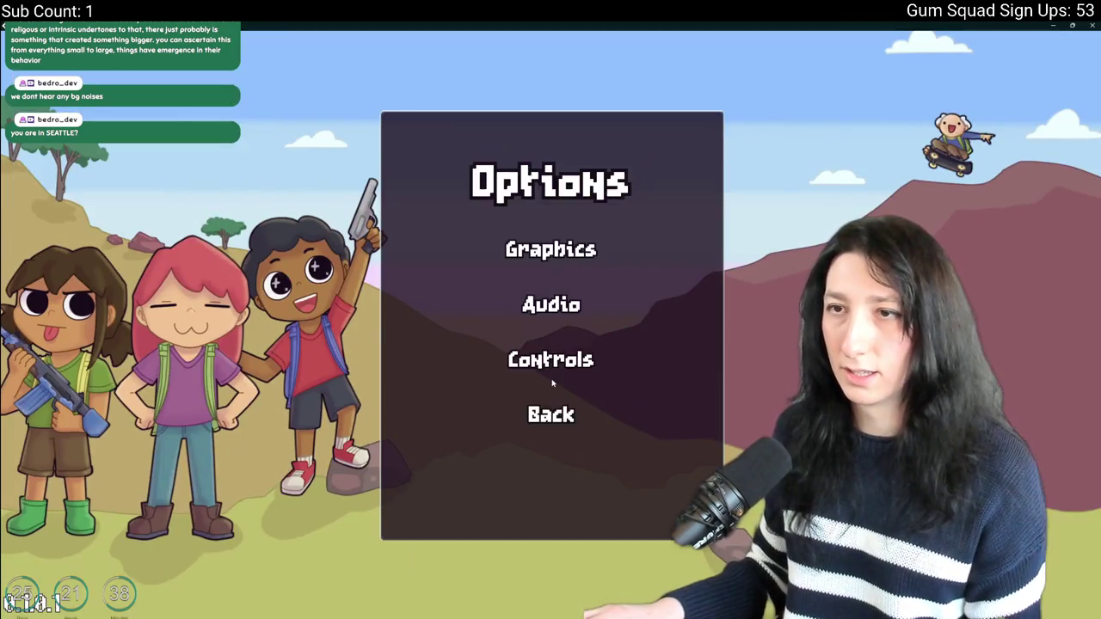
{"action": "left_click", "coordinate": [554, 408]}
{"action": "key", "text": "alt+Tab"}
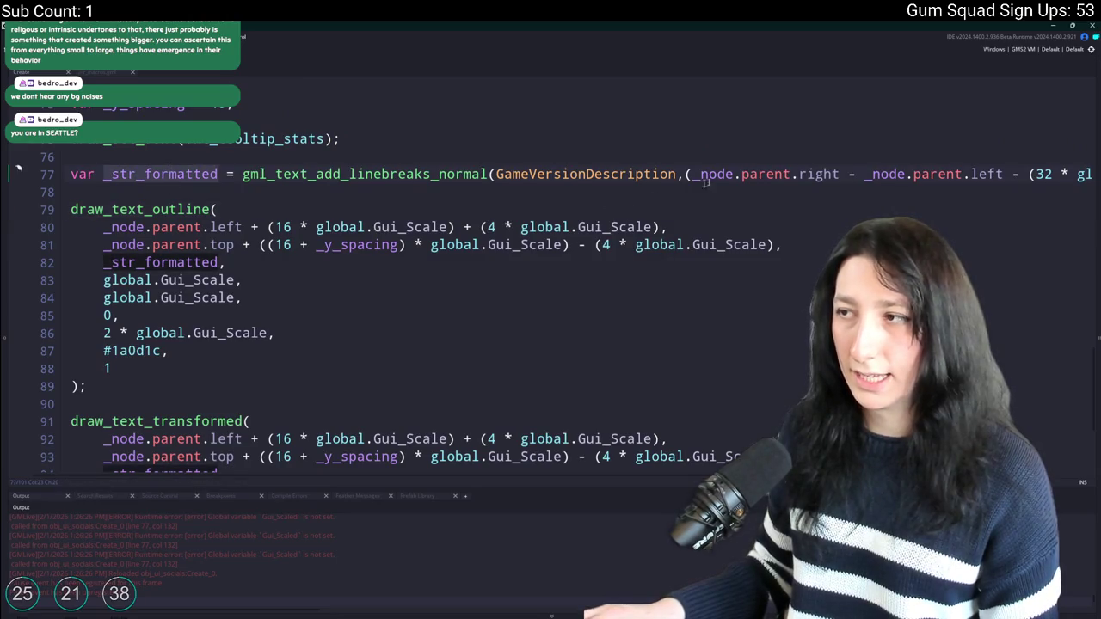
Wrap _node.parent.right - _node.parent.left in parentheses inside the line-break call on line 77.
{"action": "left_click", "coordinate": [751, 174]}
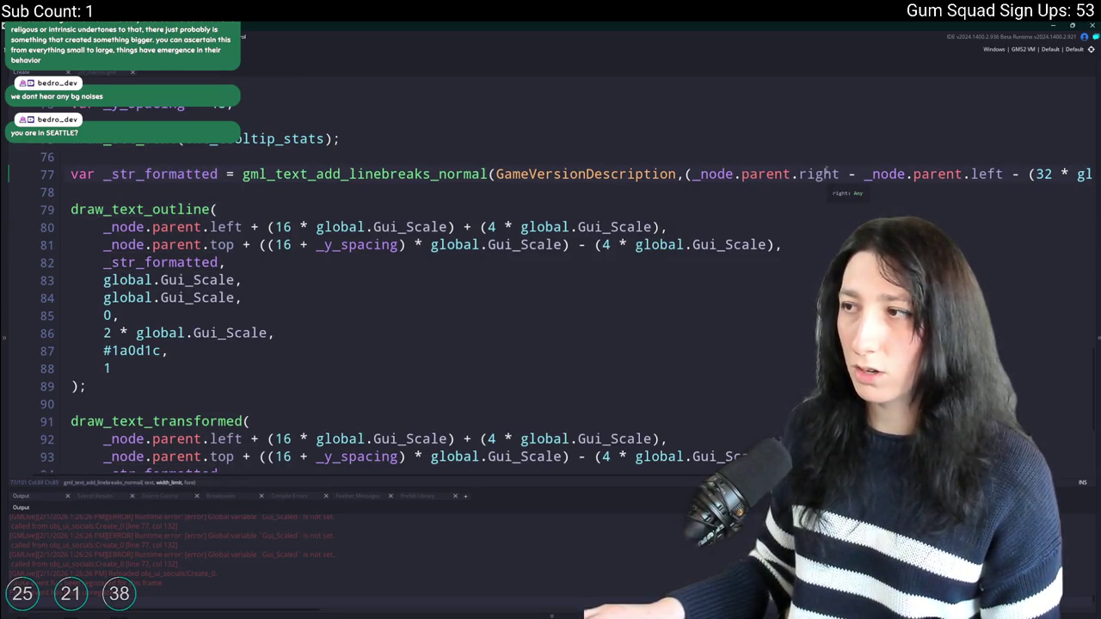
{"action": "left_click", "coordinate": [1004, 174]}
{"action": "type", "text": ")"}
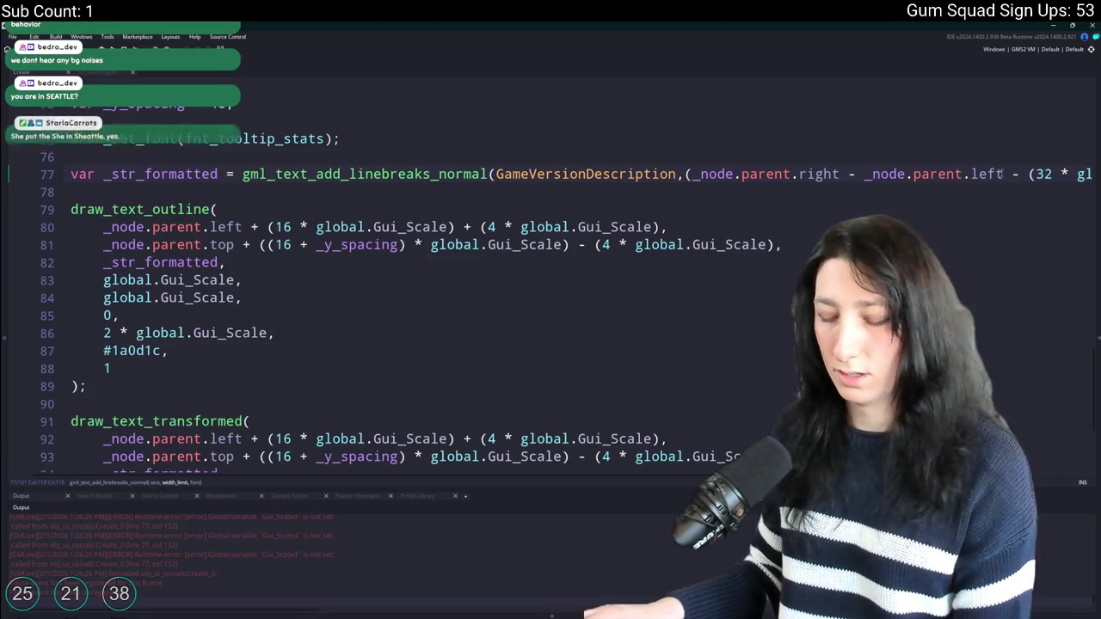
{"action": "left_click", "coordinate": [685, 174]}
{"action": "type", "text": "("}
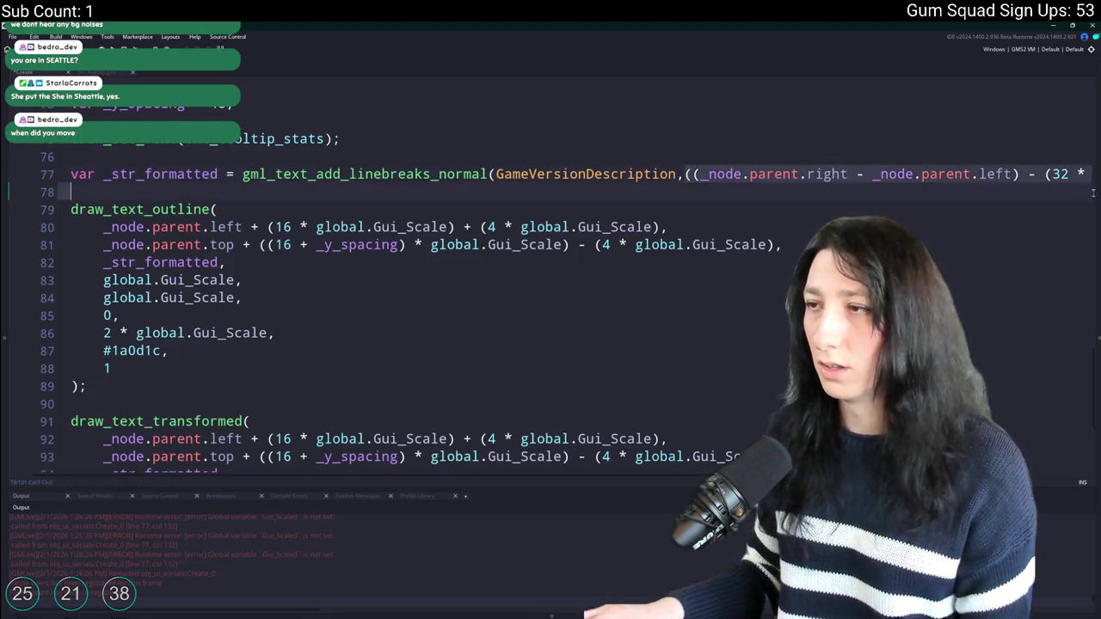
Add a temporary log() of the panel width calculation on line 78, then delete it.
{"action": "key", "text": "End"}
{"action": "left_click", "coordinate": [778, 190]}
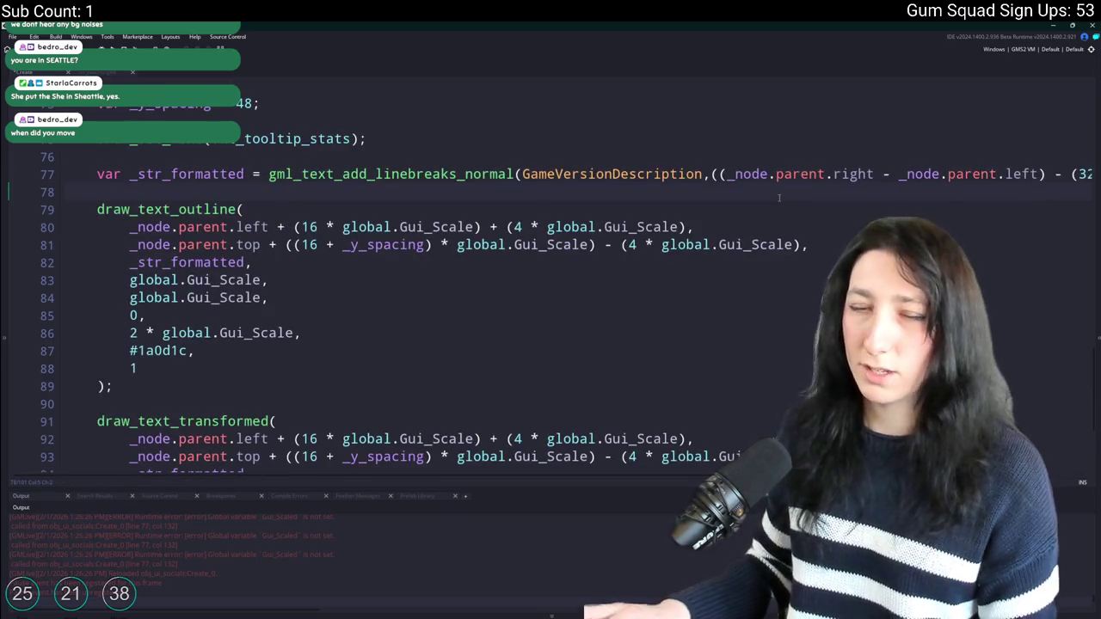
{"action": "type", "text": "log("}
{"action": "type", "text": "((_node.parent.right - _node.parent.left) - (32 * global.Gui_Scale))"}
{"action": "type", "text": ");"}
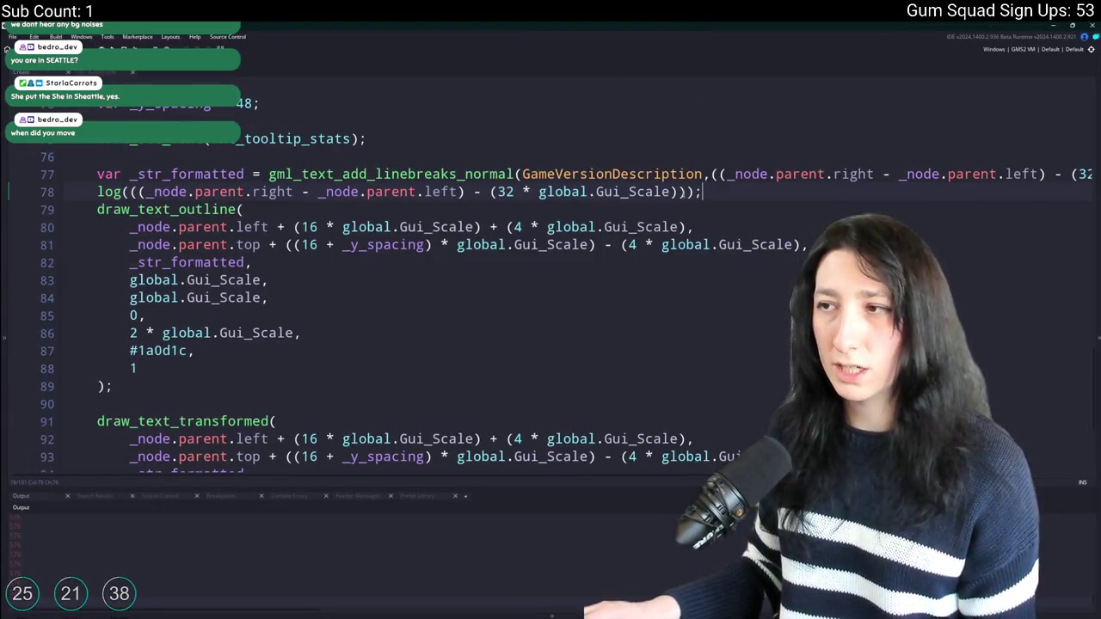
{"action": "left_click_drag", "start_coordinate": [716, 192], "coordinate": [13, 189]}
{"action": "key", "text": "BackSpace"}
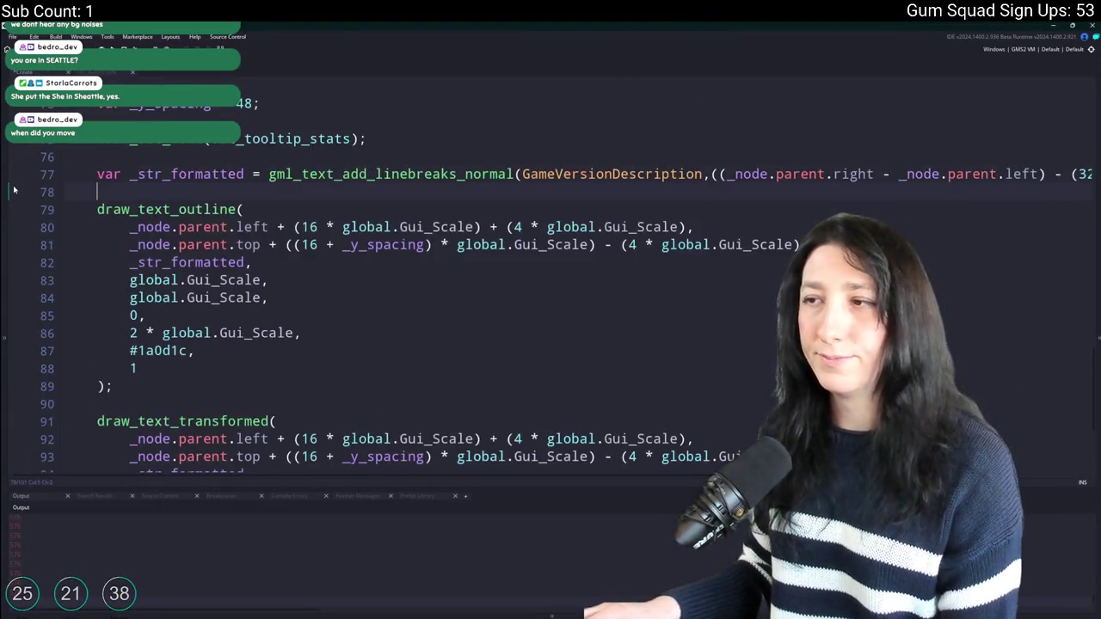
Change the line 77 wrap margin from 32 to (20 * 2).
{"action": "scroll", "coordinate": [550, 258], "scroll_direction": "up", "scroll_amount": 1}
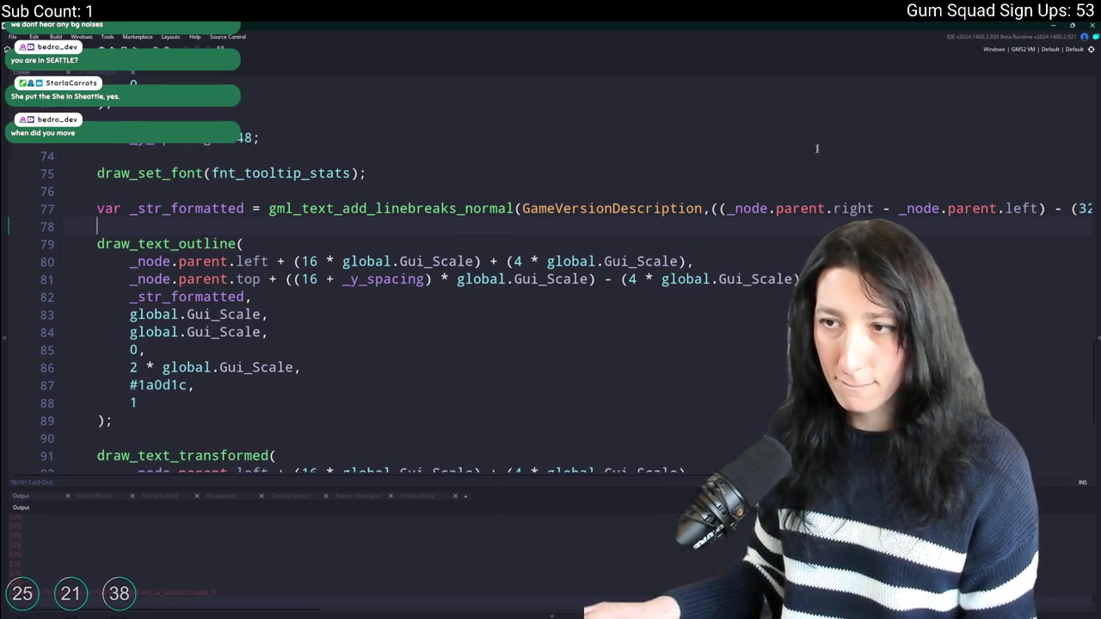
{"action": "left_click_drag", "start_coordinate": [943, 209], "coordinate": [97, 191]}
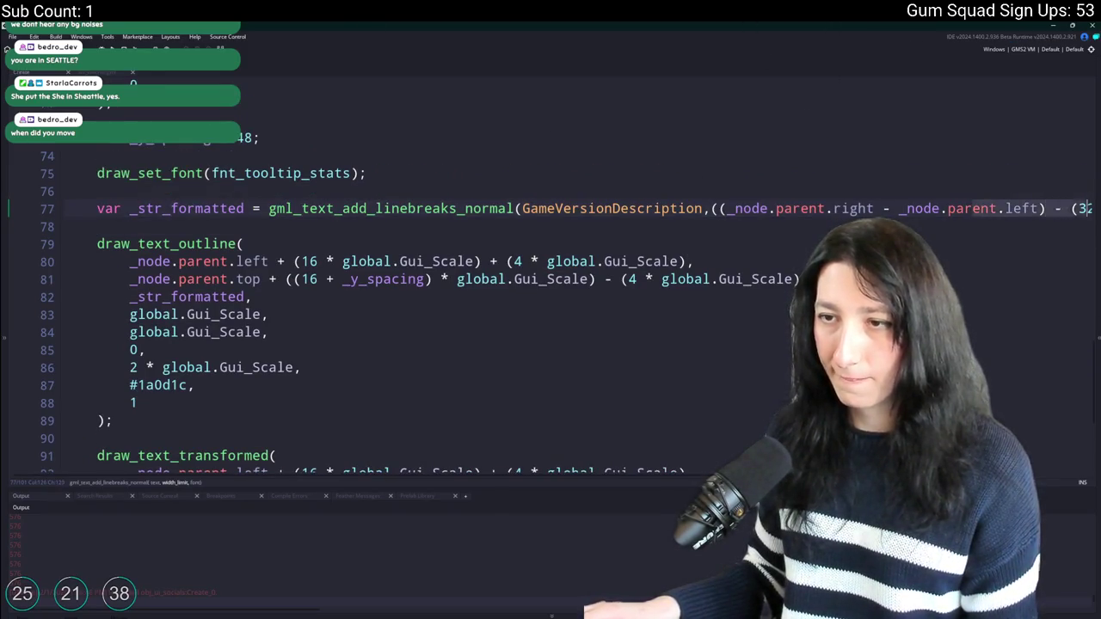
{"action": "left_click", "coordinate": [883, 208]}
{"action": "key", "text": "shift+End"}
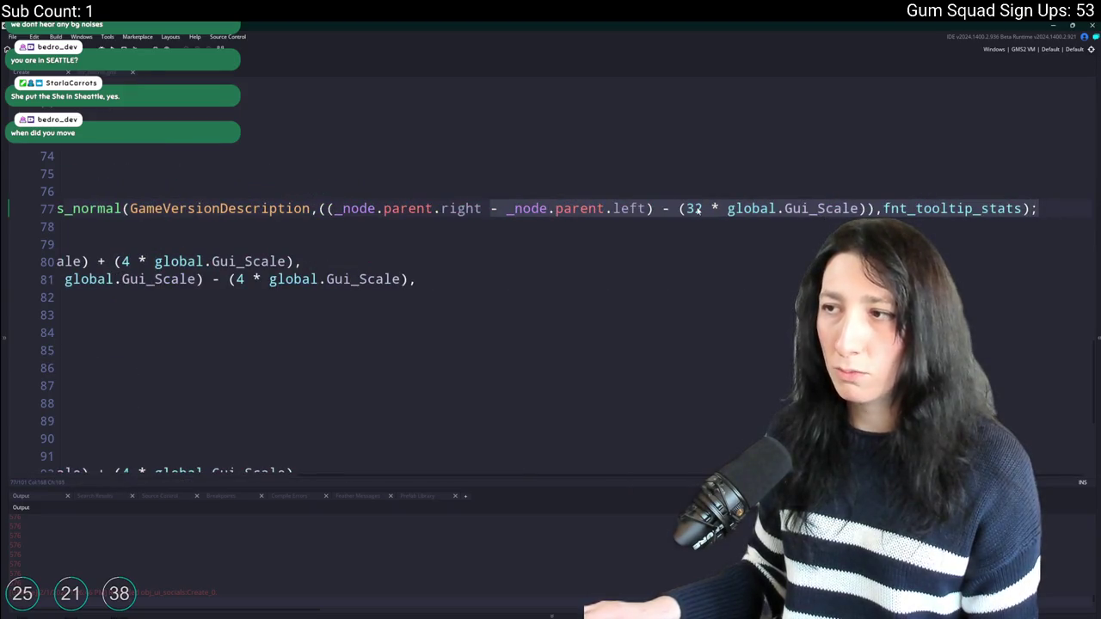
{"action": "double_click", "coordinate": [698, 208]}
{"action": "type", "text": "20"}
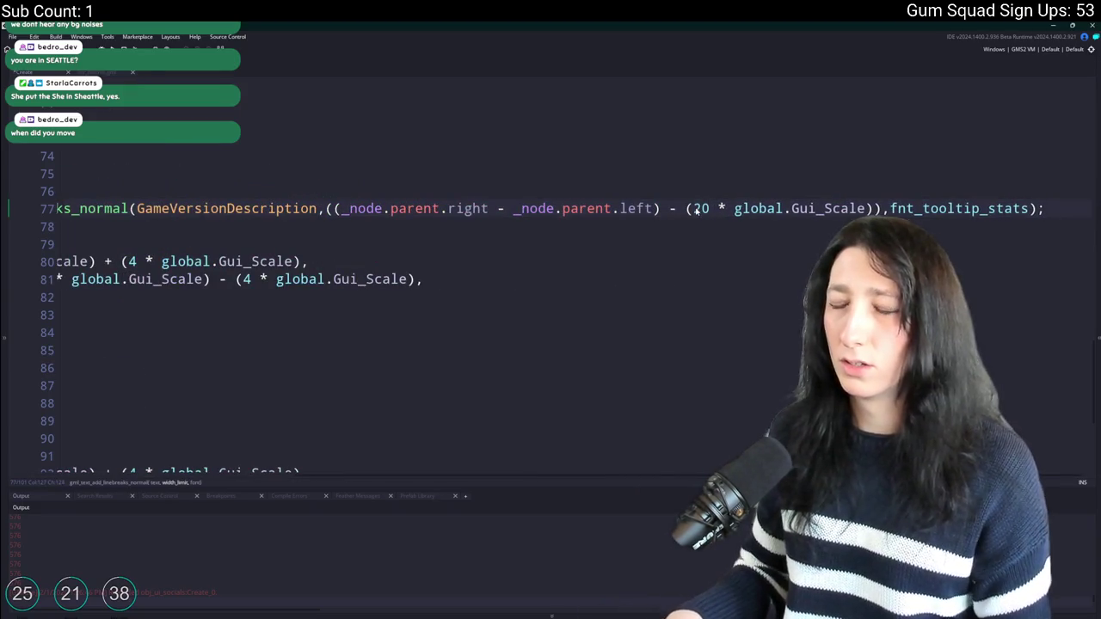
{"action": "type", "text": " * 2)"}
{"action": "left_click", "coordinate": [677, 208]}
{"action": "type", "text": "("}
{"action": "left_click", "coordinate": [629, 225]}
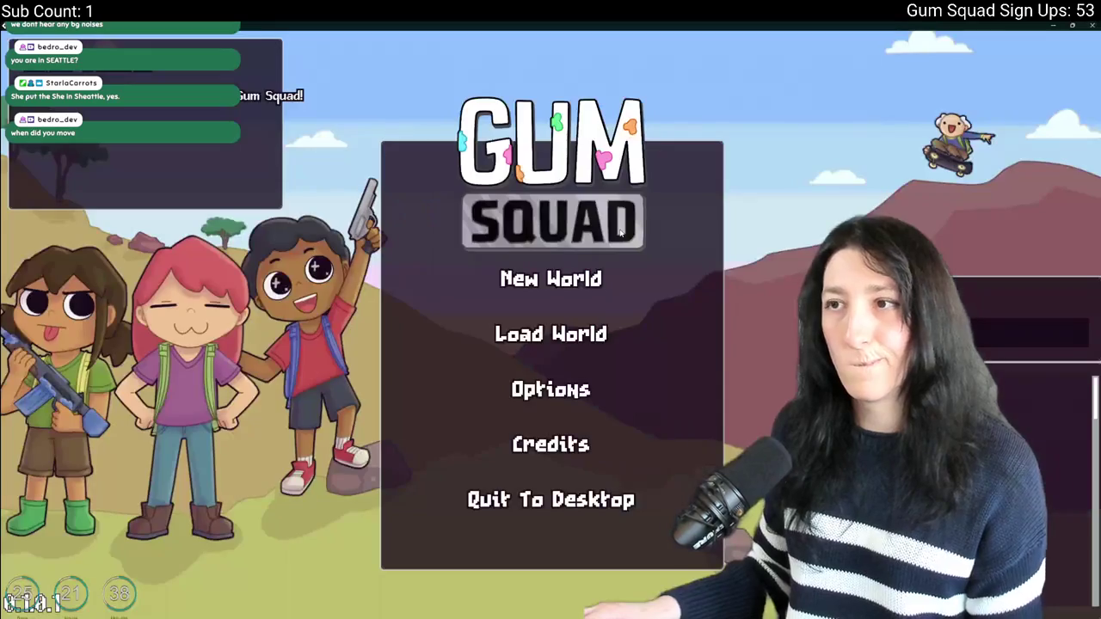
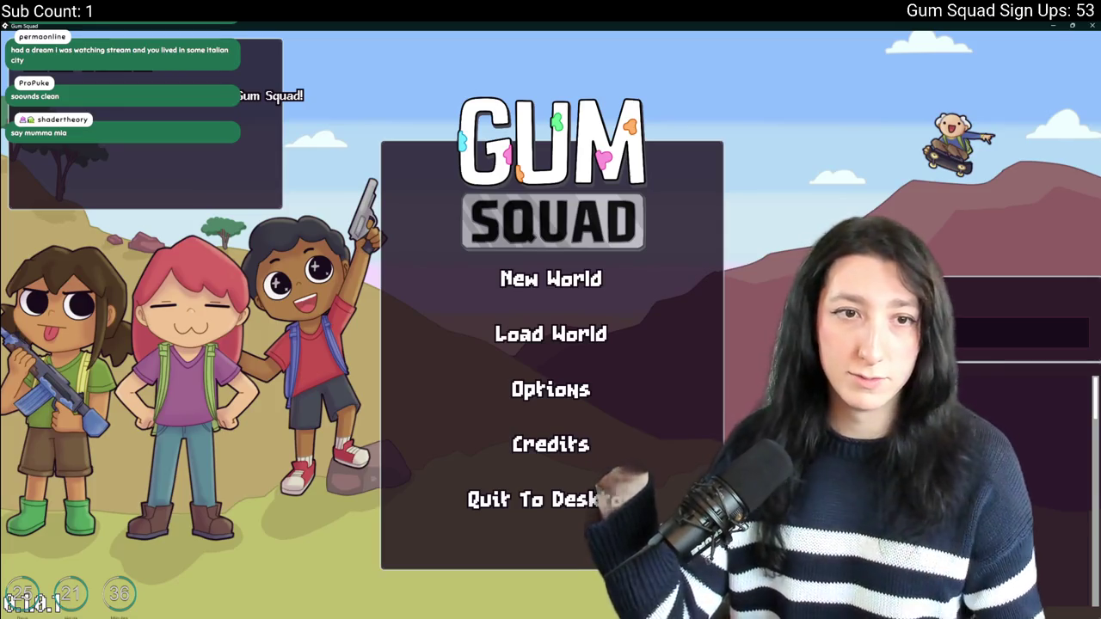
Back in the code editor, change line 77's wrap padding from 20 to 30.
{"action": "key", "text": "alt+Tab"}
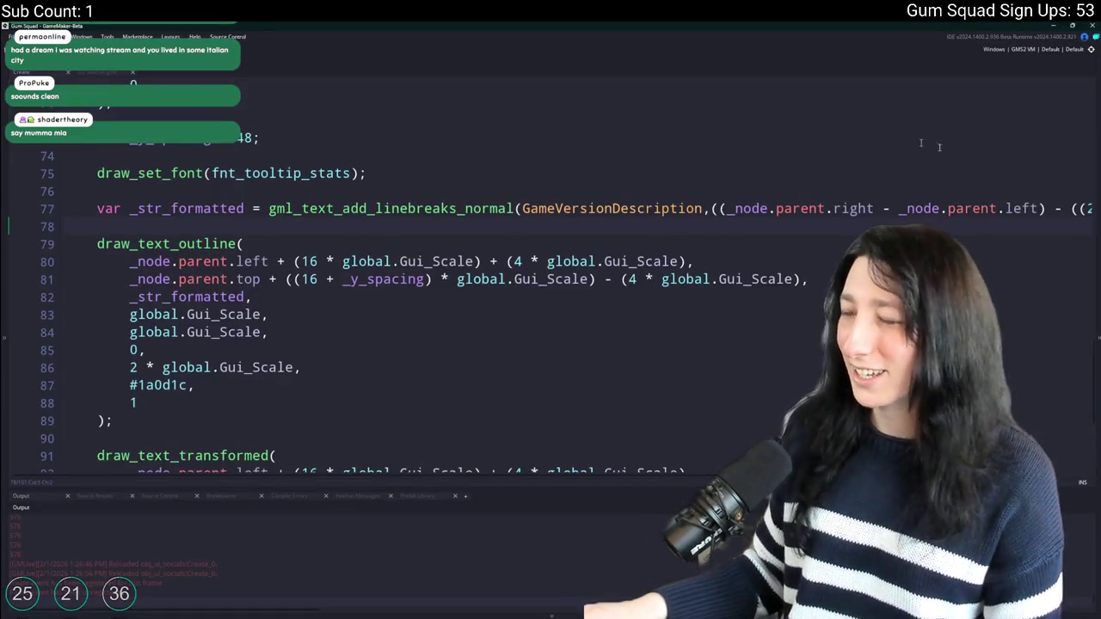
{"action": "left_click", "coordinate": [760, 211]}
{"action": "key", "text": "End"}
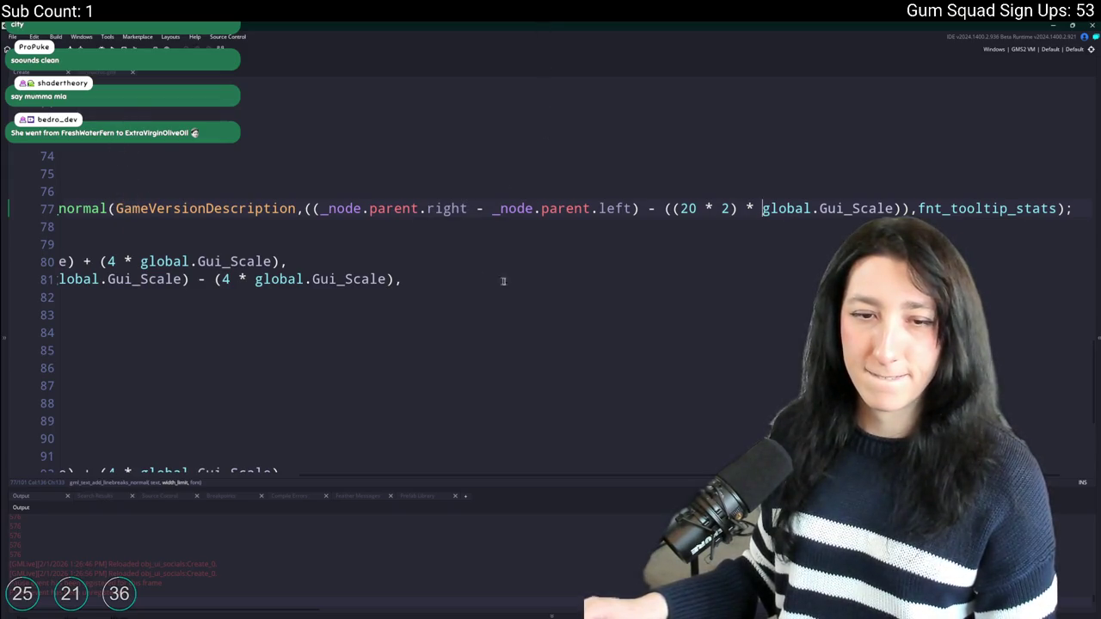
{"action": "left_click", "coordinate": [641, 213]}
{"action": "left_click", "coordinate": [689, 208]}
{"action": "key", "text": "BackSpace"}
{"action": "type", "text": "3"}
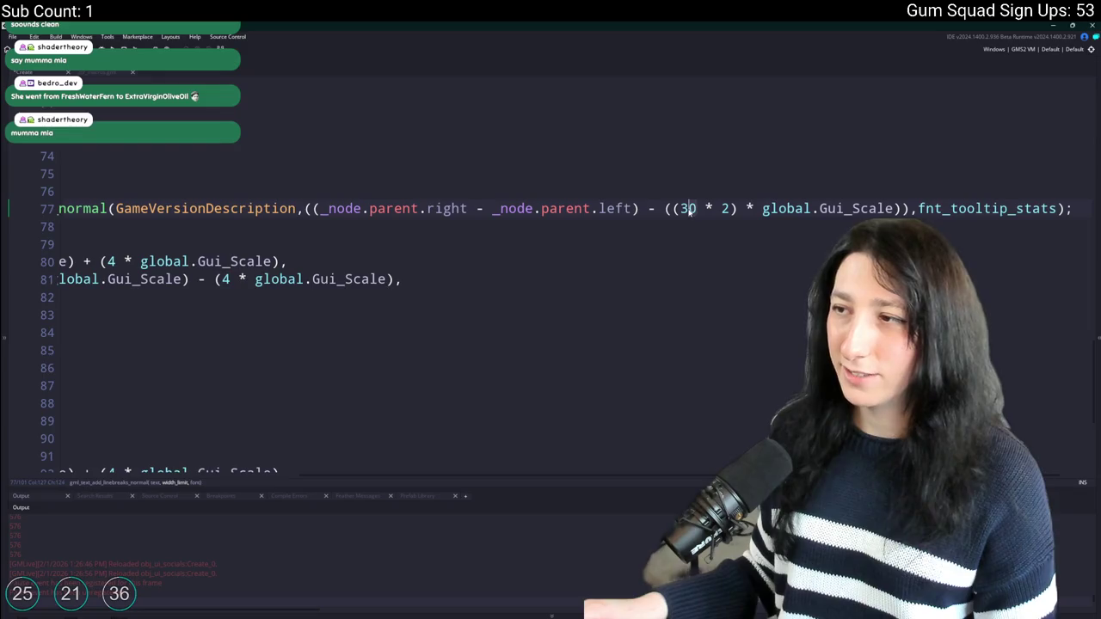
Preview the game, then try a 318 width on line 77 and undo it.
{"action": "key", "text": "alt+Tab"}
{"action": "left_click", "coordinate": [550, 389]}
{"action": "left_click", "coordinate": [552, 415]}
{"action": "key", "text": "alt+Tab"}
{"action": "left_click", "coordinate": [899, 209]}
{"action": "scroll", "coordinate": [707, 210], "scroll_direction": "left", "scroll_amount": 5}
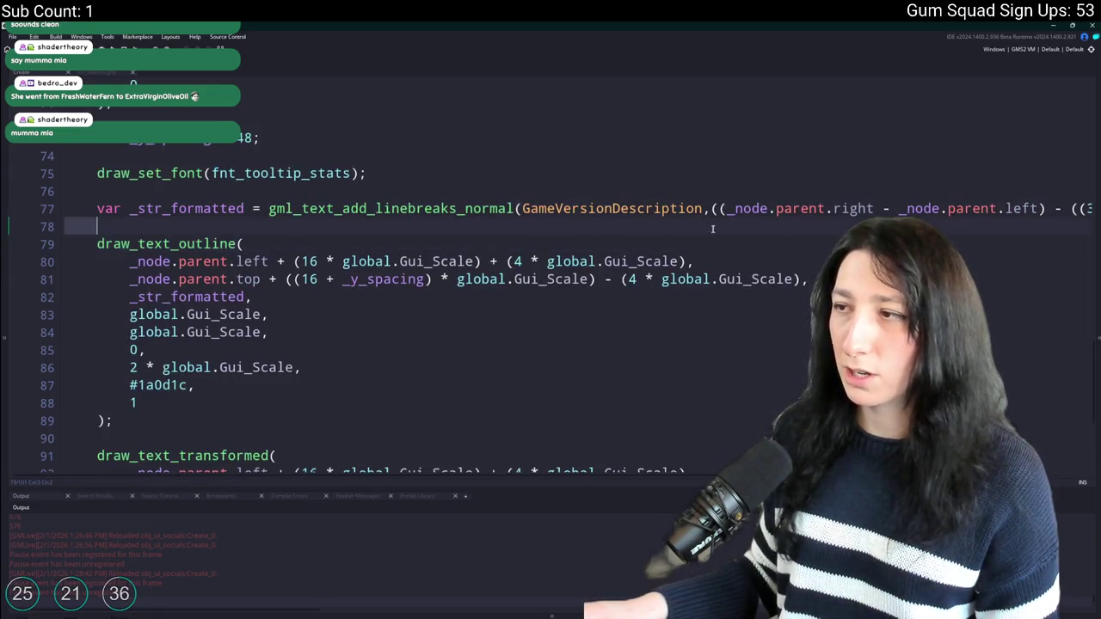
{"action": "left_click", "coordinate": [707, 210], "text": "shift"}
{"action": "type", "text": "318"}
{"action": "key", "text": "alt+Tab"}
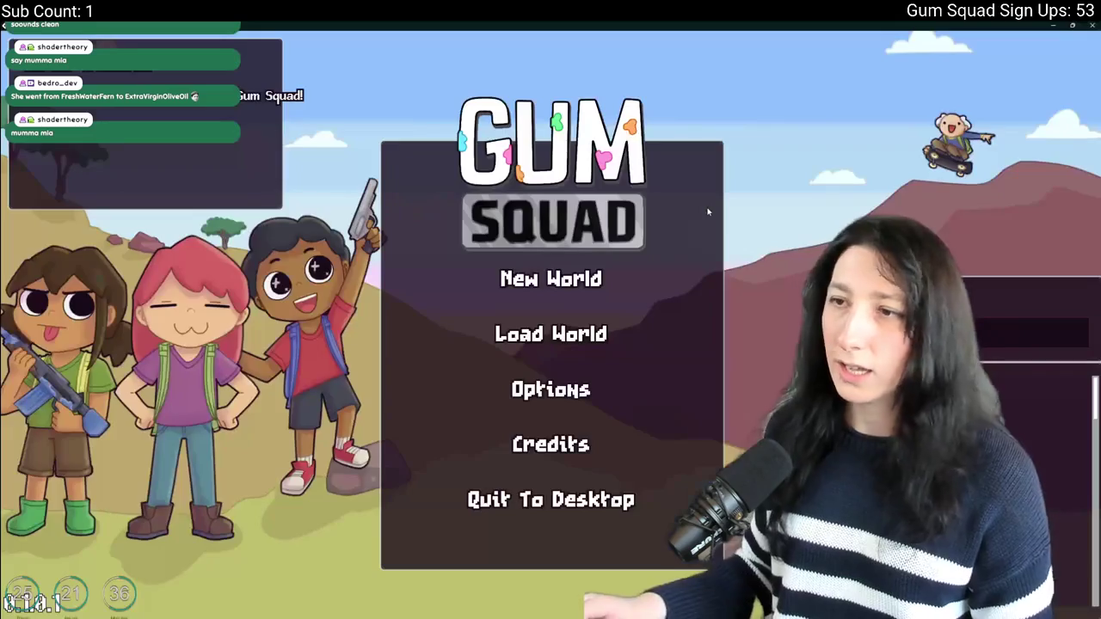
{"action": "key", "text": "alt+Tab"}
{"action": "key", "text": "ctrl+z"}
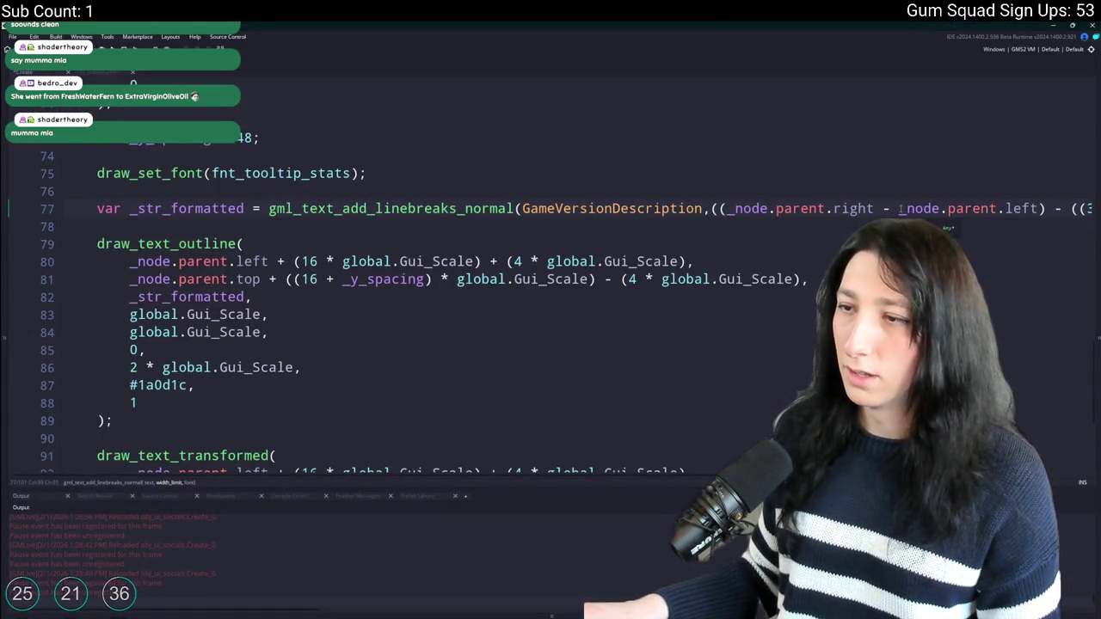
Inspect the draw_text_outline call's offset and outline thickness on lines 80–86.
{"action": "scroll", "coordinate": [899, 209], "scroll_direction": "up", "scroll_amount": 10}
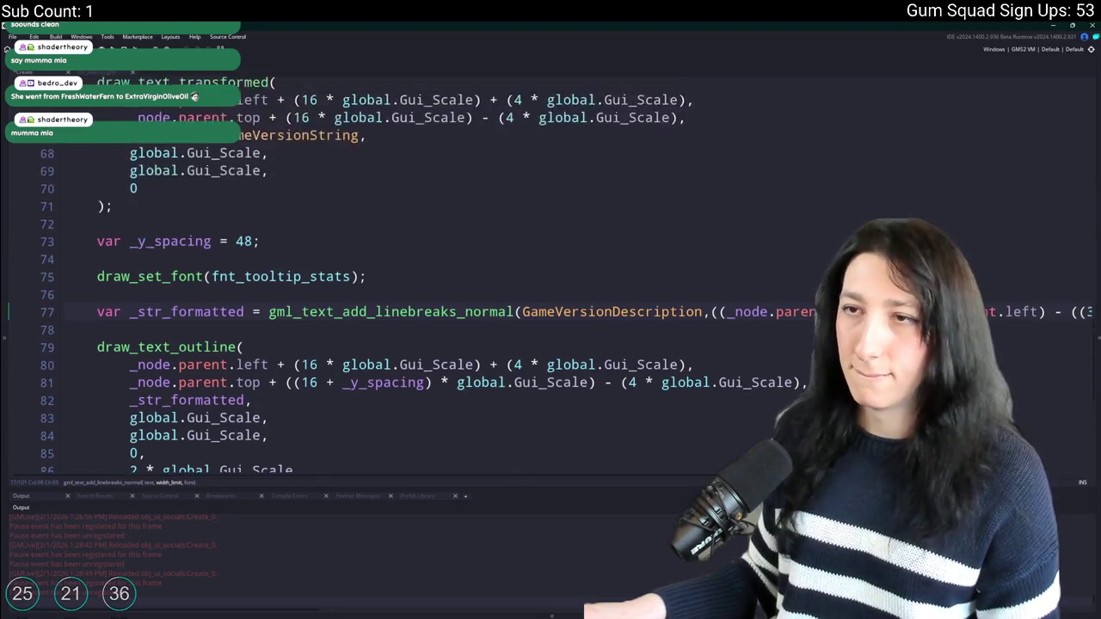
{"action": "scroll", "coordinate": [847, 144], "scroll_direction": "down", "scroll_amount": 7}
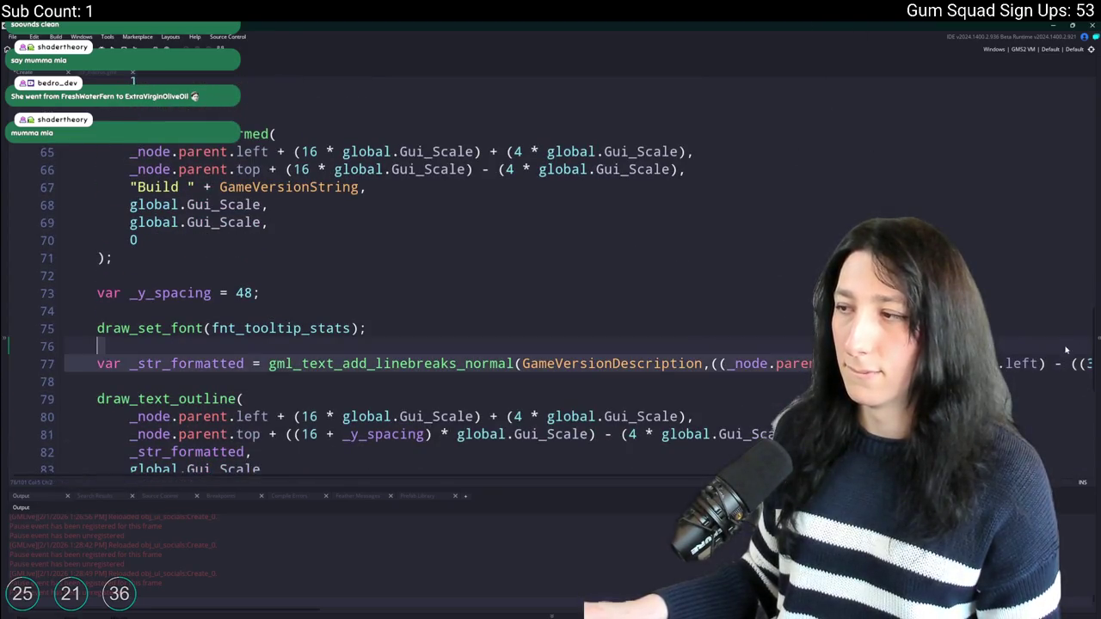
{"action": "key", "text": "End"}
{"action": "key", "text": "ctrl+Left"}
{"action": "key", "text": "ctrl+Left"}
{"action": "key", "text": "ctrl+Left"}
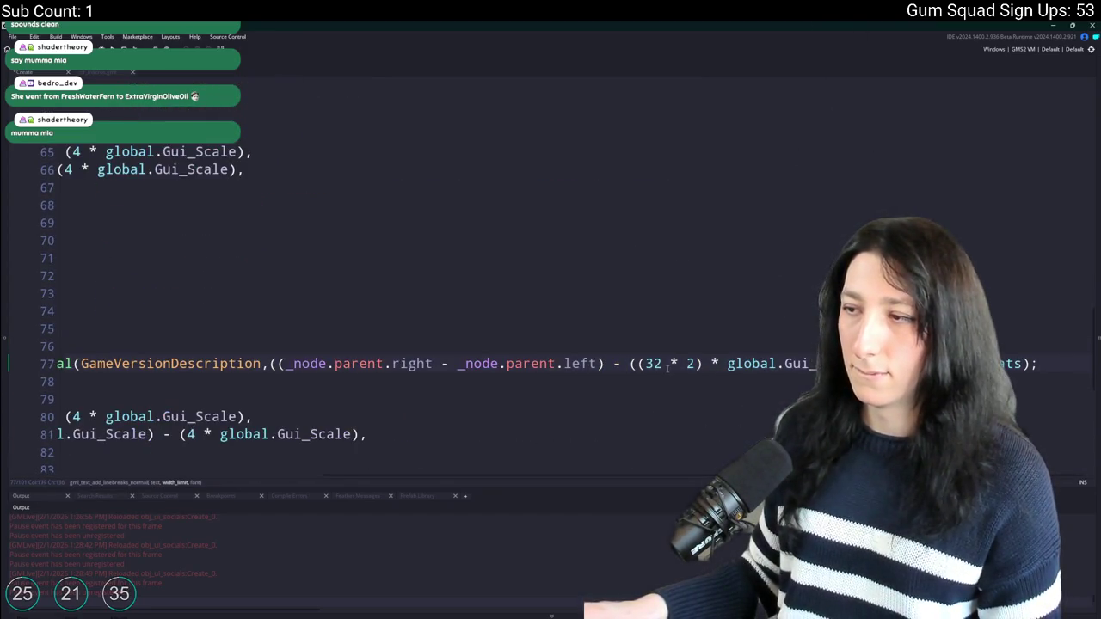
{"action": "key", "text": "Down"}
{"action": "key", "text": "Down"}
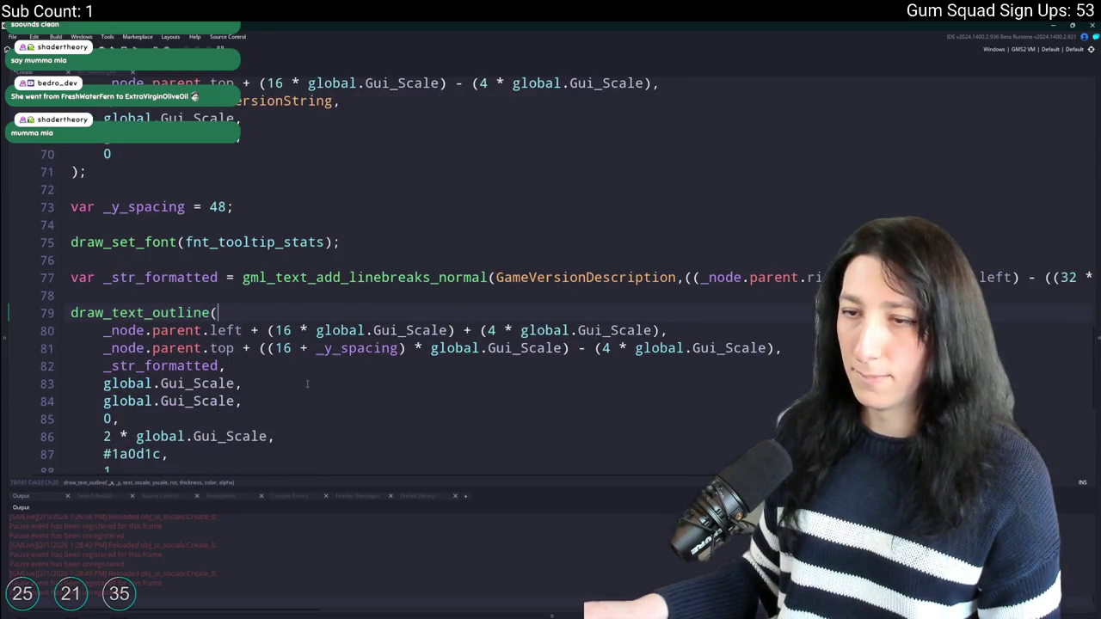
{"action": "left_click_drag", "start_coordinate": [268, 330], "coordinate": [452, 331]}
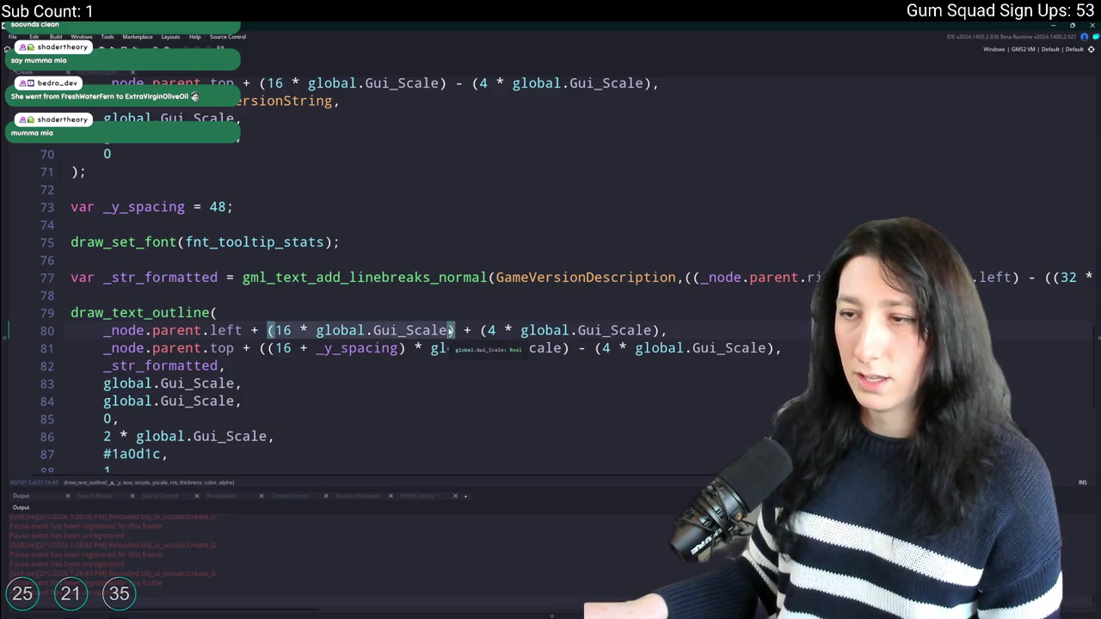
{"action": "left_click", "coordinate": [307, 330]}
{"action": "scroll", "coordinate": [310, 283], "scroll_direction": "down", "scroll_amount": 3}
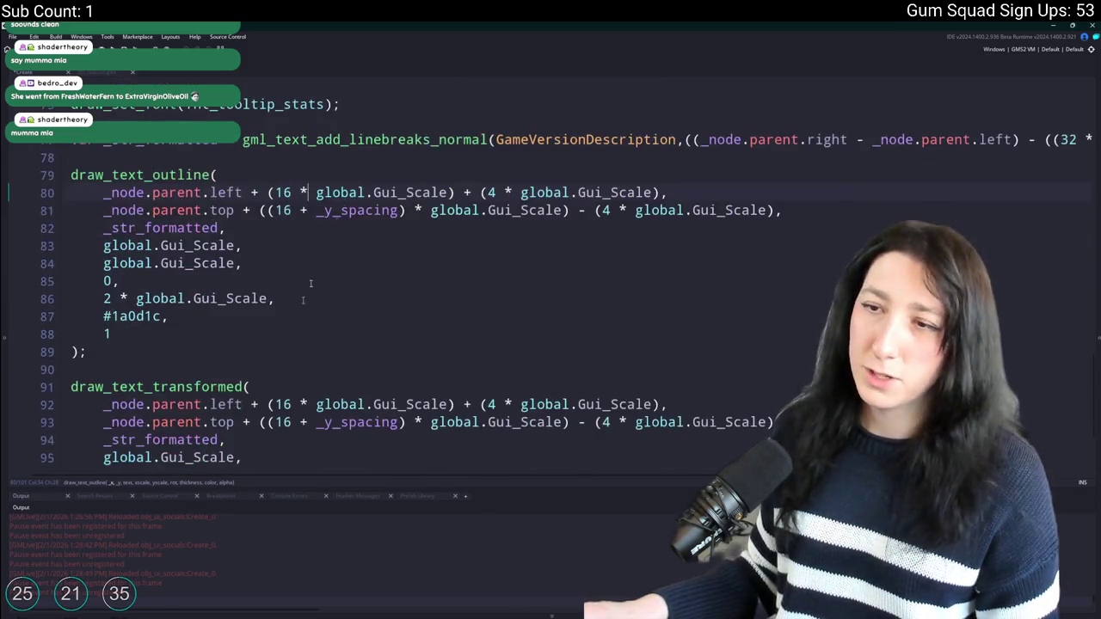
{"action": "left_click", "coordinate": [160, 299]}
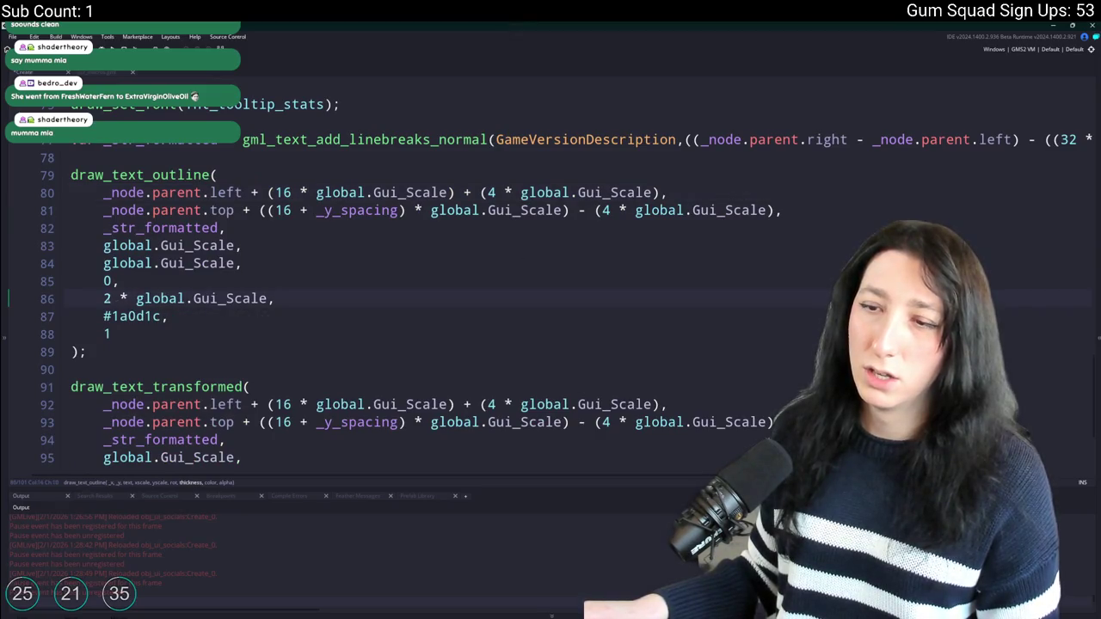
{"action": "scroll", "coordinate": [400, 284], "scroll_direction": "down", "scroll_amount": 1}
{"action": "scroll", "coordinate": [401, 284], "scroll_direction": "up", "scroll_amount": 3}
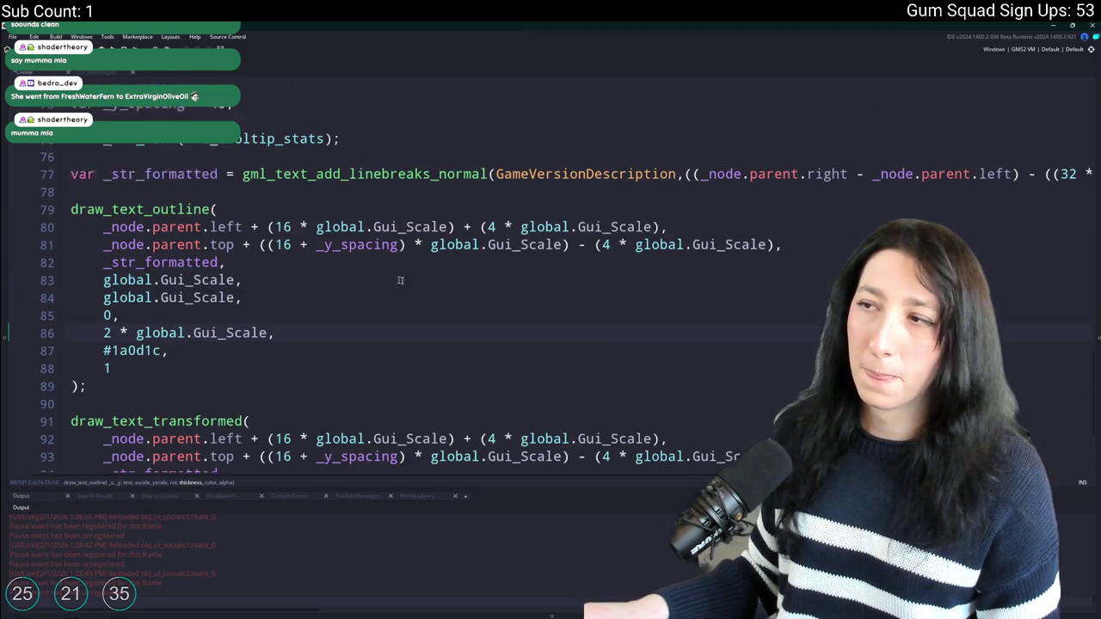
{"action": "scroll", "coordinate": [914, 118], "scroll_direction": "up", "scroll_amount": 1}
Set line 77's padding value from 32 back to 20.
{"action": "left_click", "coordinate": [1016, 225]}
{"action": "key", "text": "shift+End"}
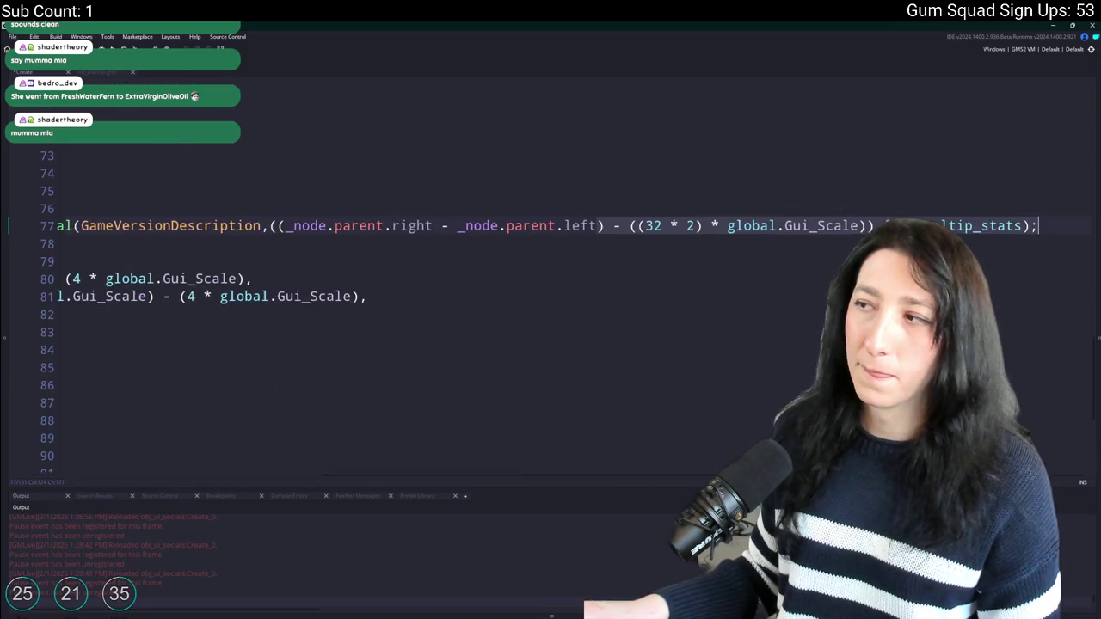
{"action": "left_click", "coordinate": [649, 227]}
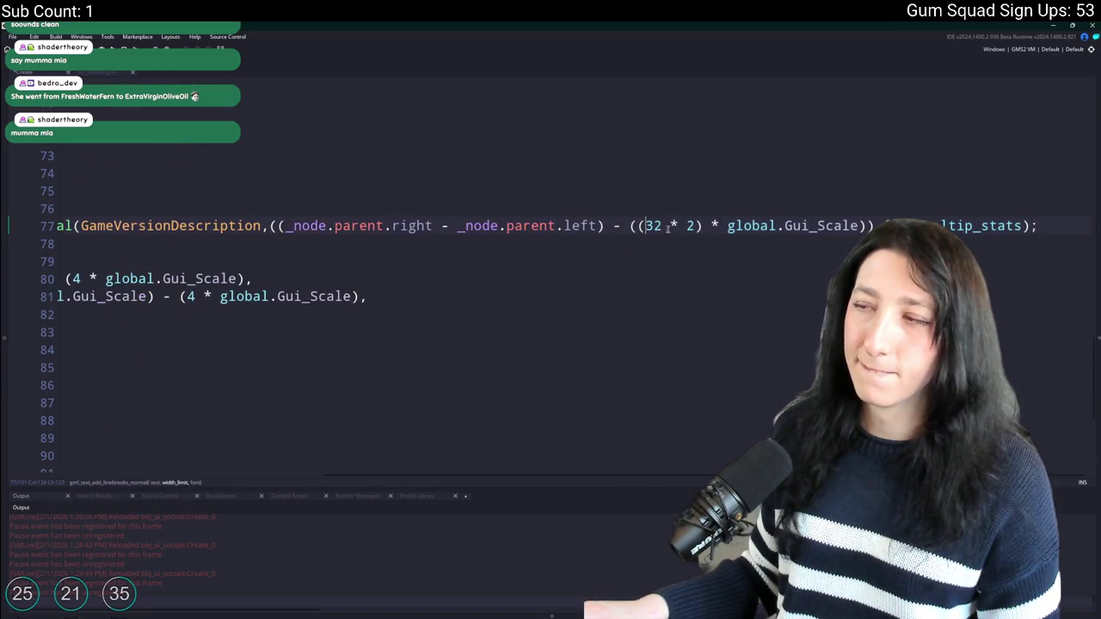
{"action": "double_click", "coordinate": [651, 227]}
{"action": "type", "text": "20"}
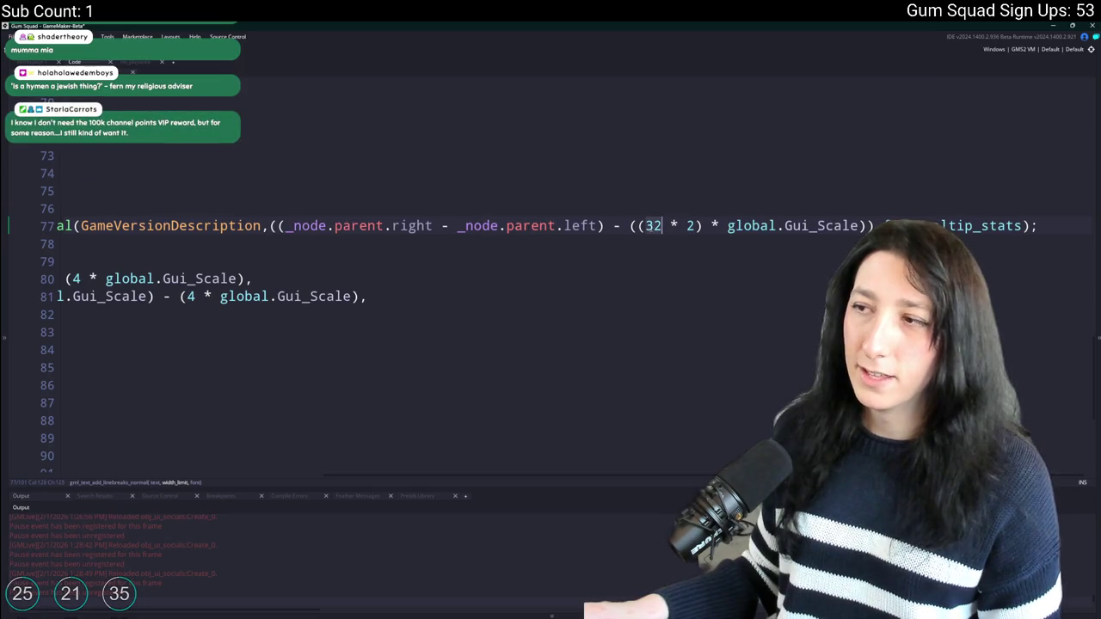
{"action": "left_click", "coordinate": [199, 242]}
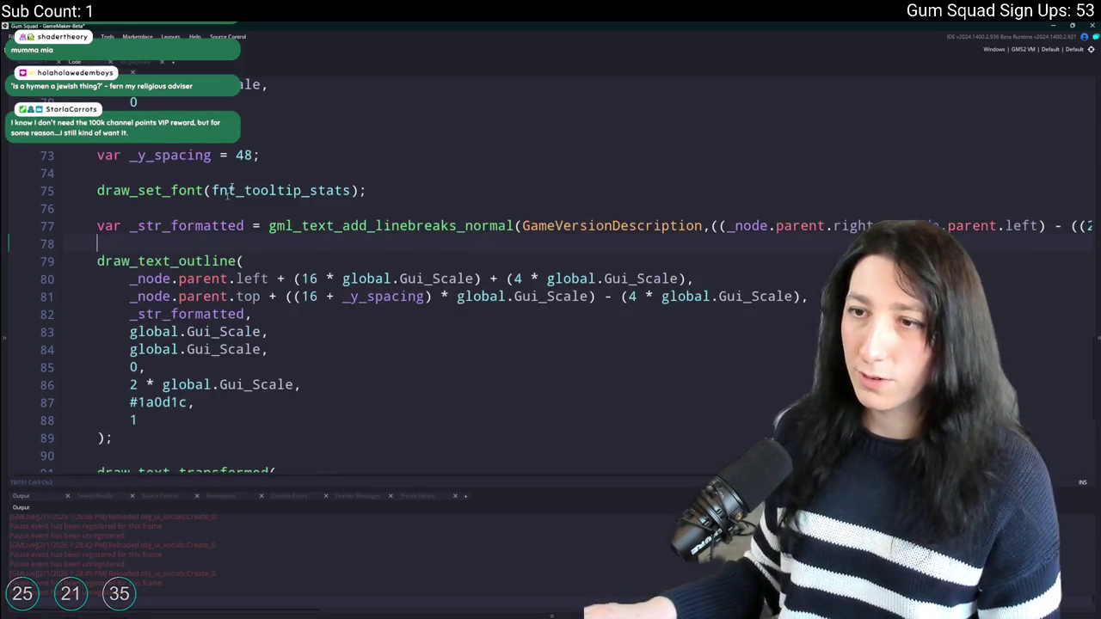
Multiply line 77's padding term by a copied global.Gui_Scale and add an opening bracket.
{"action": "mouse_move", "coordinate": [325, 230]}
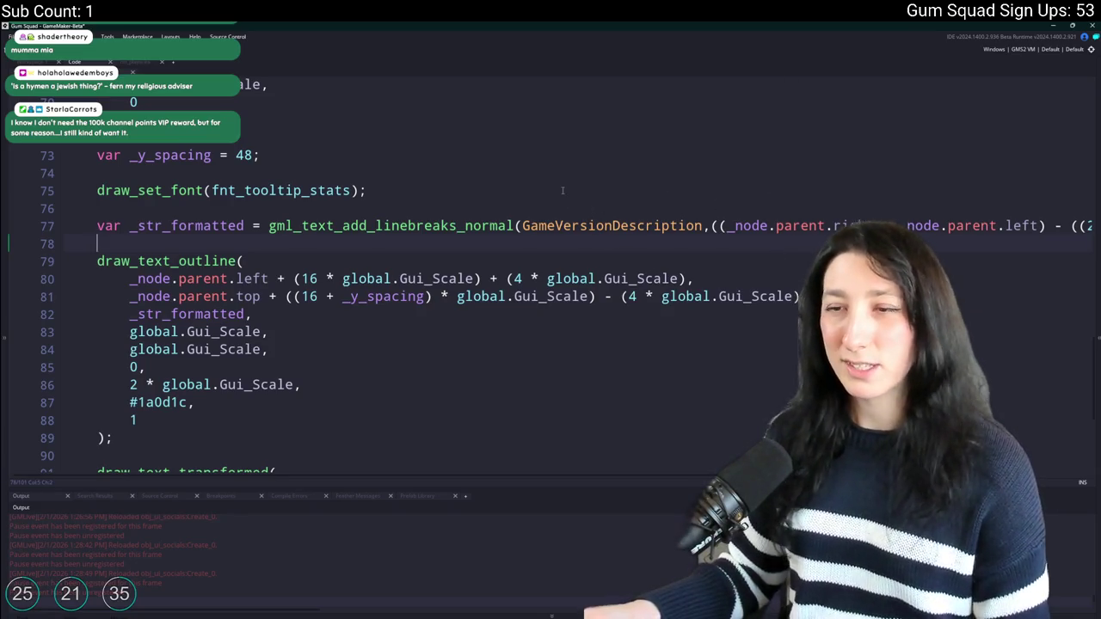
{"action": "key", "text": "ctrl+Right"}
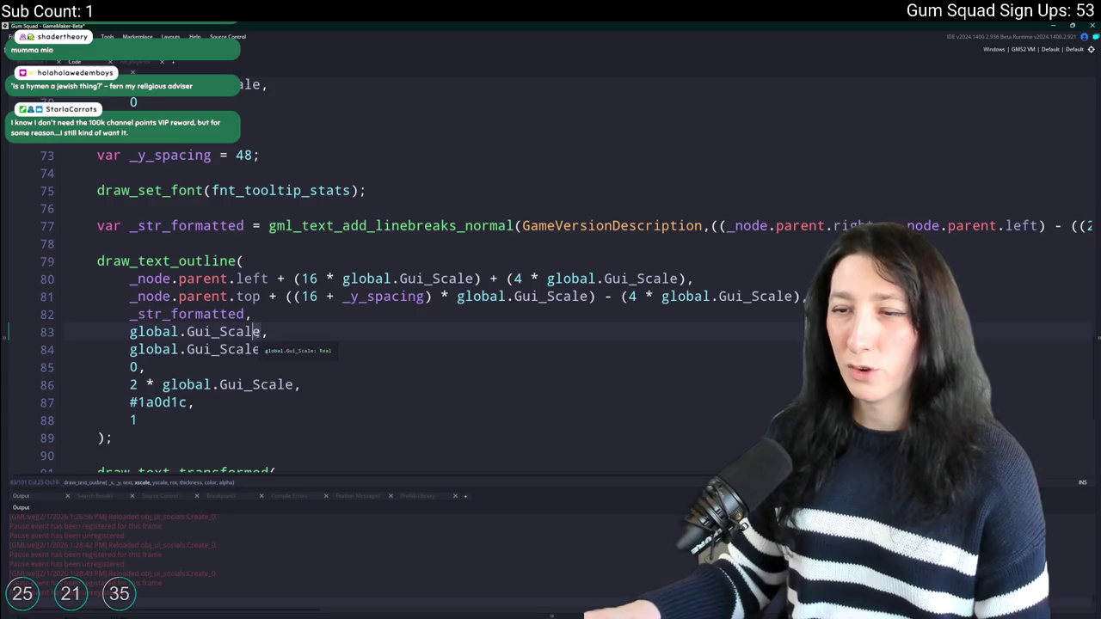
{"action": "key", "text": "ctrl+shift+Left"}
{"action": "key", "text": "ctrl+shift+Left"}
{"action": "key", "text": "ctrl+c"}
{"action": "left_click_drag", "start_coordinate": [1021, 225], "coordinate": [1093, 225]}
{"action": "left_click", "coordinate": [869, 225]}
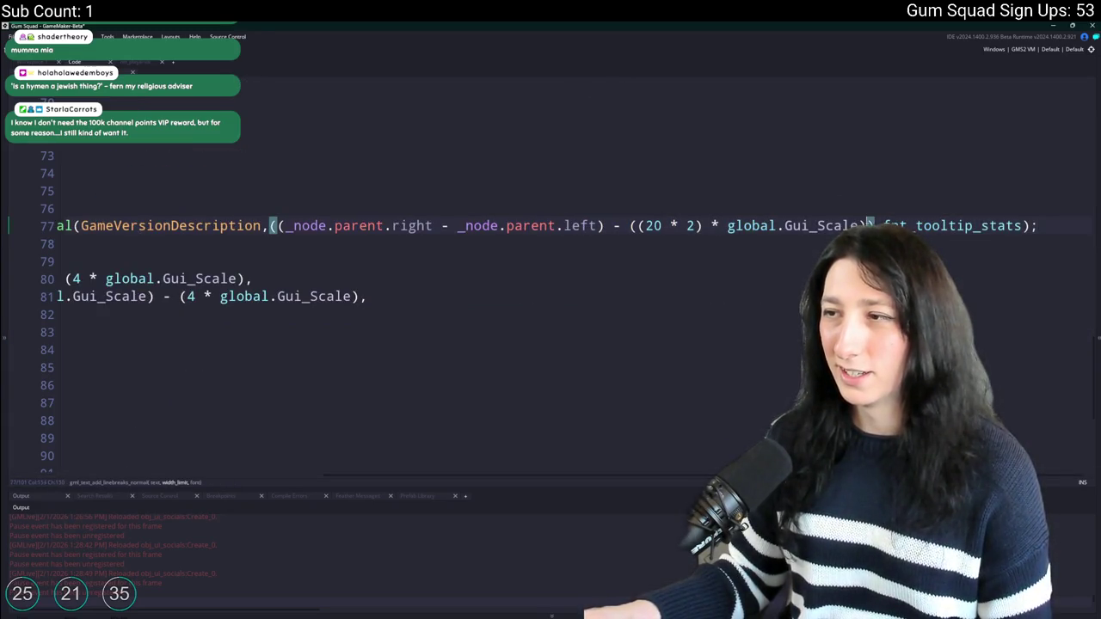
{"action": "type", "text": "*"}
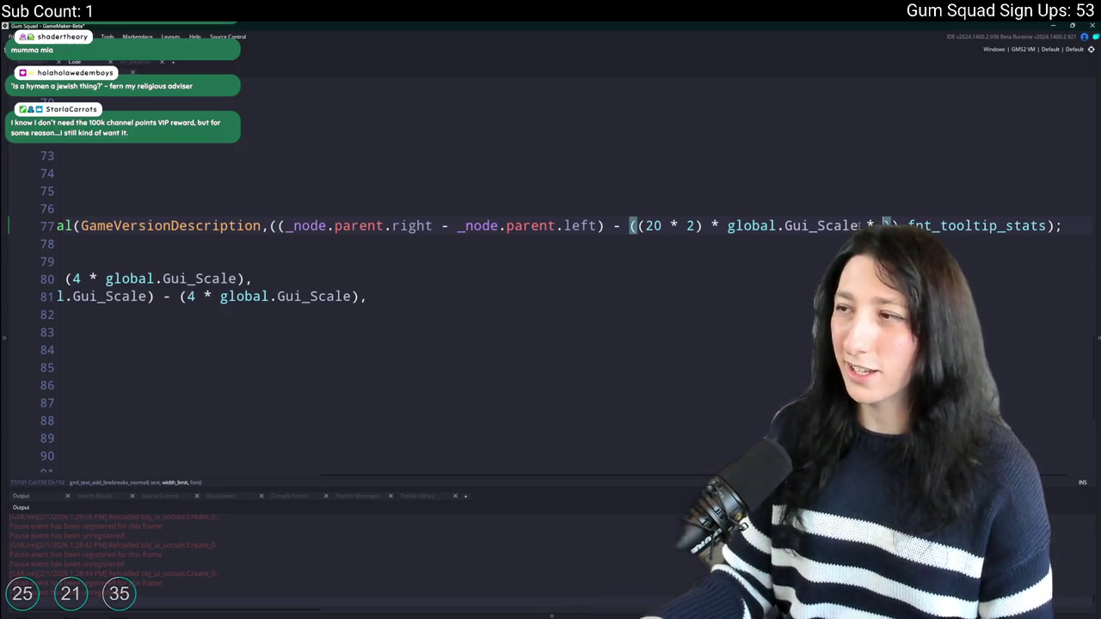
{"action": "key", "text": "ctrl+v"}
{"action": "left_click", "coordinate": [634, 225]}
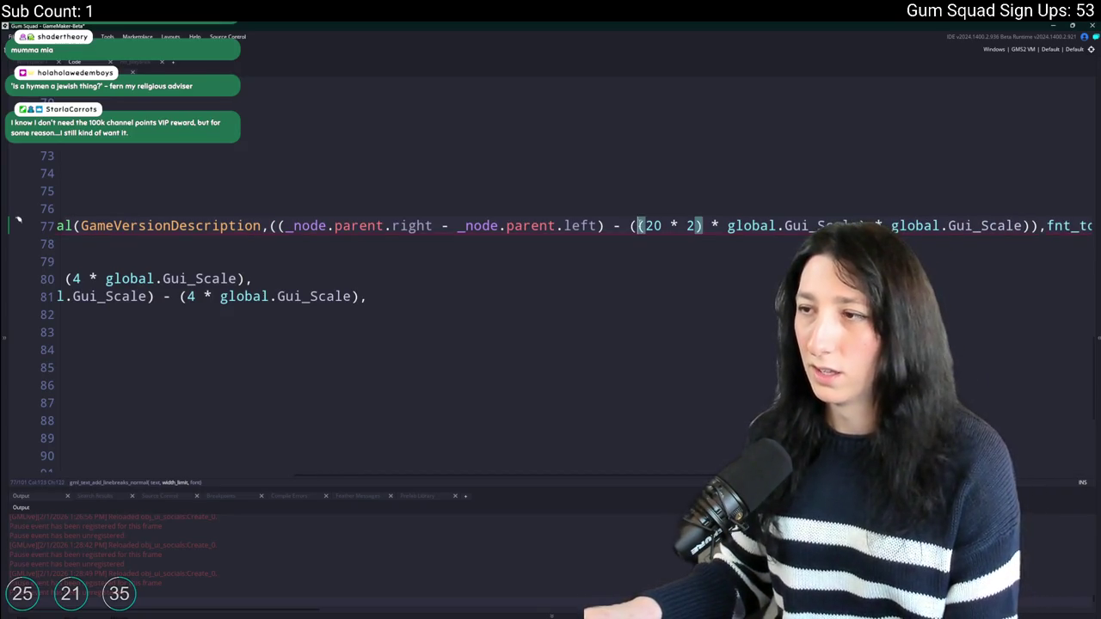
{"action": "type", "text": "("}
Check the running game at restored and maximized window sizes, then return to the code.
{"action": "key", "text": "alt+Tab"}
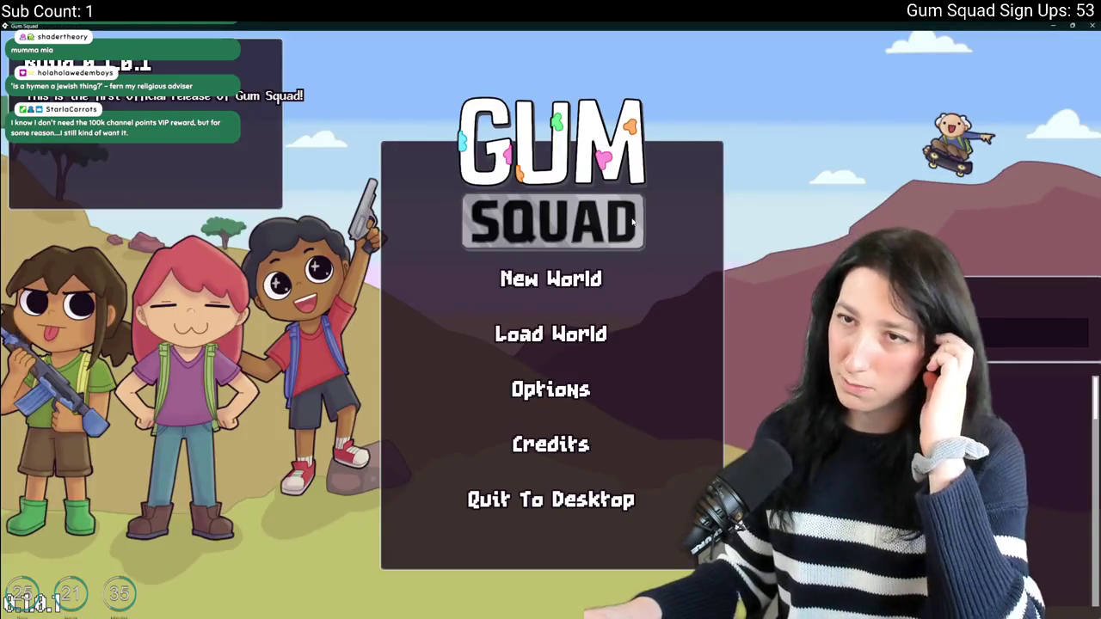
{"action": "left_click_drag", "start_coordinate": [586, 25], "coordinate": [588, 73]}
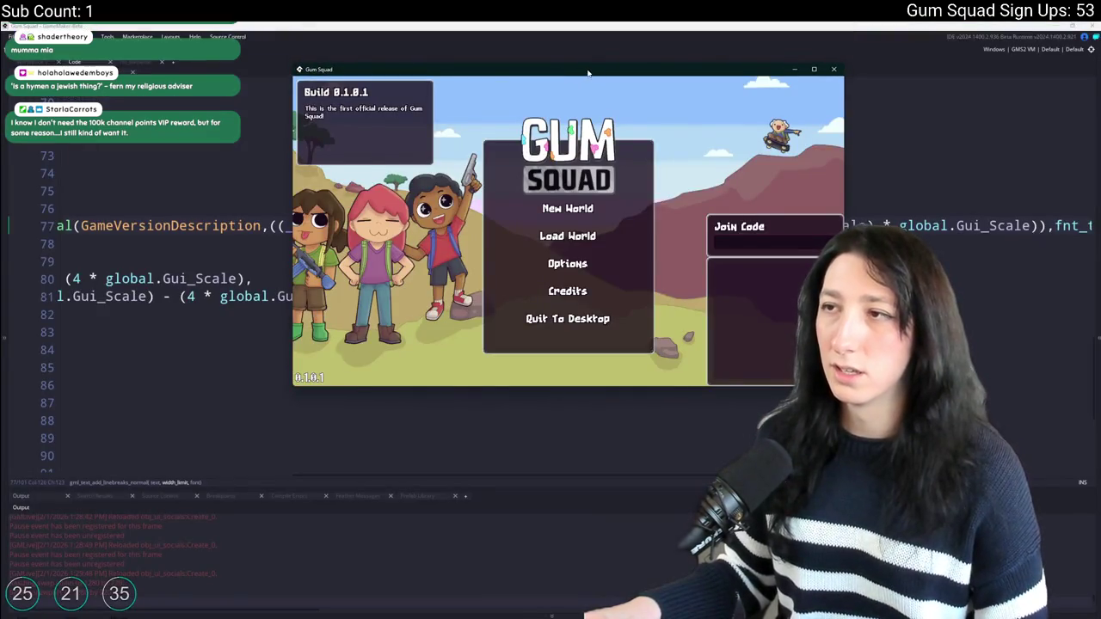
{"action": "double_click", "coordinate": [588, 72]}
{"action": "left_click_drag", "start_coordinate": [521, 25], "coordinate": [521, 62]}
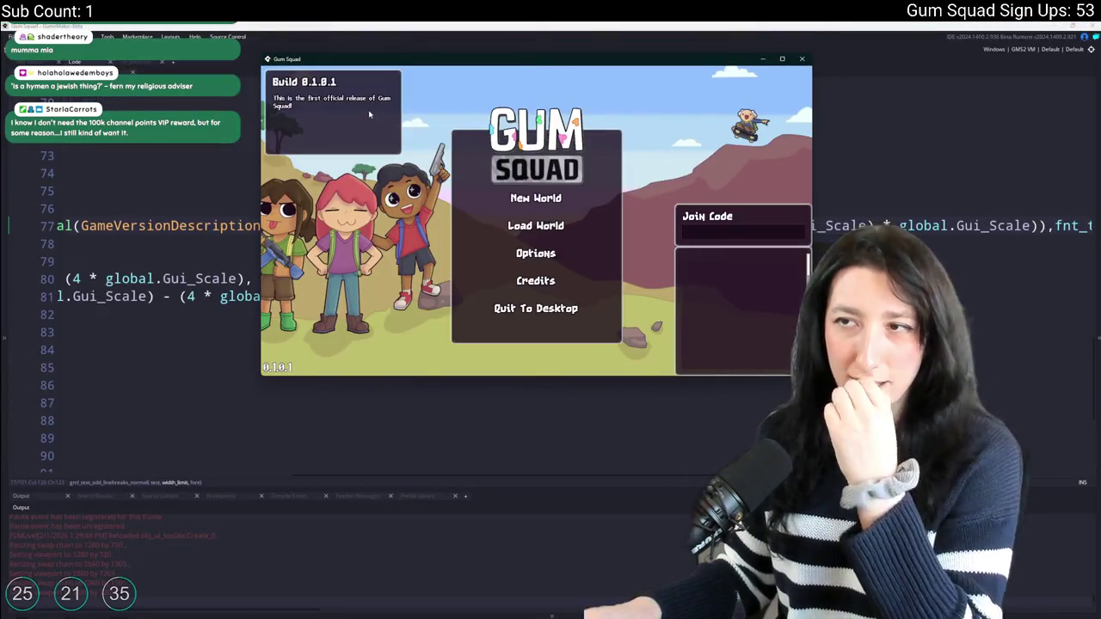
{"action": "double_click", "coordinate": [437, 62]}
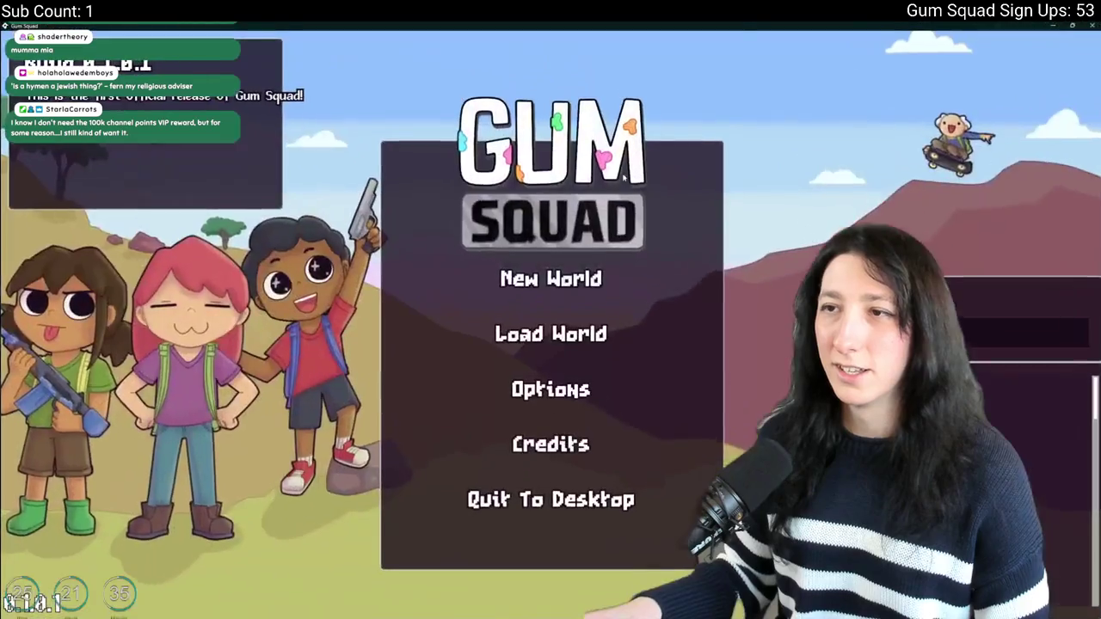
{"action": "key", "text": "alt+Tab"}
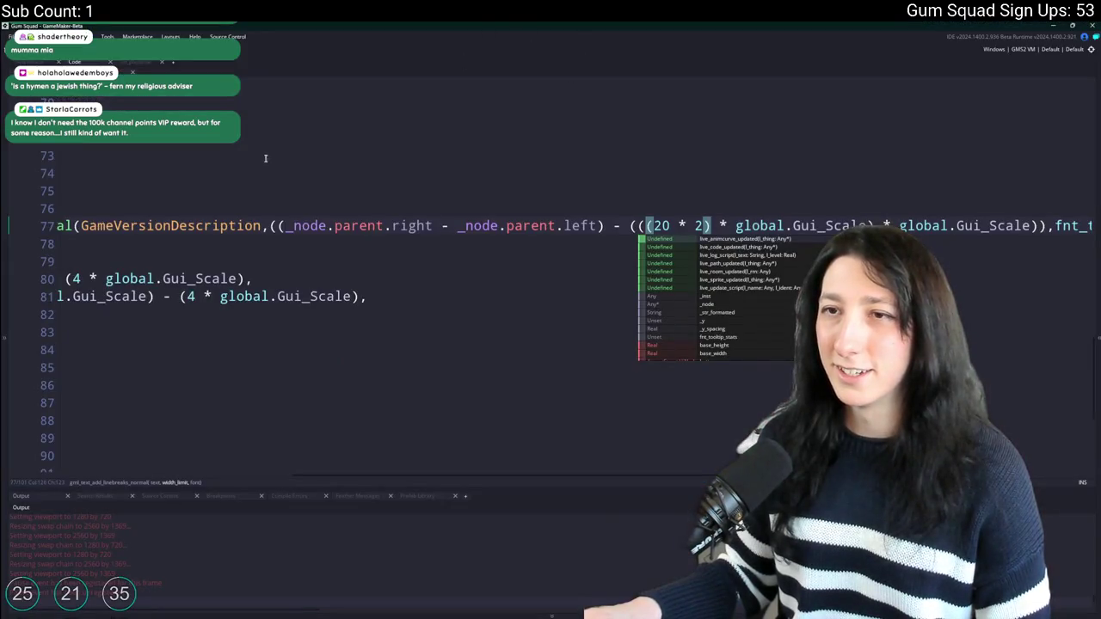
{"action": "left_click", "coordinate": [1046, 225]}
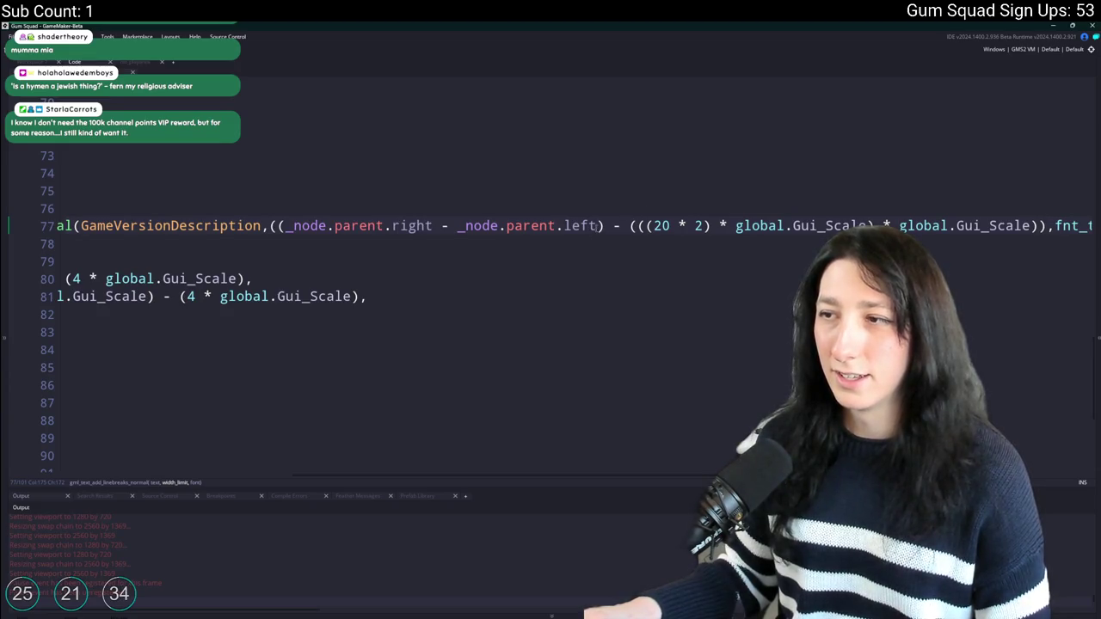
{"action": "key", "text": "ctrl+Home"}
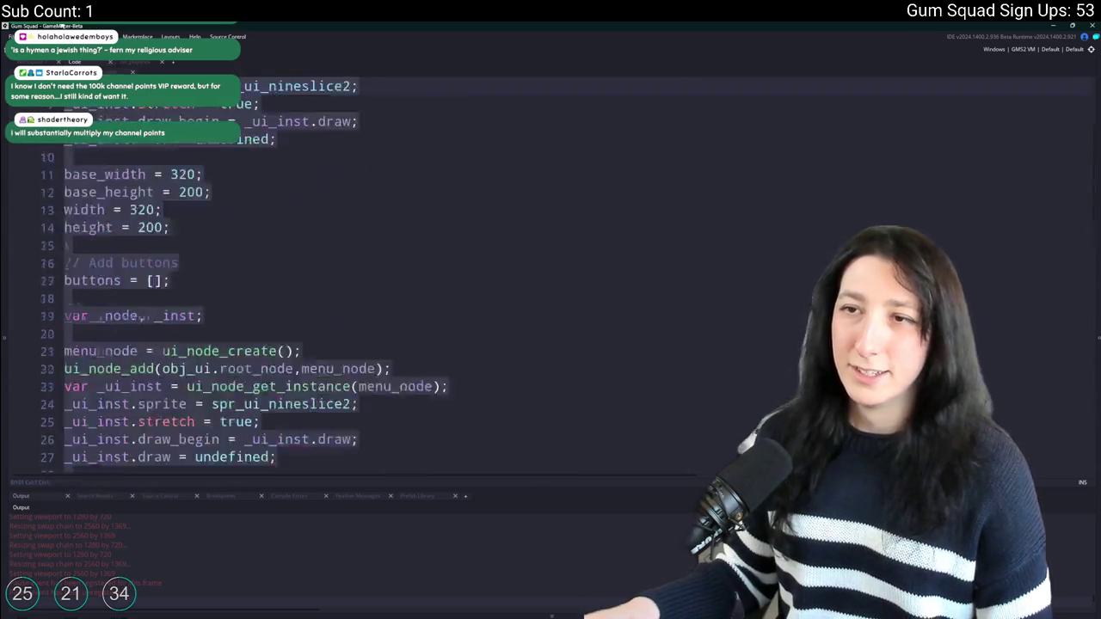
Replace line 77's width_limit argument with 200 * global.Gui_Scale.
{"action": "scroll", "coordinate": [162, 227], "scroll_direction": "down", "scroll_amount": 2}
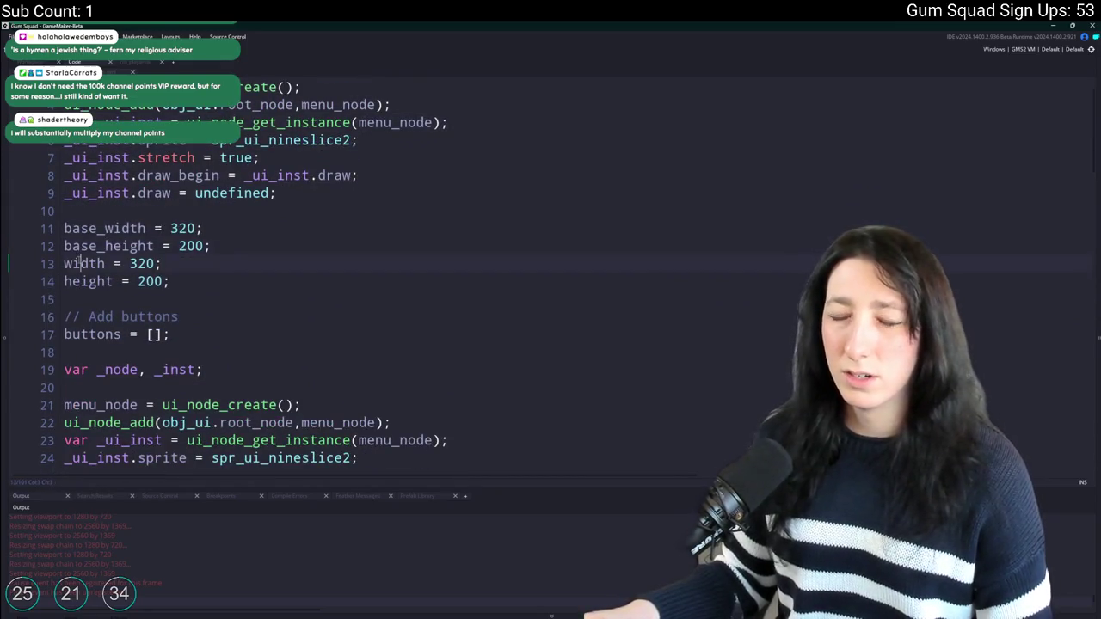
{"action": "scroll", "coordinate": [212, 202], "scroll_direction": "down", "scroll_amount": 4}
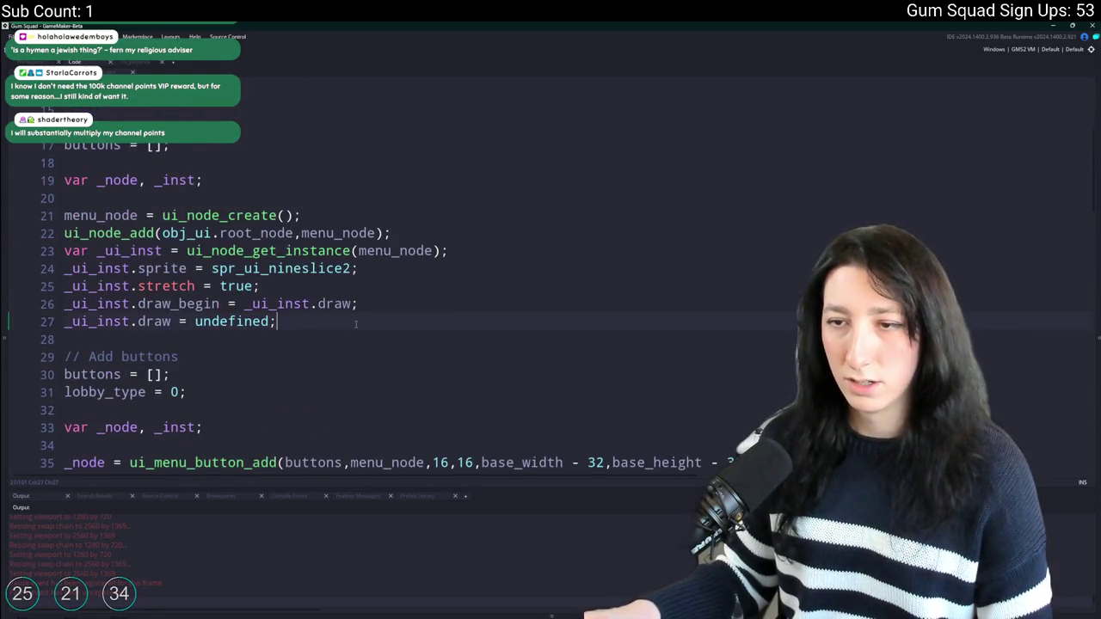
{"action": "key", "text": "ctrl+z"}
{"action": "scroll", "coordinate": [657, 395], "scroll_direction": "down", "scroll_amount": 1}
{"action": "left_click", "coordinate": [709, 394]}
{"action": "key", "text": "Down"}
{"action": "key", "text": "Down"}
{"action": "key", "text": "Up"}
{"action": "key", "text": "Up"}
{"action": "key", "text": "End"}
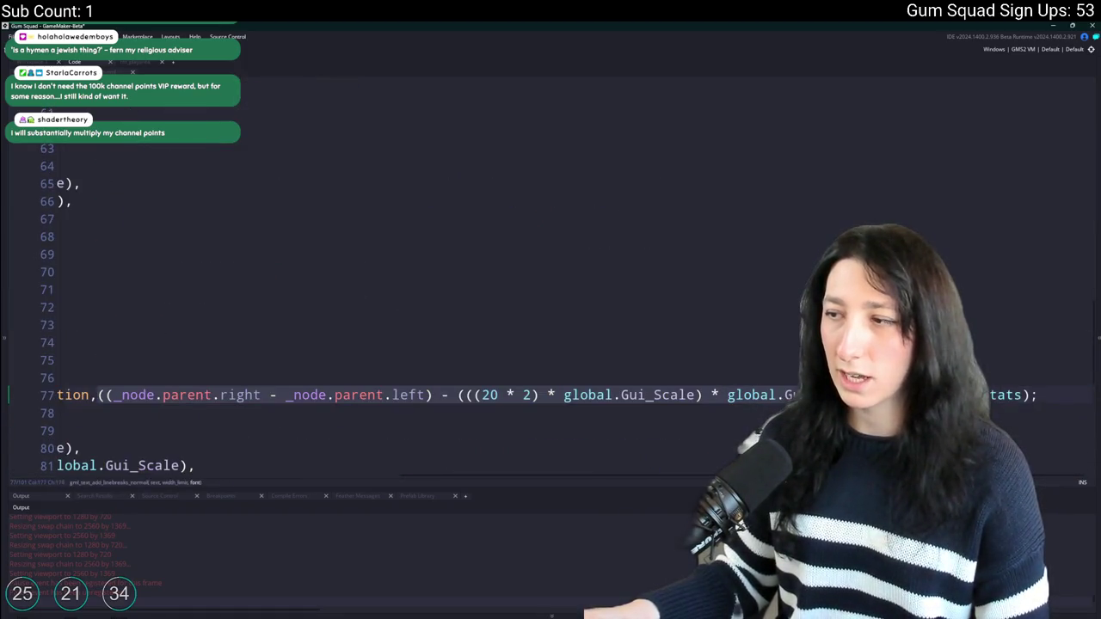
{"action": "key", "text": "Left"}
{"action": "left_click", "coordinate": [727, 396]}
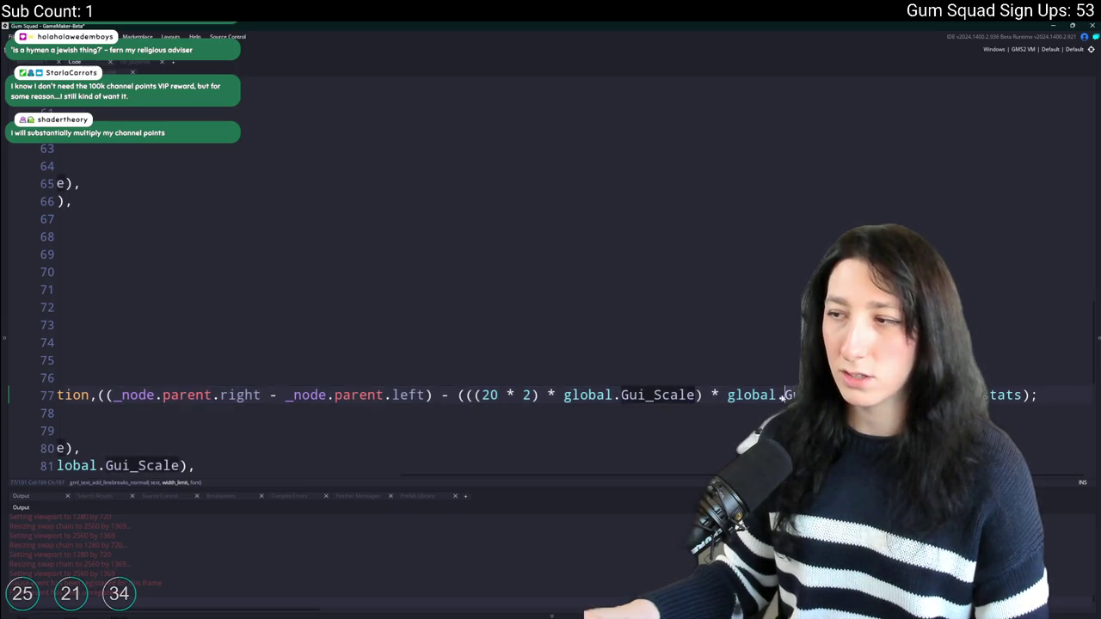
{"action": "key", "text": "Home"}
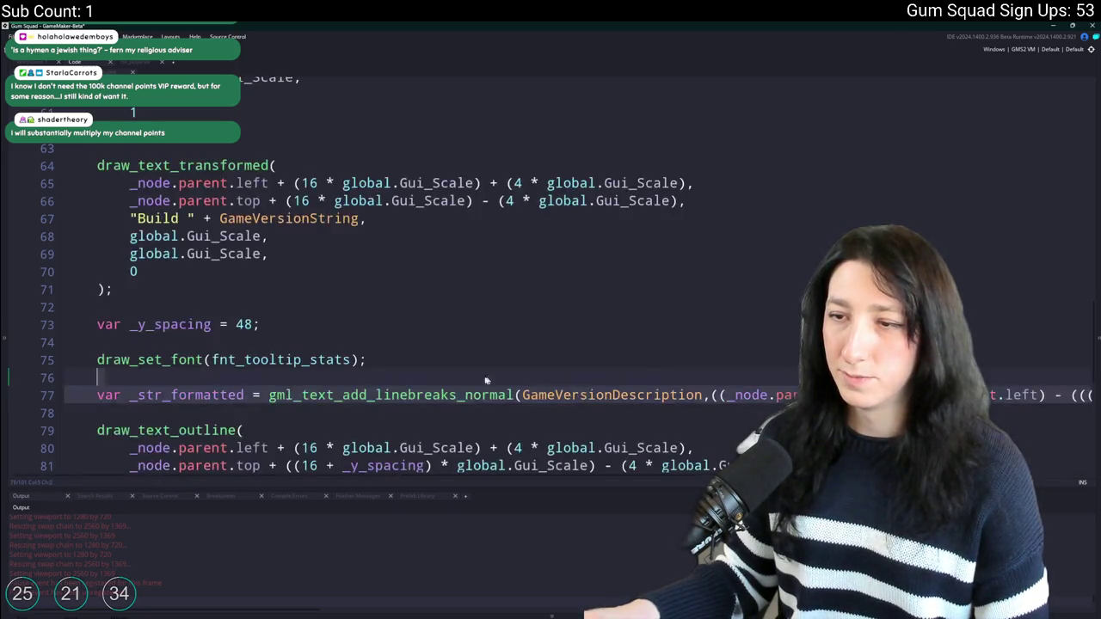
{"action": "left_click", "coordinate": [712, 394]}
{"action": "type", "text": "200 * global.Gui_Scale,fnt_tooltip_stats);"}
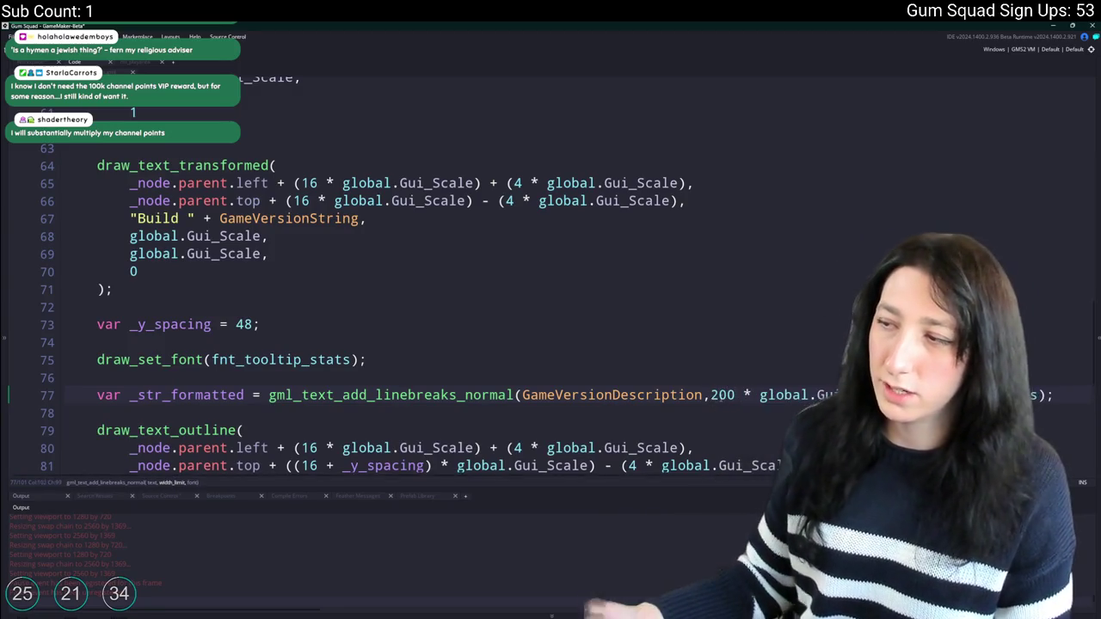
Change the width base to 280 and check the text in the game.
{"action": "scroll", "coordinate": [670, 395], "scroll_direction": "up", "scroll_amount": 15}
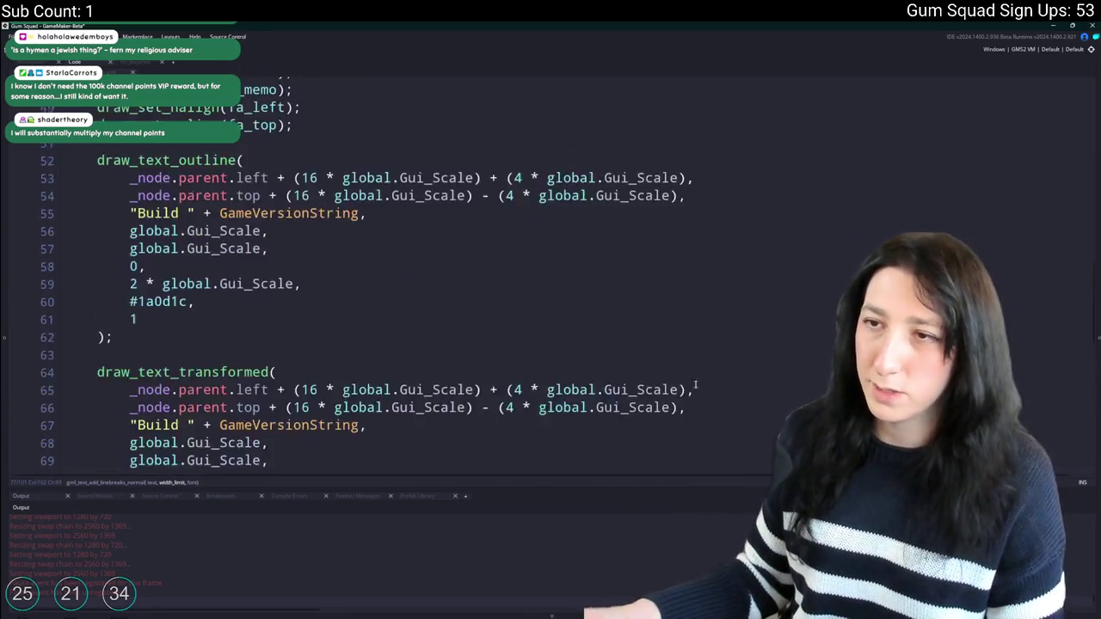
{"action": "scroll", "coordinate": [670, 395], "scroll_direction": "up", "scroll_amount": 2}
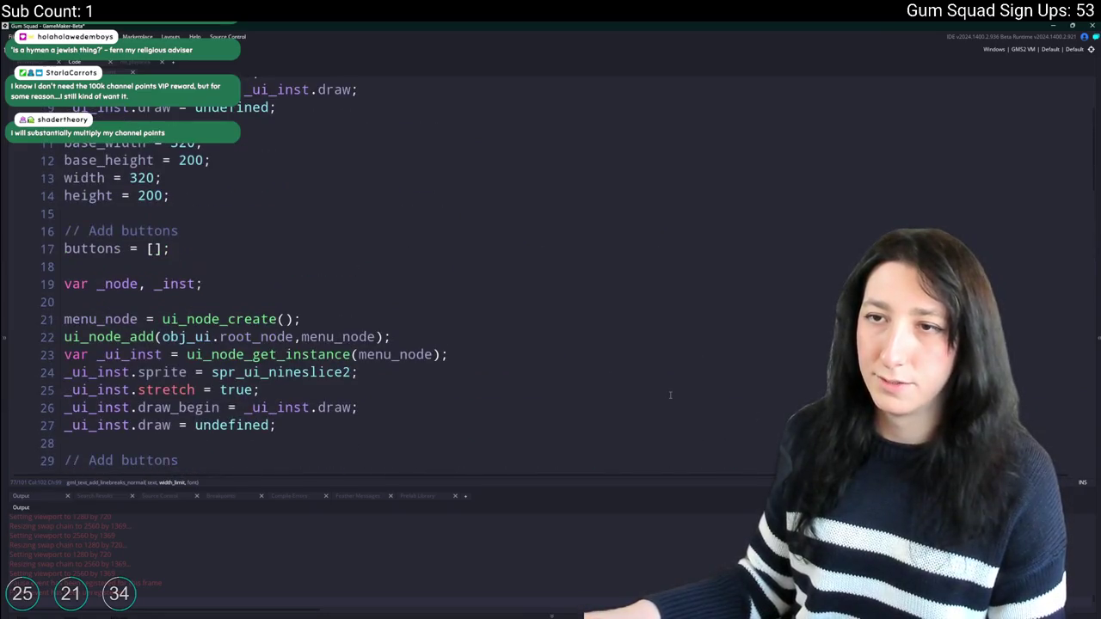
{"action": "scroll", "coordinate": [670, 395], "scroll_direction": "down", "scroll_amount": 17}
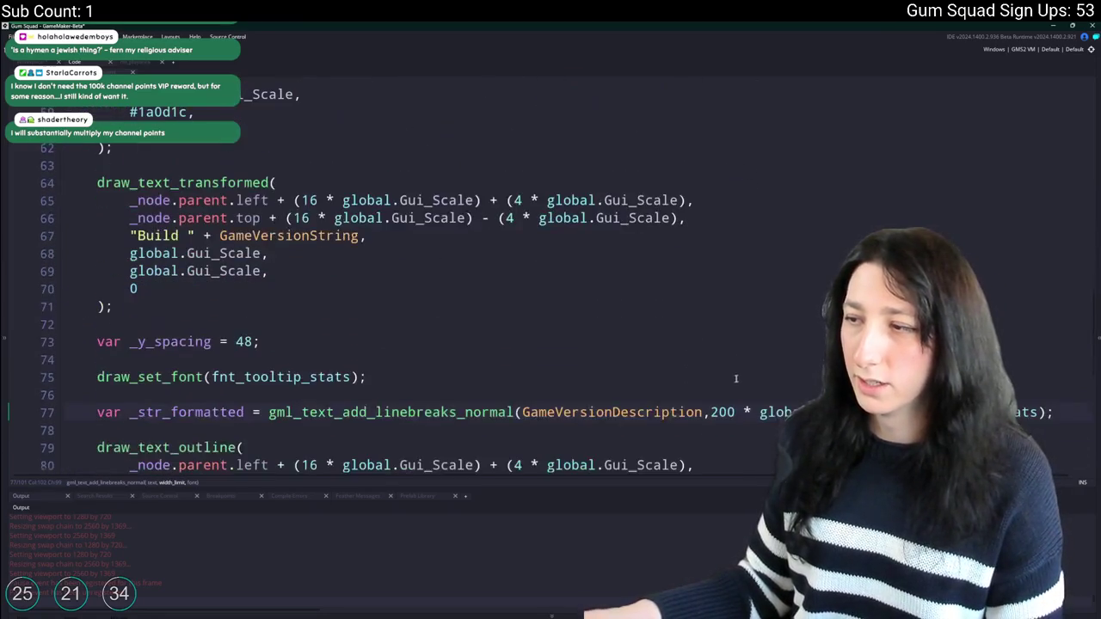
{"action": "left_click", "coordinate": [728, 412]}
{"action": "key", "text": "shift+Left"}
{"action": "type", "text": "8"}
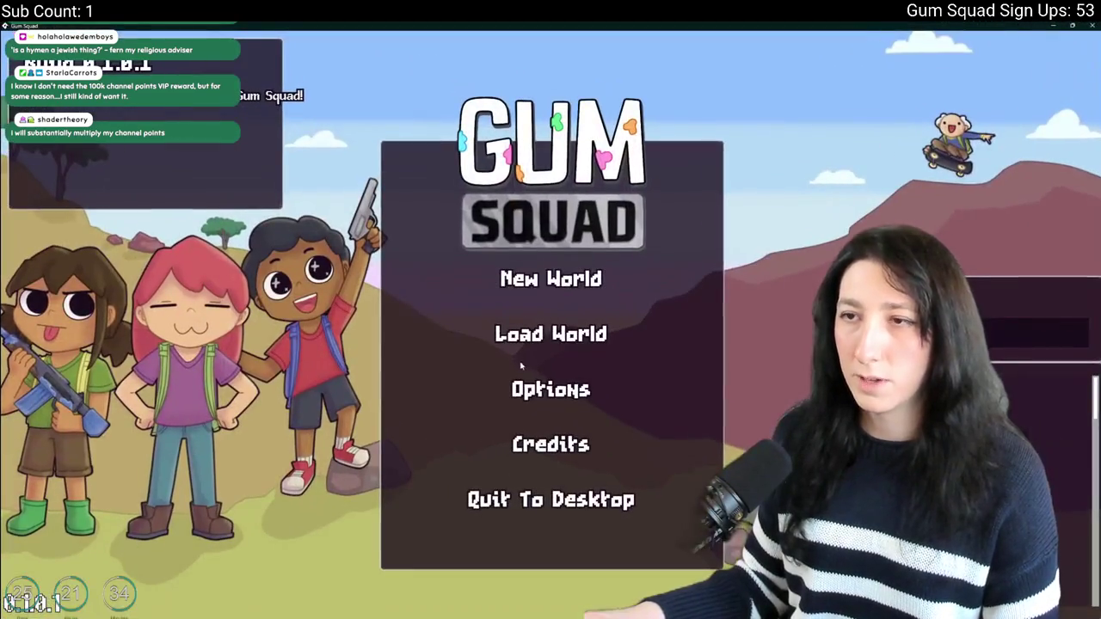
{"action": "left_click", "coordinate": [522, 382]}
{"action": "left_click", "coordinate": [524, 406]}
{"action": "key", "text": "alt+F4"}
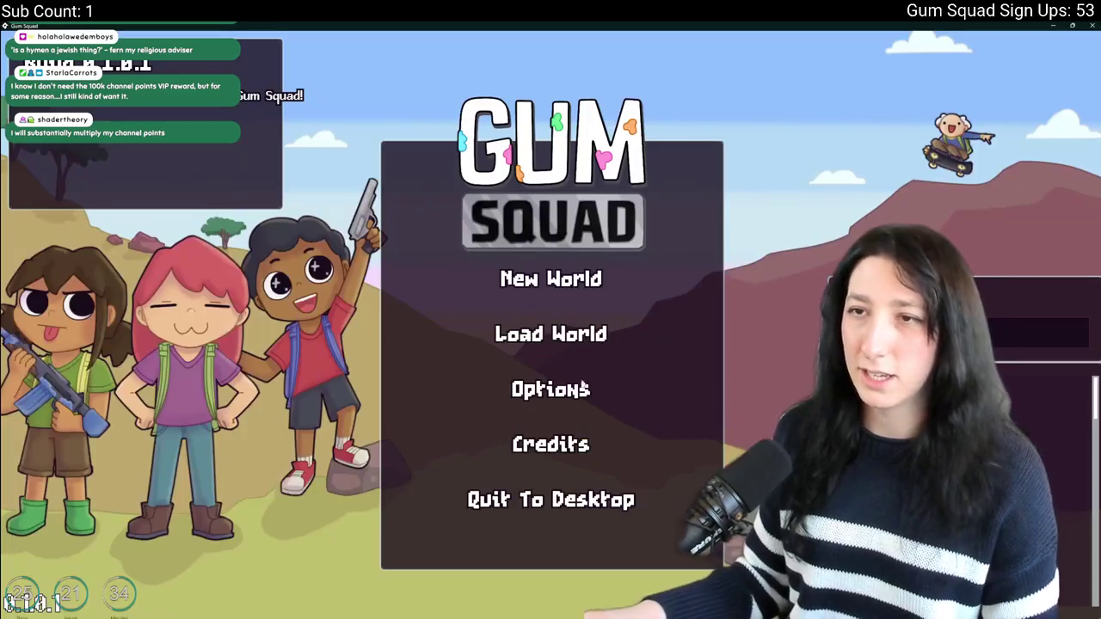
Rerun the game to check wrapping, then change the width base to 100.
{"action": "left_click", "coordinate": [581, 385]}
{"action": "key", "text": "Escape"}
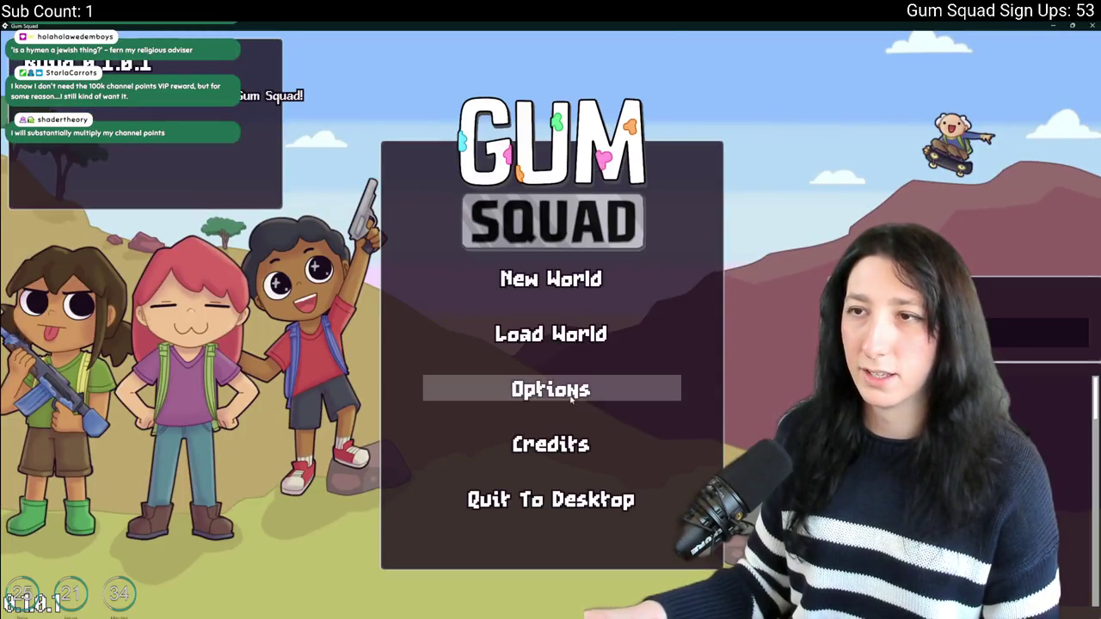
{"action": "key", "text": "alt+F4"}
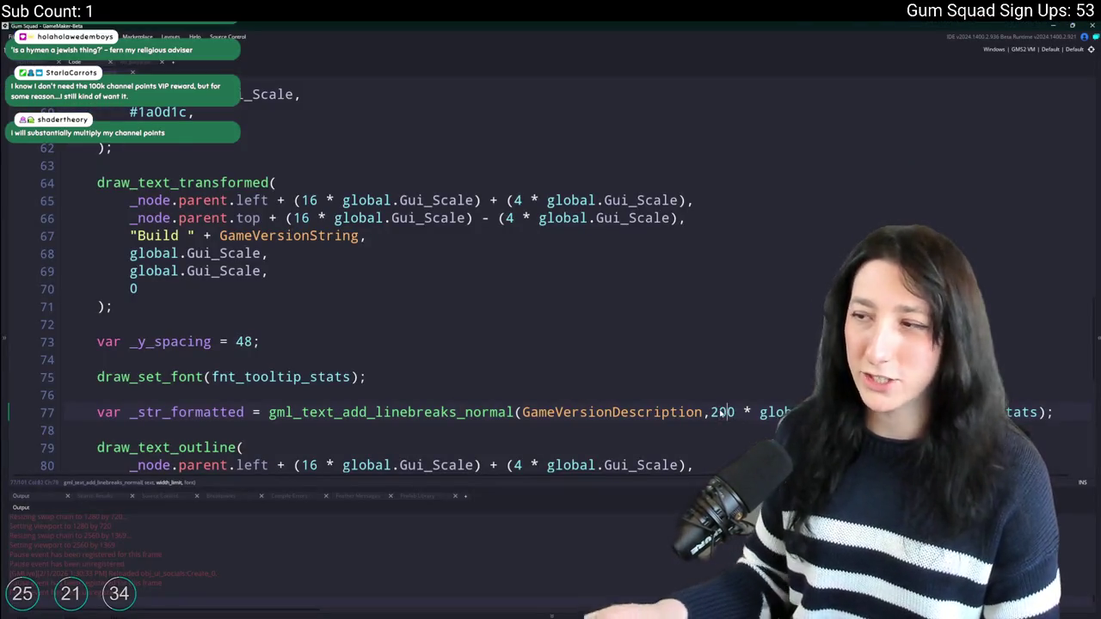
{"action": "key", "text": "alt+Tab"}
{"action": "left_click", "coordinate": [556, 394]}
{"action": "left_click", "coordinate": [555, 413]}
{"action": "key", "text": "alt+F4"}
{"action": "left_click", "coordinate": [710, 413]}
{"action": "key", "text": "Delete"}
{"action": "type", "text": "1"}
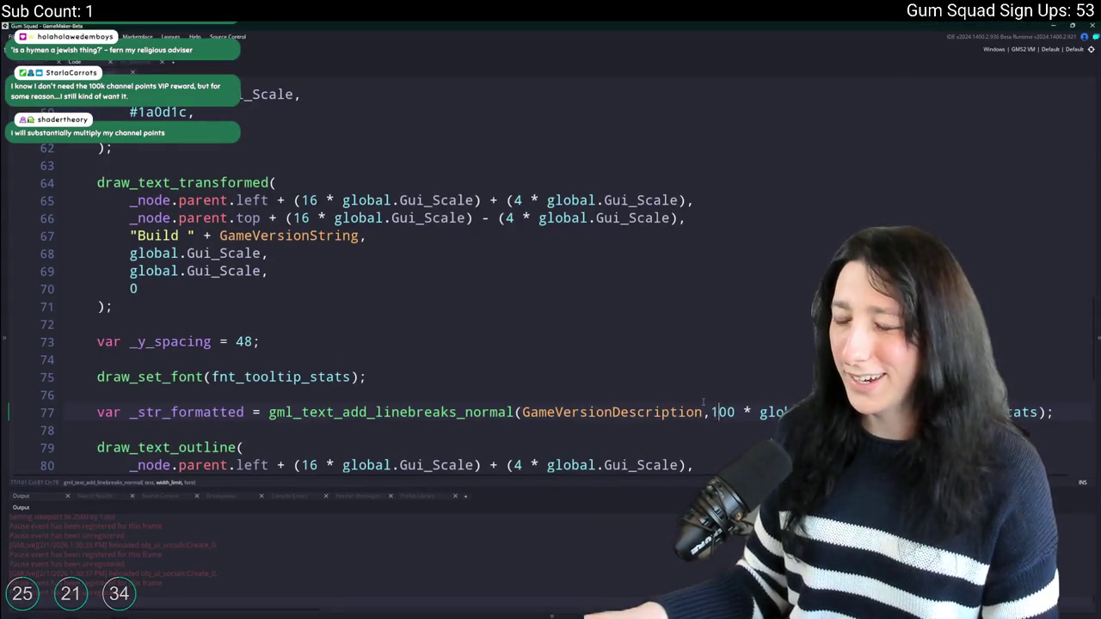
Check the 100 width in the running game, then select the wrap function's _normal suffix.
{"action": "key", "text": "alt+Tab"}
{"action": "key", "text": "alt+F4"}
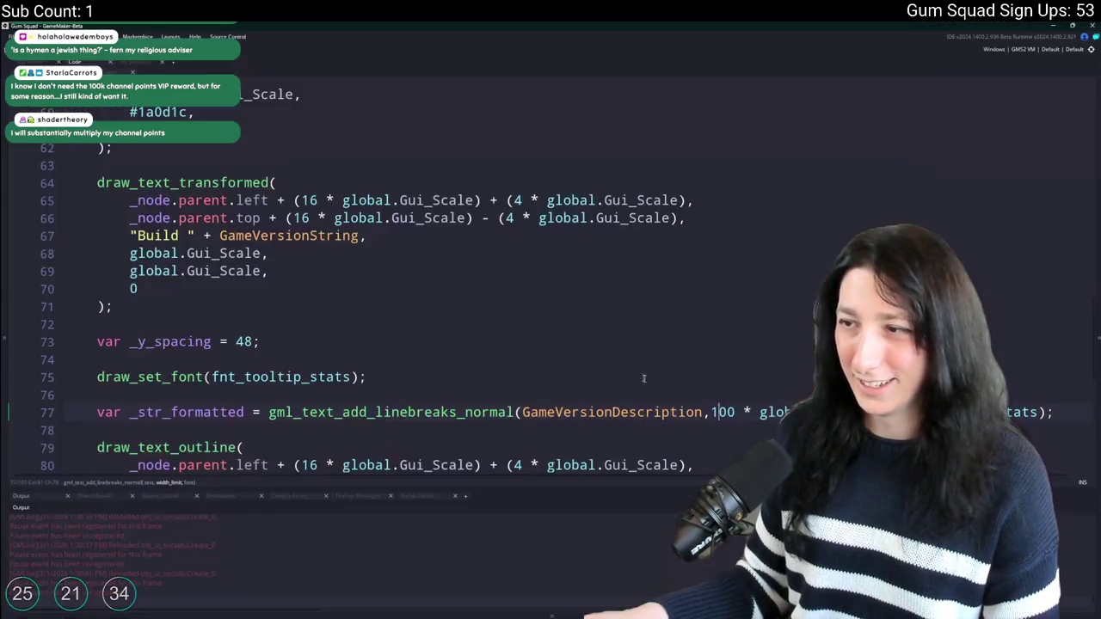
{"action": "key", "text": "alt+Tab"}
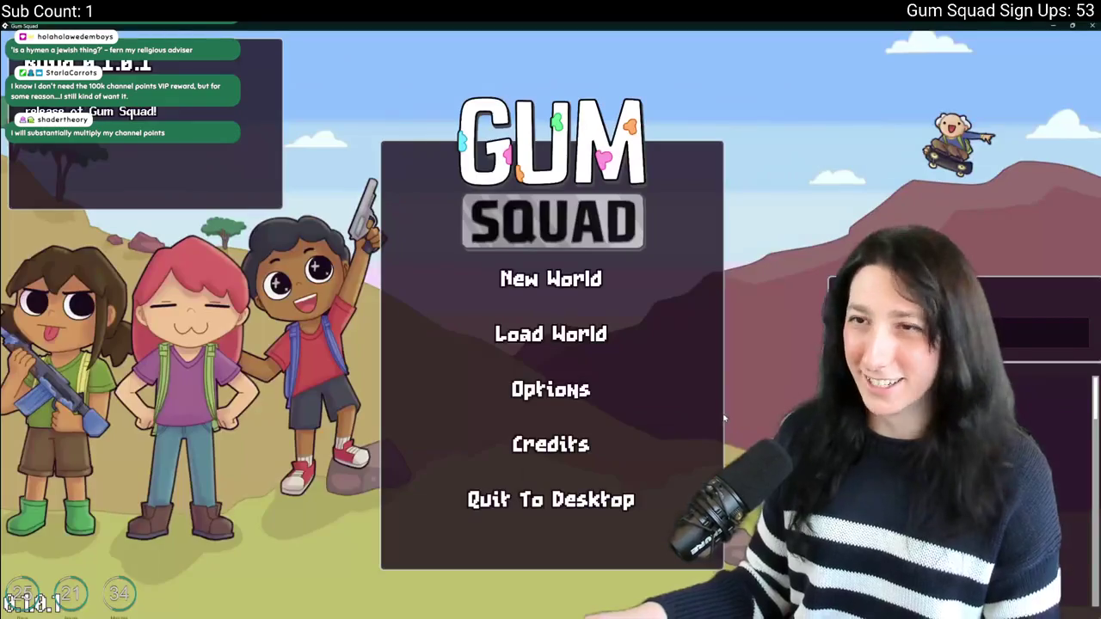
{"action": "mouse_move", "coordinate": [507, 26]}
{"action": "left_mouse_down"}
{"action": "mouse_move", "coordinate": [452, 70]}
{"action": "mouse_move", "coordinate": [453, 3]}
{"action": "mouse_move", "coordinate": [443, 41]}
{"action": "mouse_move", "coordinate": [442, 2]}
{"action": "left_mouse_up"}
{"action": "key", "text": "alt+Tab"}
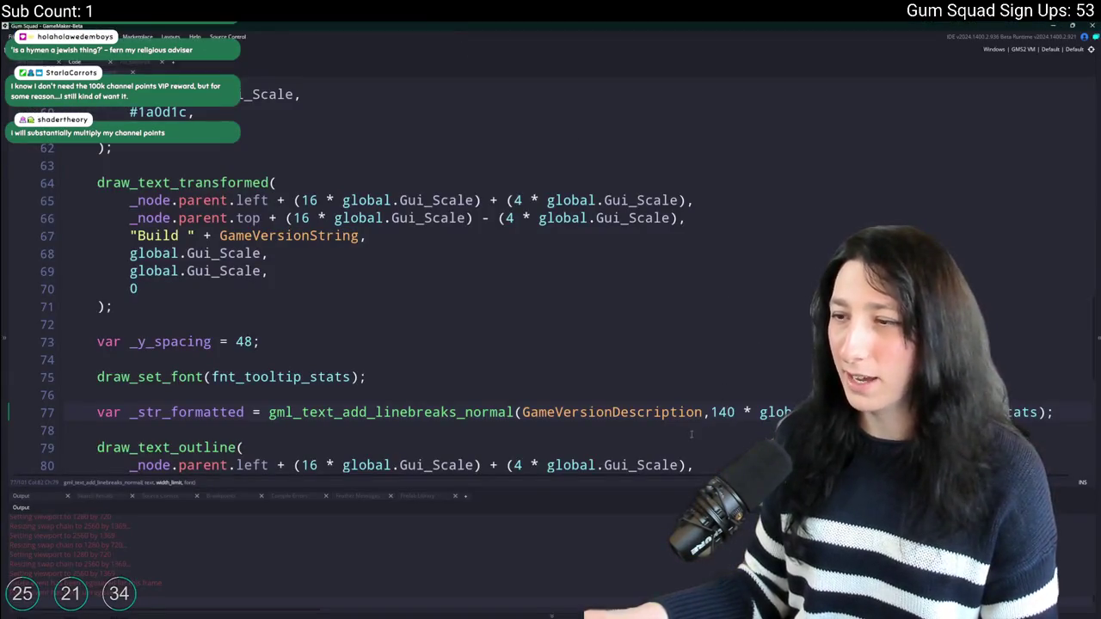
{"action": "scroll", "coordinate": [691, 433], "scroll_direction": "down", "scroll_amount": 1}
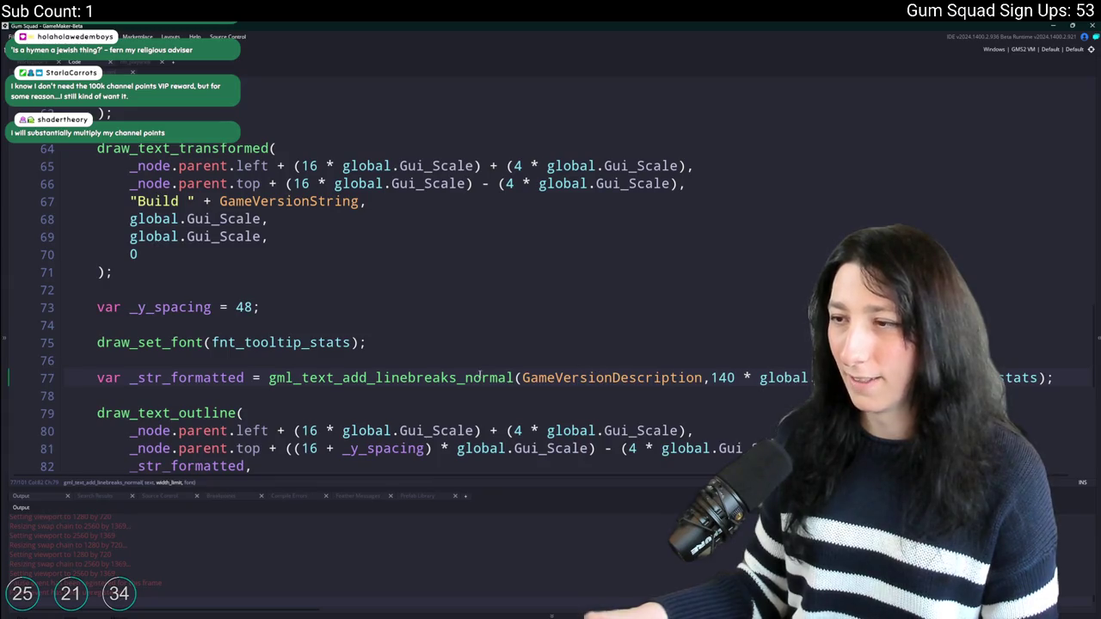
{"action": "left_click_drag", "start_coordinate": [513, 377], "coordinate": [460, 377]}
Delete '_normal' from the wrap call and view gml_text_add_linebreaks' definition.
{"action": "key", "text": "BackSpace"}
{"action": "middle_click", "coordinate": [450, 382]}
{"action": "scroll", "coordinate": [381, 250], "scroll_direction": "down", "scroll_amount": 11}
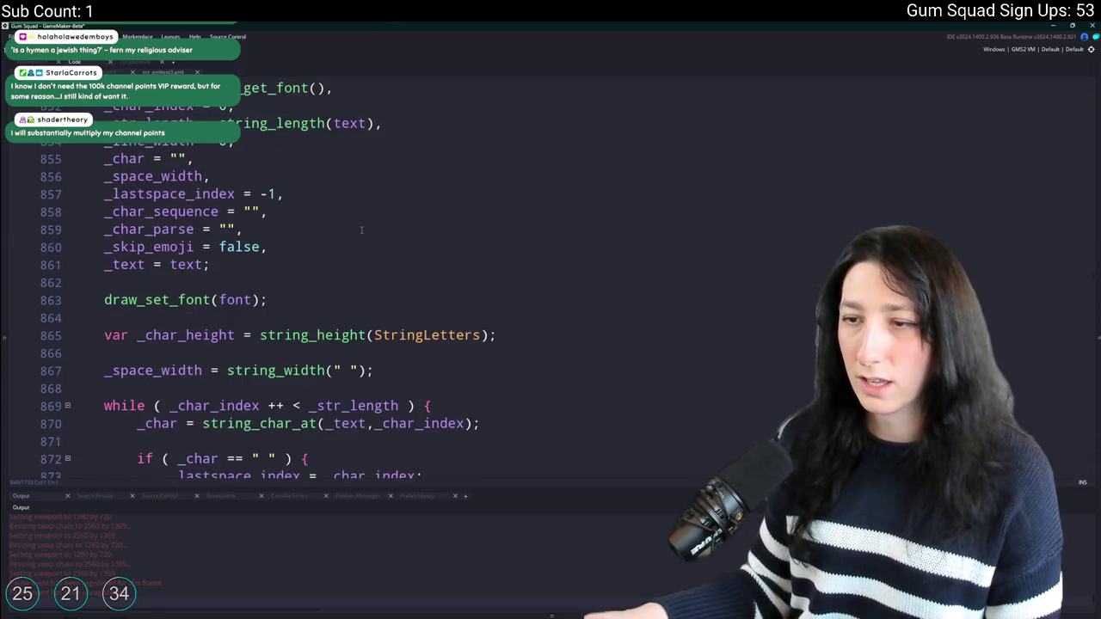
{"action": "scroll", "coordinate": [381, 250], "scroll_direction": "down", "scroll_amount": 3}
{"action": "scroll", "coordinate": [381, 250], "scroll_direction": "up", "scroll_amount": 1}
{"action": "scroll", "coordinate": [344, 241], "scroll_direction": "down", "scroll_amount": 3}
{"action": "scroll", "coordinate": [300, 220], "scroll_direction": "up", "scroll_amount": 10}
{"action": "scroll", "coordinate": [300, 221], "scroll_direction": "up", "scroll_amount": 11}
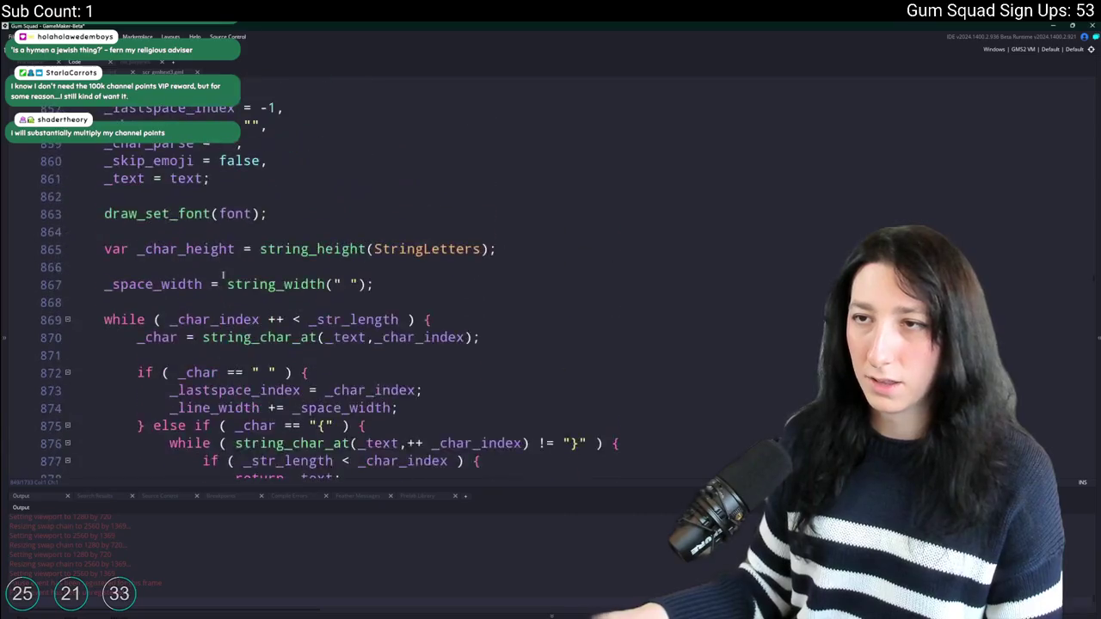
Collapse the gml_text_add_linebreaks body, review the file, and return to line 77.
{"action": "left_click", "coordinate": [67, 241]}
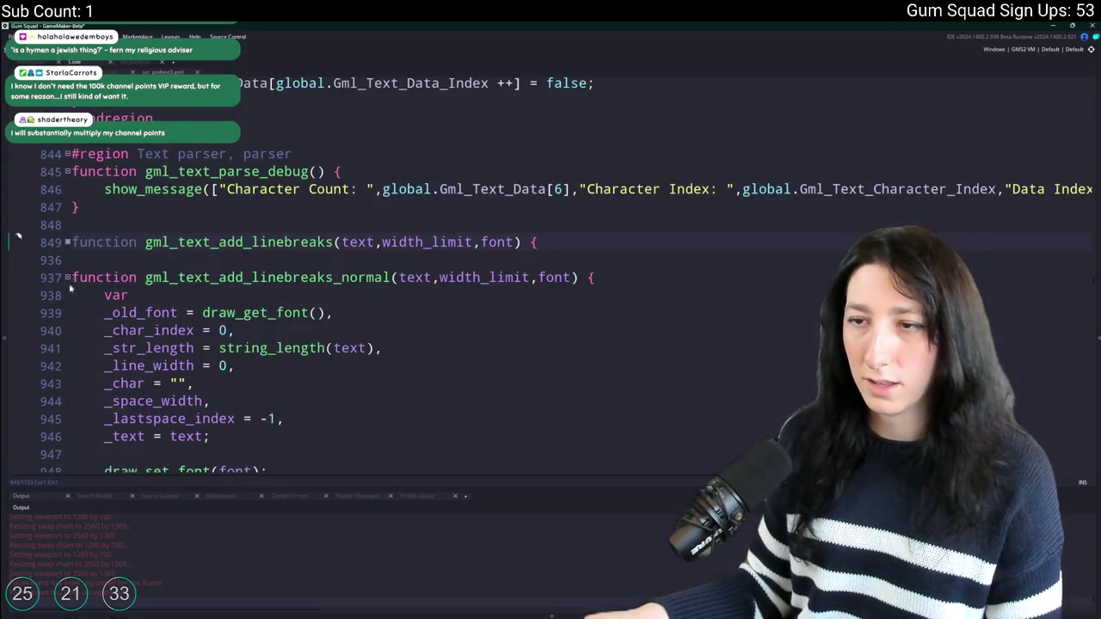
{"action": "scroll", "coordinate": [328, 352], "scroll_direction": "down", "scroll_amount": 3}
{"action": "scroll", "coordinate": [328, 352], "scroll_direction": "down", "scroll_amount": 5}
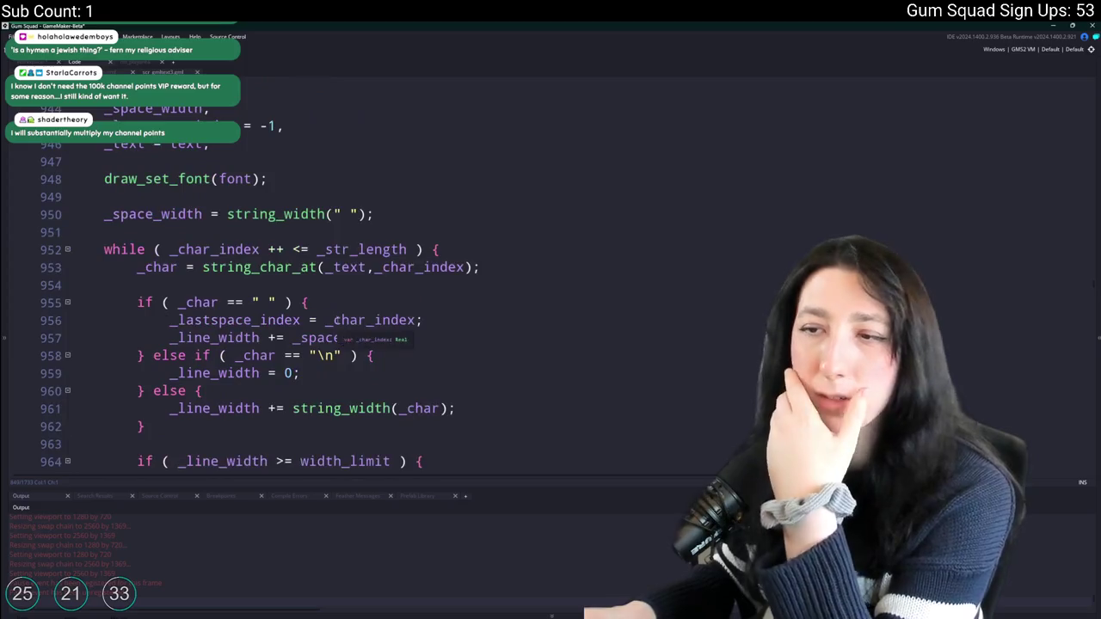
{"action": "scroll", "coordinate": [335, 324], "scroll_direction": "down", "scroll_amount": 5}
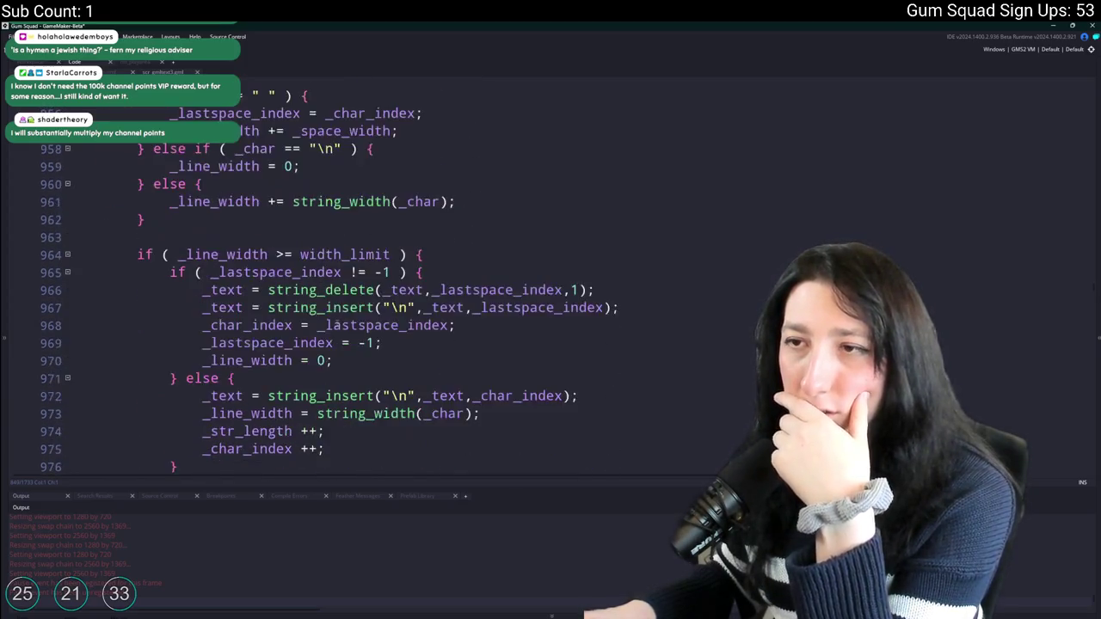
{"action": "scroll", "coordinate": [331, 325], "scroll_direction": "up", "scroll_amount": 3}
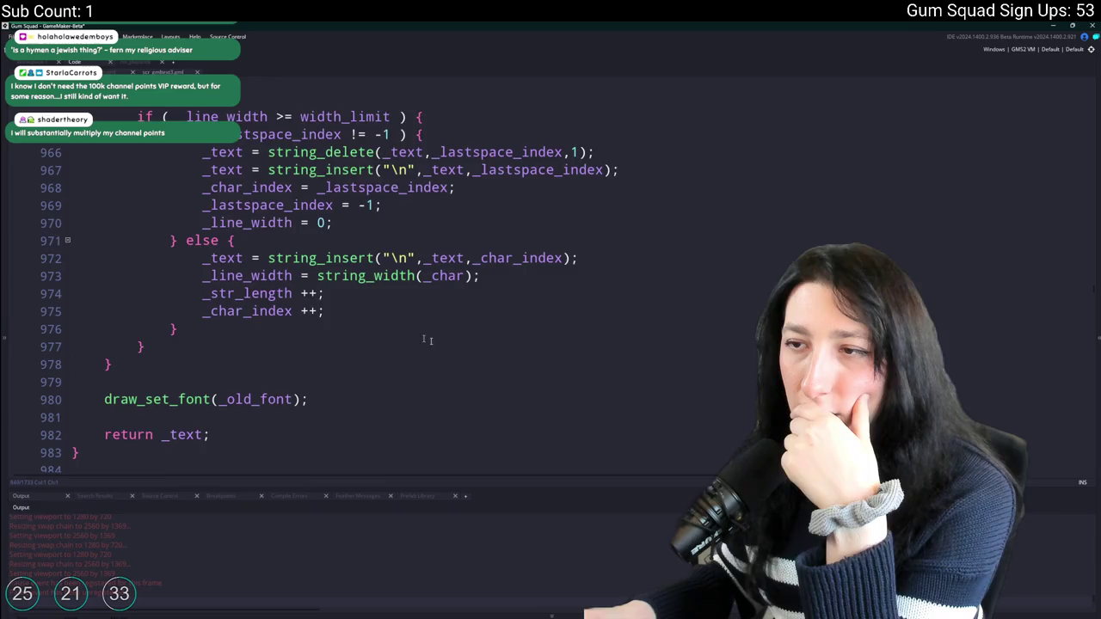
{"action": "scroll", "coordinate": [433, 264], "scroll_direction": "up", "scroll_amount": 2}
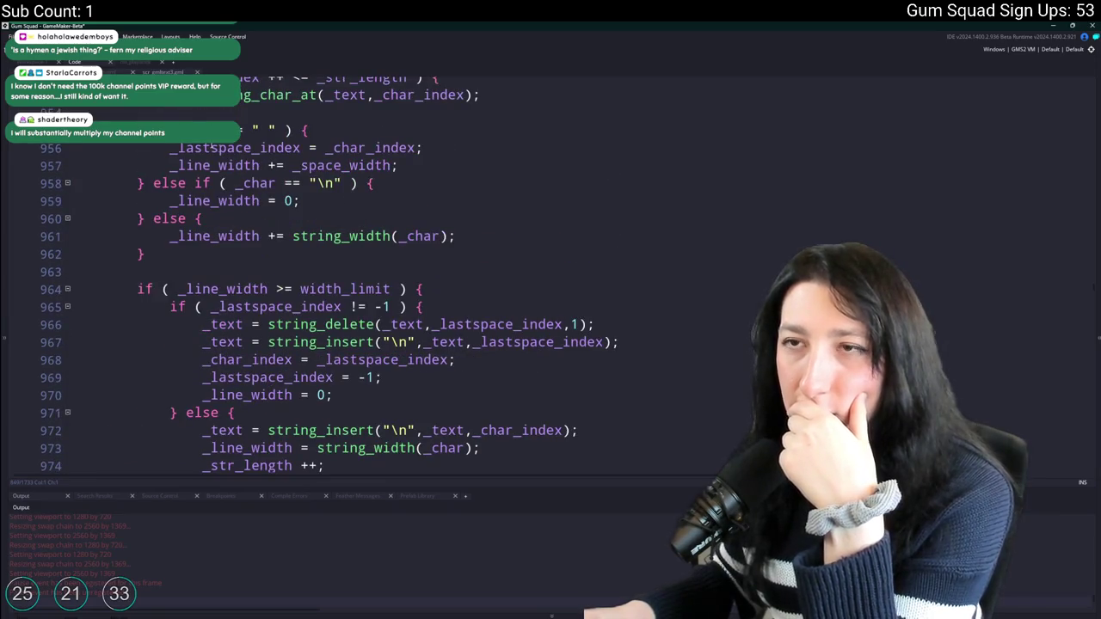
{"action": "scroll", "coordinate": [210, 148], "scroll_direction": "up", "scroll_amount": 2}
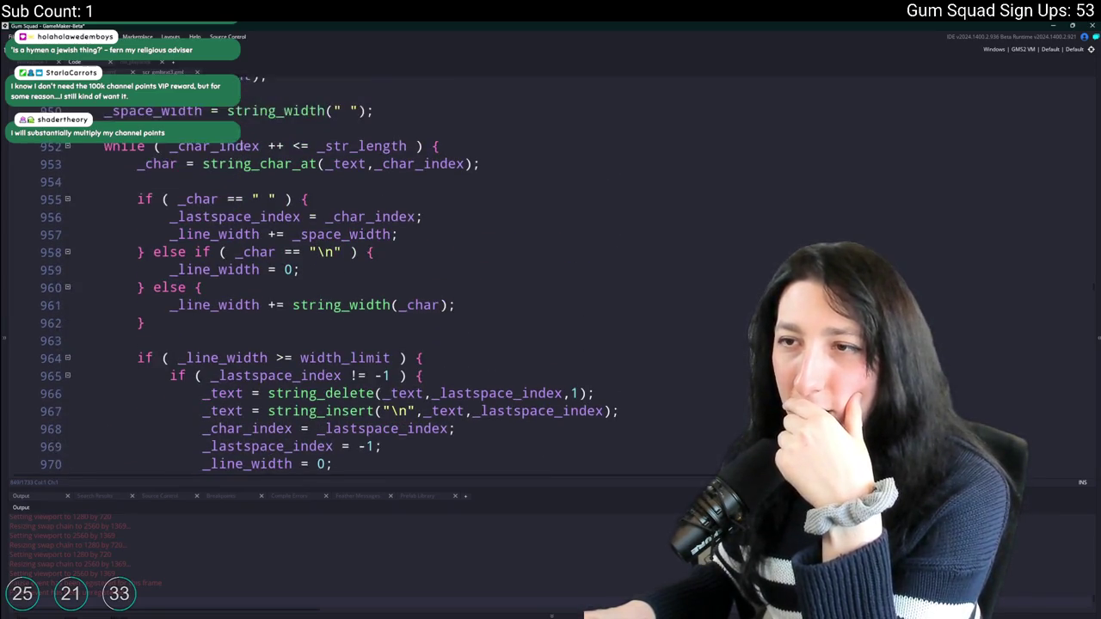
{"action": "scroll", "coordinate": [249, 155], "scroll_direction": "up", "scroll_amount": 2}
{"action": "scroll", "coordinate": [217, 159], "scroll_direction": "up", "scroll_amount": 4}
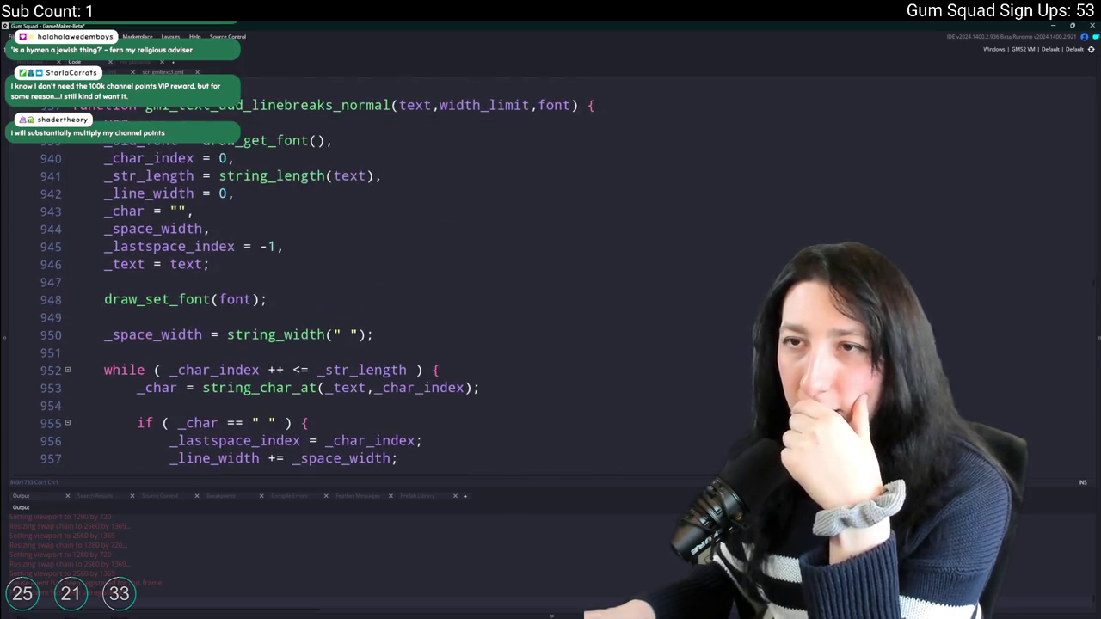
{"action": "key", "text": "alt+Left"}
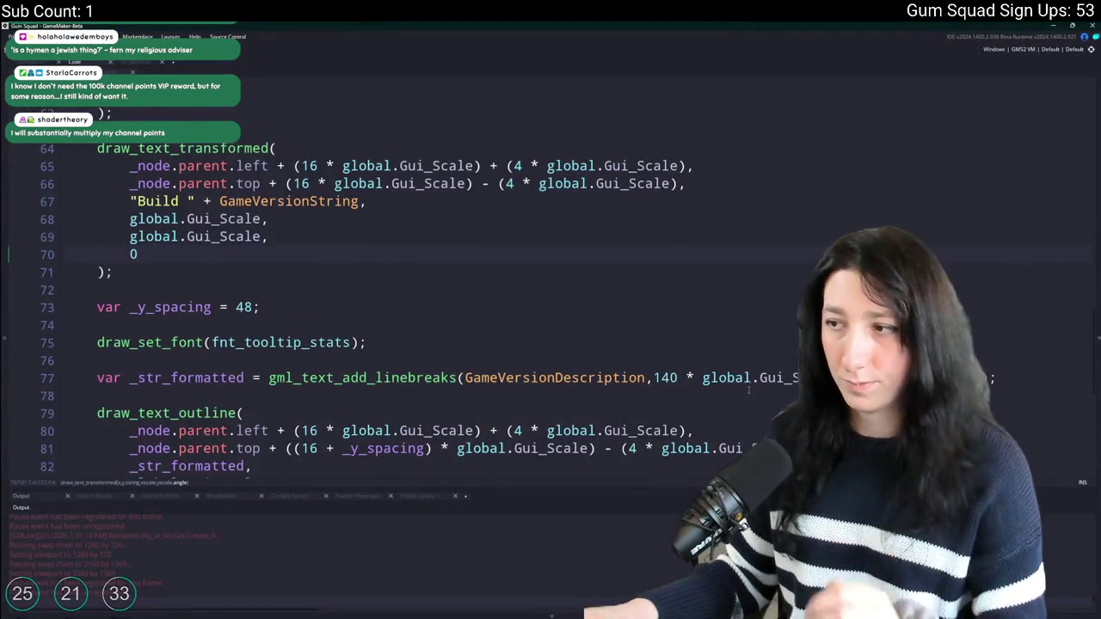
{"action": "left_click", "coordinate": [685, 377]}
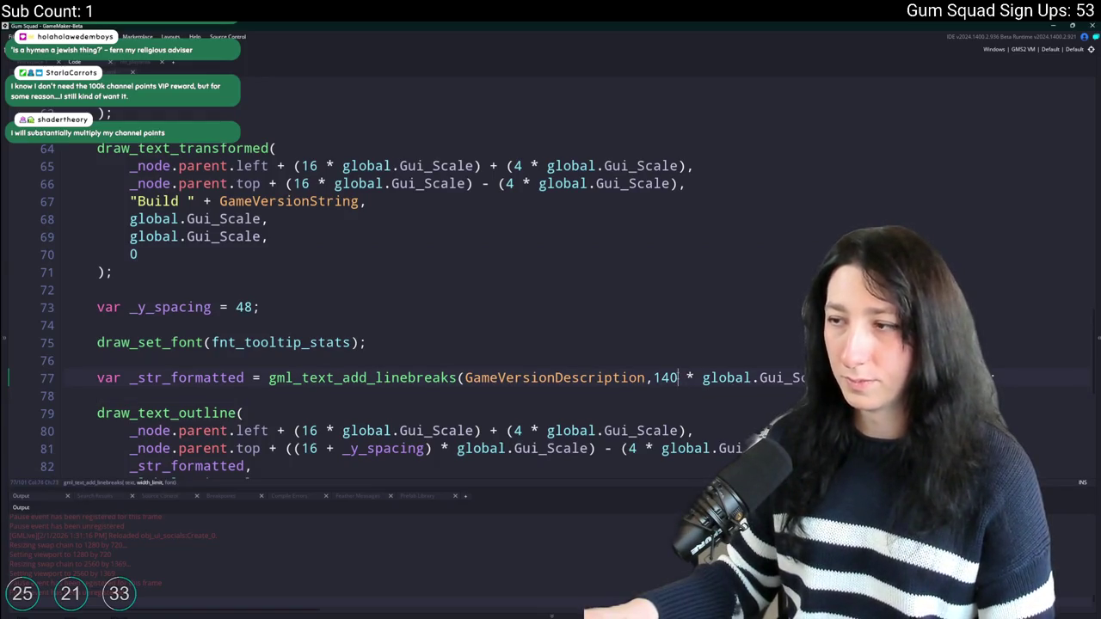
Replace line 77's 140 * global.Gui_Scale width with _node.parent.right - _node.parent.left.
{"action": "left_click", "coordinate": [163, 166]}
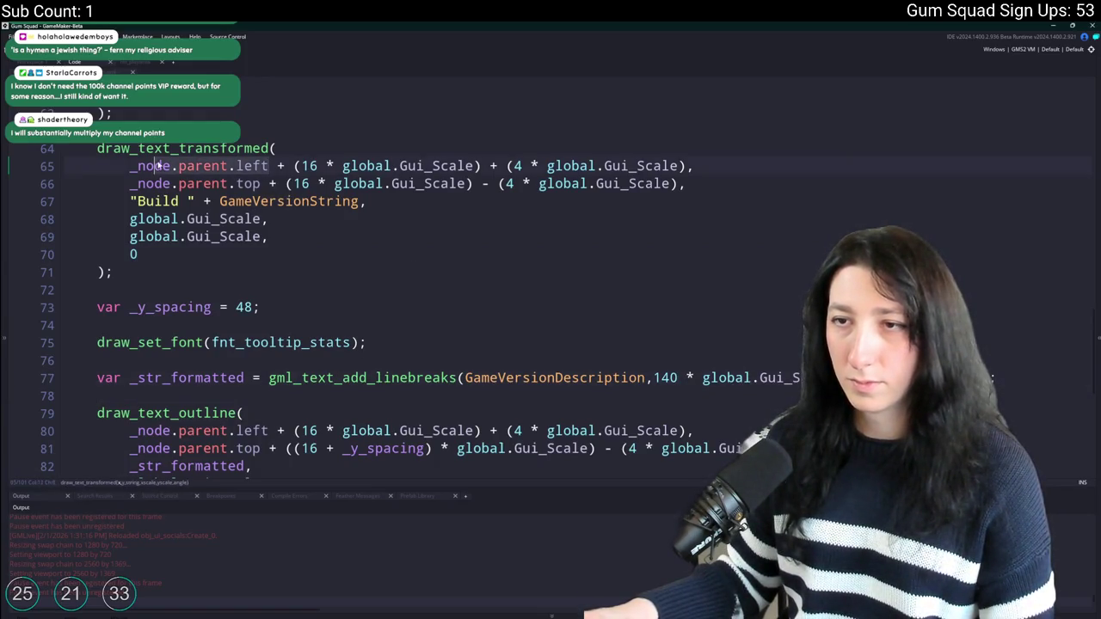
{"action": "key", "text": "Home"}
{"action": "key", "text": "ctrl+c"}
{"action": "left_click_drag", "start_coordinate": [833, 377], "coordinate": [653, 377]}
{"action": "key", "text": "ctrl+v"}
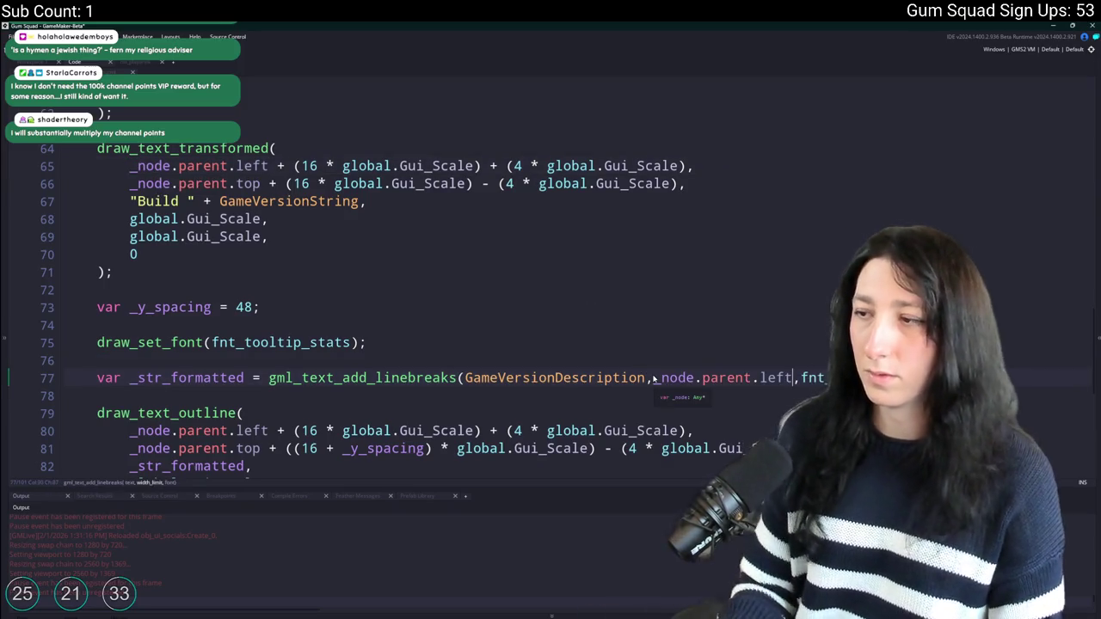
{"action": "type", "text": "-"}
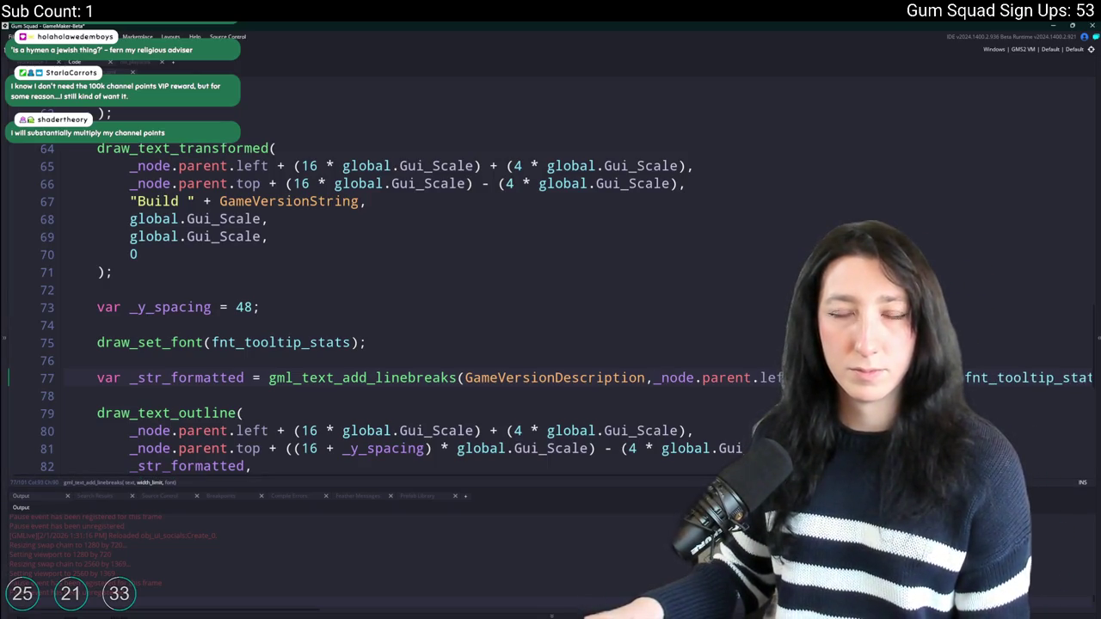
{"action": "key", "text": "Delete"}
{"action": "key", "text": "Delete"}
{"action": "key", "text": "Delete"}
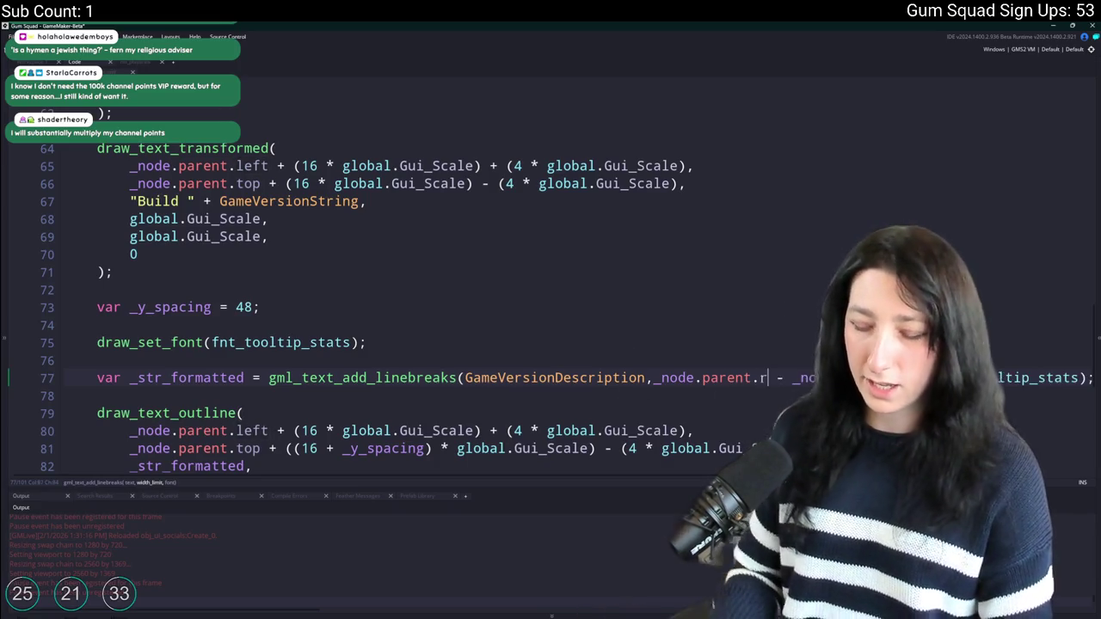
{"action": "type", "text": "right"}
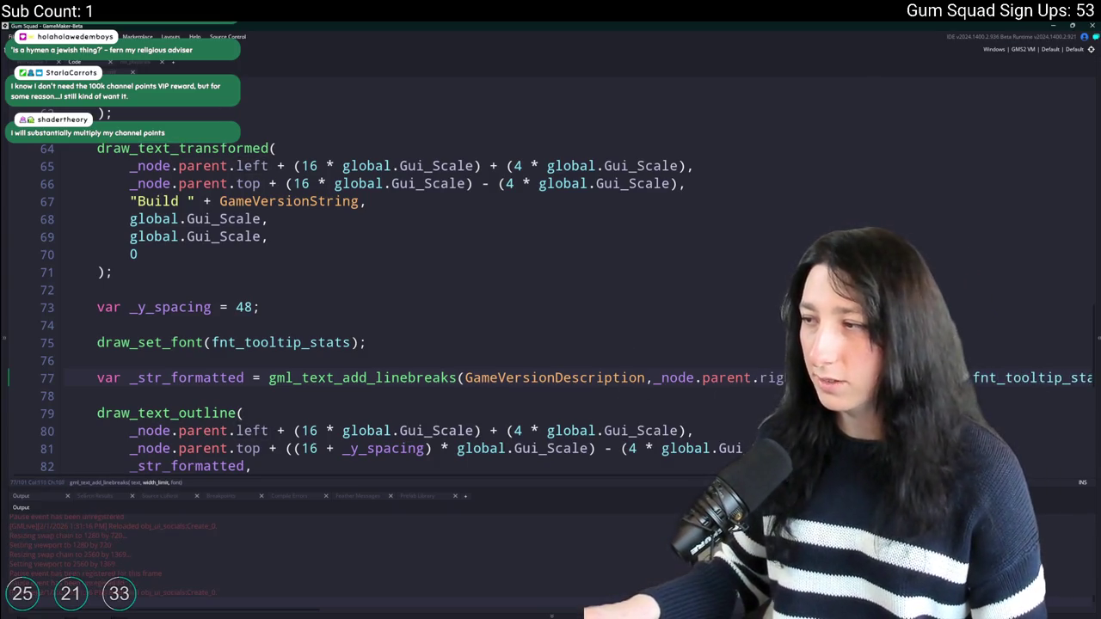
Add log(_node.parent.right - _node.parent.left) on the new line 78.
{"action": "left_click", "coordinate": [654, 380]}
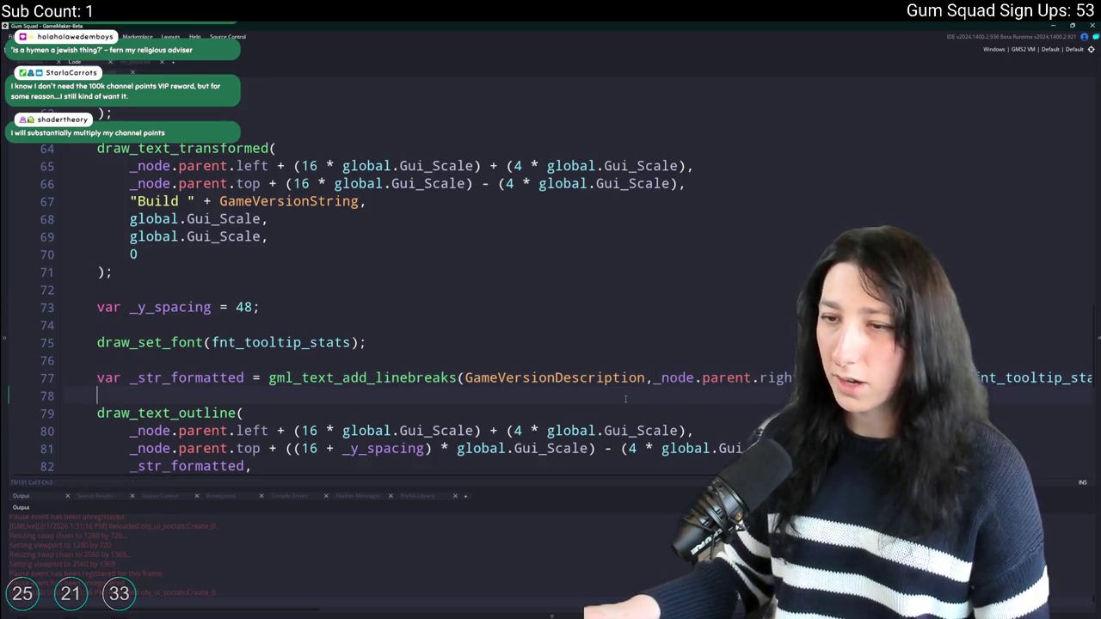
{"action": "key", "text": "End"}
{"action": "key", "text": "Return"}
{"action": "type", "text": "log("}
{"action": "key", "text": "ctrl+v"}
{"action": "type", "text": ")"}
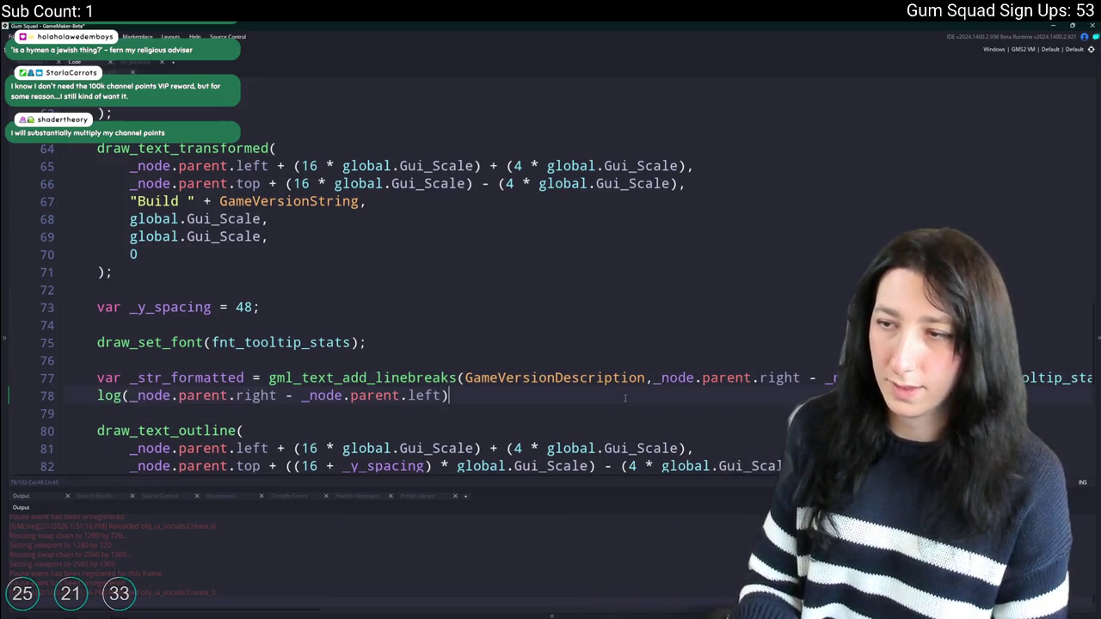
{"action": "scroll", "coordinate": [621, 394], "scroll_direction": "down", "scroll_amount": 1}
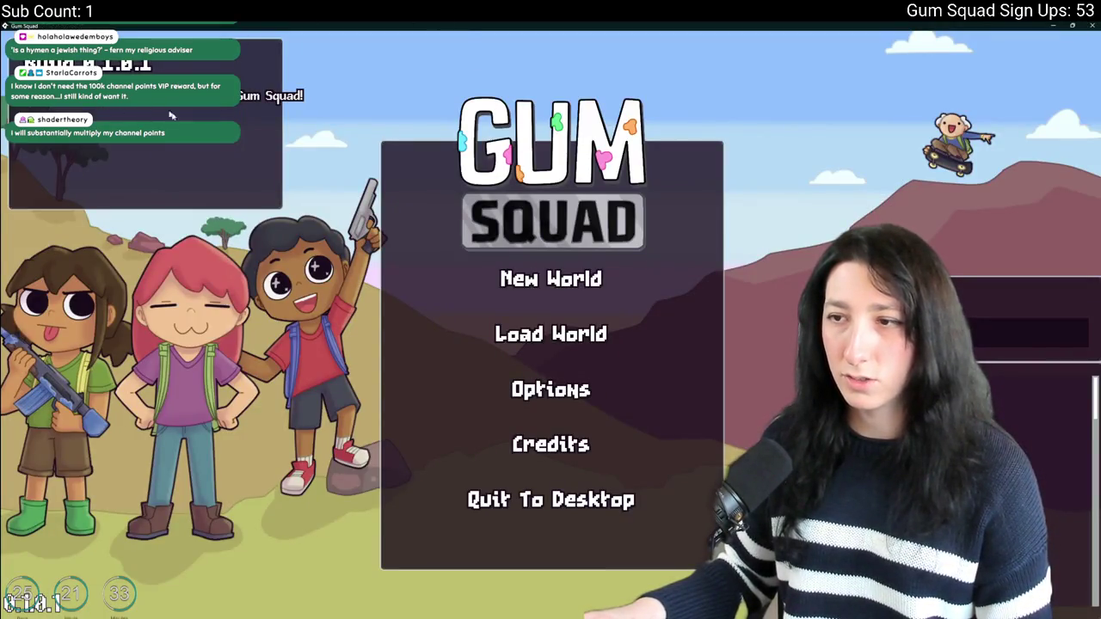
Capture the build info panel with Snipping Tool.
{"action": "key", "text": "super"}
{"action": "type", "text": "snipping Tool"}
{"action": "key", "text": "Return"}
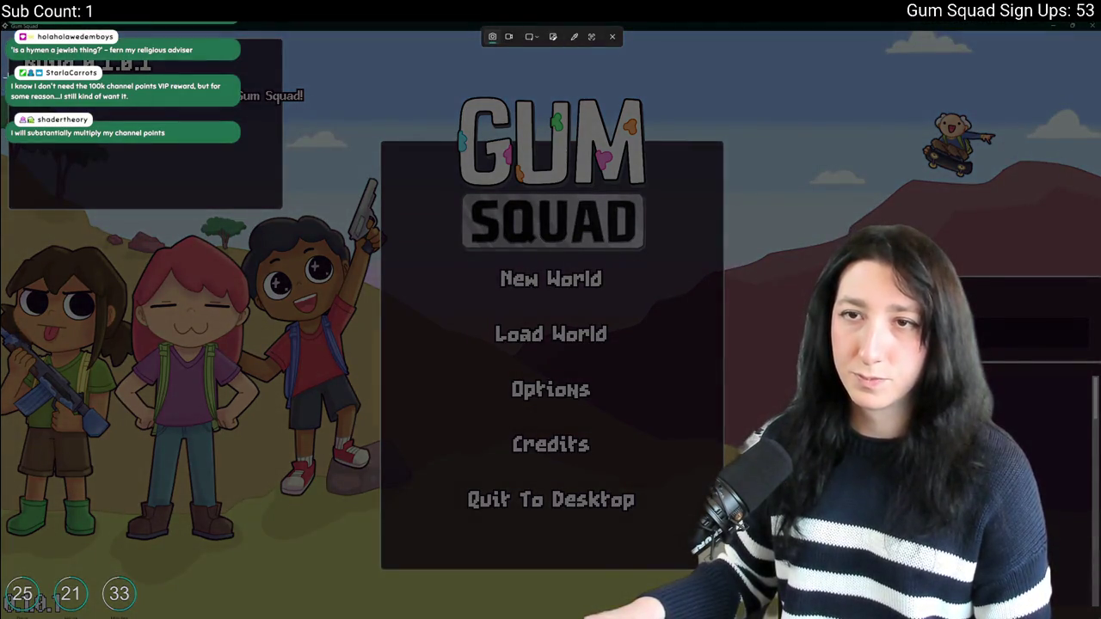
{"action": "mouse_move", "coordinate": [8, 76]}
{"action": "left_mouse_down"}
{"action": "mouse_move", "coordinate": [241, 153]}
{"action": "mouse_move", "coordinate": [282, 148]}
{"action": "left_mouse_up"}
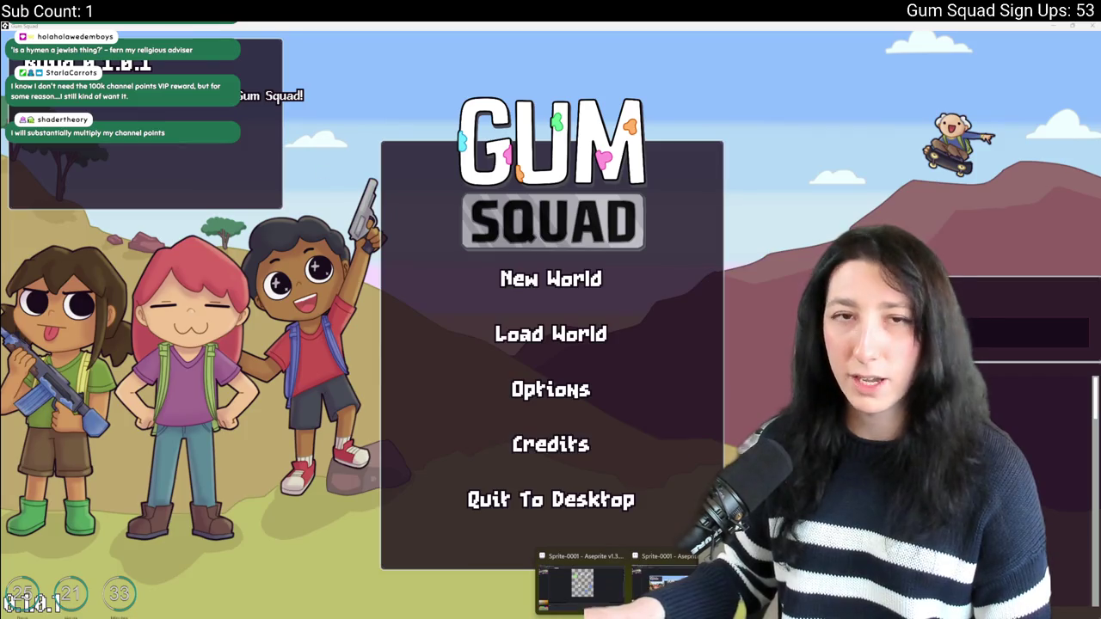
Paste the capture into a new Aseprite sprite, then close it with Don't Save.
{"action": "left_click", "coordinate": [395, 508]}
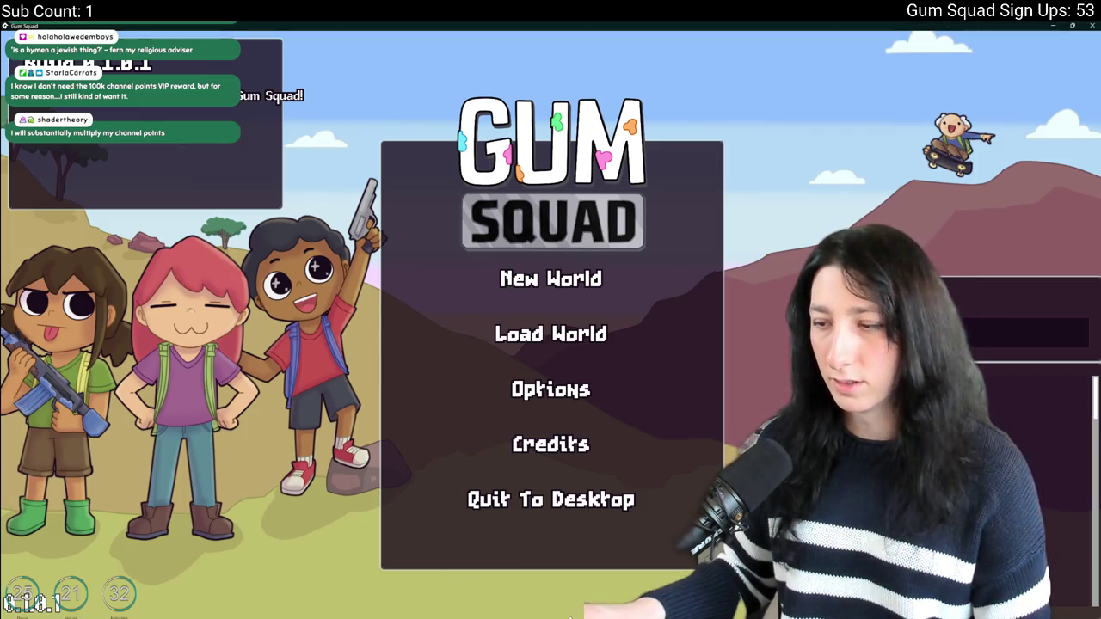
{"action": "key", "text": "alt+Tab"}
{"action": "key", "text": "alt+f"}
{"action": "key", "text": "n"}
{"action": "key", "text": "Return"}
{"action": "key", "text": "ctrl+v"}
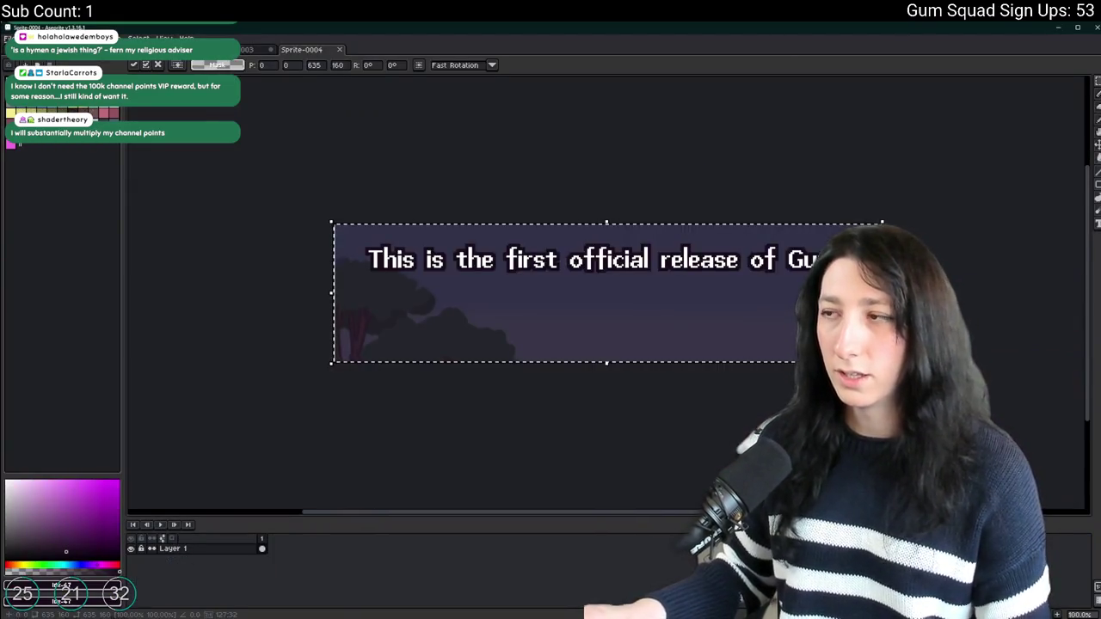
{"action": "middle_click", "coordinate": [314, 53]}
{"action": "left_click", "coordinate": [567, 347]}
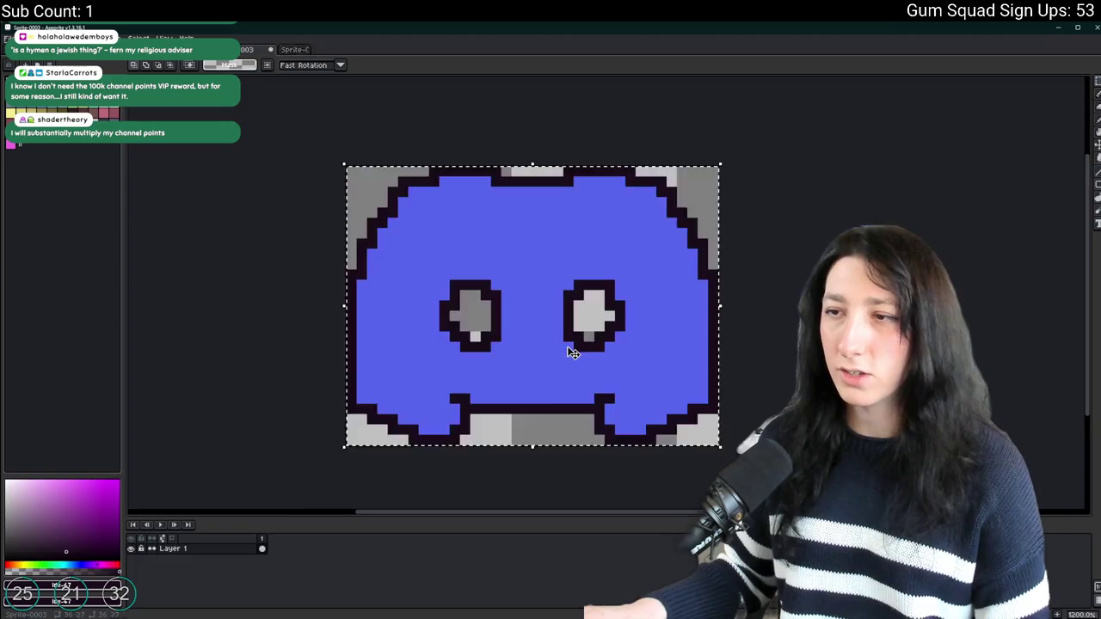
{"action": "key", "text": "alt+Tab"}
{"action": "key", "text": "alt+Tab"}
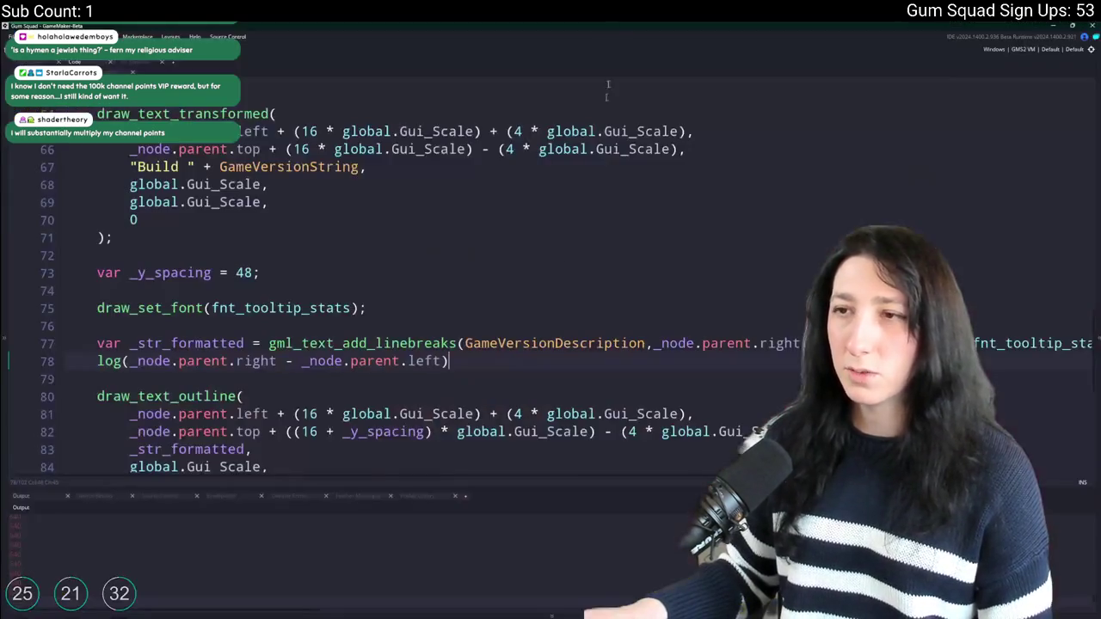
Change line 77's wrap width to the parenthesized panel width minus (20 * global.Gui_Scale).
{"action": "left_click", "coordinate": [449, 343]}
{"action": "type", "text": "),"}
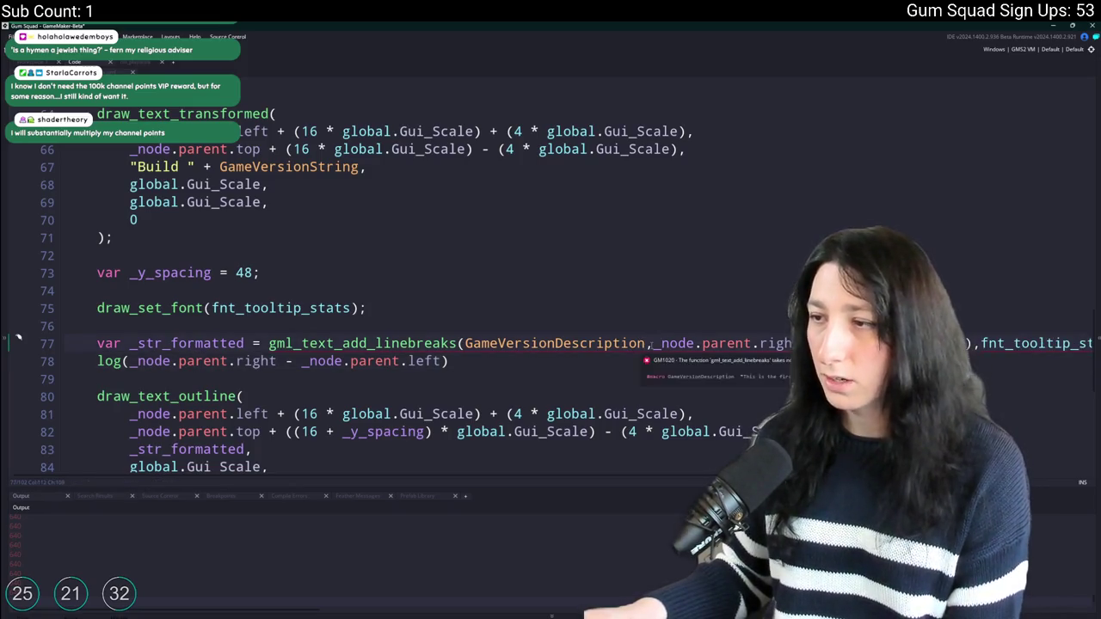
{"action": "left_click", "coordinate": [653, 343]}
{"action": "type", "text": "("}
{"action": "type", "text": " / 2"}
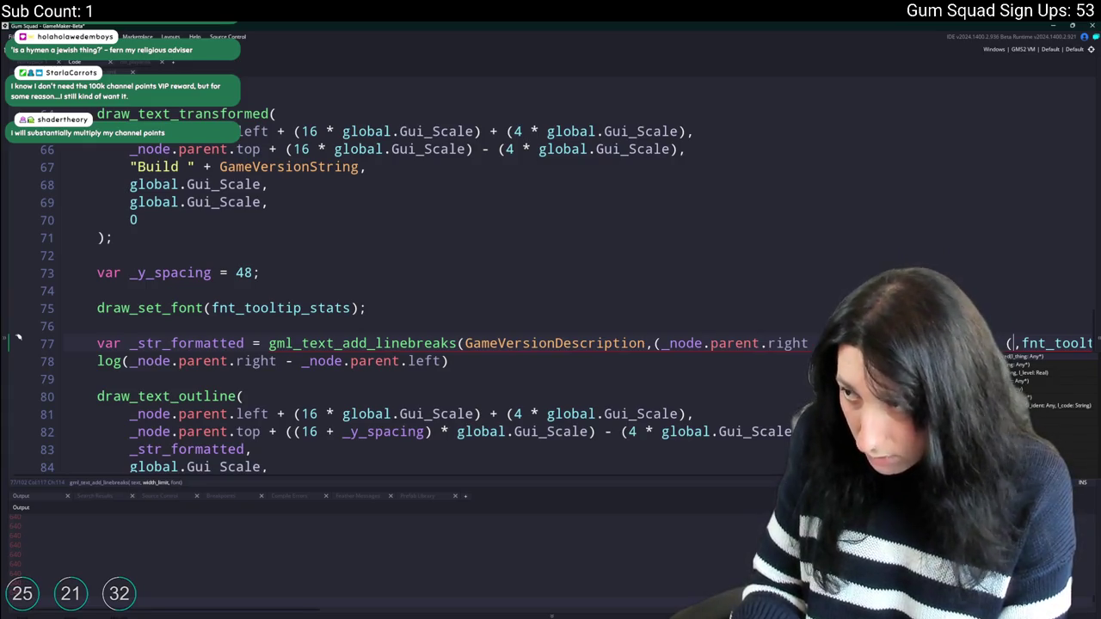
{"action": "type", "text": "16 * global."}
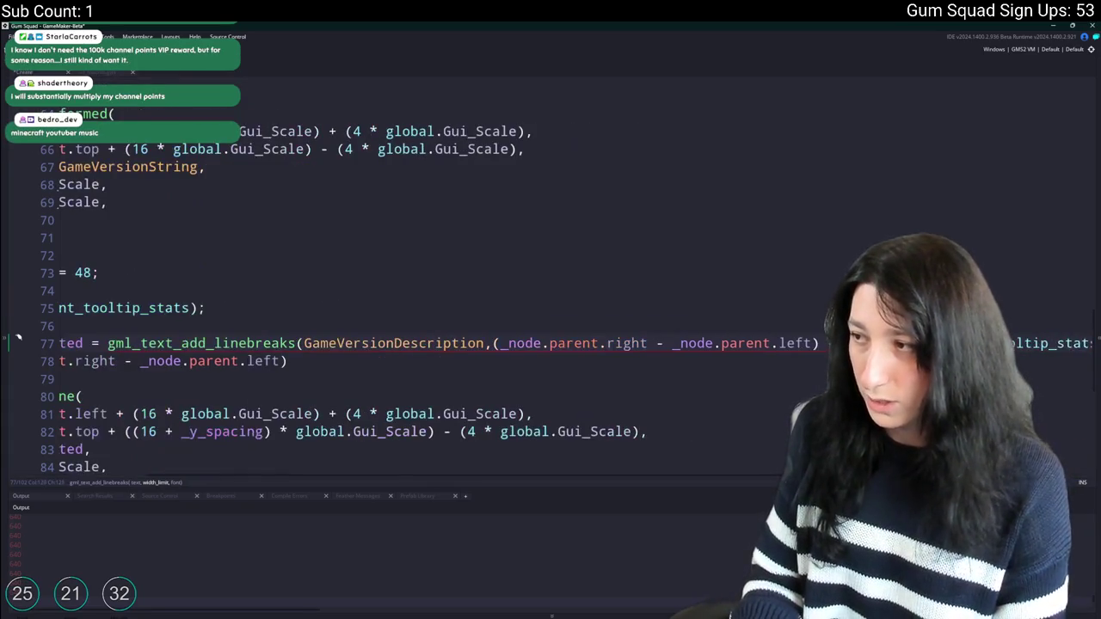
{"action": "type", "text": "Gui_Scale),fn"}
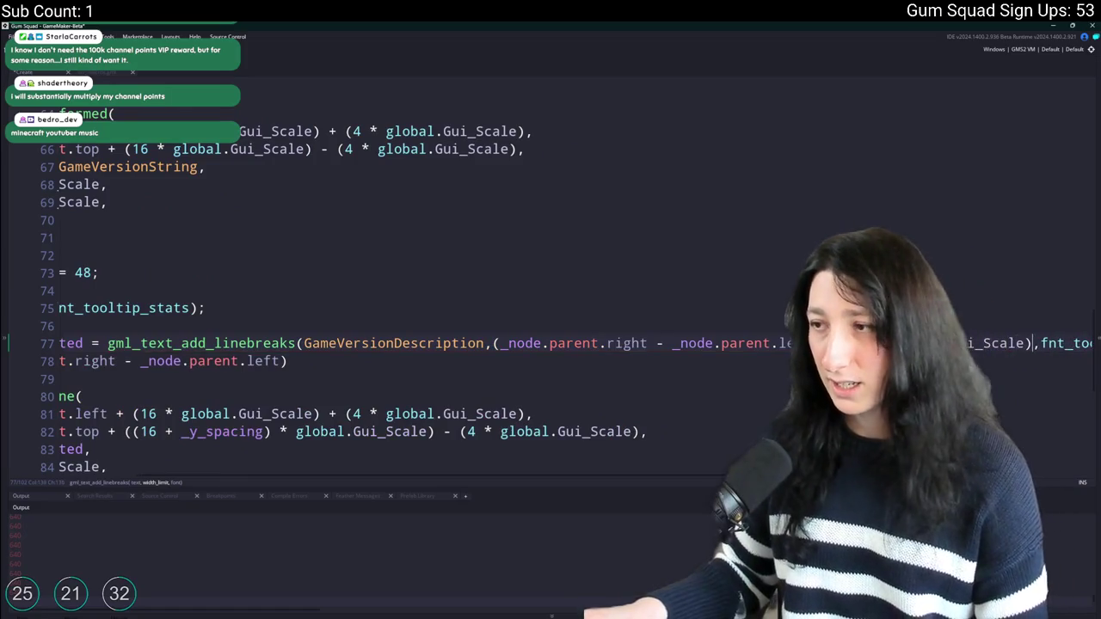
Delete the temporary width log line 78.
{"action": "key", "text": "Down"}
{"action": "key", "text": "Home"}
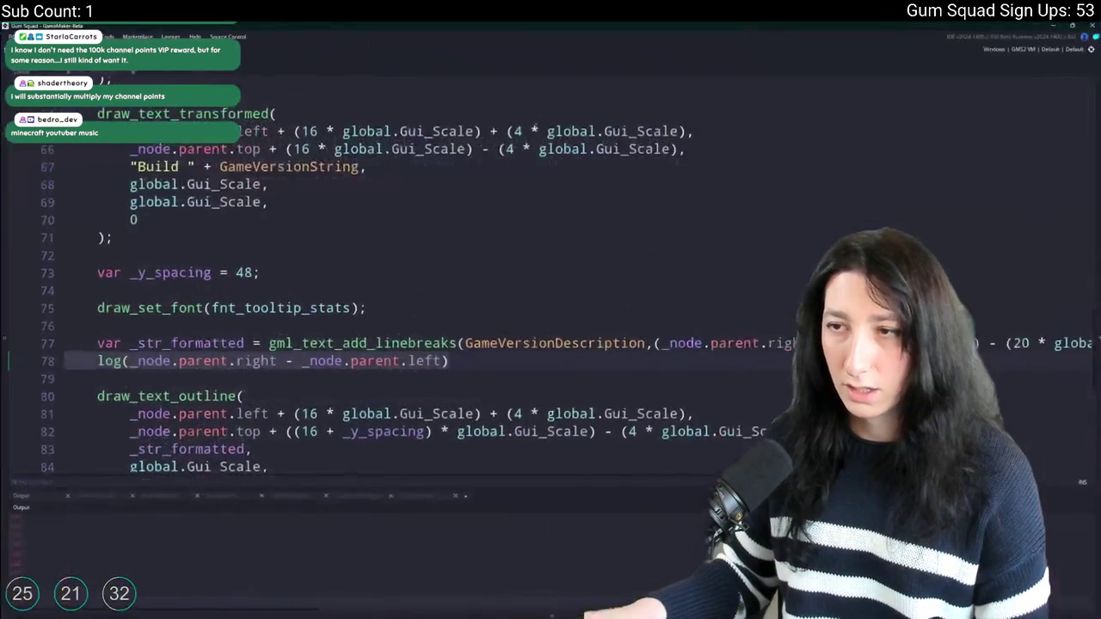
{"action": "key", "text": "End"}
{"action": "key", "text": "shift+Home"}
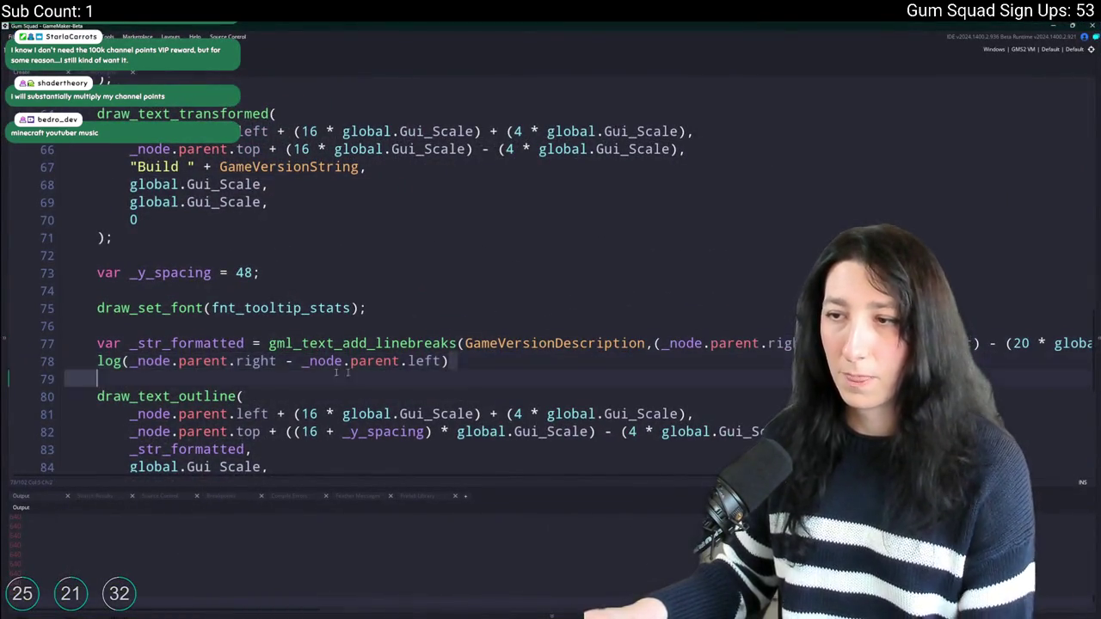
{"action": "key", "text": "BackSpace"}
Check the running game's main menu, then return to the code editor.
{"action": "left_click", "coordinate": [197, 343]}
{"action": "key", "text": "alt+Tab"}
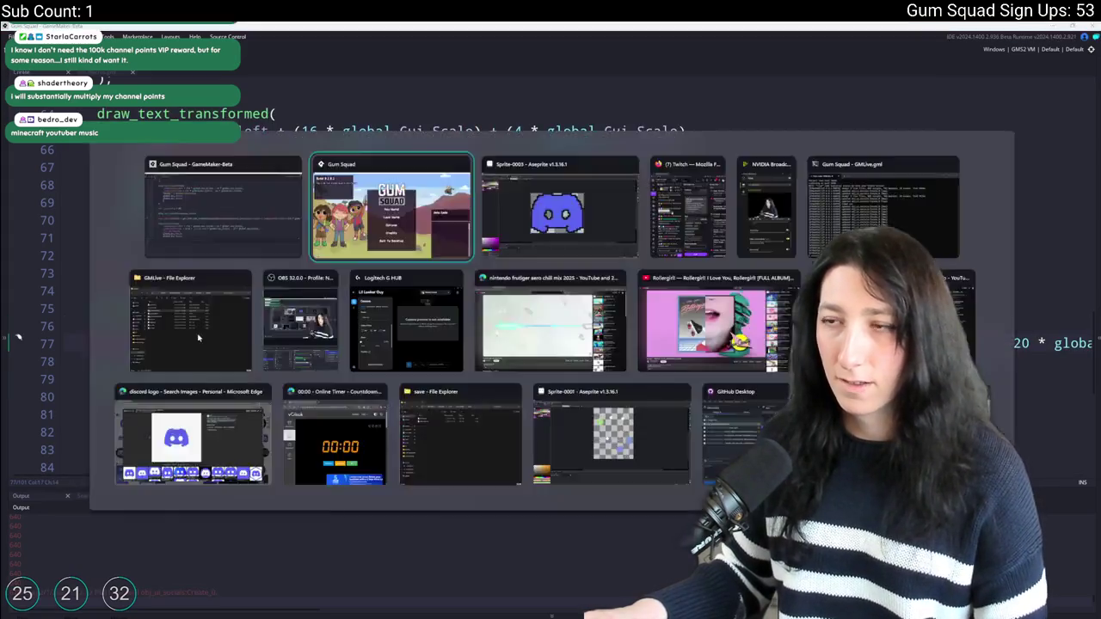
{"action": "left_click", "coordinate": [550, 389]}
{"action": "left_click", "coordinate": [551, 422]}
{"action": "key", "text": "alt+Tab"}
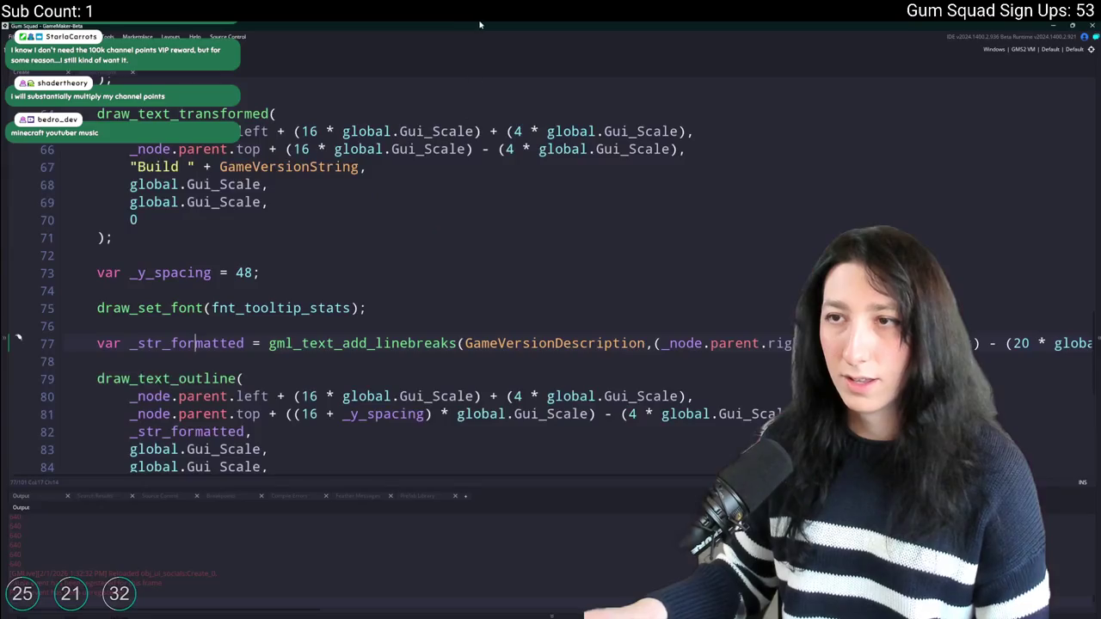
{"action": "key", "text": "alt+Tab"}
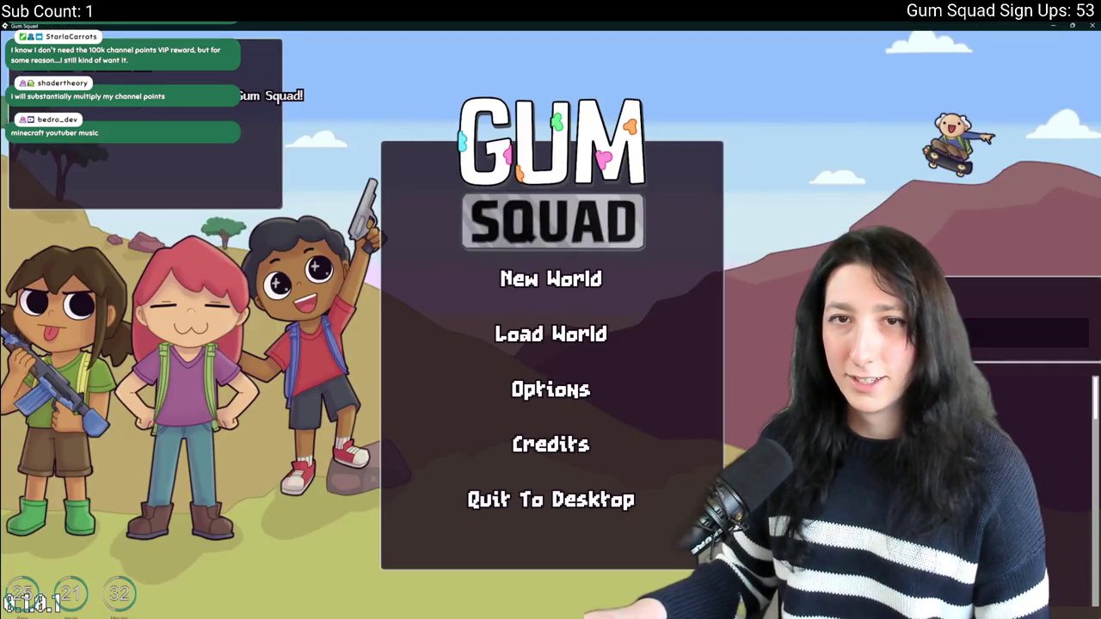
{"action": "key", "text": "alt+Tab"}
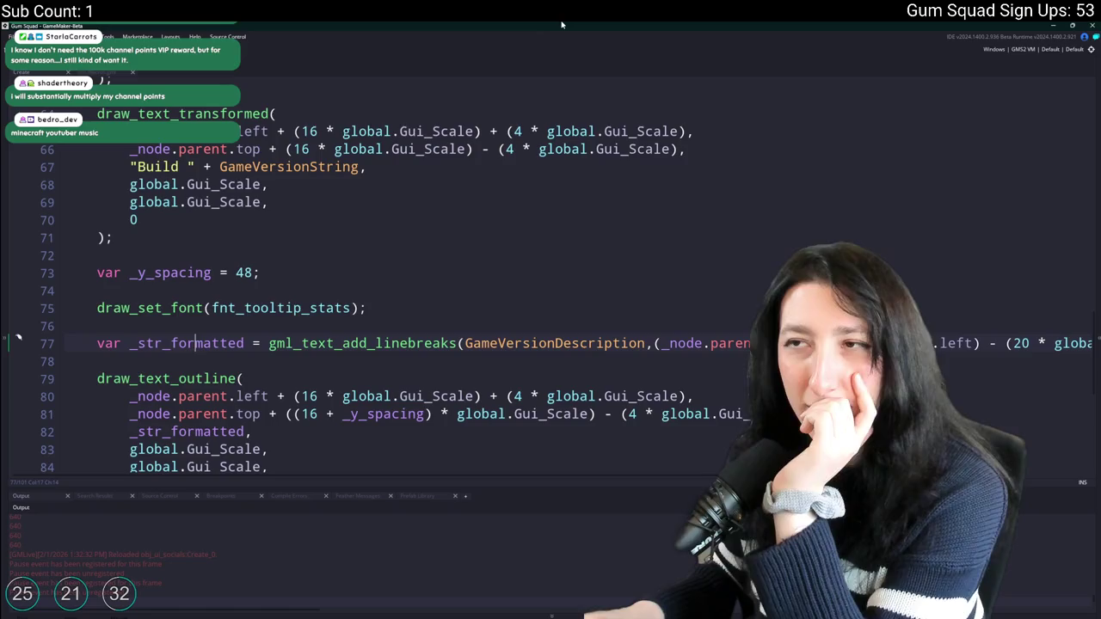
{"action": "key", "text": "alt+Tab"}
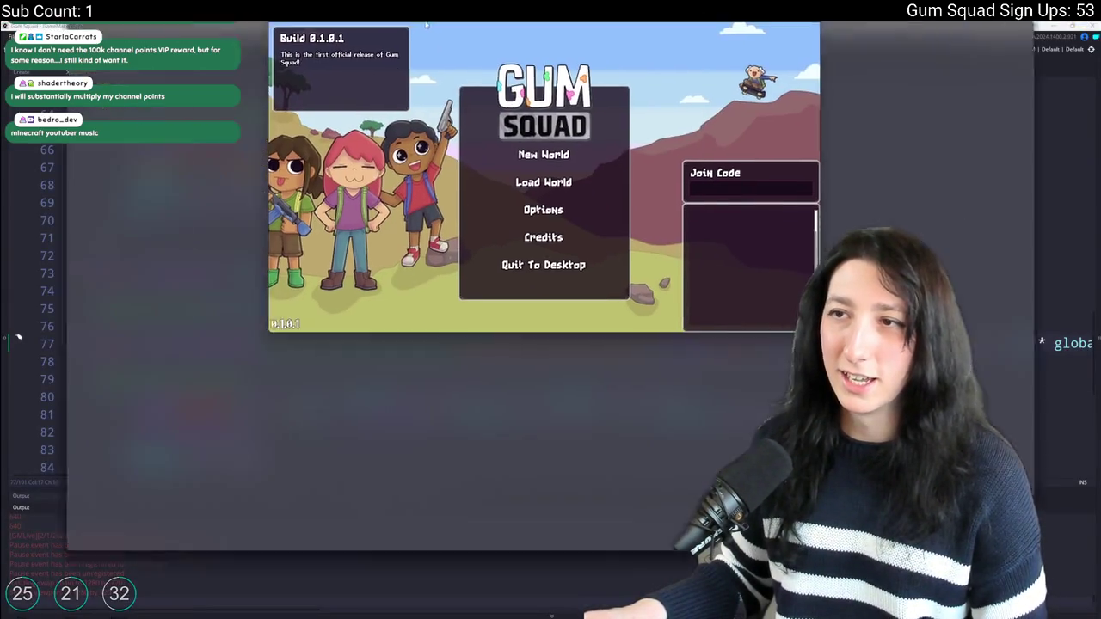
{"action": "key", "text": "super+Up"}
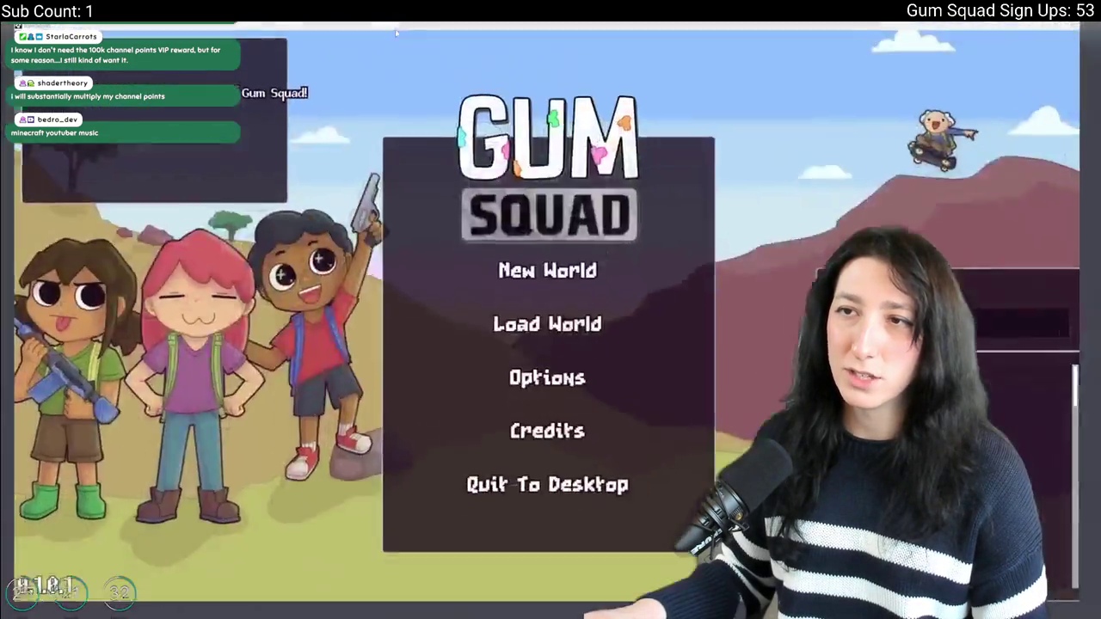
{"action": "key", "text": "alt+Tab"}
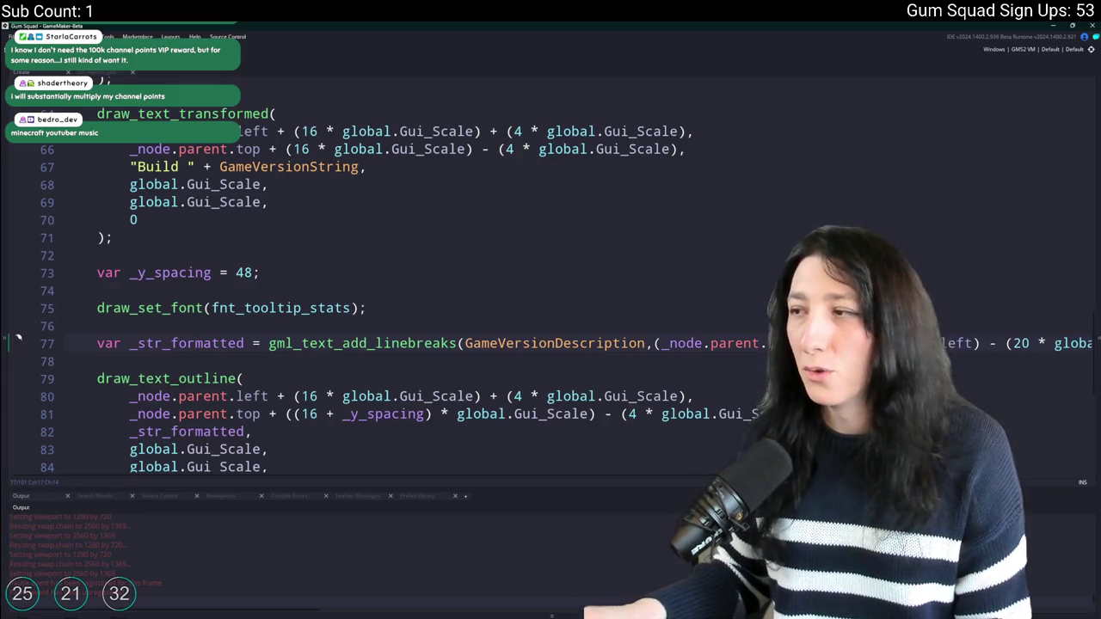
From line 77, jump to the gml_text_add_linebreaks definition at line 937.
{"action": "key", "text": "End"}
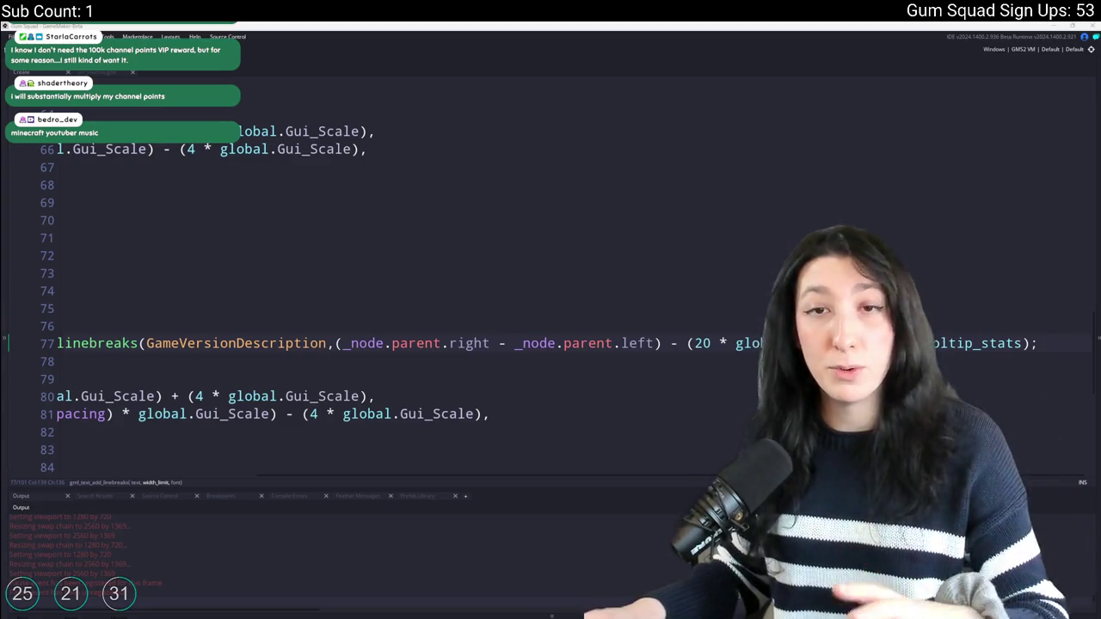
{"action": "scroll", "coordinate": [338, 330], "scroll_direction": "left", "scroll_amount": 5}
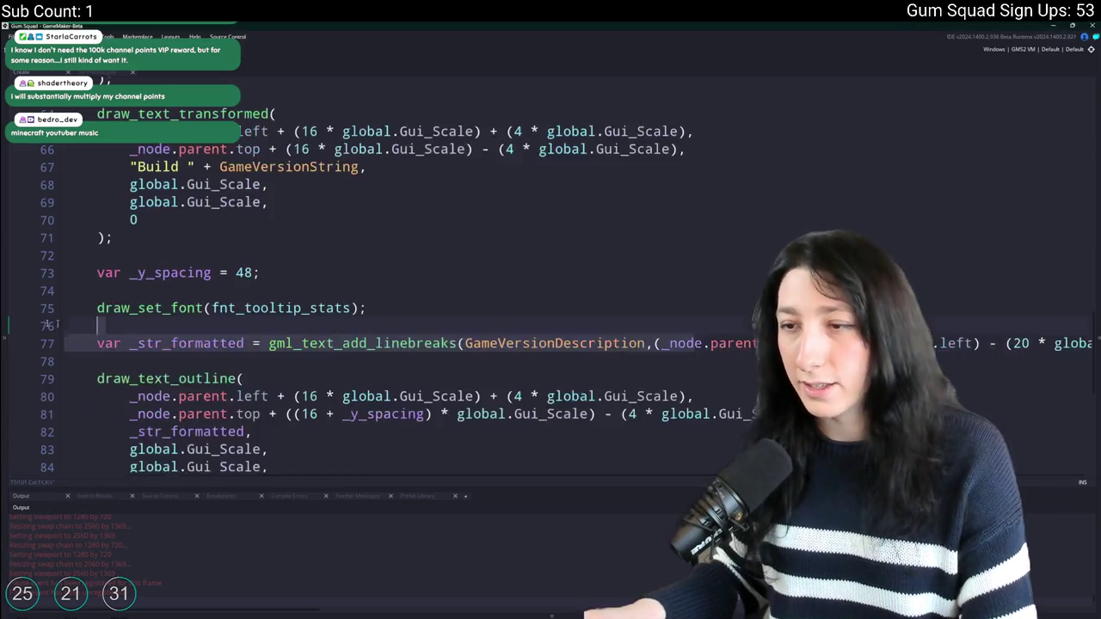
{"action": "middle_click", "coordinate": [292, 344]}
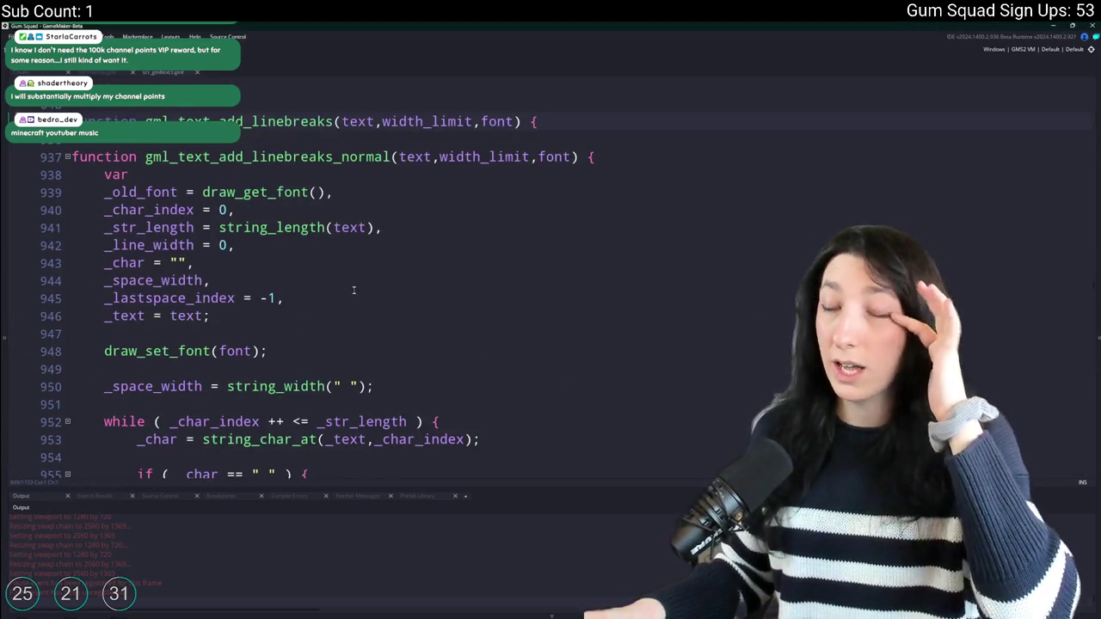
Add a fourth scale parameter to gml_text_add_linebreaks_normal.
{"action": "left_click", "coordinate": [574, 156]}
{"action": "type", "text": ",_Scale"}
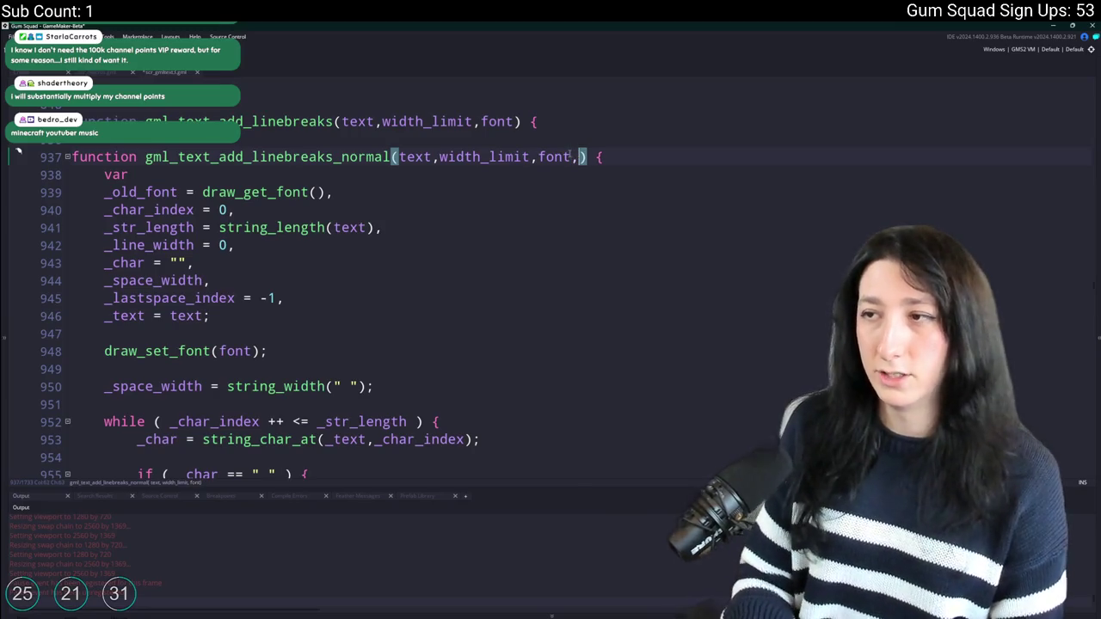
{"action": "double_click", "coordinate": [589, 157]}
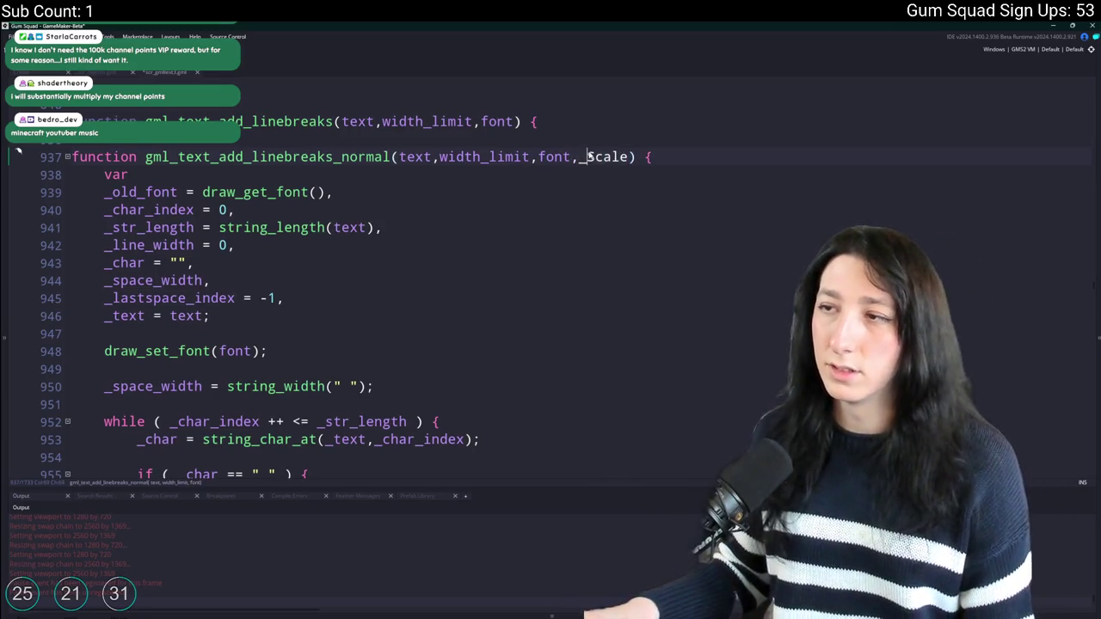
{"action": "type", "text": "scale"}
{"action": "left_click", "coordinate": [588, 156]}
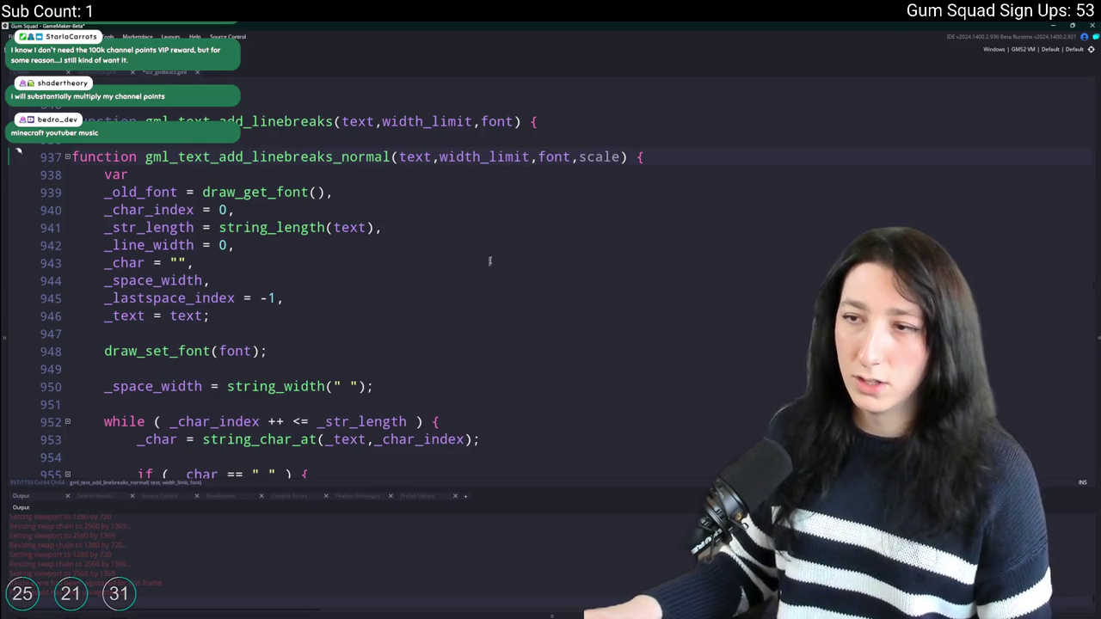
Multiply the measured space width by scale in the character loop.
{"action": "scroll", "coordinate": [360, 318], "scroll_direction": "down", "scroll_amount": 2}
{"action": "left_click", "coordinate": [416, 370]}
{"action": "scroll", "coordinate": [372, 287], "scroll_direction": "down", "scroll_amount": 5}
{"action": "left_click", "coordinate": [304, 268]}
{"action": "scroll", "coordinate": [304, 267], "scroll_direction": "up", "scroll_amount": 5}
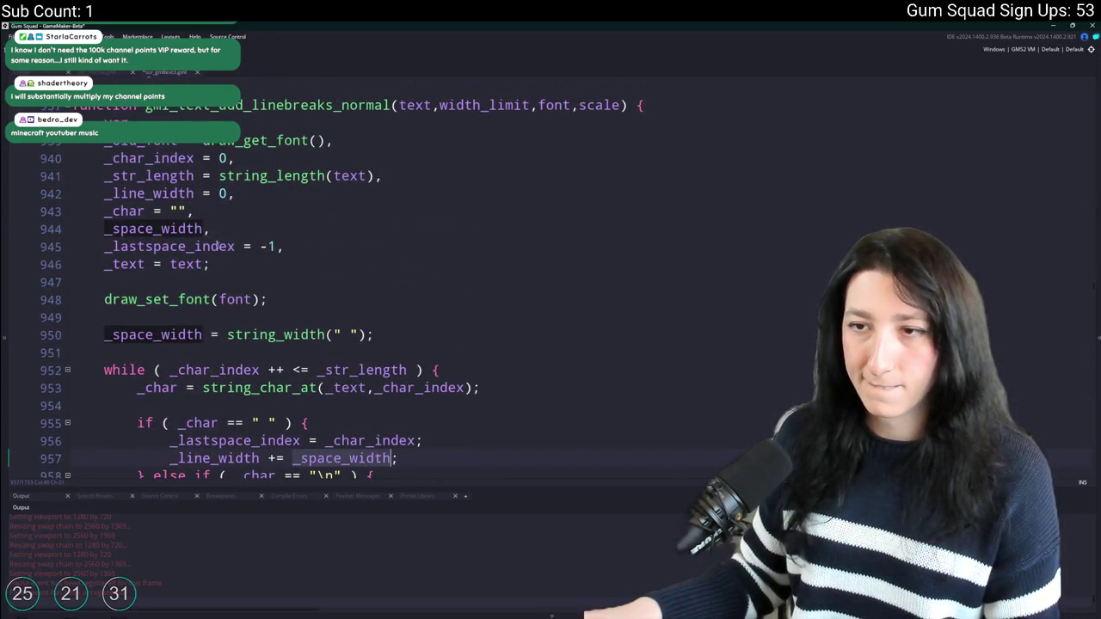
{"action": "left_click", "coordinate": [366, 334]}
{"action": "type", "text": "/"}
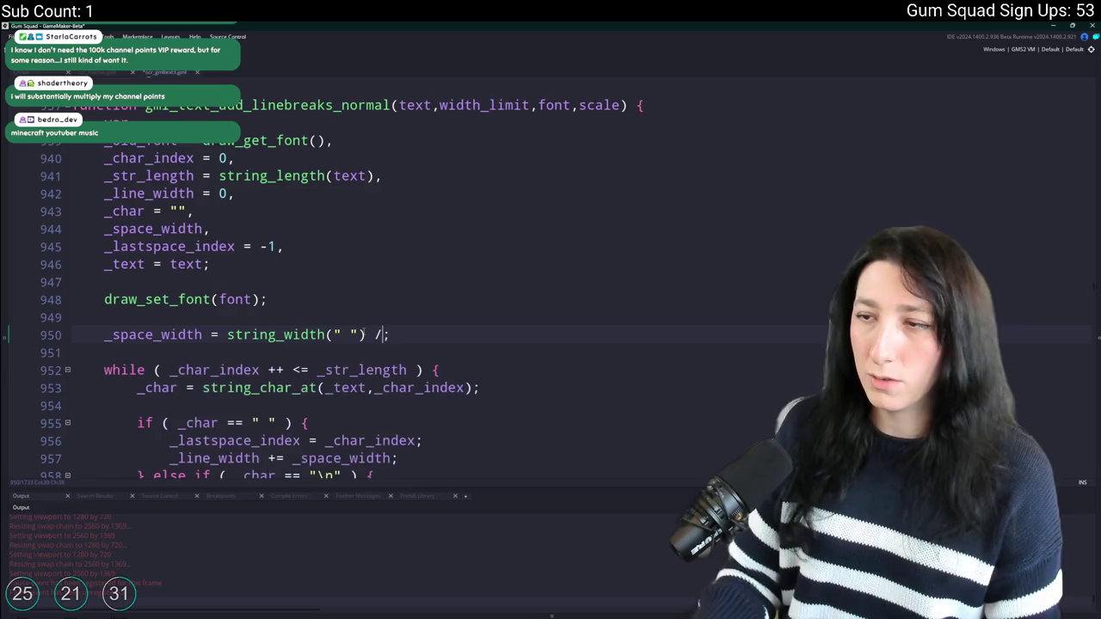
{"action": "type", "text": "* scale"}
Highlight the uses of _space_width and _lastspace_index further down the function.
{"action": "scroll", "coordinate": [158, 273], "scroll_direction": "down", "scroll_amount": 2}
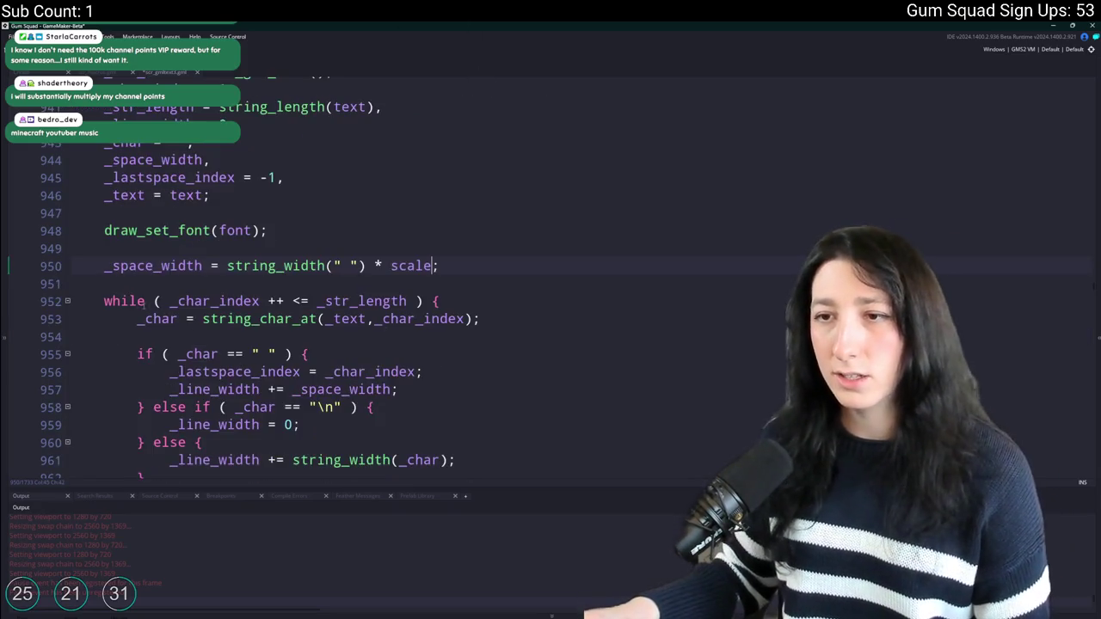
{"action": "left_click", "coordinate": [157, 273]}
{"action": "double_click", "coordinate": [157, 268]}
{"action": "scroll", "coordinate": [158, 272], "scroll_direction": "down", "scroll_amount": 3}
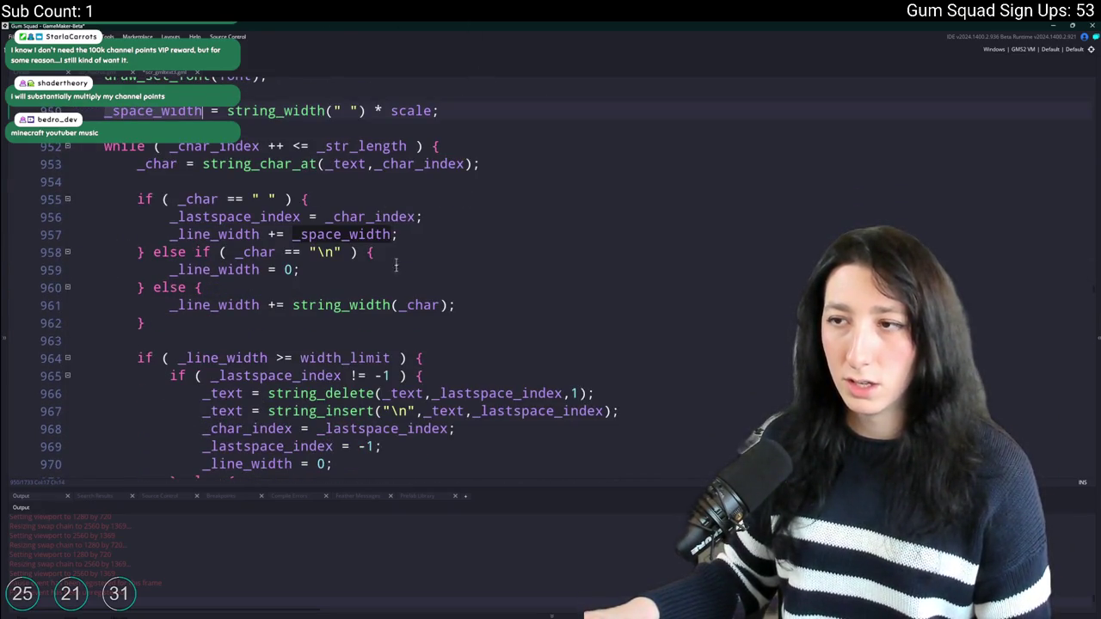
{"action": "scroll", "coordinate": [529, 287], "scroll_direction": "down", "scroll_amount": 3}
{"action": "scroll", "coordinate": [530, 288], "scroll_direction": "down", "scroll_amount": 2}
{"action": "double_click", "coordinate": [537, 255]}
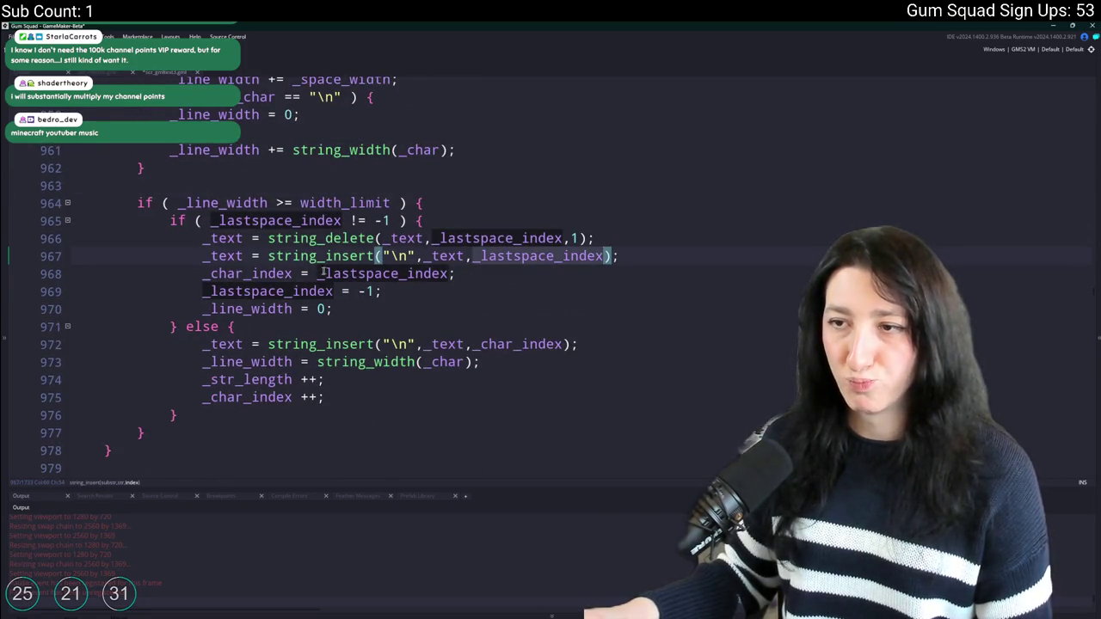
{"action": "scroll", "coordinate": [274, 273], "scroll_direction": "down", "scroll_amount": 1}
Undo the scale edits until the menu's description-wrapping code at line 77 is back.
{"action": "key", "text": "ctrl+z"}
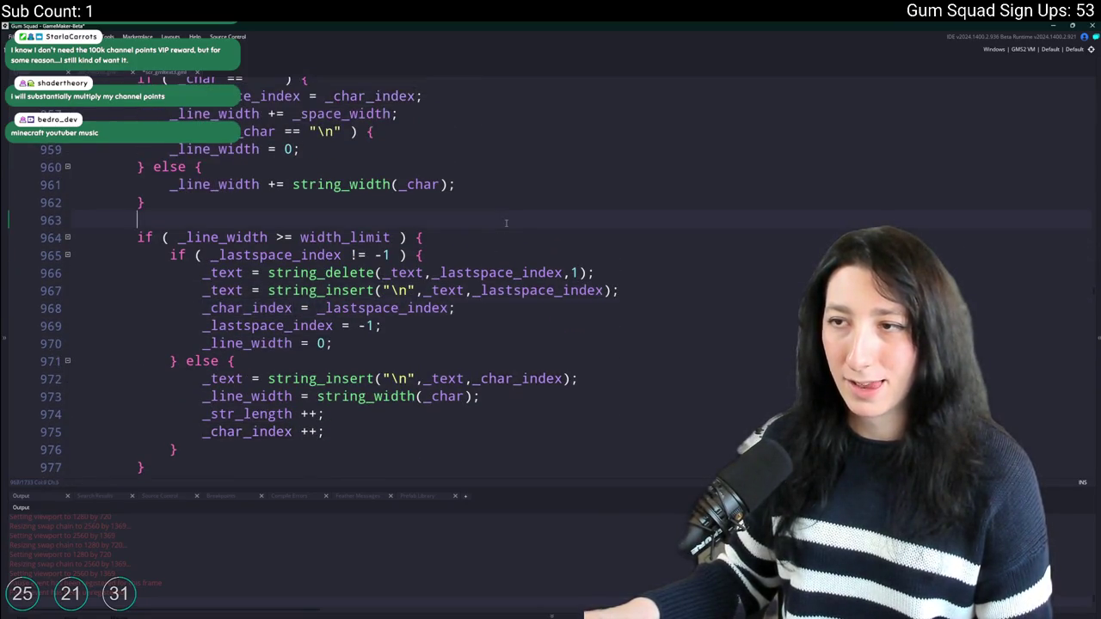
{"action": "key", "text": "ctrl+z"}
{"action": "key", "text": "ctrl+z"}
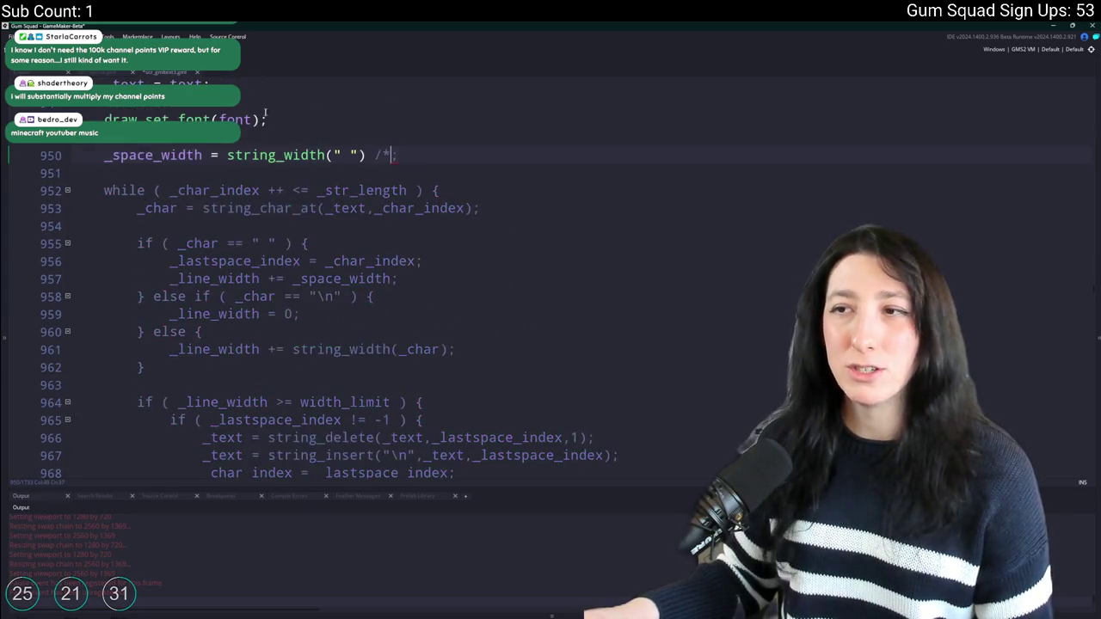
{"action": "key", "text": "ctrl+z"}
{"action": "key", "text": "ctrl+z"}
{"action": "key", "text": "ctrl+z"}
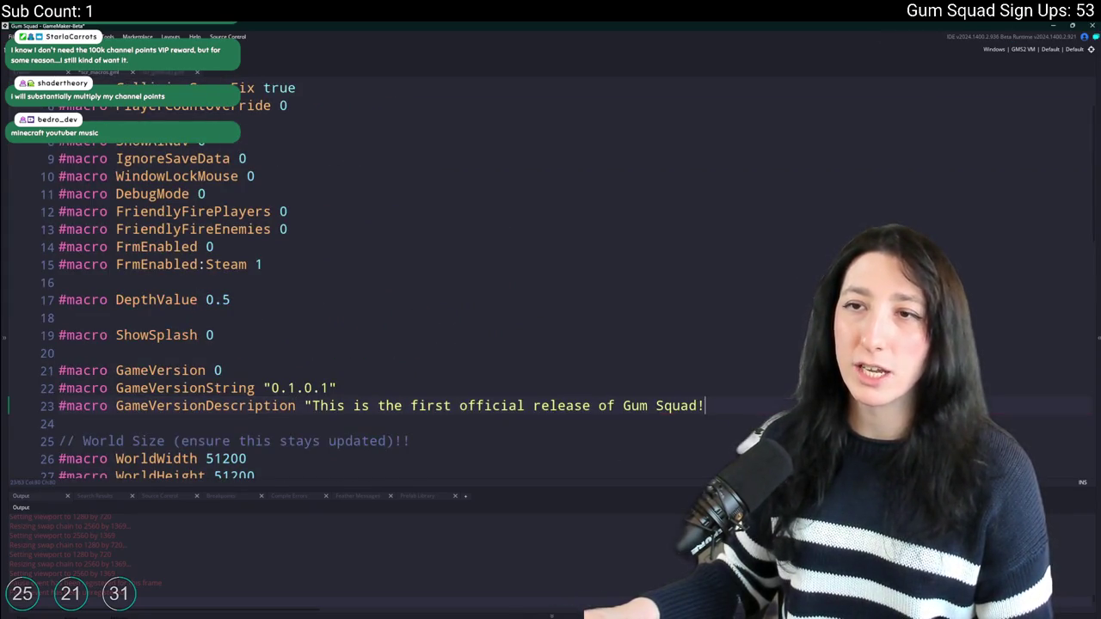
{"action": "key", "text": "ctrl+z"}
{"action": "key", "text": "ctrl+z"}
{"action": "key", "text": "ctrl+z"}
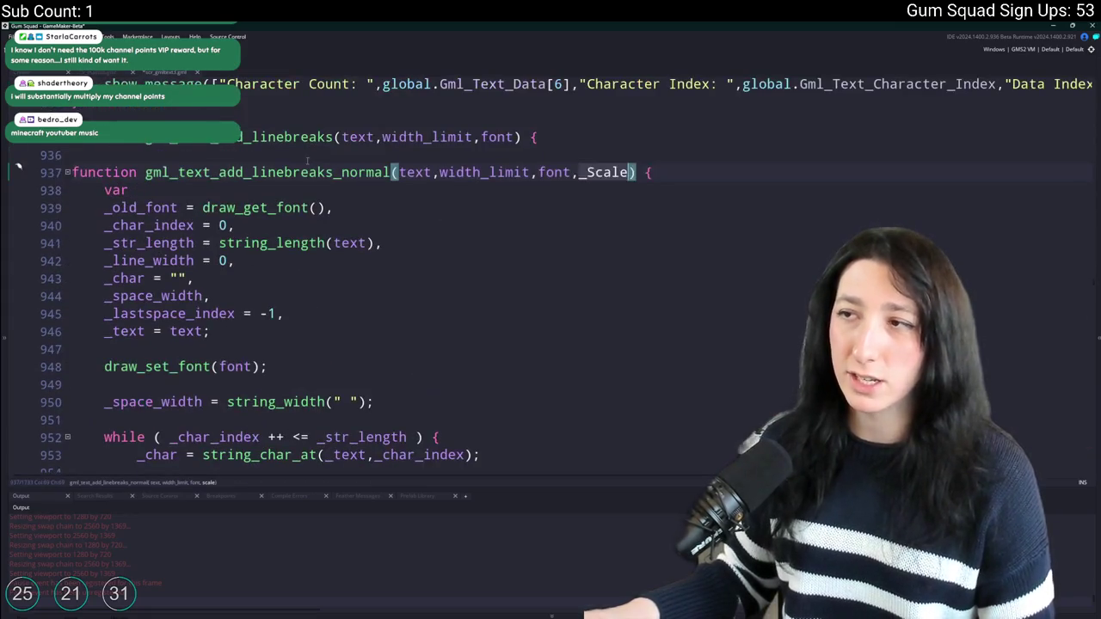
{"action": "key", "text": "ctrl+z"}
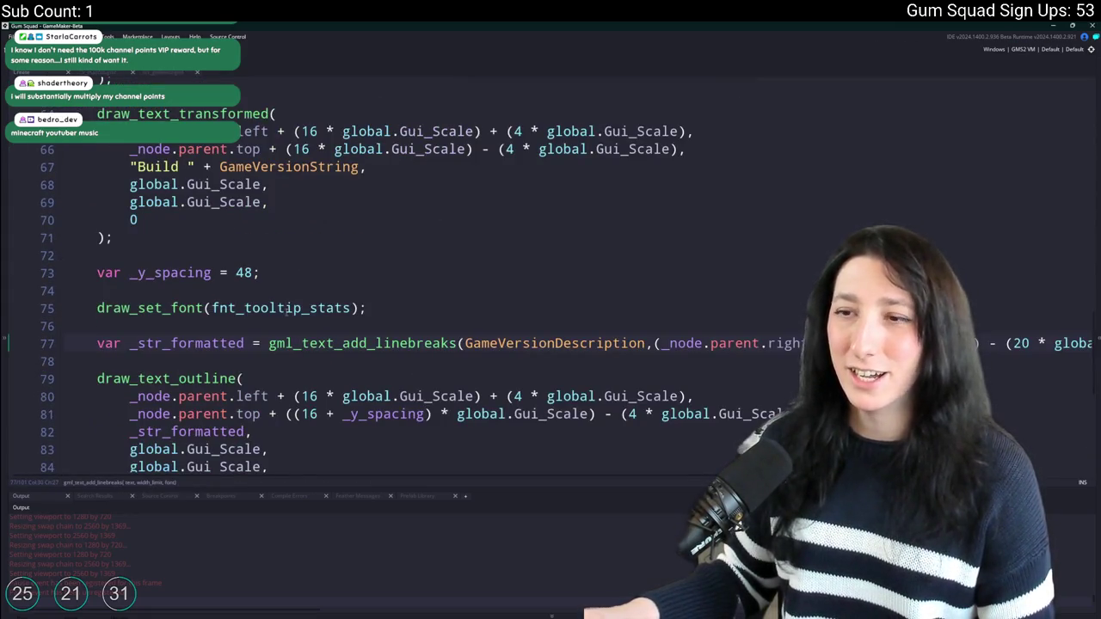
Check the socials panel width of 320 assigned on line 13.
{"action": "scroll", "coordinate": [668, 340], "scroll_direction": "up", "scroll_amount": 10}
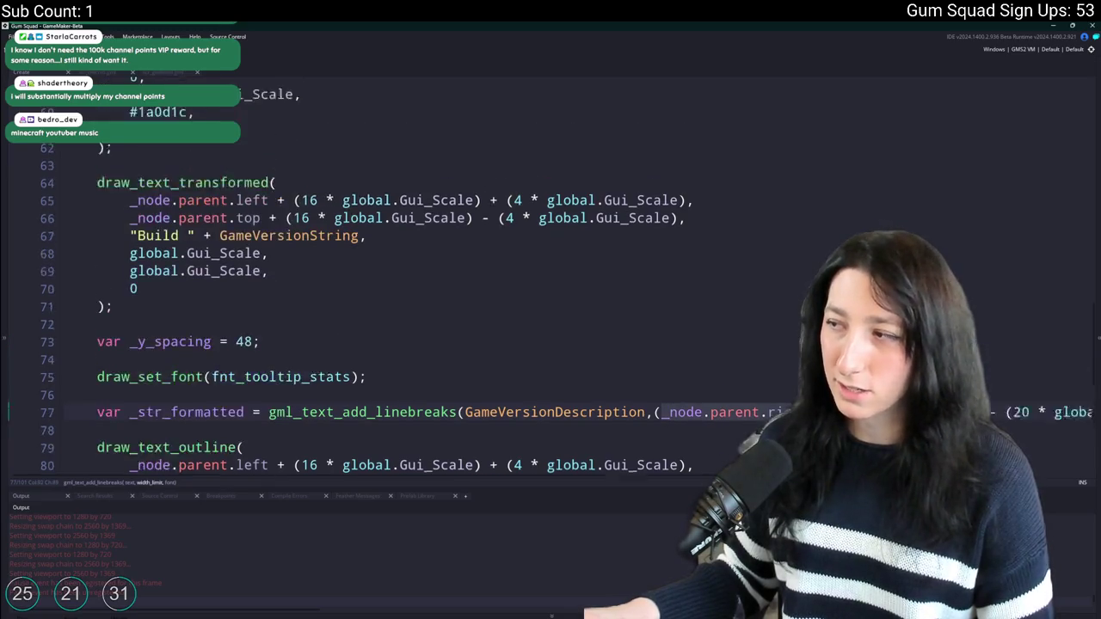
{"action": "scroll", "coordinate": [79, 154], "scroll_direction": "up", "scroll_amount": 8}
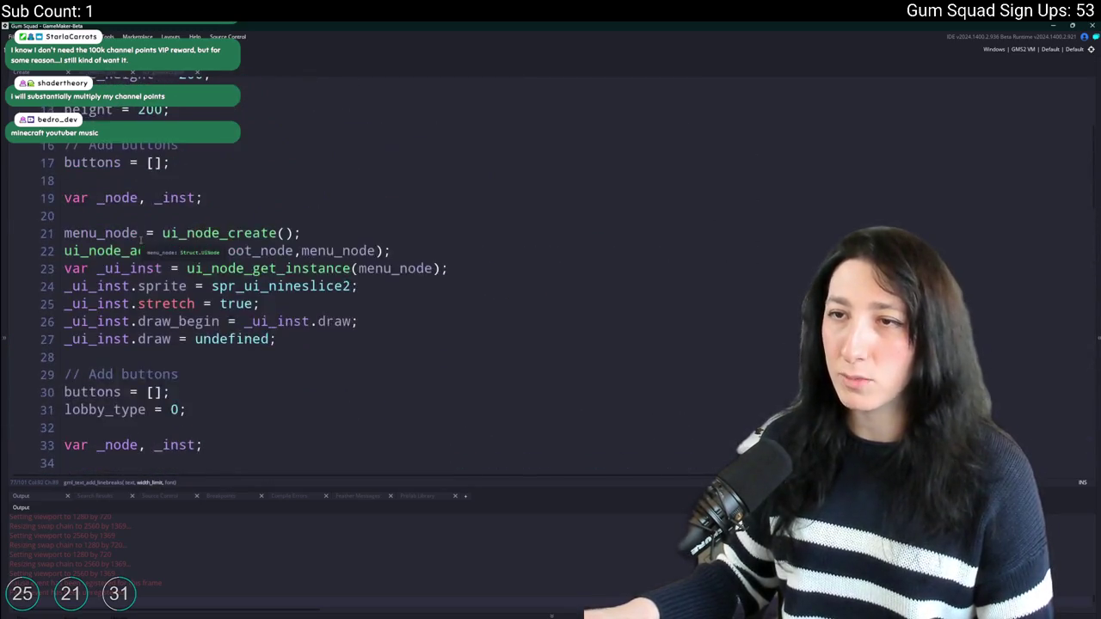
{"action": "double_click", "coordinate": [79, 154]}
{"action": "left_click", "coordinate": [295, 154]}
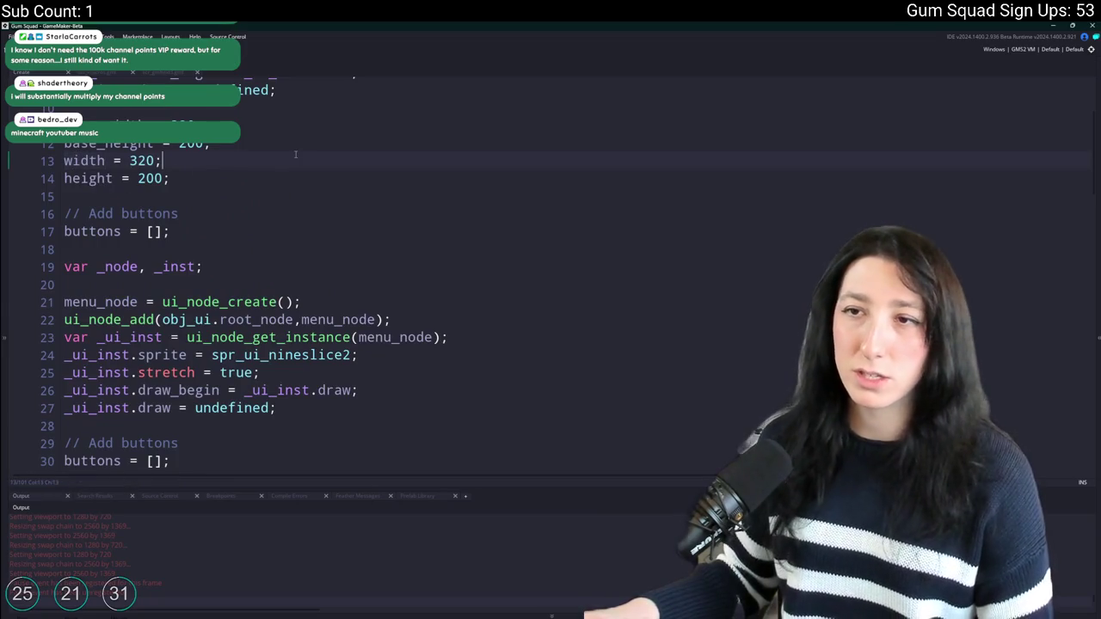
Add 'var _width = obj_ui_socials.base_width;' above the wrapping call.
{"action": "scroll", "coordinate": [295, 154], "scroll_direction": "down", "scroll_amount": 17}
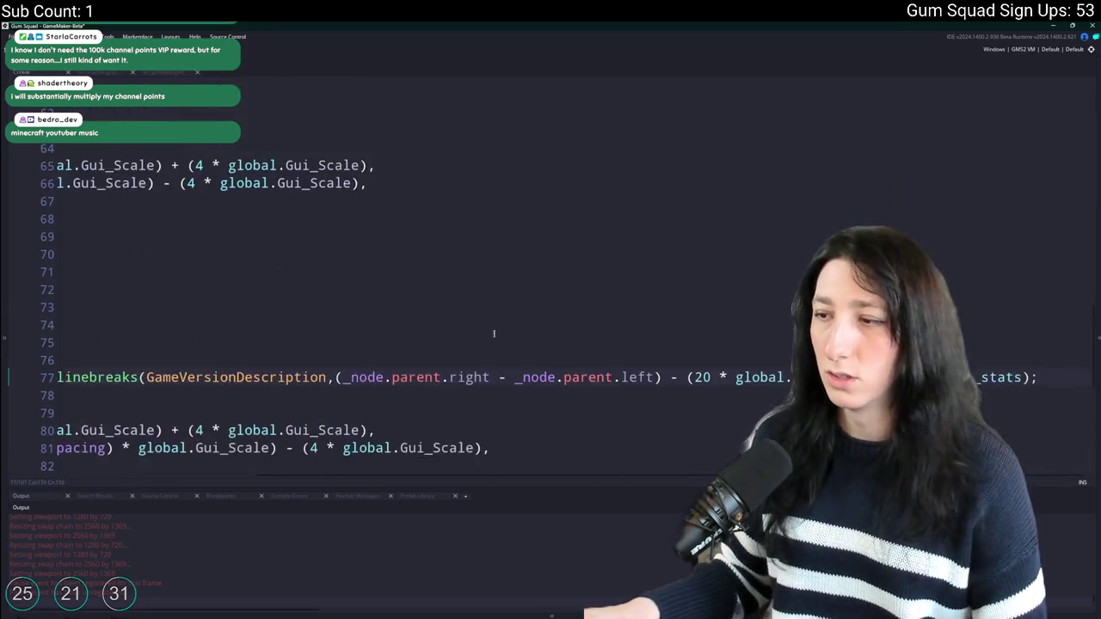
{"action": "left_click", "coordinate": [472, 349]}
{"action": "key", "text": "Down"}
{"action": "key", "text": "Return"}
{"action": "type", "text": "var _width"}
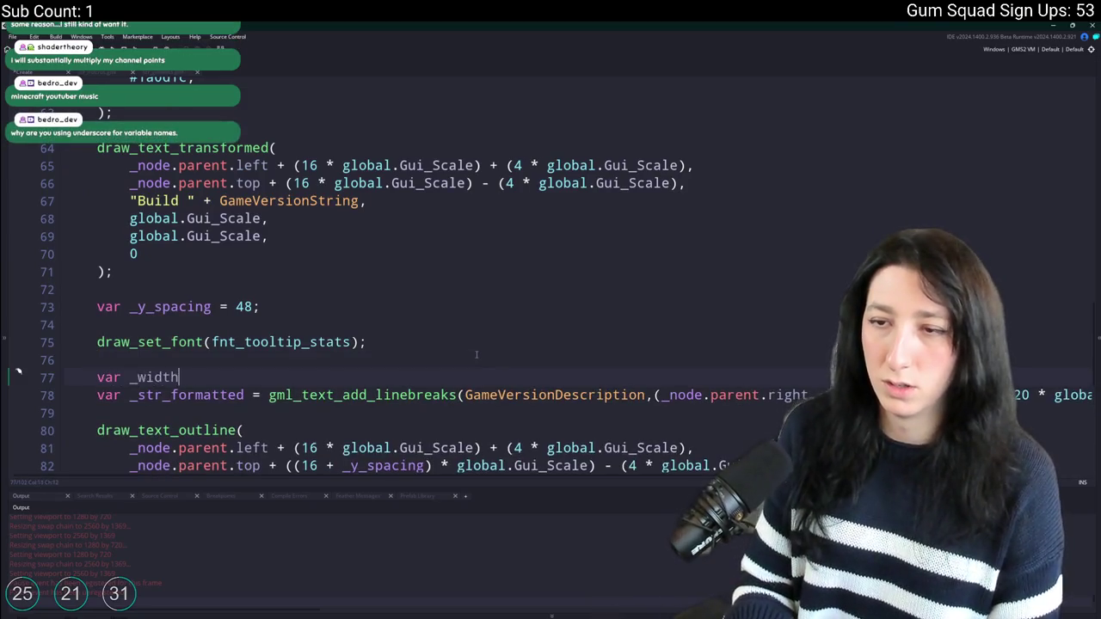
{"action": "type", "text": " =- obj_uji"}
{"action": "key", "text": "BackSpace"}
{"action": "key", "text": "BackSpace"}
{"action": "type", "text": "i_socials"}
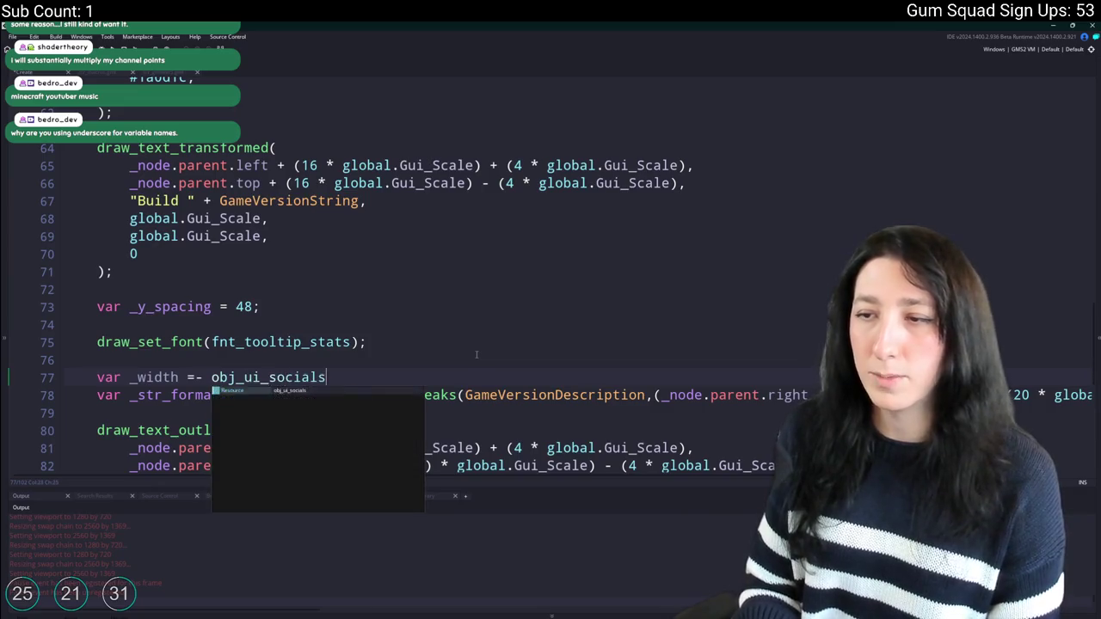
{"action": "type", "text": ".width;"}
{"action": "left_click", "coordinate": [180, 378]}
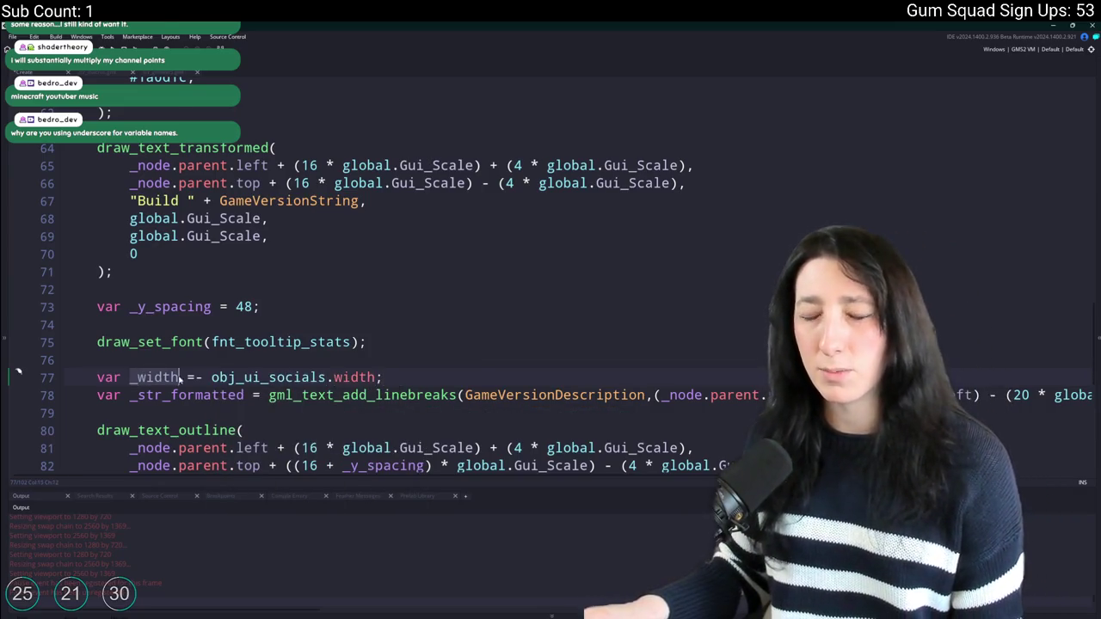
{"action": "key", "text": "Right"}
{"action": "key", "text": "Right"}
{"action": "key", "text": "Right"}
{"action": "key", "text": "BackSpace"}
{"action": "key", "text": "Left"}
{"action": "key", "text": "Left"}
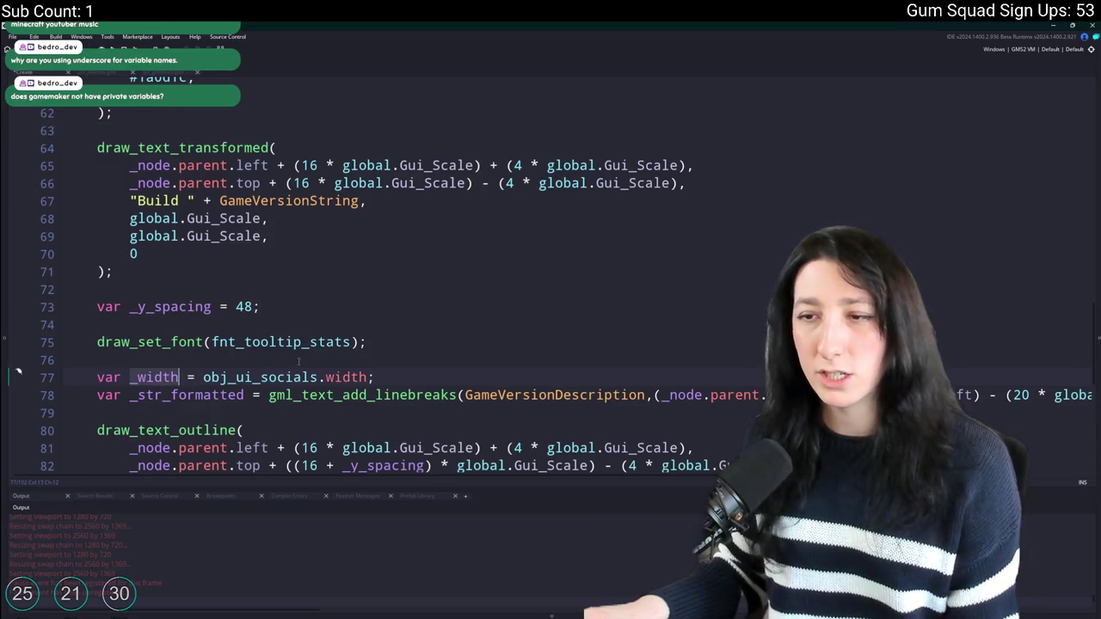
{"action": "left_click", "coordinate": [325, 378]}
{"action": "type", "text": "base_"}
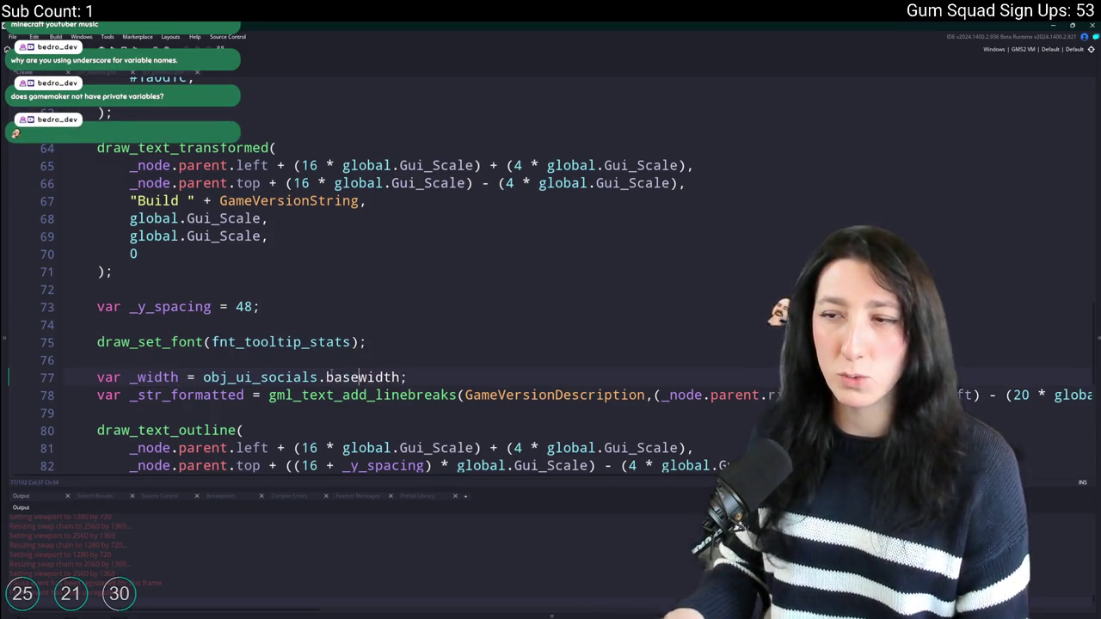
Replace the parent-width argument with _width minus the padding, then bring up Gum Squad.
{"action": "double_click", "coordinate": [155, 378]}
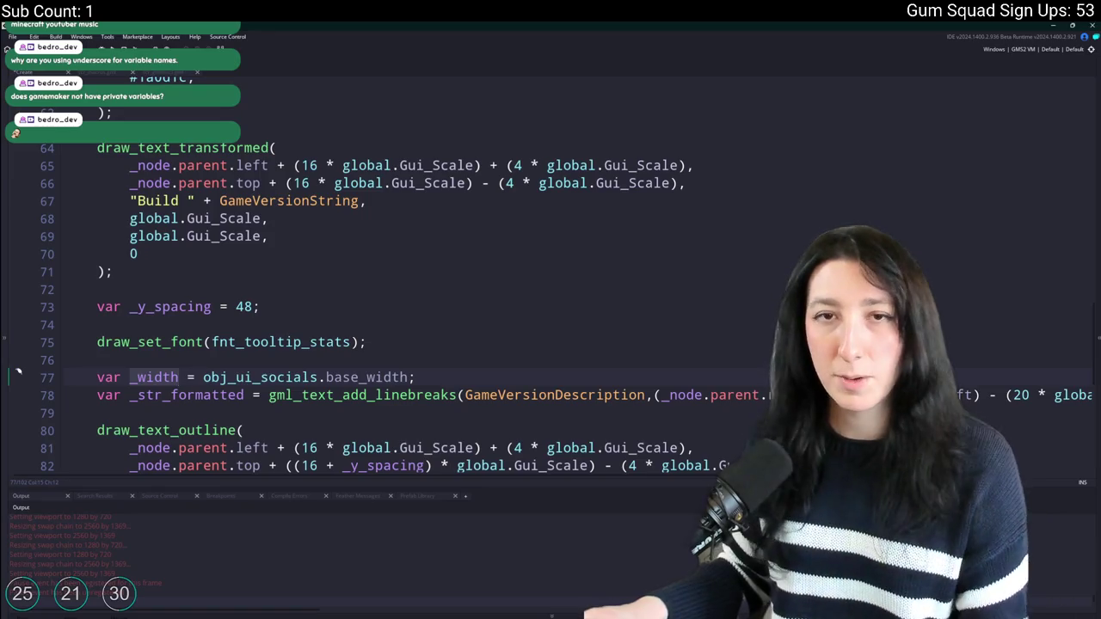
{"action": "left_click", "coordinate": [996, 396]}
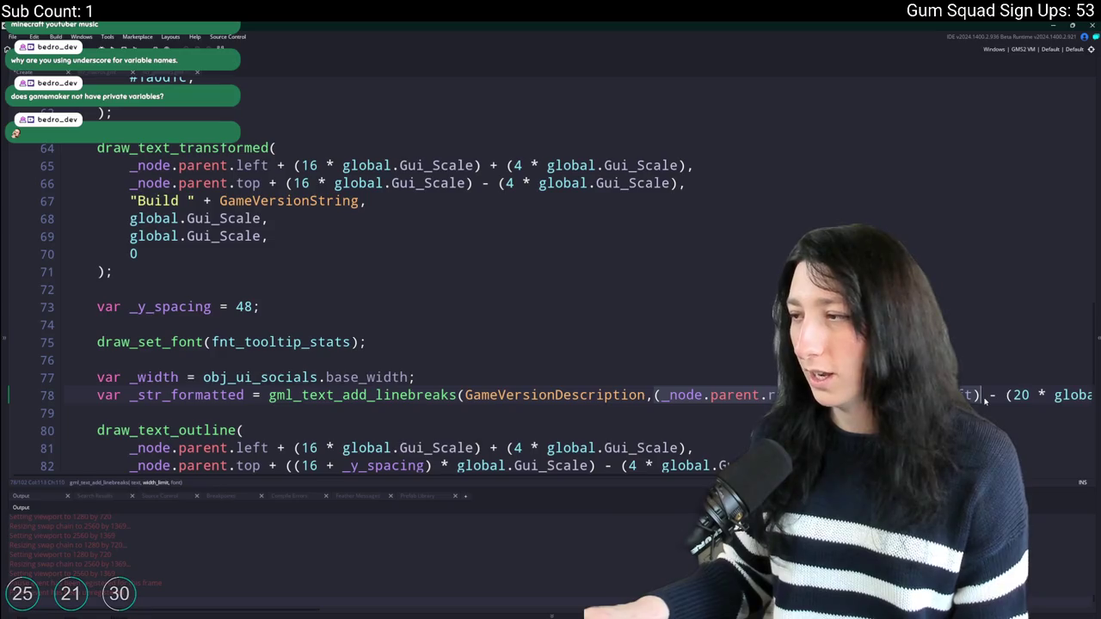
{"action": "type", "text": "_width -"}
{"action": "left_click", "coordinate": [750, 396]}
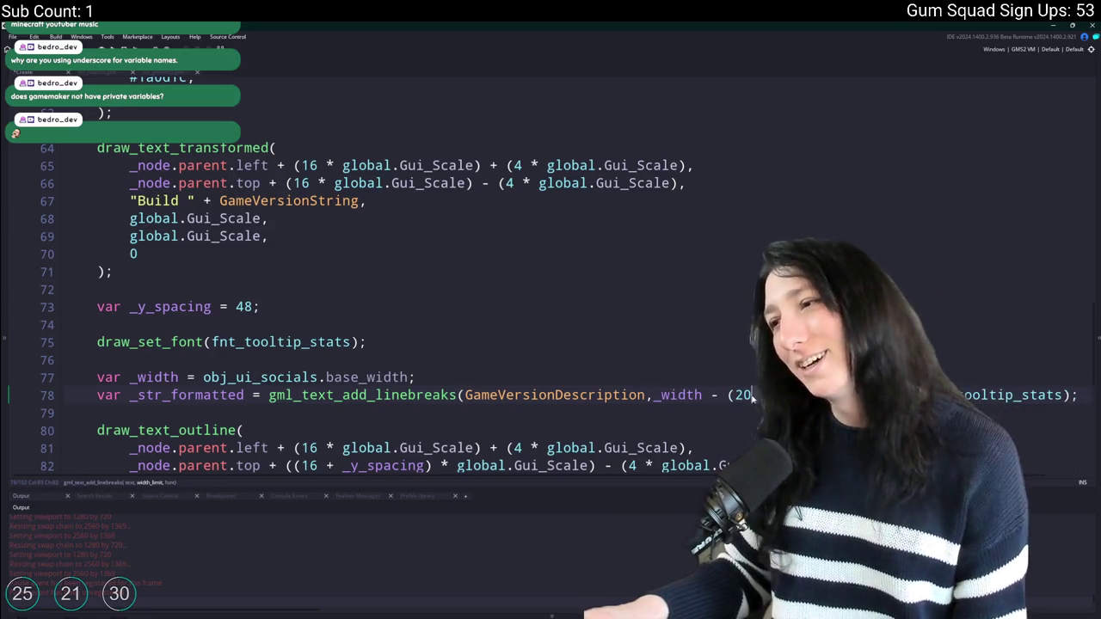
{"action": "key", "text": "shift+End"}
{"action": "key", "text": "Delete"}
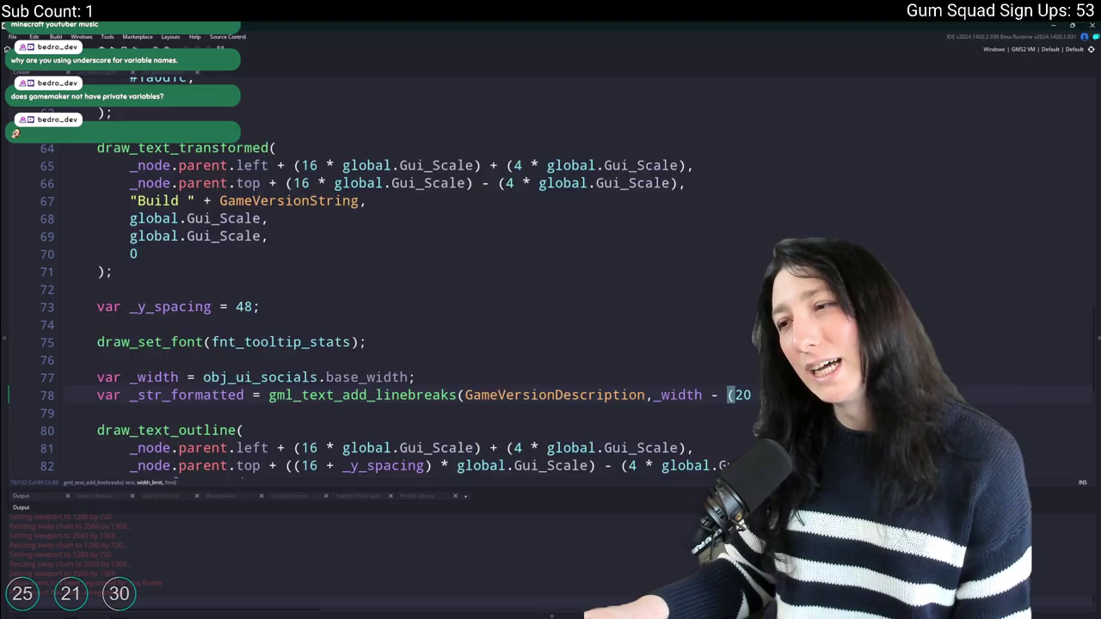
{"action": "key", "text": "alt+Tab"}
{"action": "left_click", "coordinate": [630, 244]}
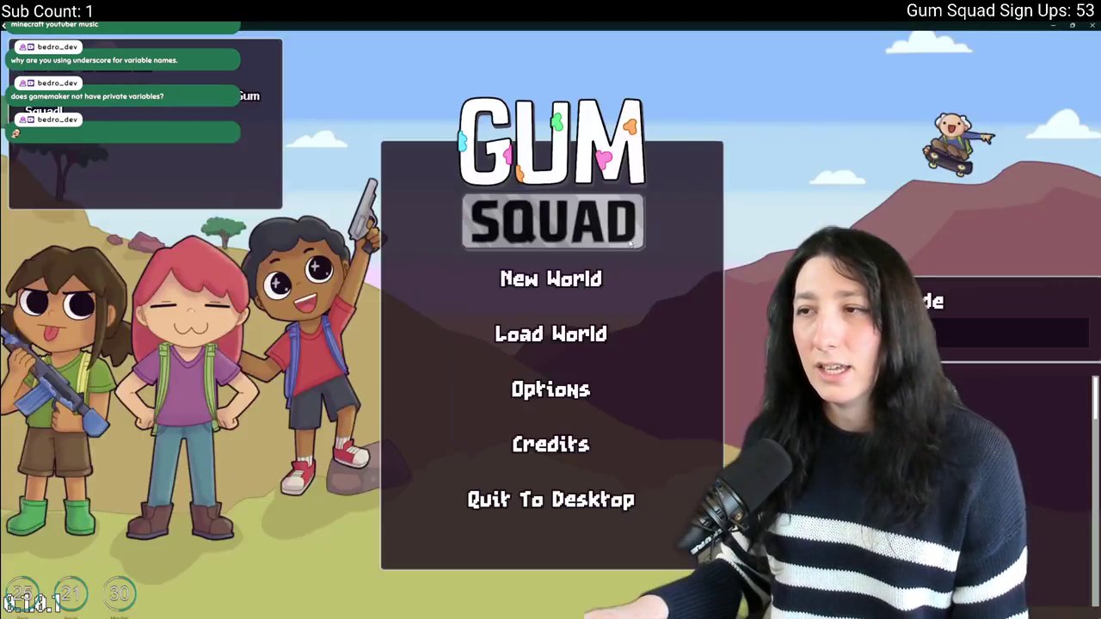
Exit fullscreen and maximize the game window to inspect the build panel, then return to the editor.
{"action": "key", "text": "F11"}
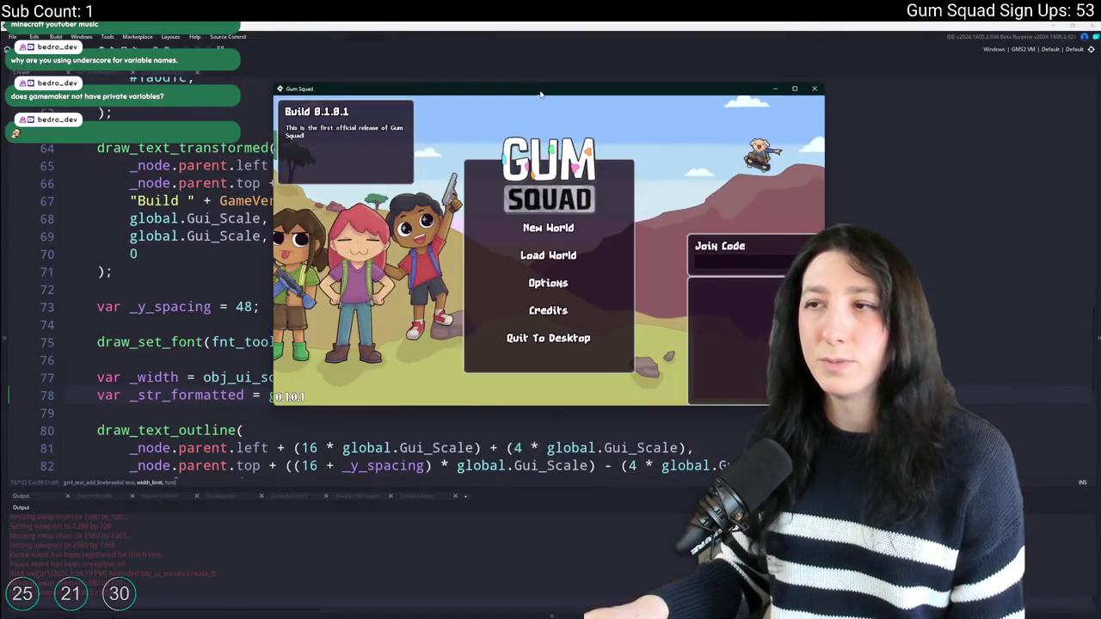
{"action": "double_click", "coordinate": [540, 91]}
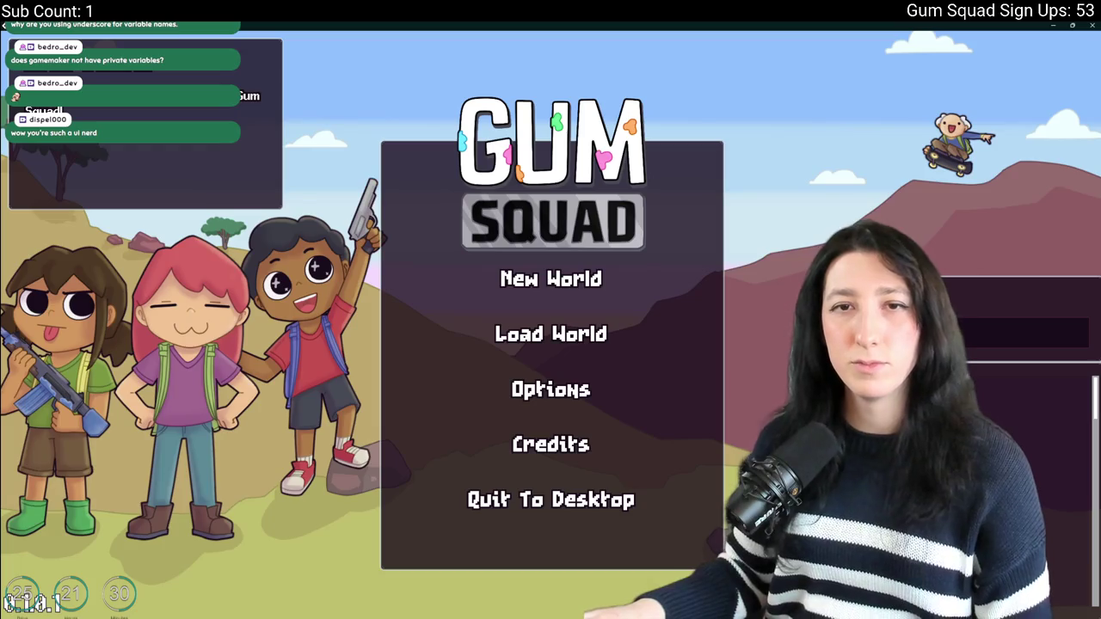
{"action": "key", "text": "alt+Tab"}
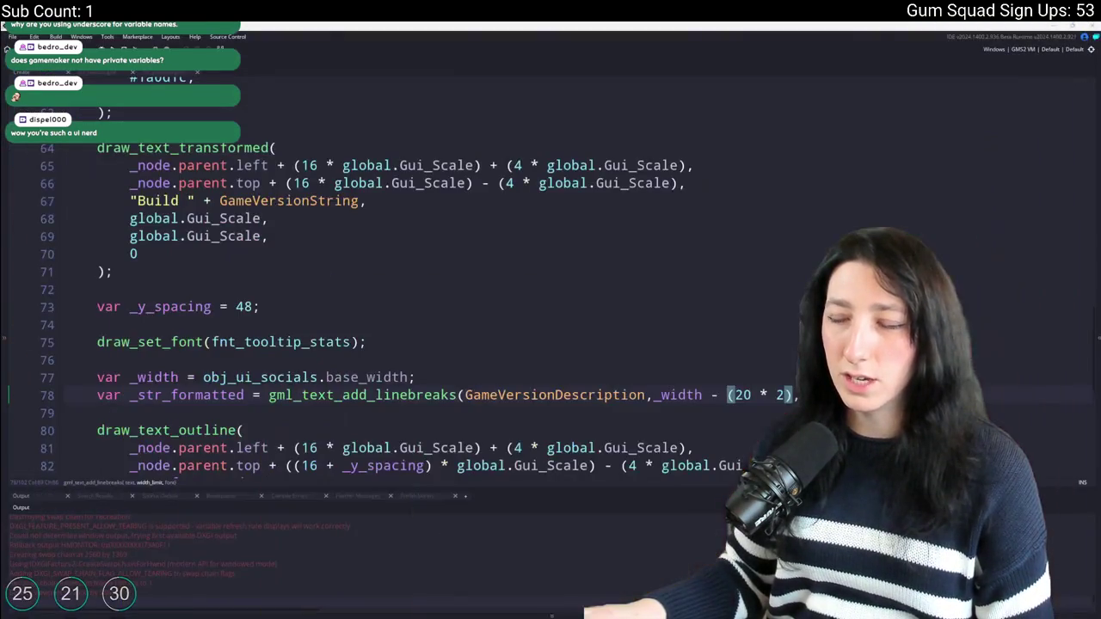
Add a trial 'var _t = 0' line below the _y declaration, then delete it.
{"action": "scroll", "coordinate": [133, 168], "scroll_direction": "up", "scroll_amount": 8}
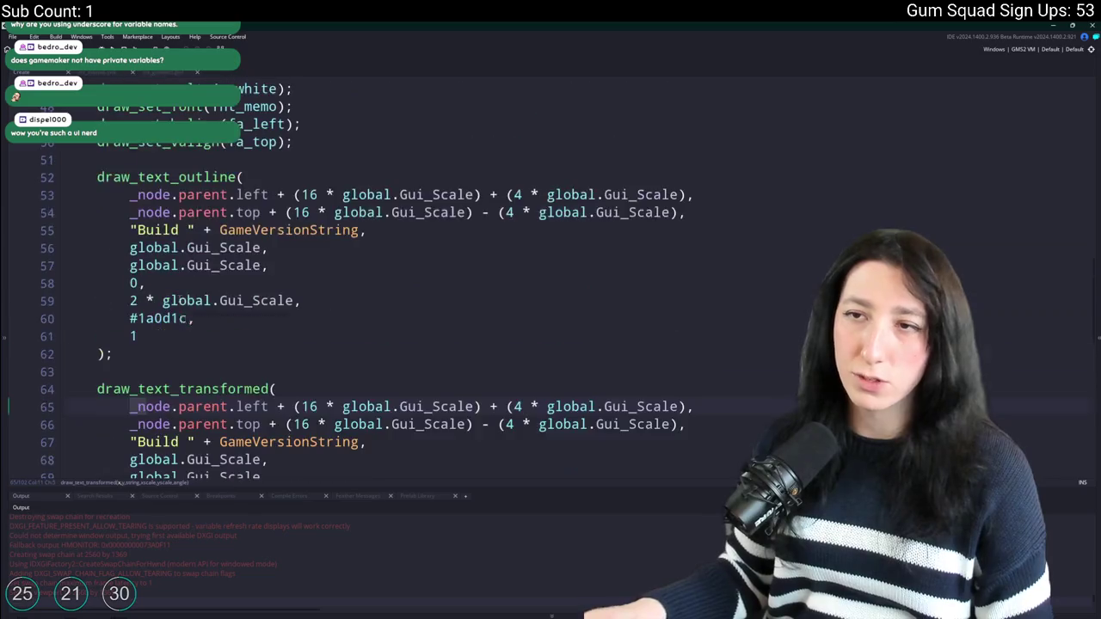
{"action": "left_click", "coordinate": [246, 243]}
{"action": "key", "text": "Return"}
{"action": "key", "text": "Return"}
{"action": "type", "text": "var _t = 0;"}
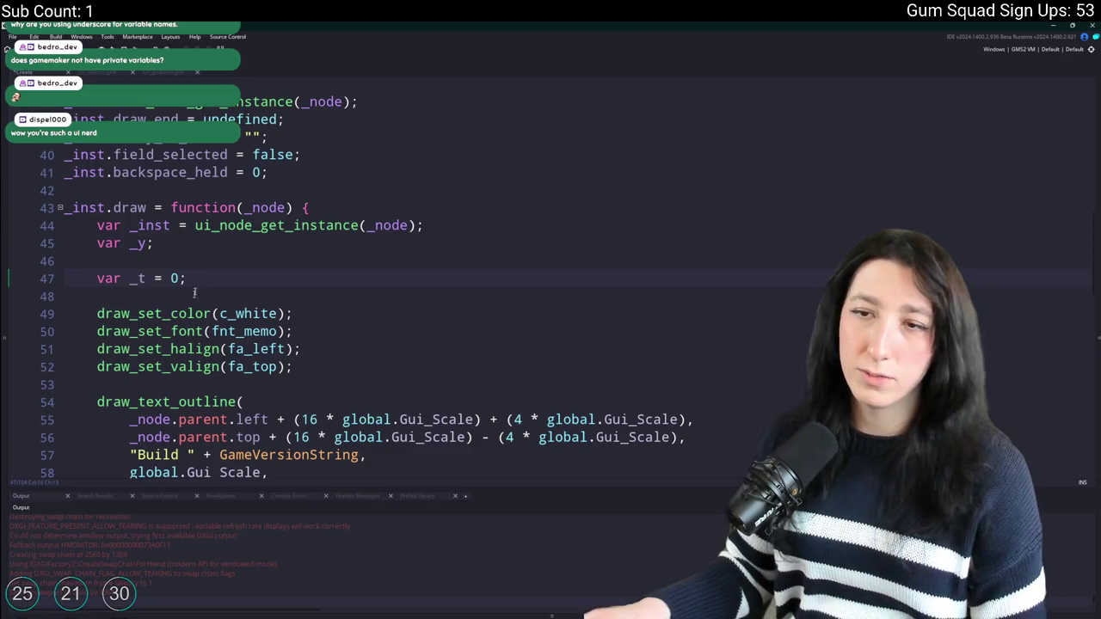
{"action": "key", "text": "ctrl+shift+Left"}
{"action": "key", "text": "ctrl+shift+Left"}
{"action": "key", "text": "ctrl+shift+Left"}
{"action": "left_click", "coordinate": [336, 208]}
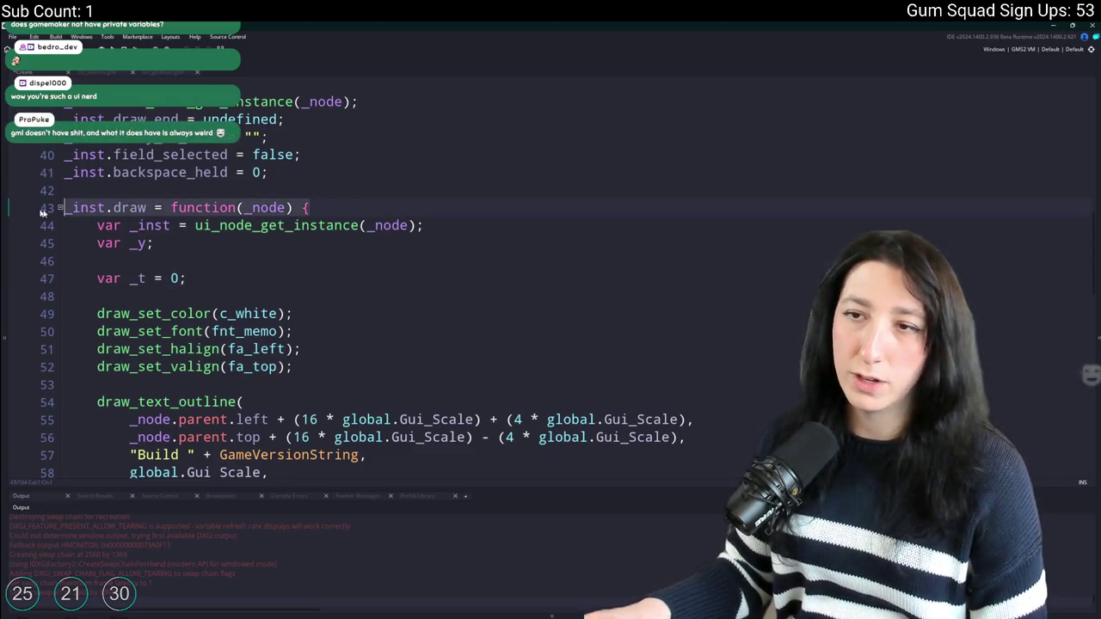
{"action": "left_click", "coordinate": [93, 275]}
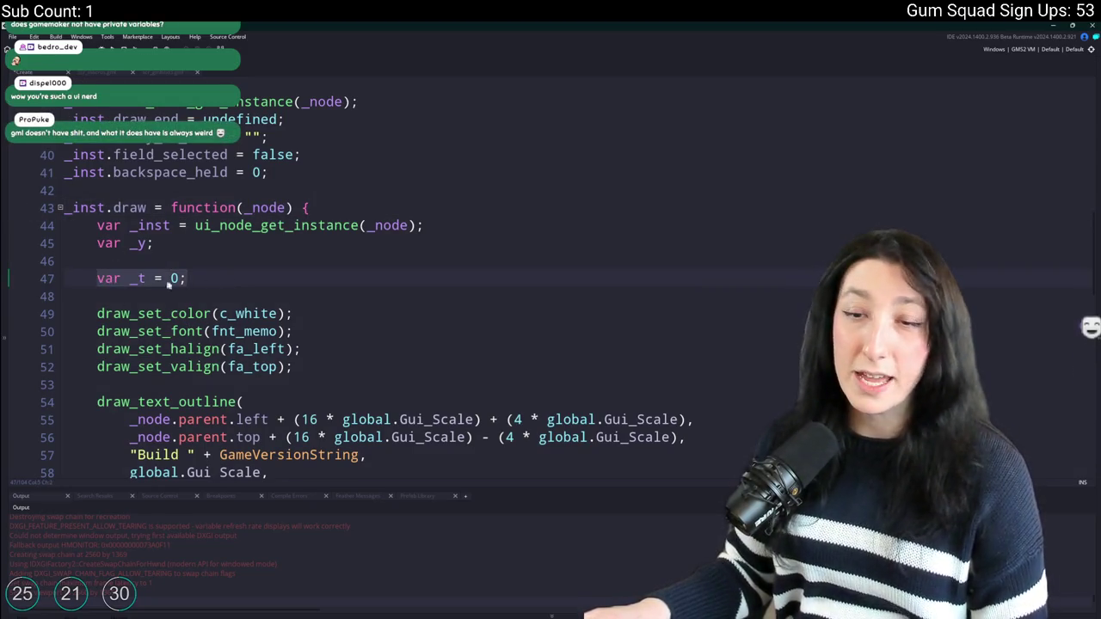
{"action": "left_click", "coordinate": [110, 256]}
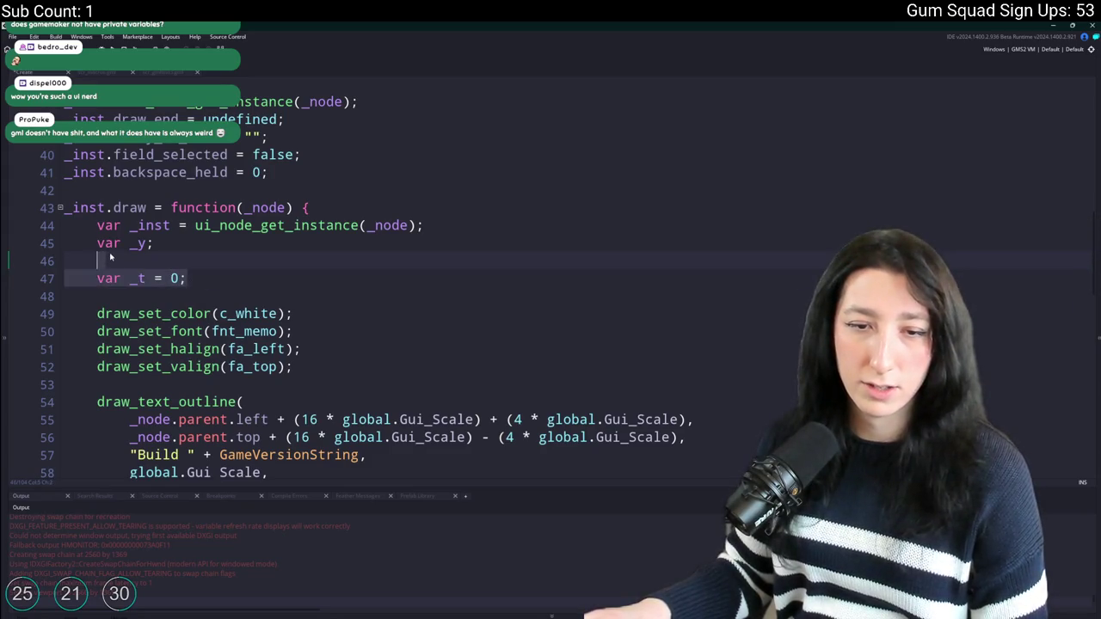
{"action": "left_click", "coordinate": [197, 277]}
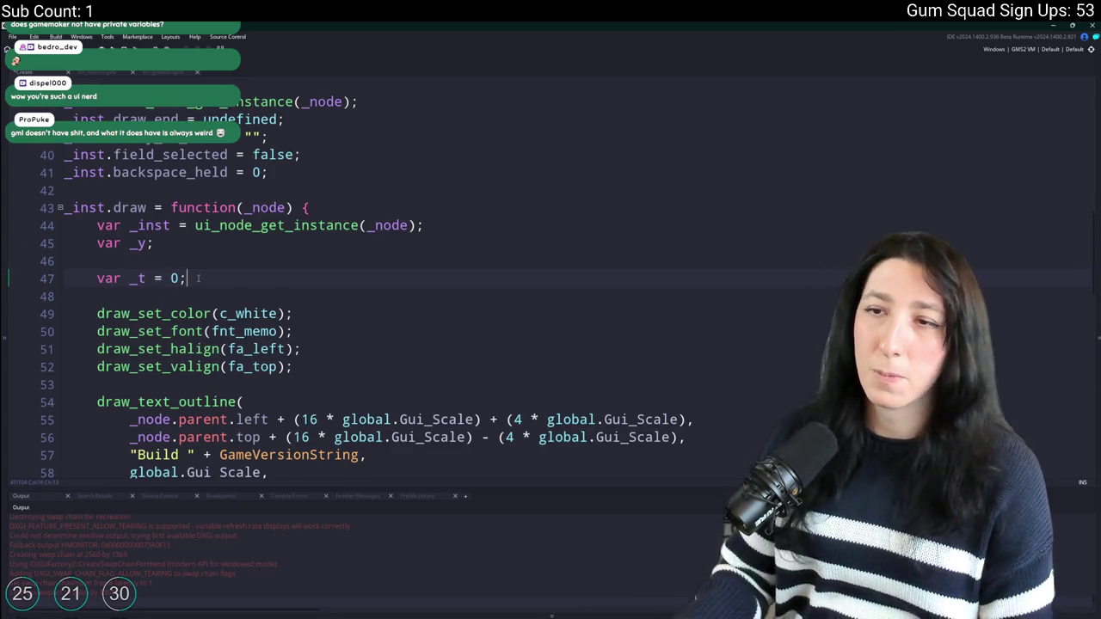
{"action": "key", "text": "Return"}
{"action": "key", "text": "BackSpace"}
{"action": "left_click_drag", "start_coordinate": [198, 277], "coordinate": [219, 242]}
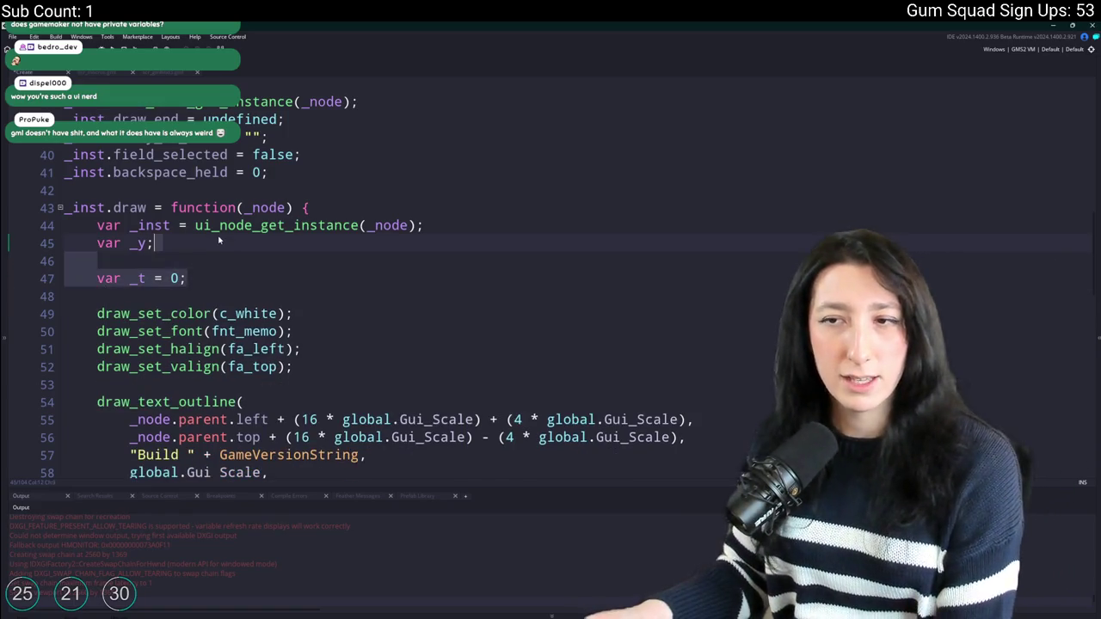
{"action": "key", "text": "BackSpace"}
{"action": "scroll", "coordinate": [219, 241], "scroll_direction": "up", "scroll_amount": 1}
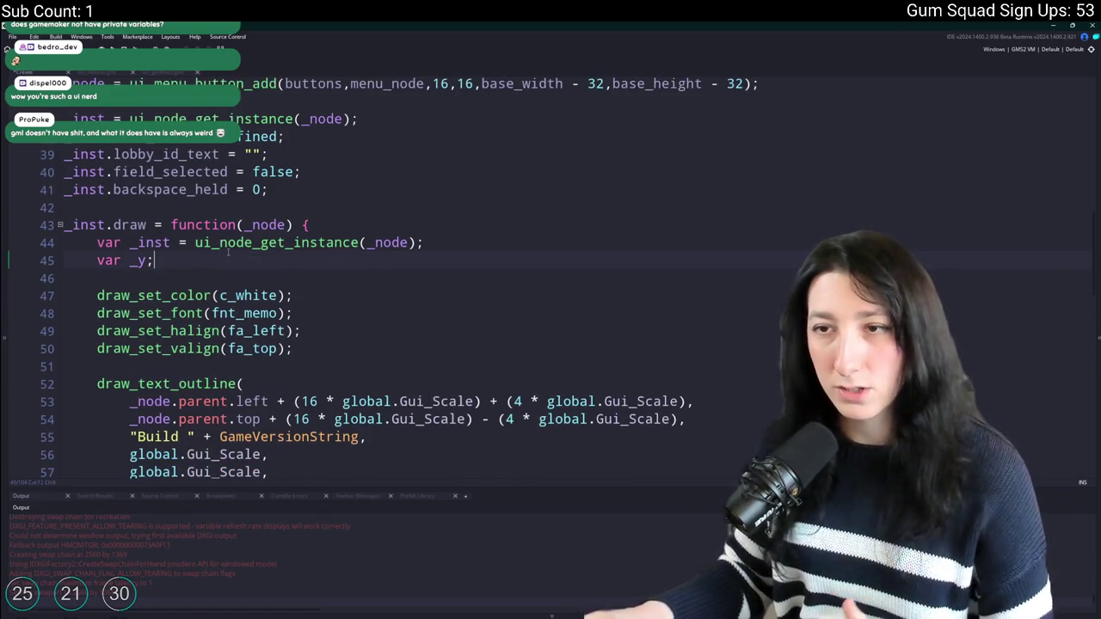
Review the _inst and _y declarations, add a semicolon, and scroll through the draw code.
{"action": "key", "text": "Up"}
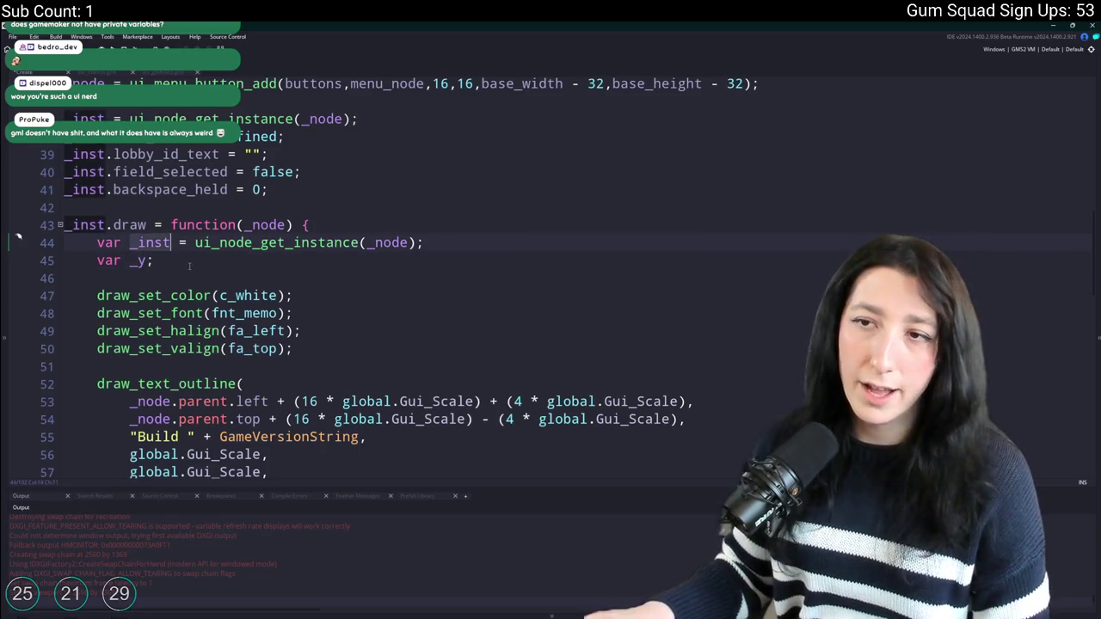
{"action": "scroll", "coordinate": [349, 214], "scroll_direction": "up", "scroll_amount": 2}
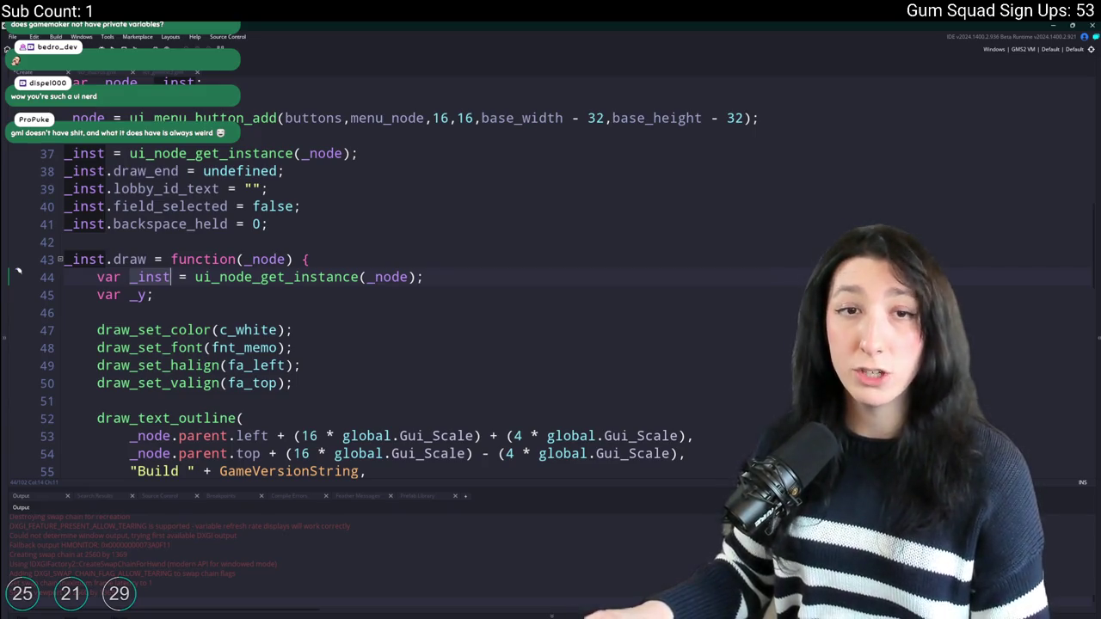
{"action": "left_click", "coordinate": [484, 283]}
{"action": "left_click", "coordinate": [455, 299]}
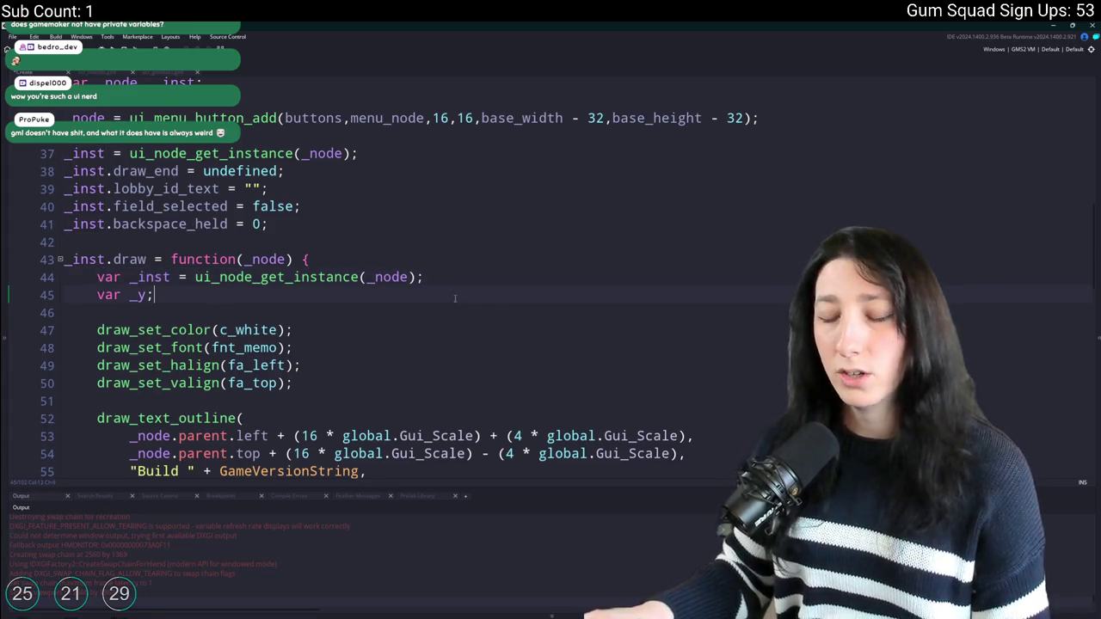
{"action": "key", "text": "shift+Home"}
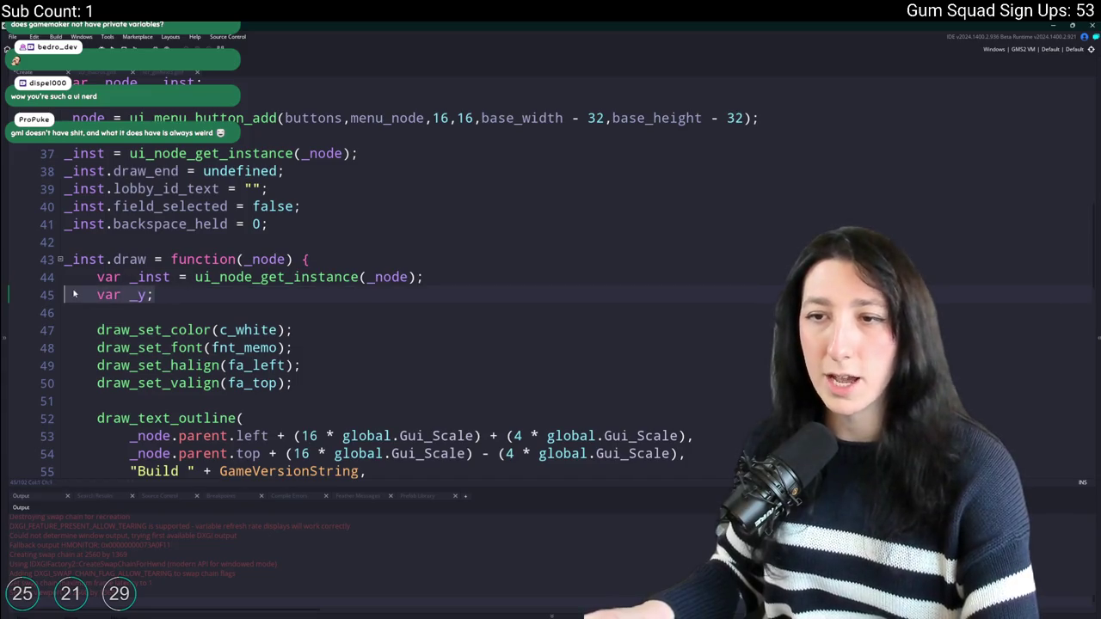
{"action": "left_click", "coordinate": [178, 296]}
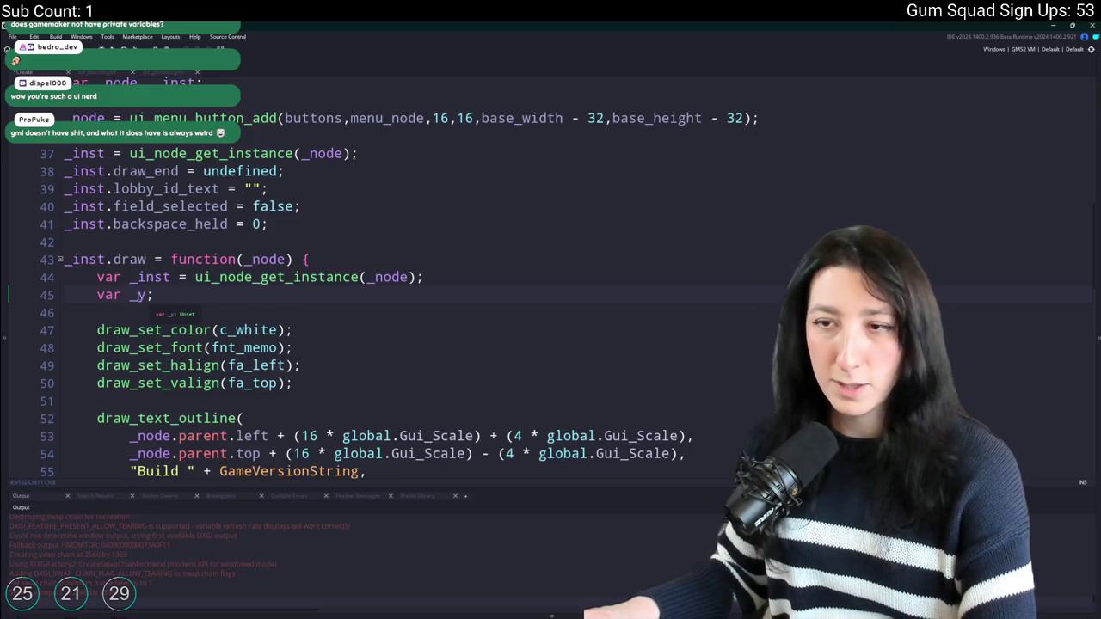
{"action": "type", "text": ";"}
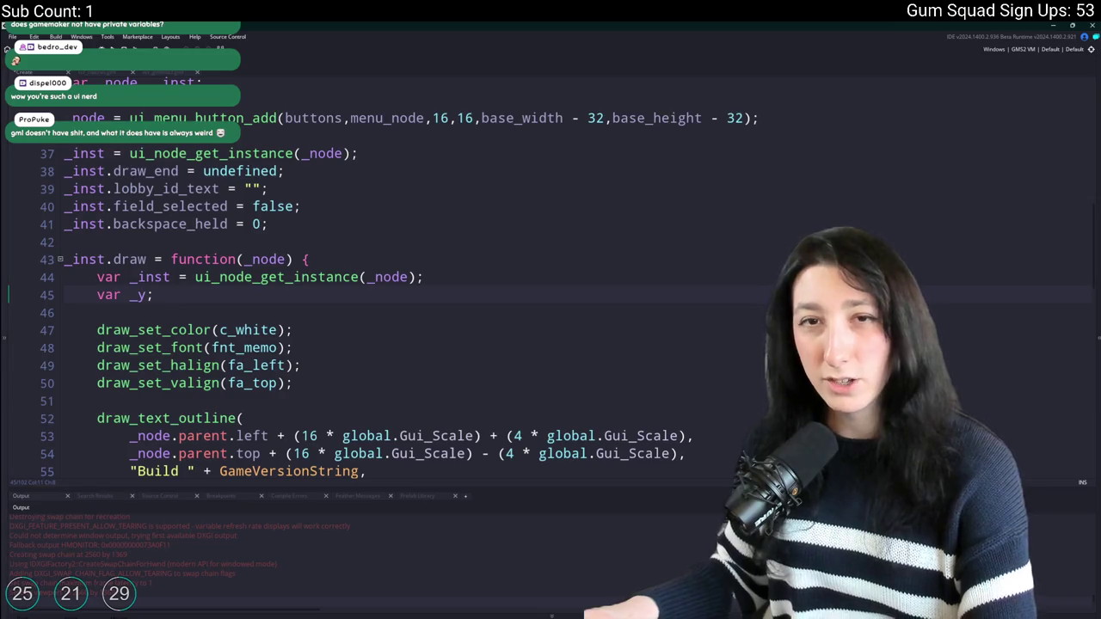
{"action": "left_click", "coordinate": [506, 282]}
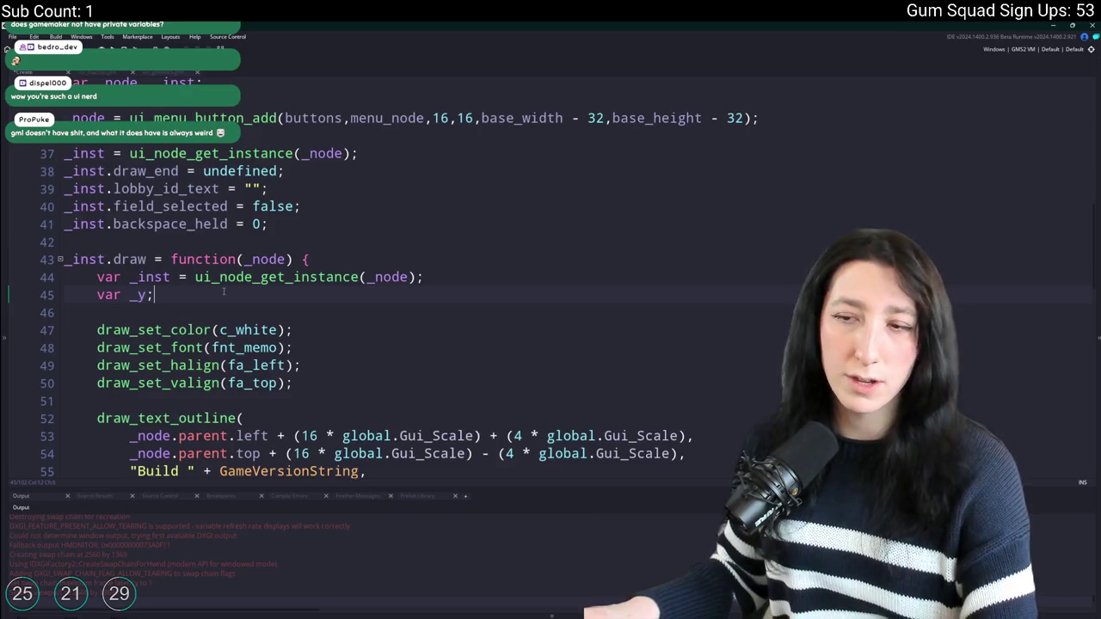
{"action": "scroll", "coordinate": [308, 127], "scroll_direction": "down", "scroll_amount": 4}
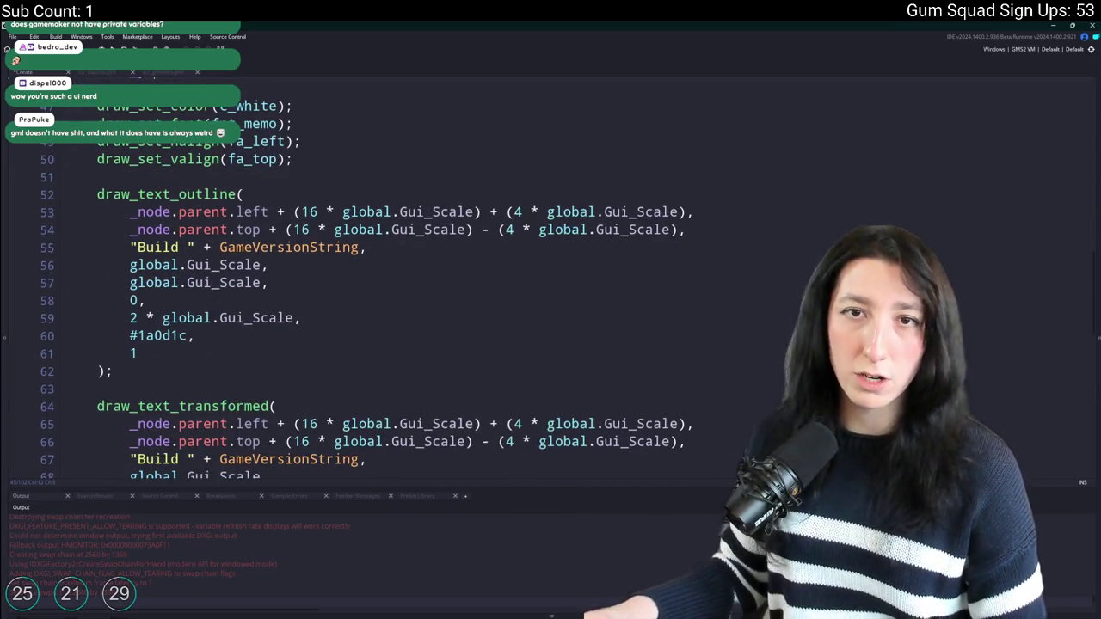
{"action": "scroll", "coordinate": [381, 196], "scroll_direction": "down", "scroll_amount": 1}
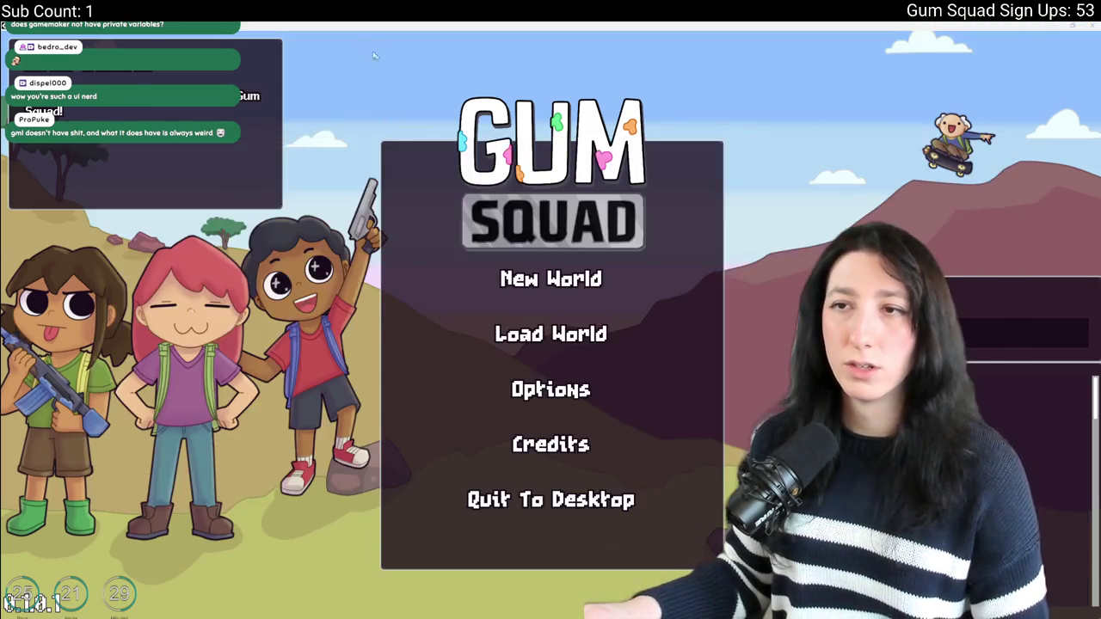
Stop the game and delete 'official' from GameVersionDescription in the macros script.
{"action": "key", "text": "alt+Tab"}
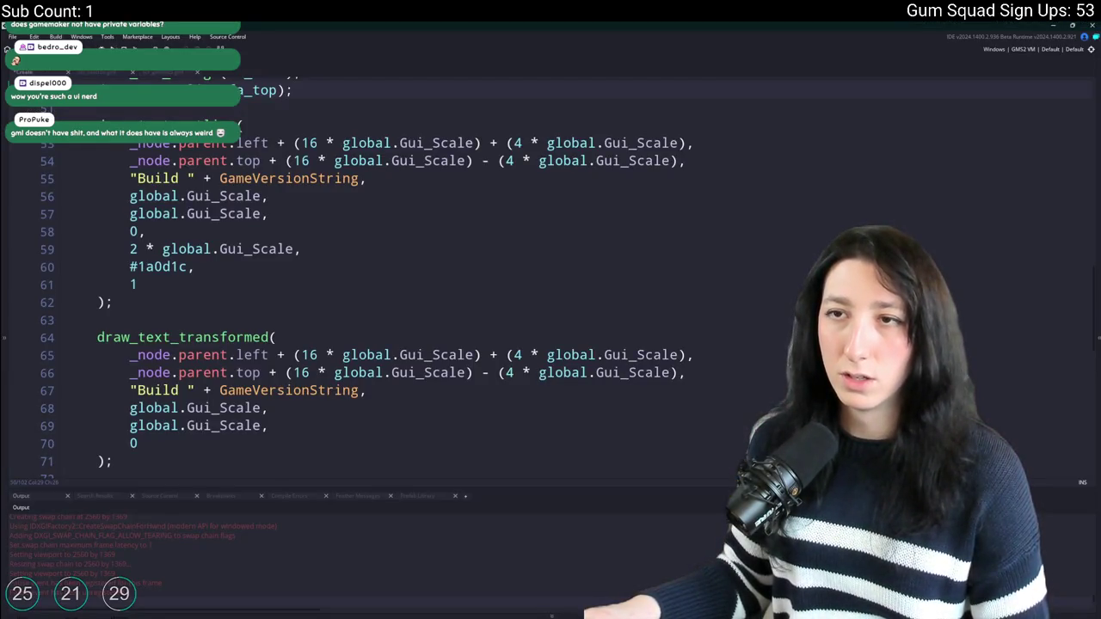
{"action": "key", "text": "F5"}
{"action": "left_click", "coordinate": [108, 72]}
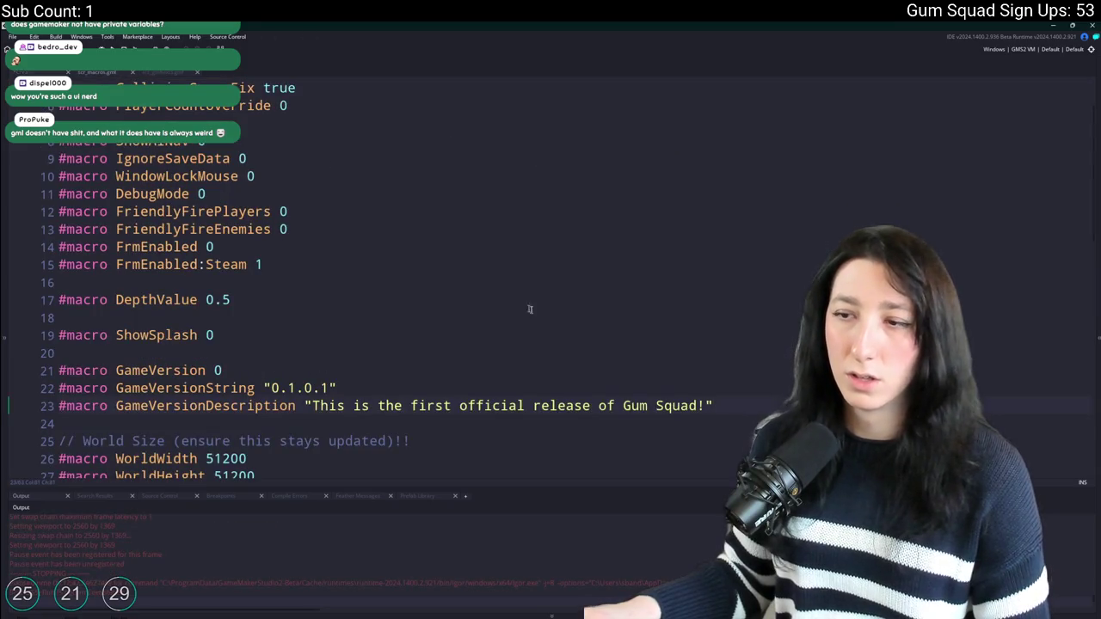
{"action": "left_click_drag", "start_coordinate": [533, 411], "coordinate": [460, 408]}
{"action": "key", "text": "BackSpace"}
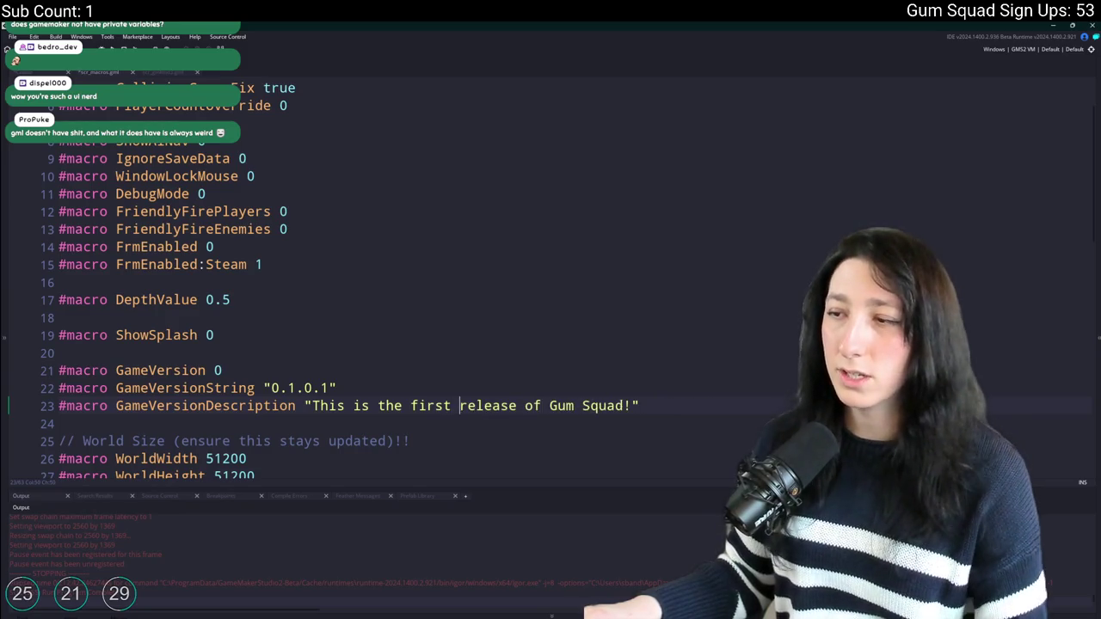
Append 'Stay tuned for future u…' to the end of the version description.
{"action": "left_click", "coordinate": [654, 402]}
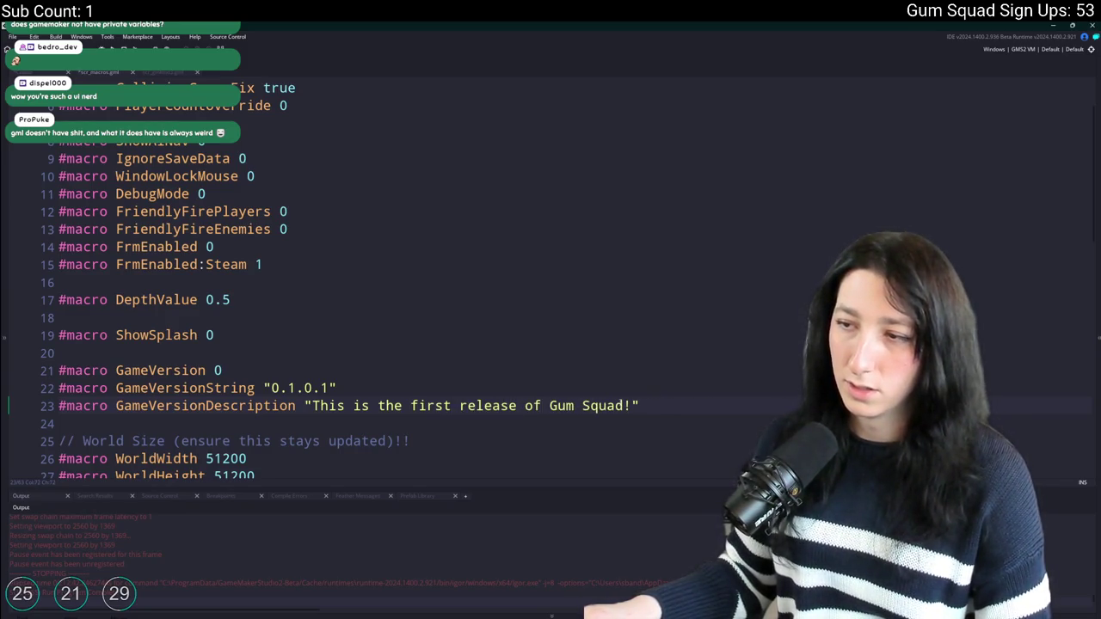
{"action": "key", "text": "Left"}
{"action": "type", "text": "iE"}
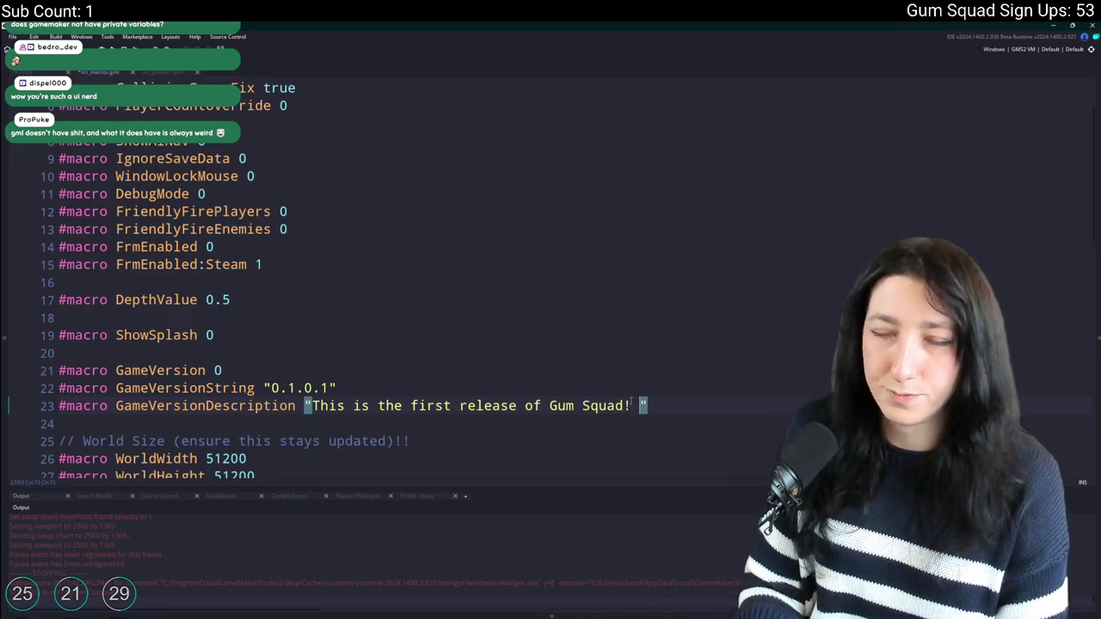
{"action": "key", "text": "BackSpace"}
{"action": "key", "text": "BackSpace"}
{"action": "type", "text": "IE"}
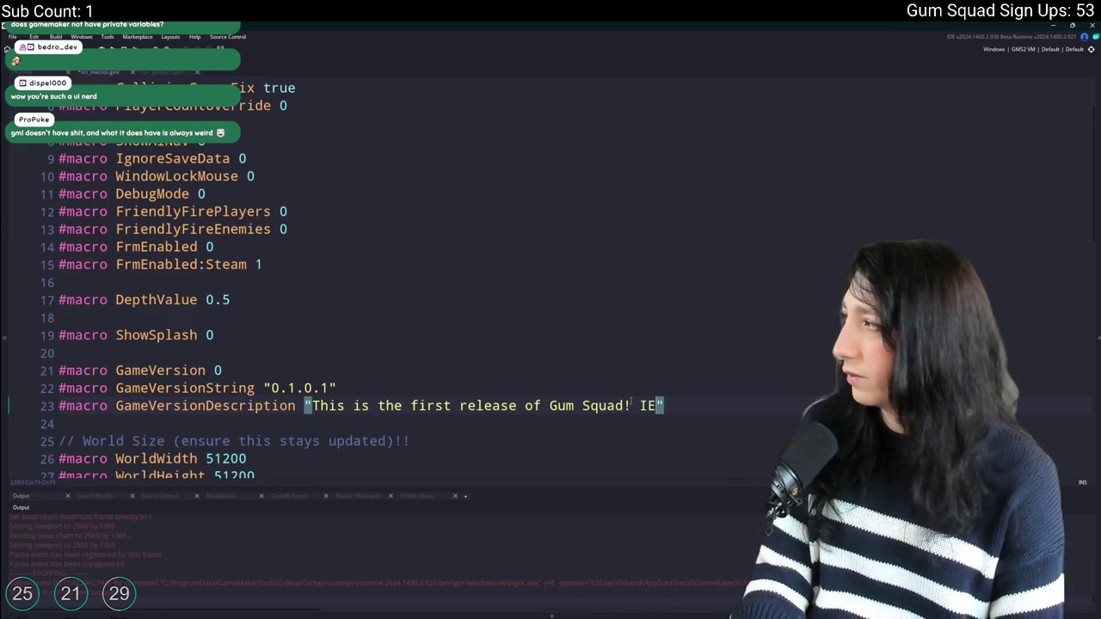
{"action": "key", "text": "BackSpace"}
{"action": "key", "text": "BackSpace"}
{"action": "type", "text": "It has "}
{"action": "type", "text": "allo"}
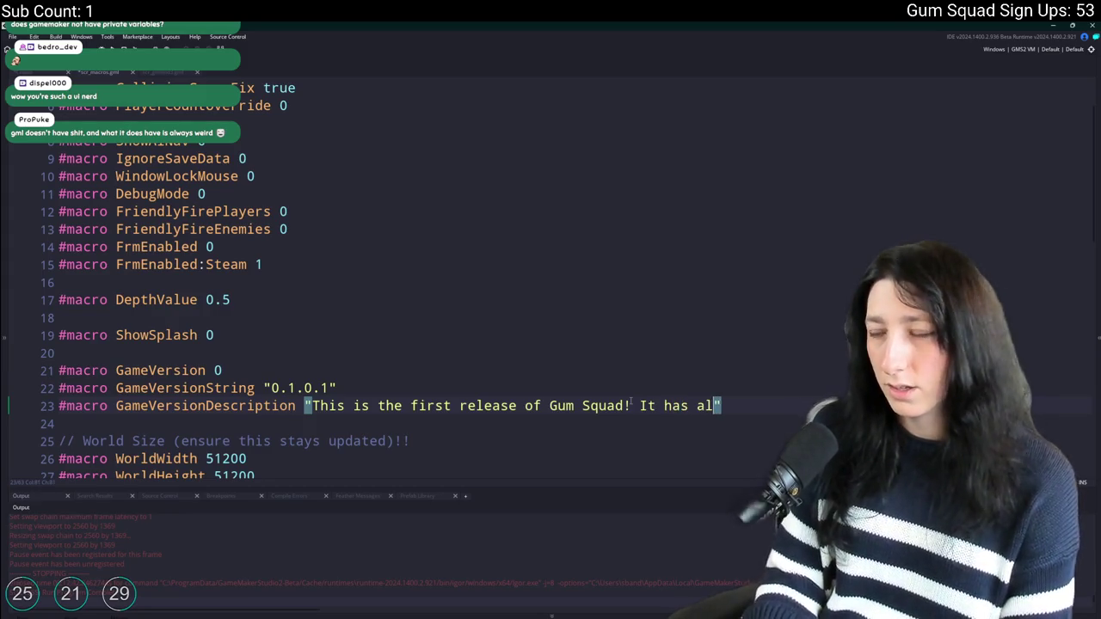
{"action": "key", "text": "BackSpace"}
{"action": "key", "text": "BackSpace"}
{"action": "key", "text": "BackSpace"}
{"action": "key", "text": "BackSpace"}
{"action": "key", "text": "BackSpace"}
{"action": "key", "text": "BackSpace"}
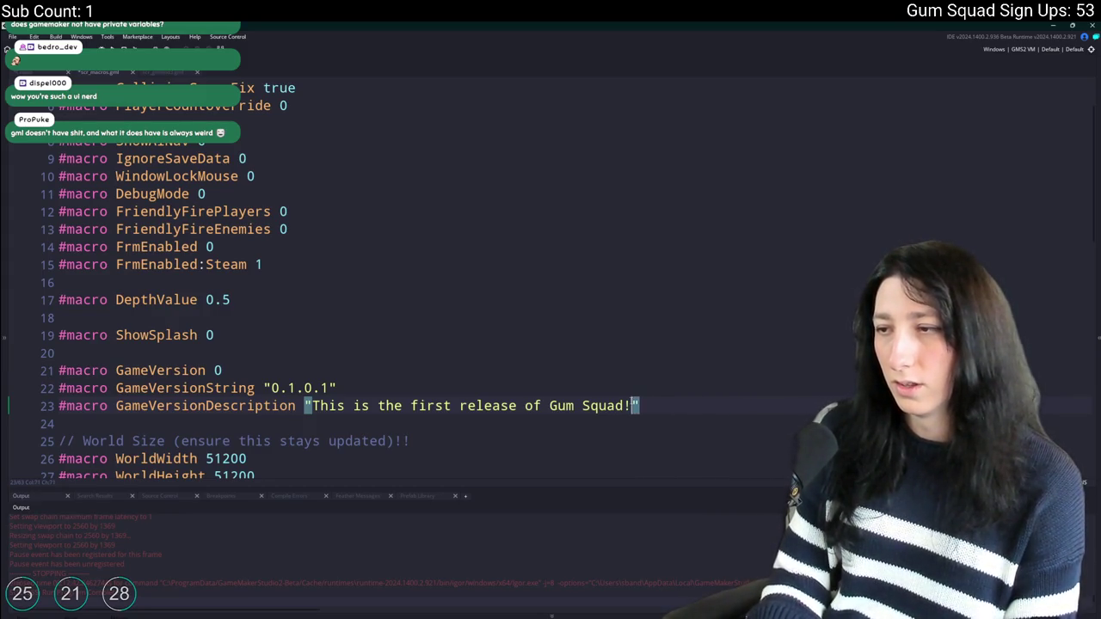
{"action": "type", "text": "Staty t"}
{"action": "key", "text": "BackSpace"}
{"action": "key", "text": "BackSpace"}
{"action": "key", "text": "BackSpace"}
{"action": "type", "text": "y tuned for f"}
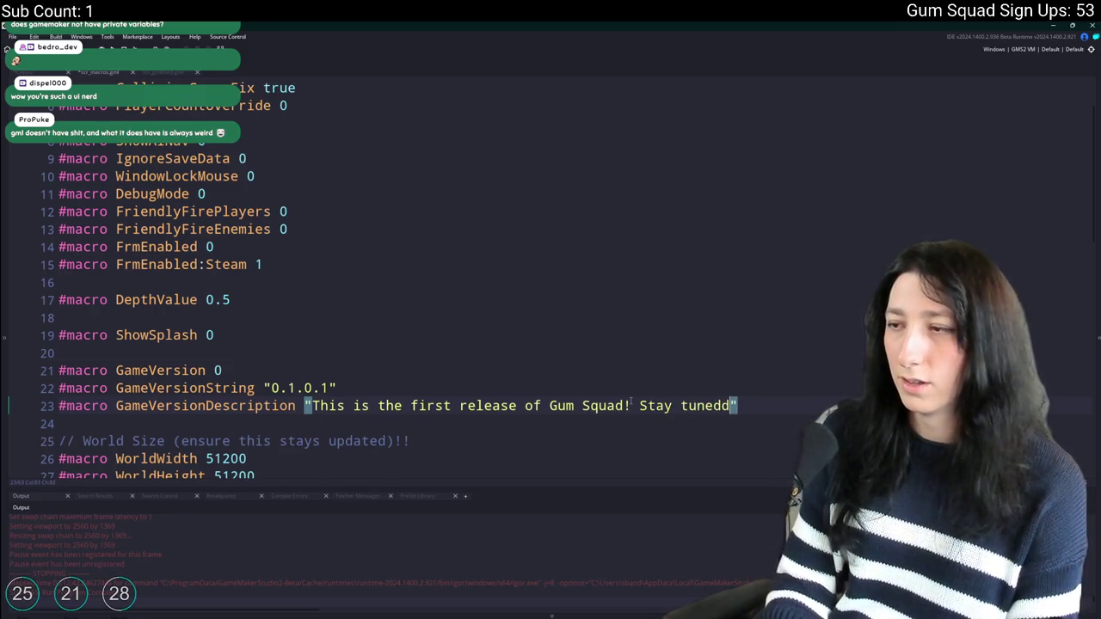
{"action": "type", "text": "uture u"}
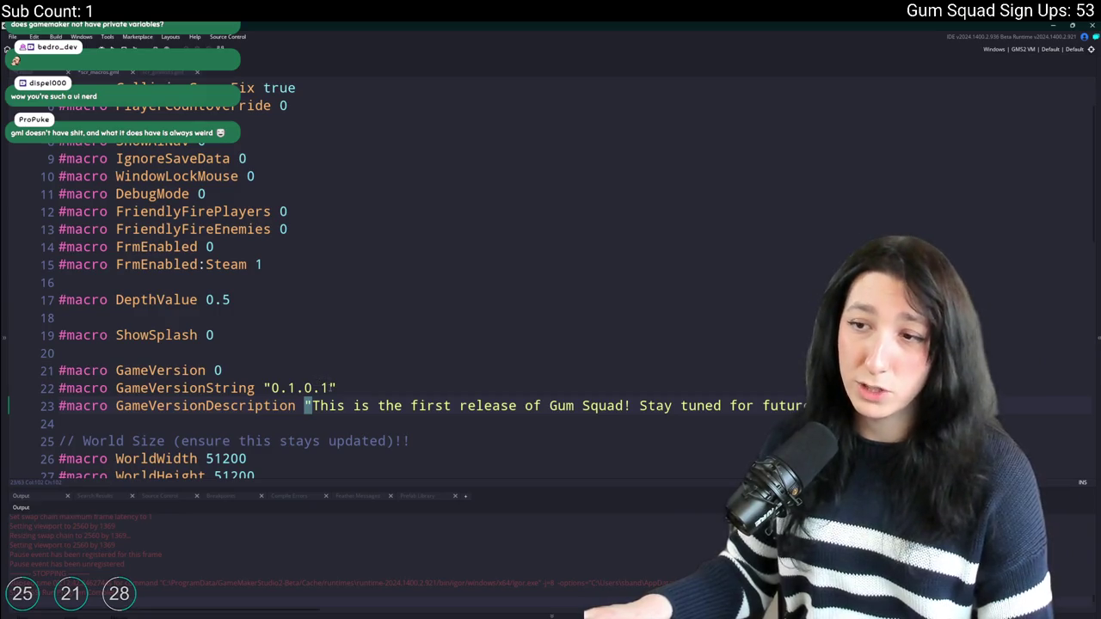
Set GameVersionString to "0.1.1.0".
{"action": "key", "text": "Up"}
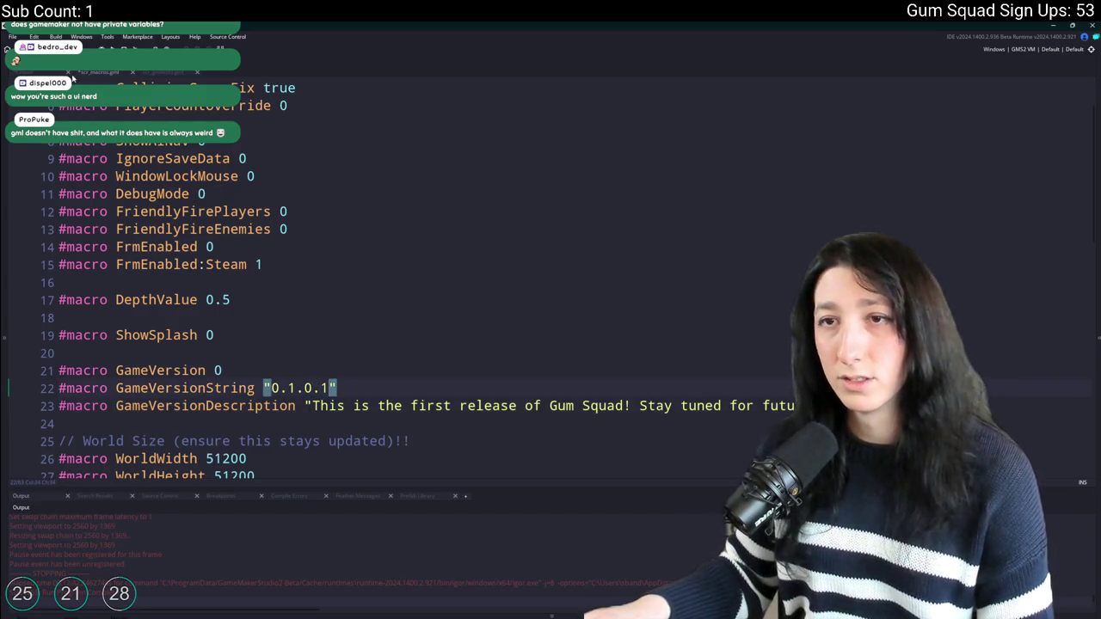
{"action": "key", "text": "ctrl+Tab"}
{"action": "key", "text": "ctrl+Tab"}
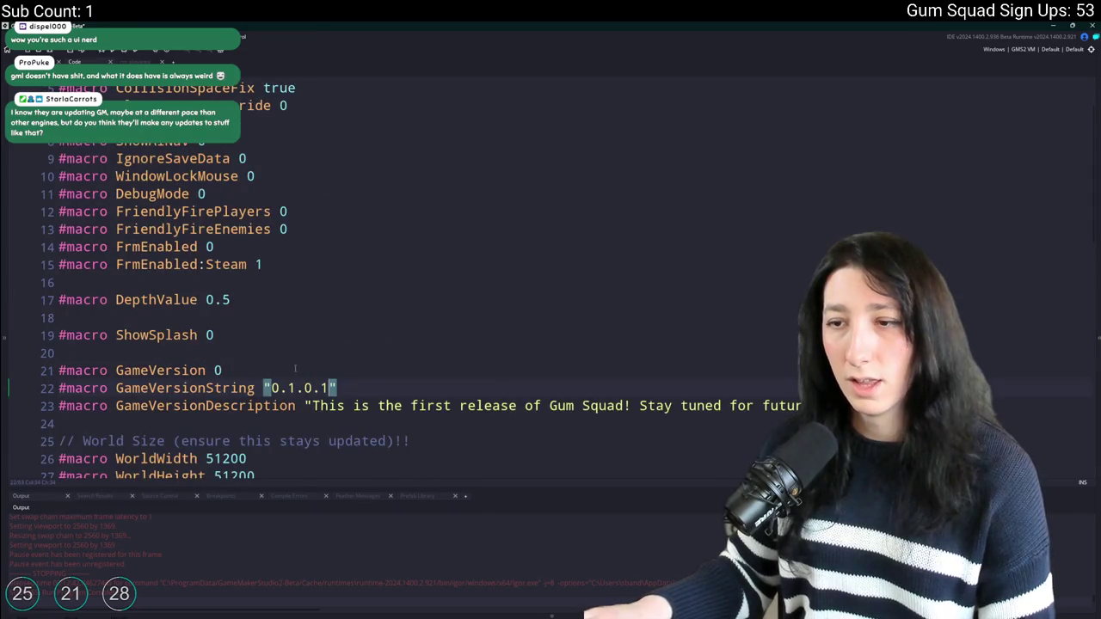
{"action": "left_click", "coordinate": [313, 388]}
{"action": "key", "text": "BackSpace"}
{"action": "type", "text": "1"}
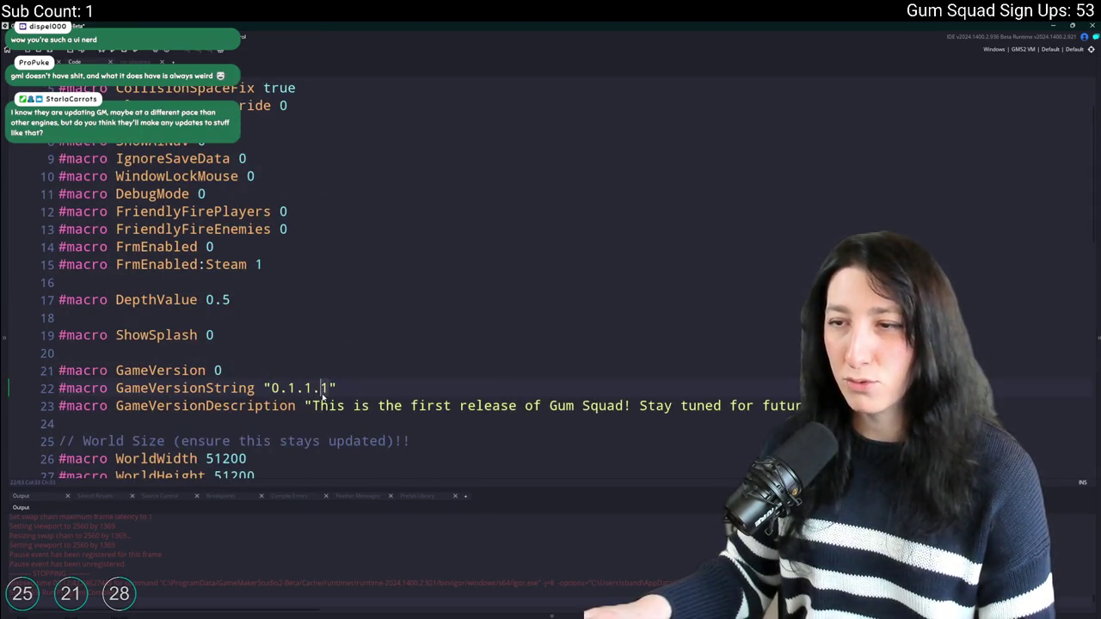
{"action": "key", "text": "Delete"}
{"action": "type", "text": "0"}
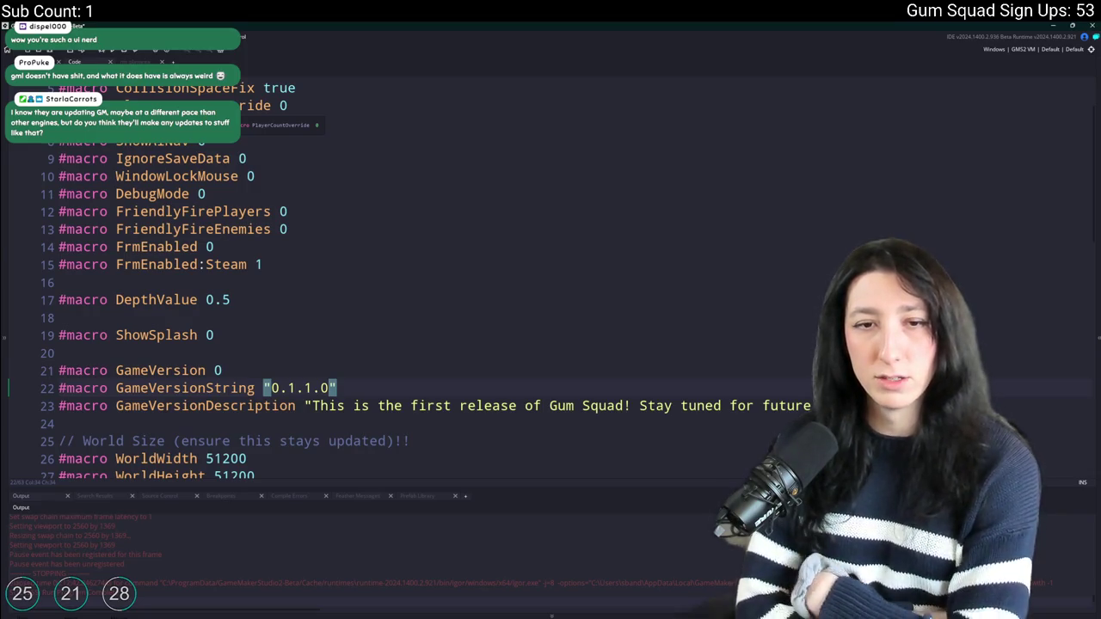
{"action": "key", "text": "ctrl+Tab"}
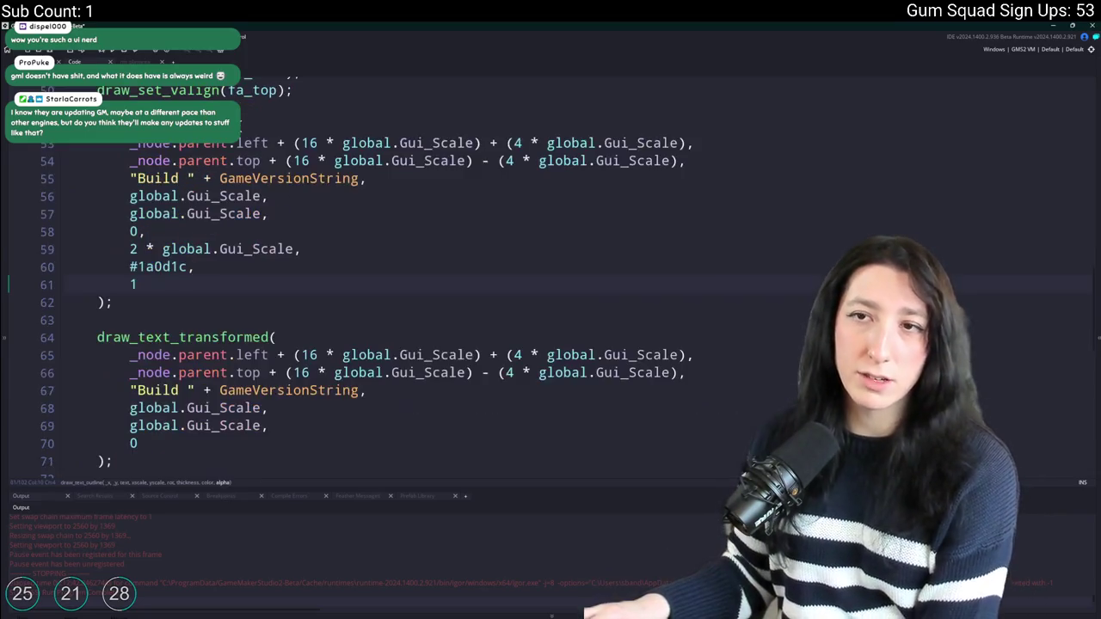
{"action": "left_click", "coordinate": [384, 179]}
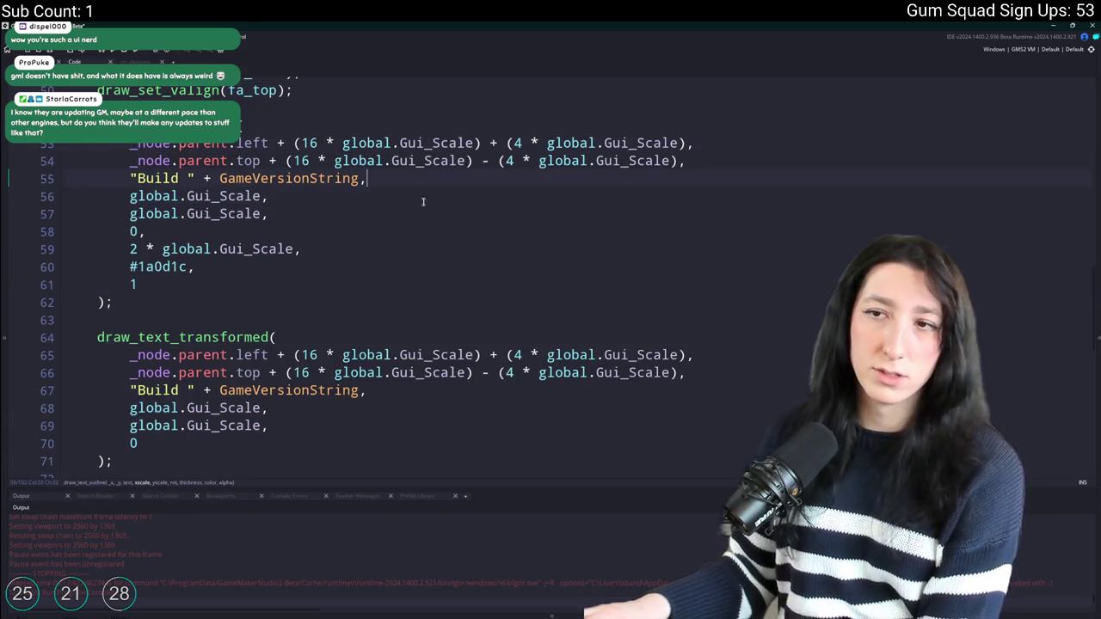
{"action": "scroll", "coordinate": [384, 228], "scroll_direction": "up", "scroll_amount": 2}
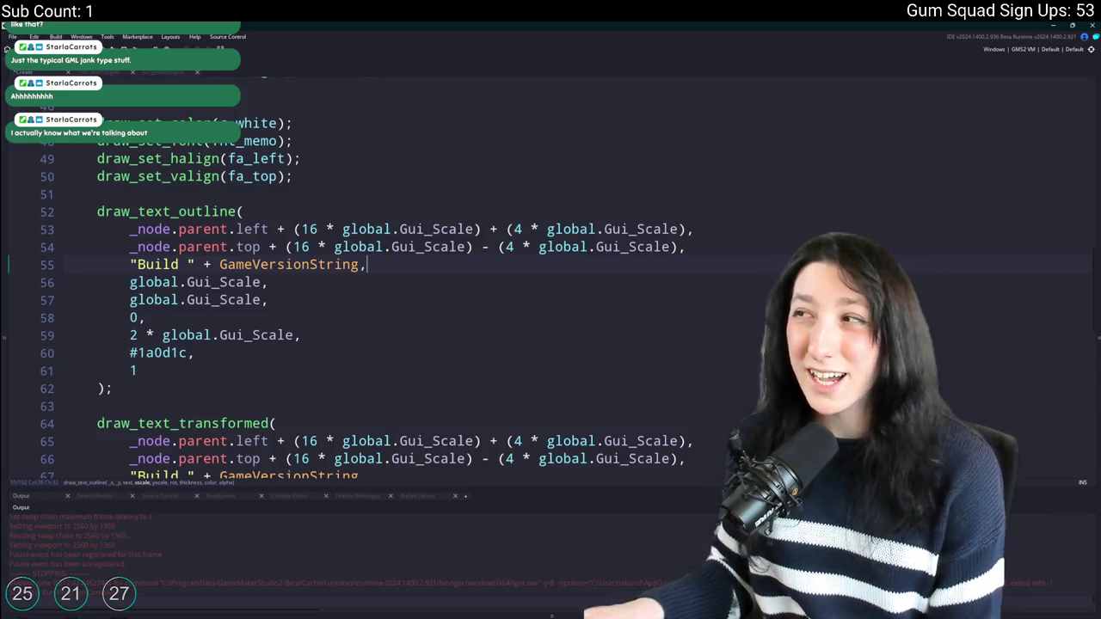
{"action": "left_click", "coordinate": [1066, 49]}
{"action": "scroll", "coordinate": [749, 127], "scroll_direction": "down", "scroll_amount": 2}
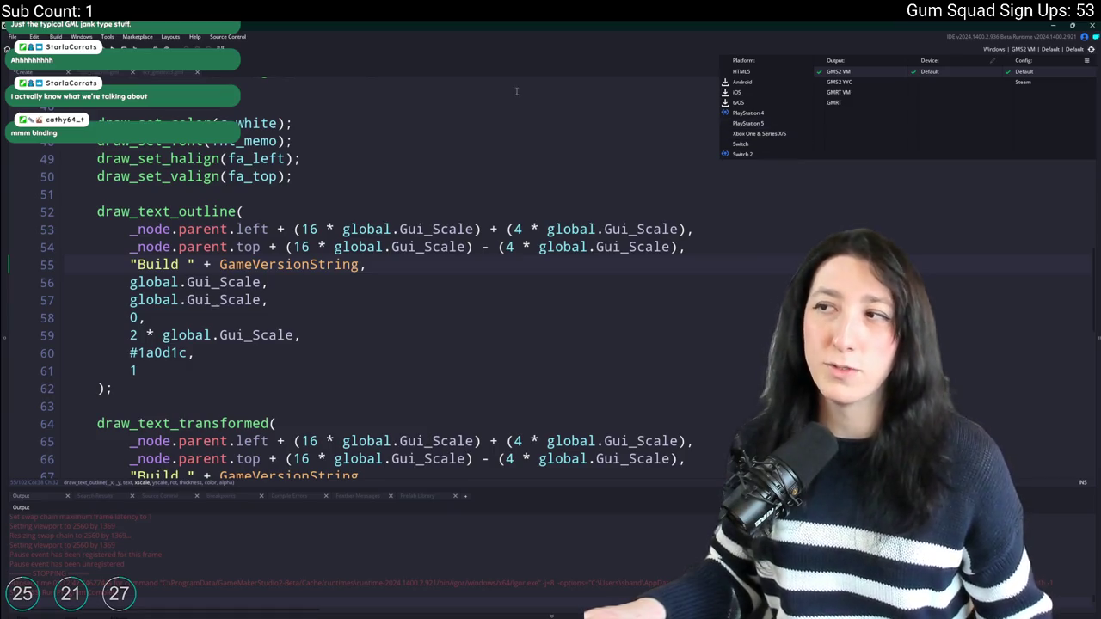
{"action": "scroll", "coordinate": [757, 95], "scroll_direction": "up", "scroll_amount": 2}
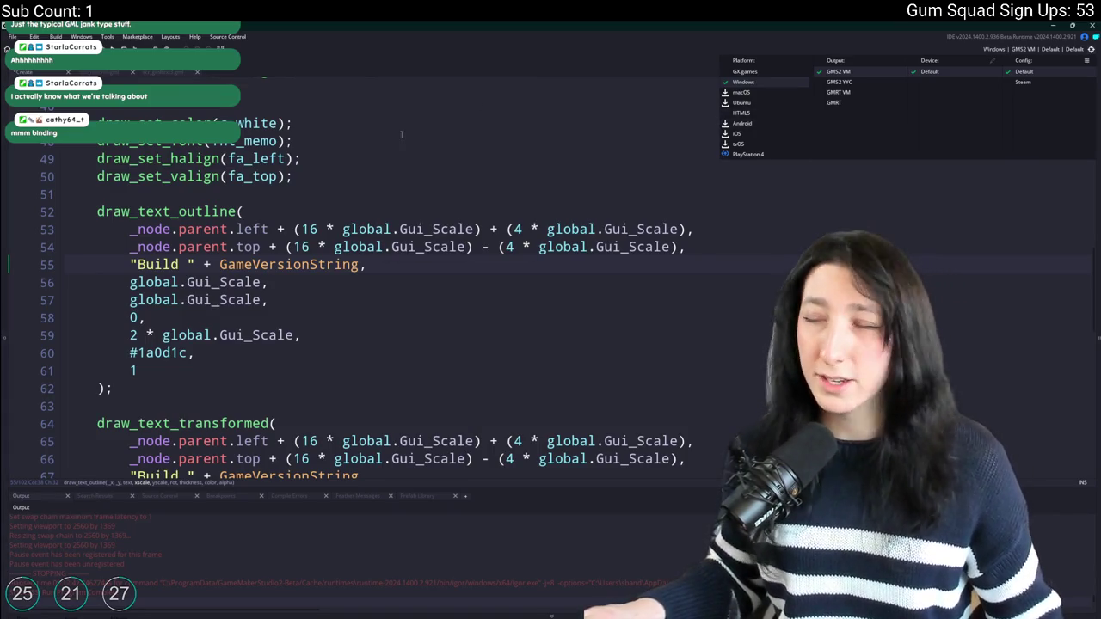
{"action": "left_click", "coordinate": [431, 186]}
{"action": "left_click", "coordinate": [431, 187]}
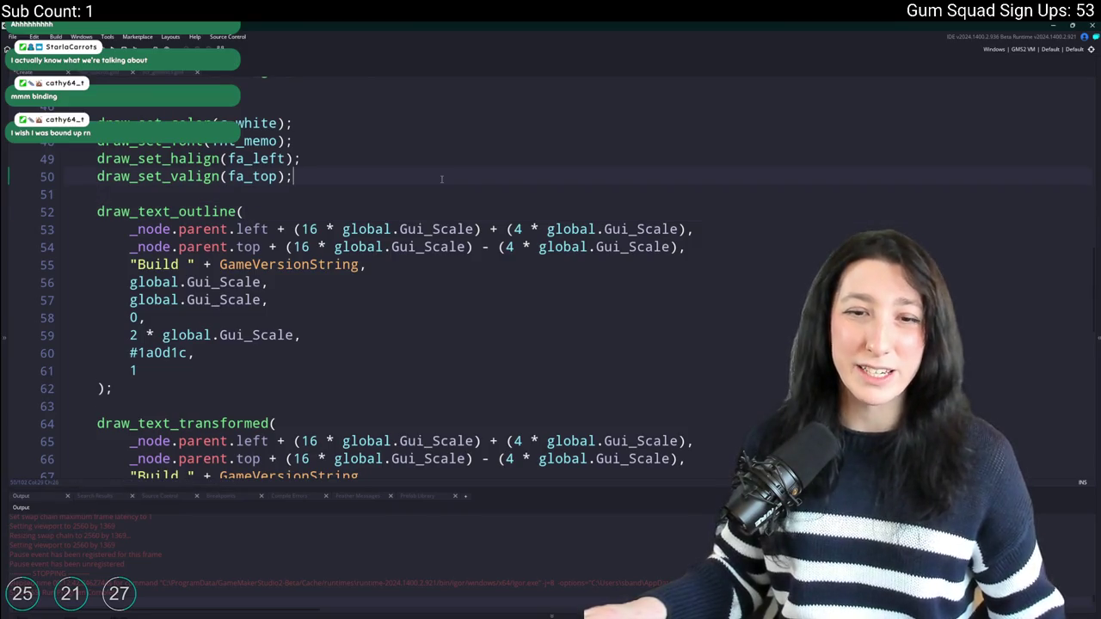
{"action": "left_click", "coordinate": [420, 187]}
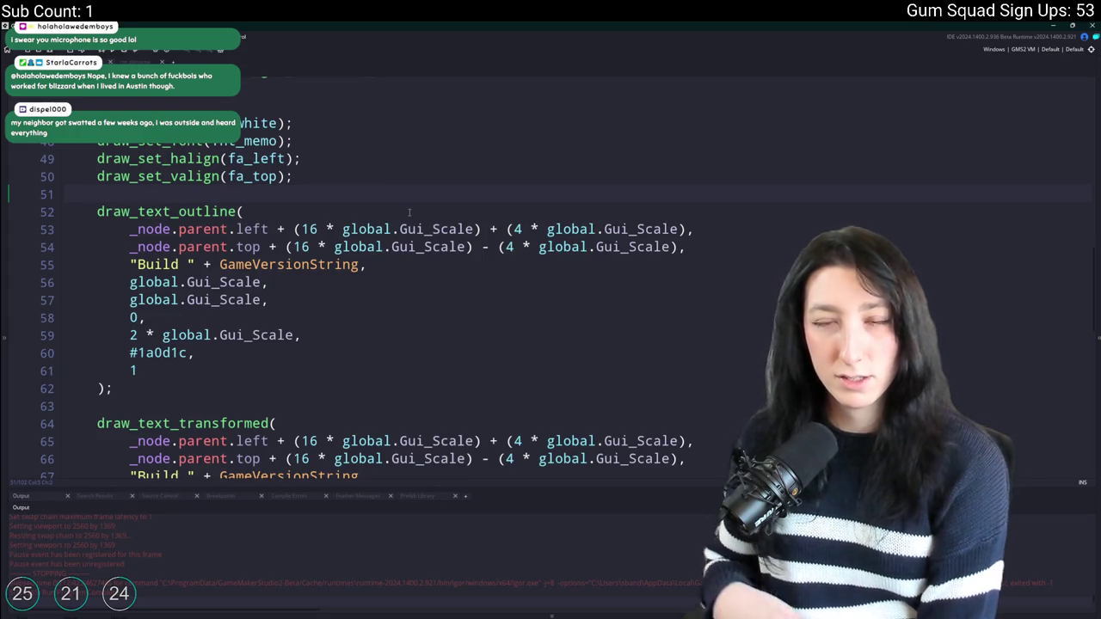
Open a new line after the description's draw_text_transformed call on line 99.
{"action": "left_click", "coordinate": [510, 263]}
{"action": "scroll", "coordinate": [456, 272], "scroll_direction": "down", "scroll_amount": 2}
{"action": "scroll", "coordinate": [455, 272], "scroll_direction": "down", "scroll_amount": 6}
{"action": "scroll", "coordinate": [342, 304], "scroll_direction": "up", "scroll_amount": 5}
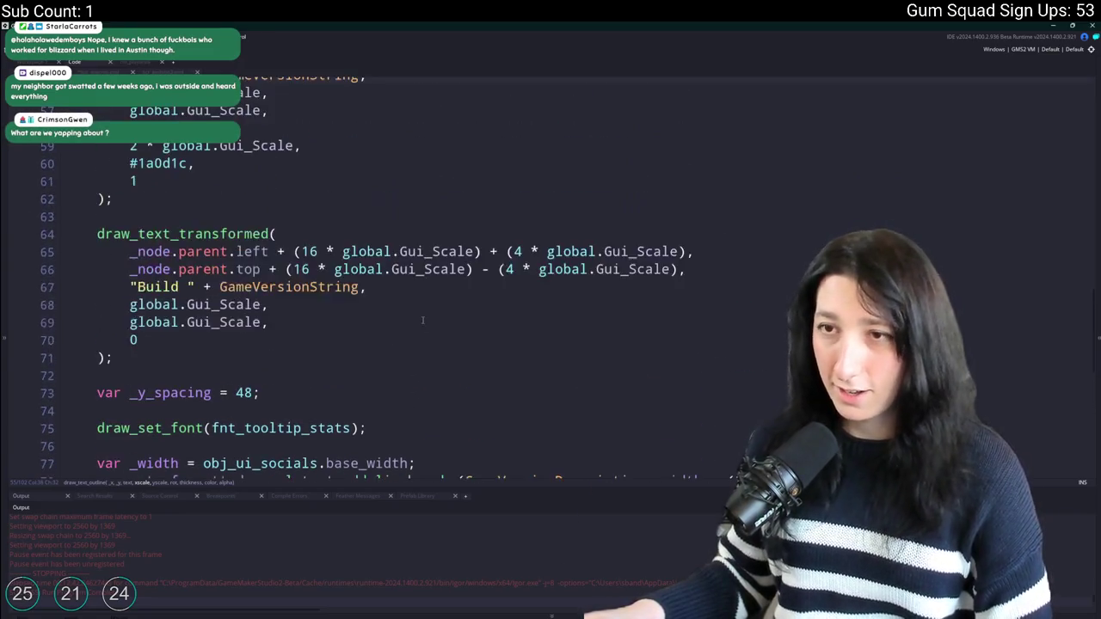
{"action": "scroll", "coordinate": [422, 321], "scroll_direction": "up", "scroll_amount": 2}
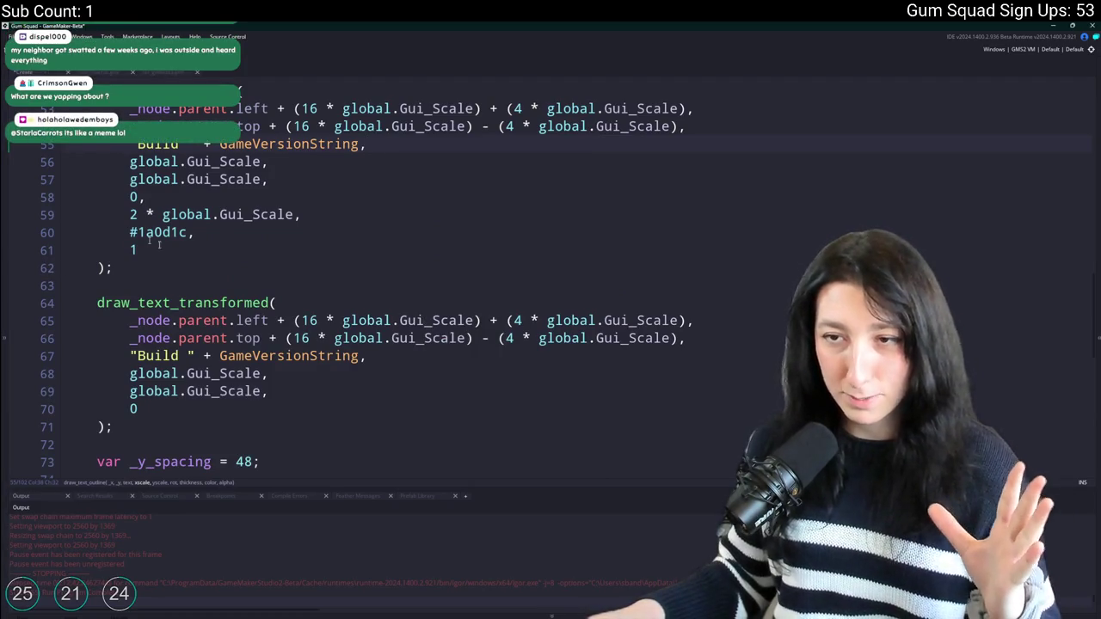
{"action": "scroll", "coordinate": [159, 244], "scroll_direction": "down", "scroll_amount": 8}
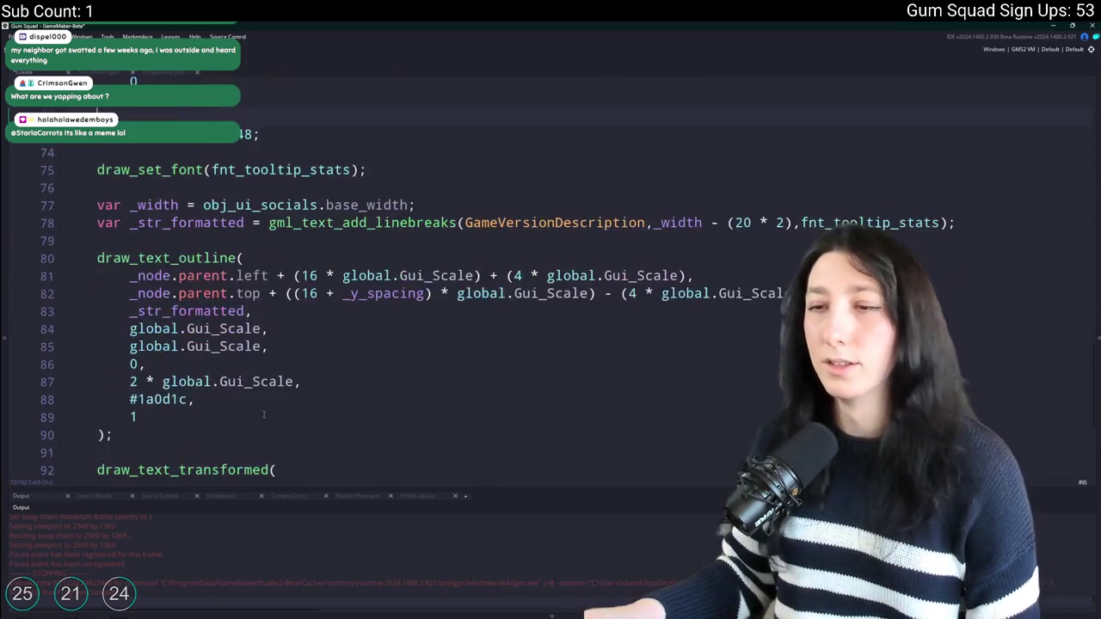
{"action": "scroll", "coordinate": [263, 415], "scroll_direction": "down", "scroll_amount": 5}
{"action": "left_click", "coordinate": [247, 385]}
{"action": "key", "text": "Return"}
{"action": "key", "text": "Return"}
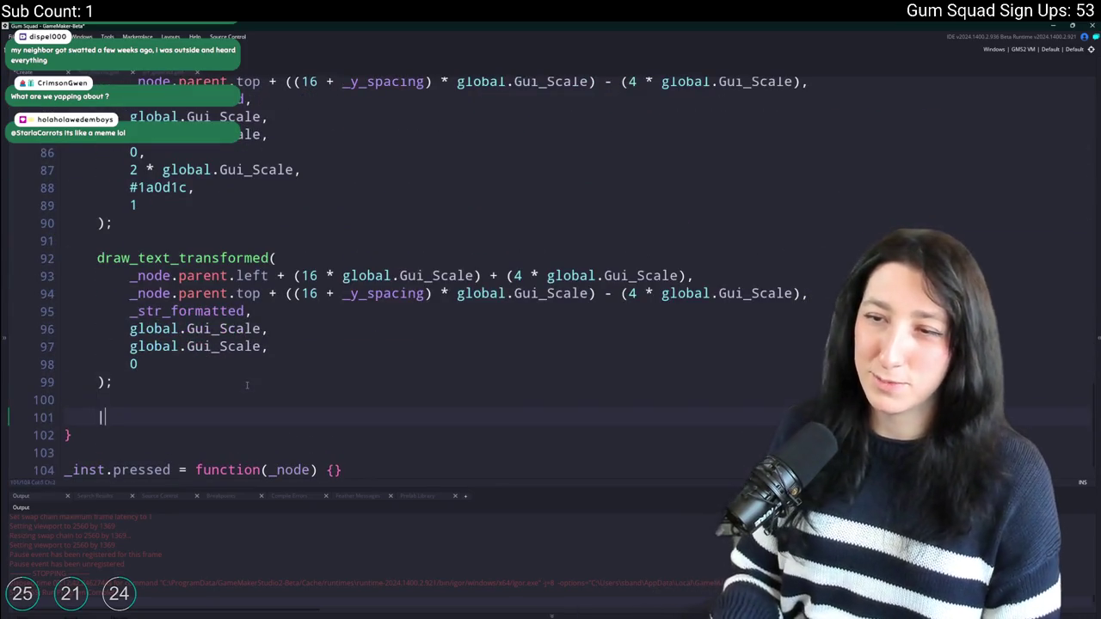
Start draw_sprite(spr_ui_icon_discord, 0, on line 101 using autocomplete.
{"action": "type", "text": "if"}
{"action": "key", "text": "BackSpace"}
{"action": "key", "text": "BackSpace"}
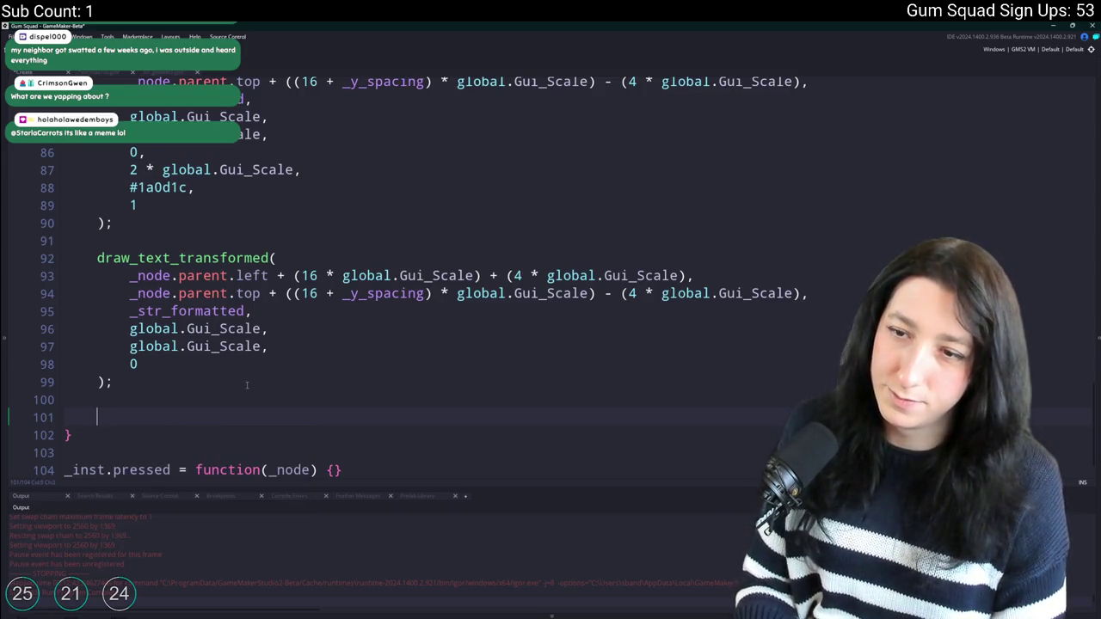
{"action": "type", "text": "draw_s"}
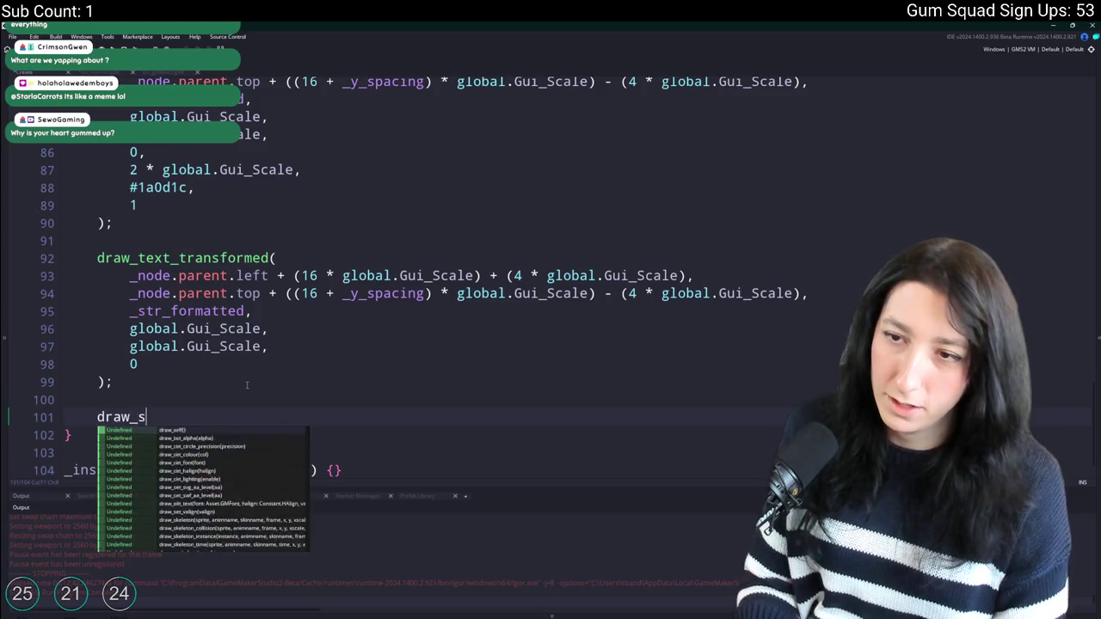
{"action": "type", "text": "prite(spr_ui_"}
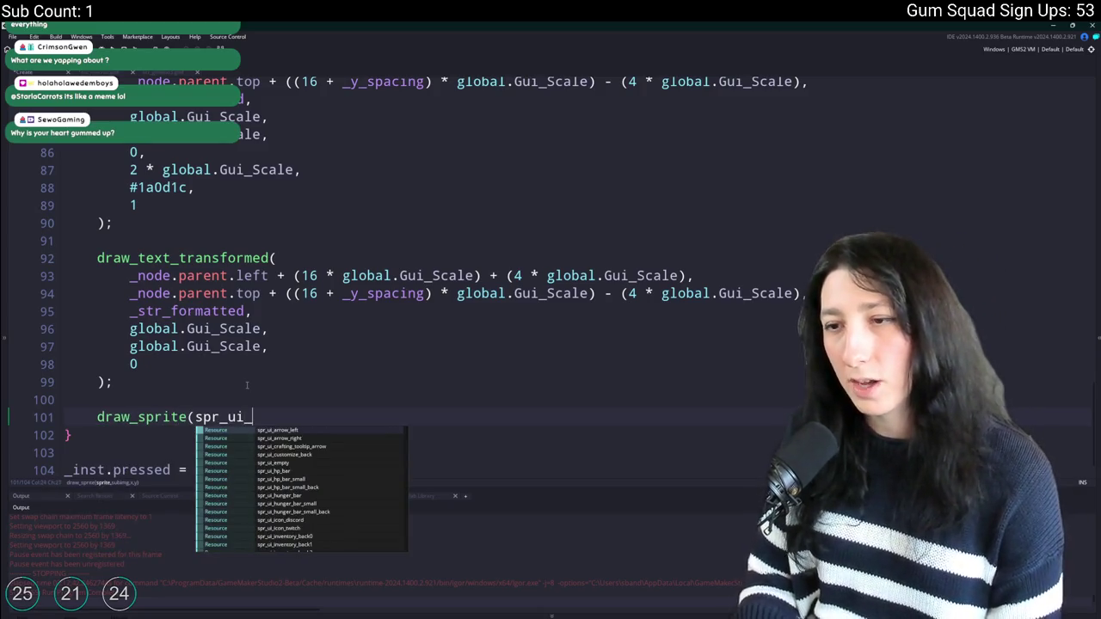
{"action": "type", "text": "dis"}
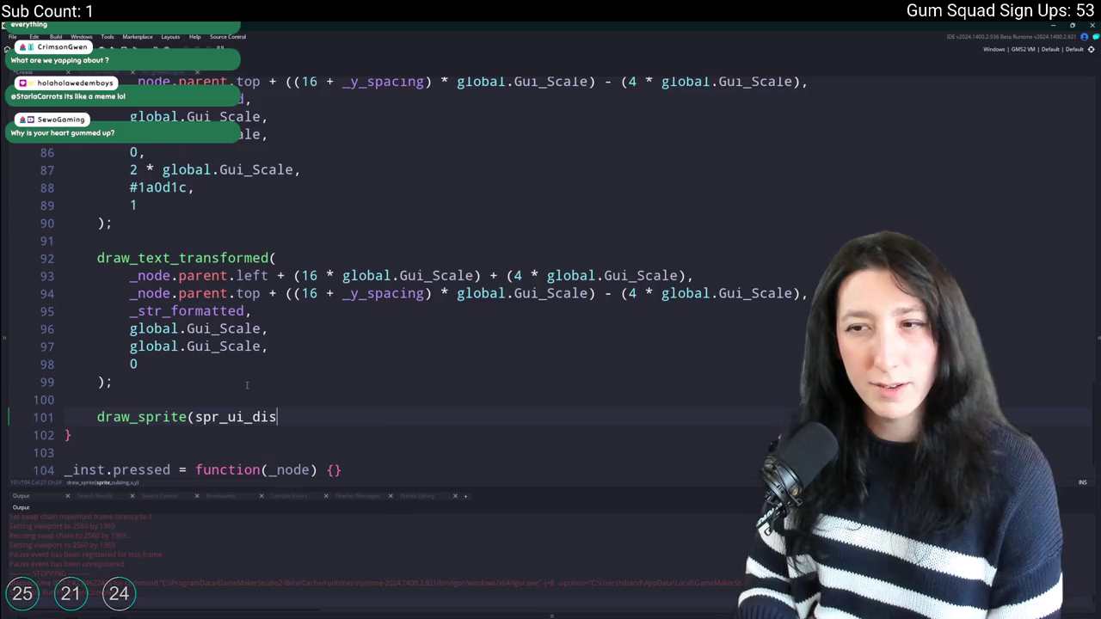
{"action": "key", "text": "BackSpace"}
{"action": "key", "text": "BackSpace"}
{"action": "key", "text": "BackSpace"}
{"action": "type", "text": "icon"}
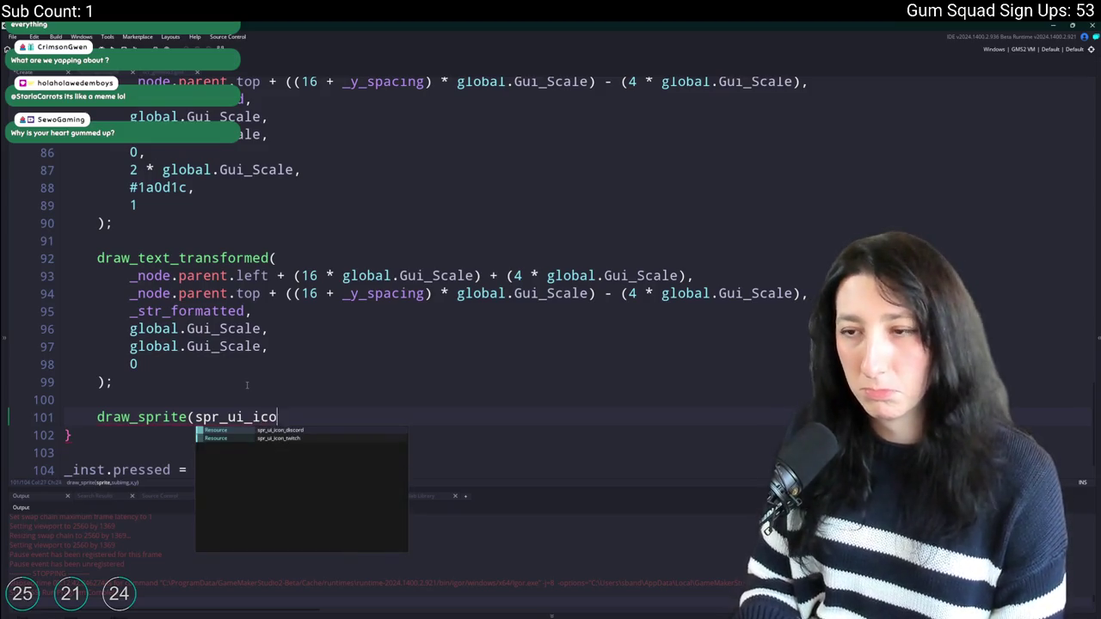
{"action": "key", "text": "Return"}
{"action": "type", "text": ",0,"}
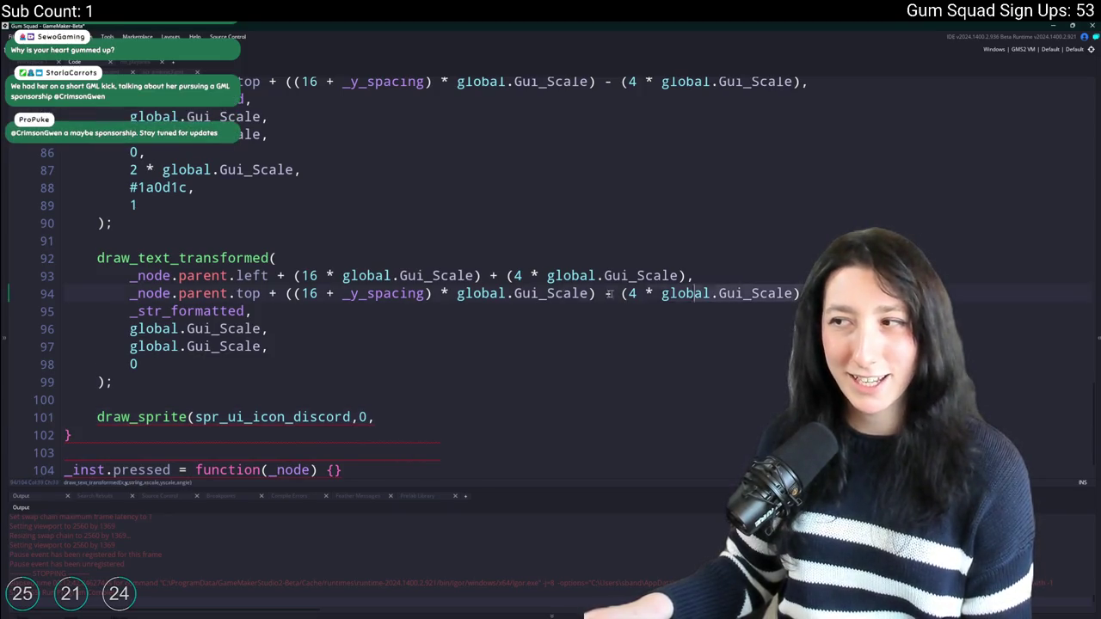
Copy the draw_text_transformed position lines and bring the Aseprite Discord icon to the front.
{"action": "left_click_drag", "start_coordinate": [800, 294], "coordinate": [131, 275]}
{"action": "key", "text": "ctrl+c"}
{"action": "left_click", "coordinate": [387, 422]}
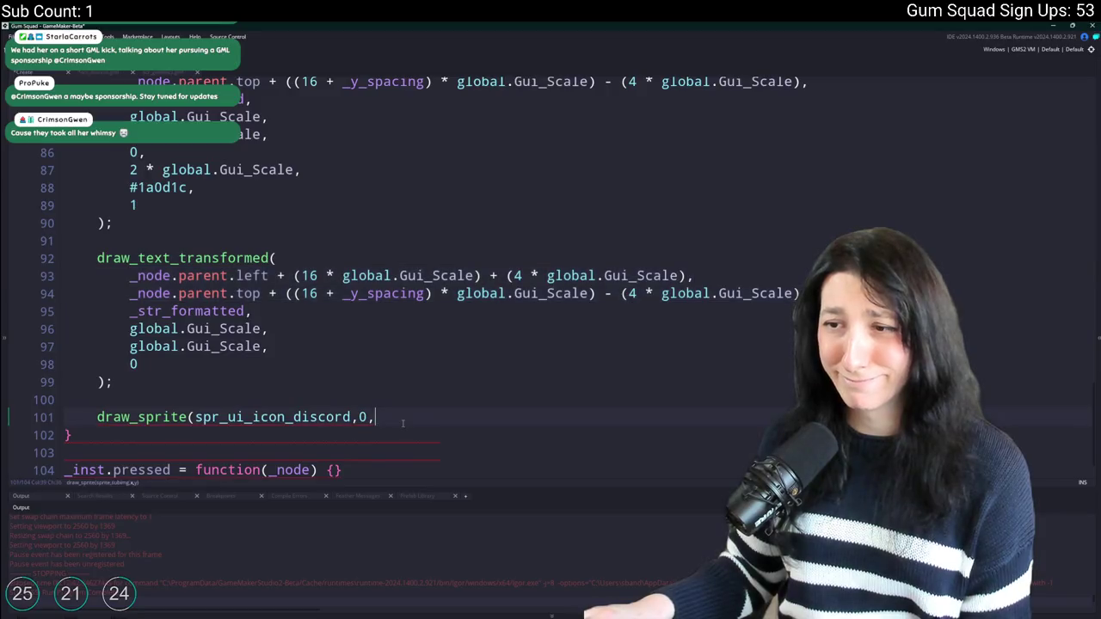
{"action": "key", "text": "super+Down"}
{"action": "left_click", "coordinate": [598, 330]}
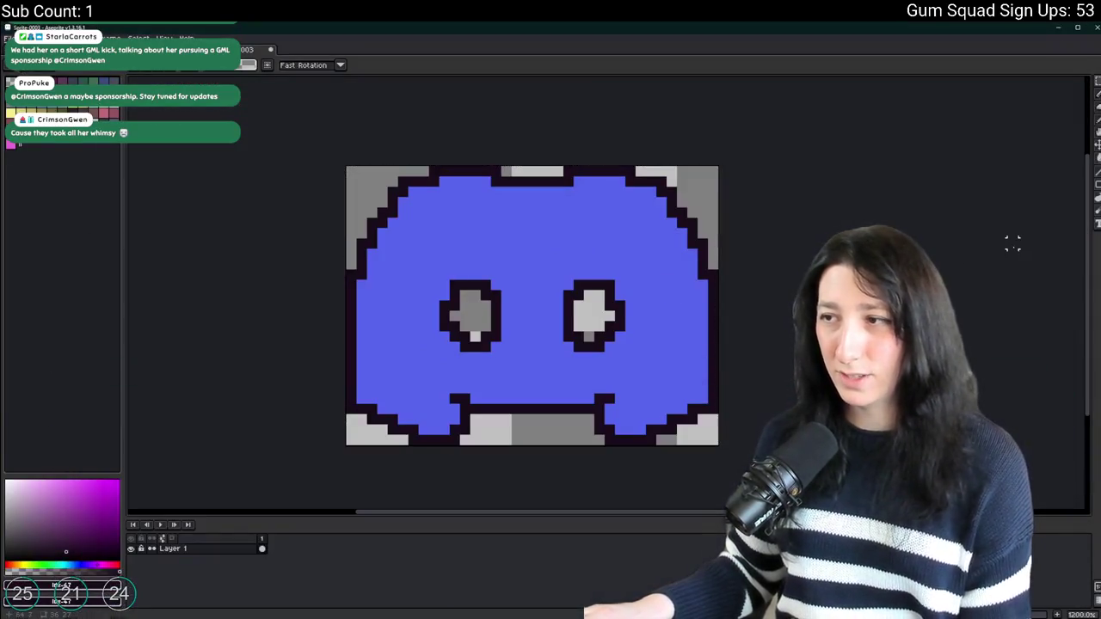
Bring GameMaker back in front and maximize its window.
{"action": "key", "text": "alt+Tab"}
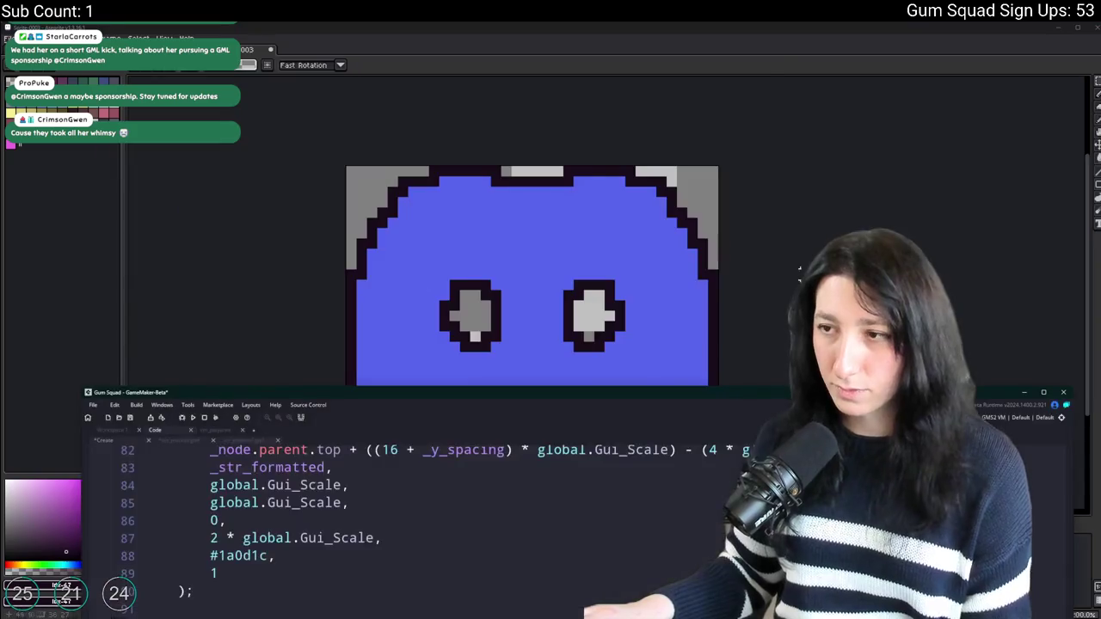
{"action": "left_click", "coordinate": [553, 487]}
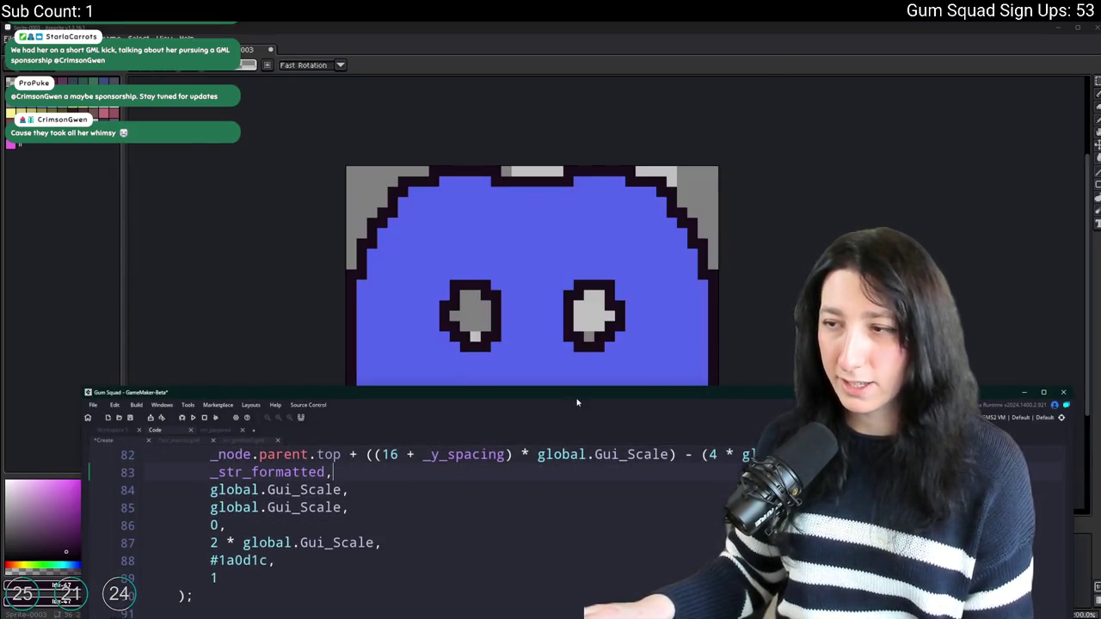
{"action": "key", "text": "super+Up"}
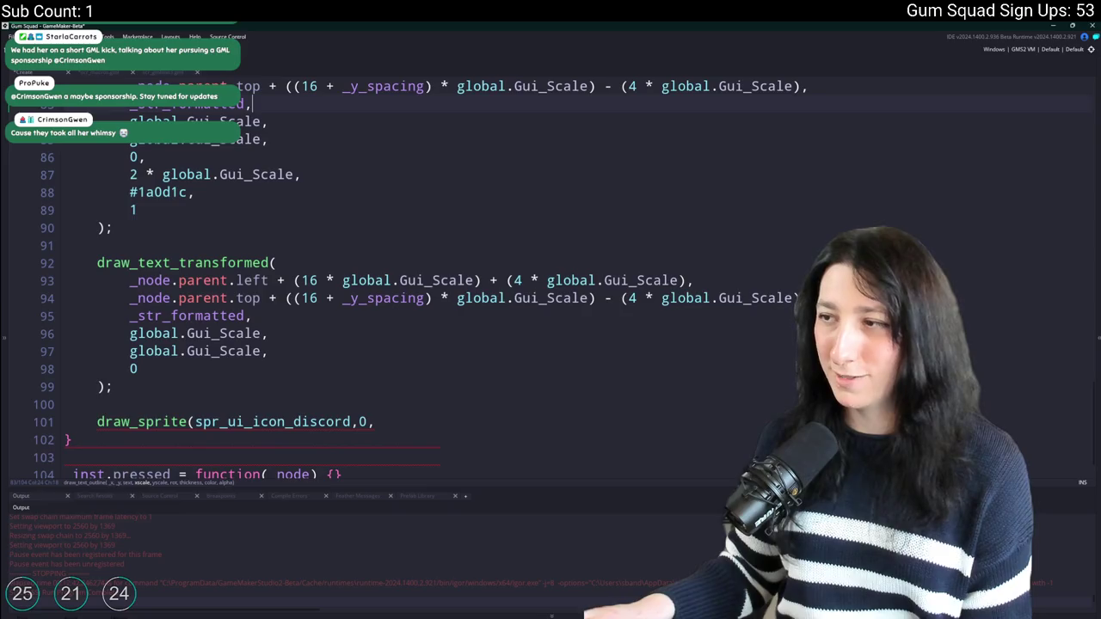
Paste the left and top position expressions as new lines after draw_sprite's frame argument.
{"action": "left_click", "coordinate": [410, 422]}
{"action": "key", "text": "Return"}
{"action": "key", "text": "ctrl+v"}
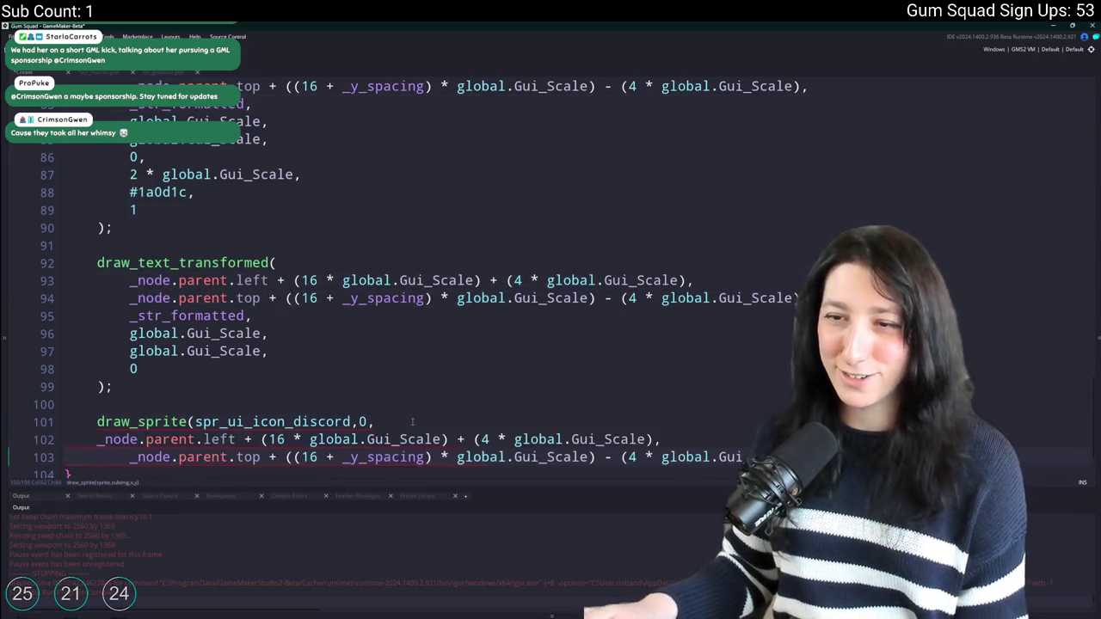
Put the sprite name and frame arguments on their own lines and align the top position line.
{"action": "left_click", "coordinate": [358, 421]}
{"action": "key", "text": "Return"}
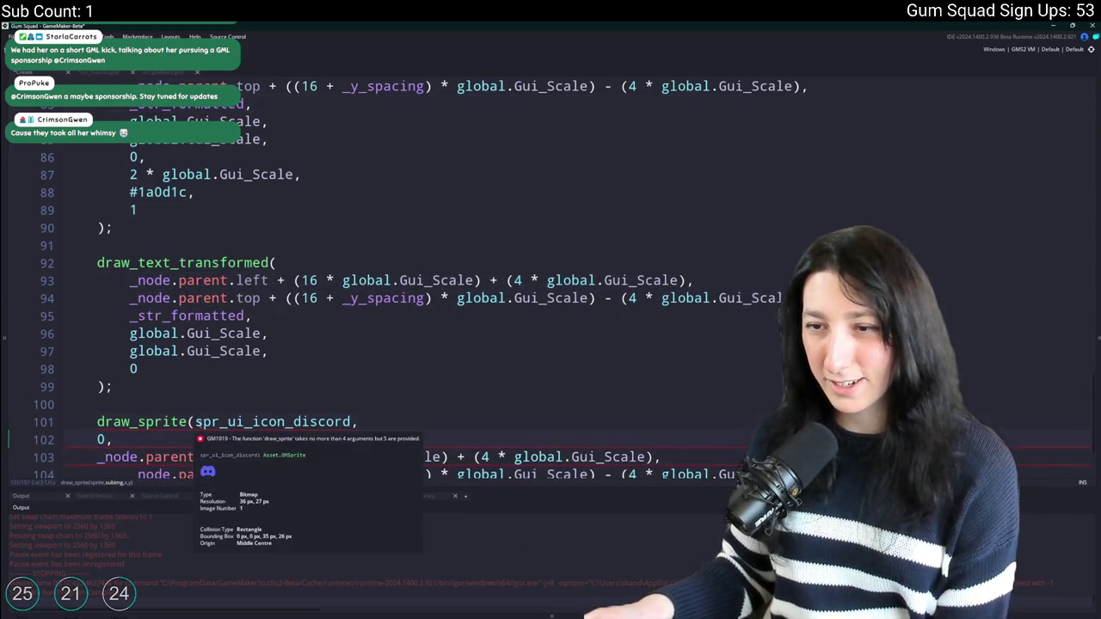
{"action": "left_click", "coordinate": [194, 421]}
{"action": "key", "text": "Return"}
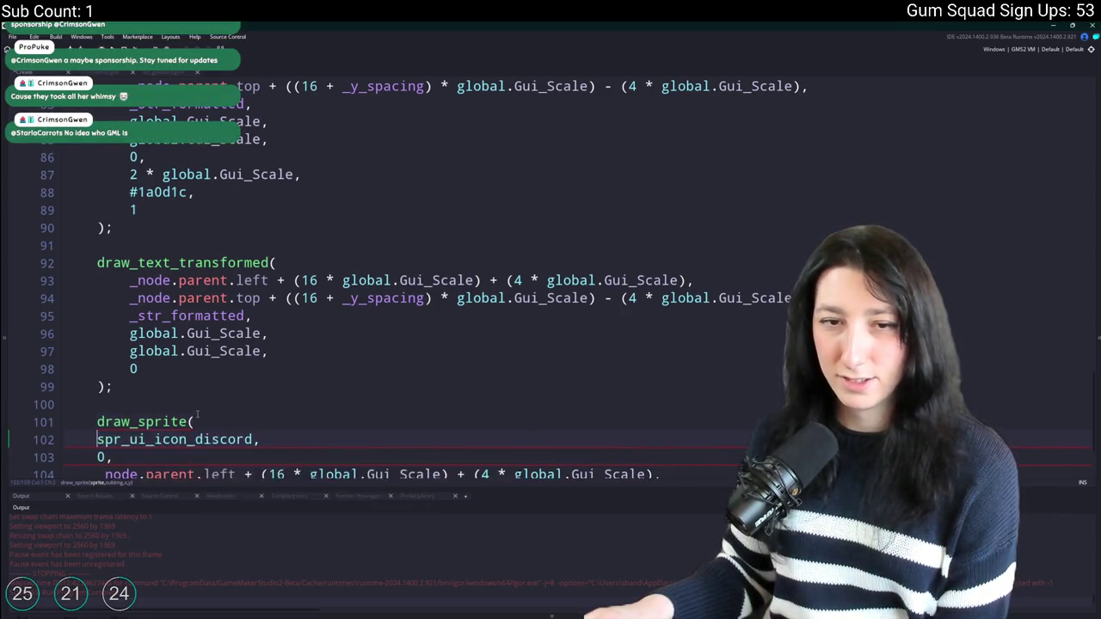
{"action": "scroll", "coordinate": [220, 386], "scroll_direction": "down", "scroll_amount": 2}
{"action": "scroll", "coordinate": [220, 386], "scroll_direction": "down", "scroll_amount": 1}
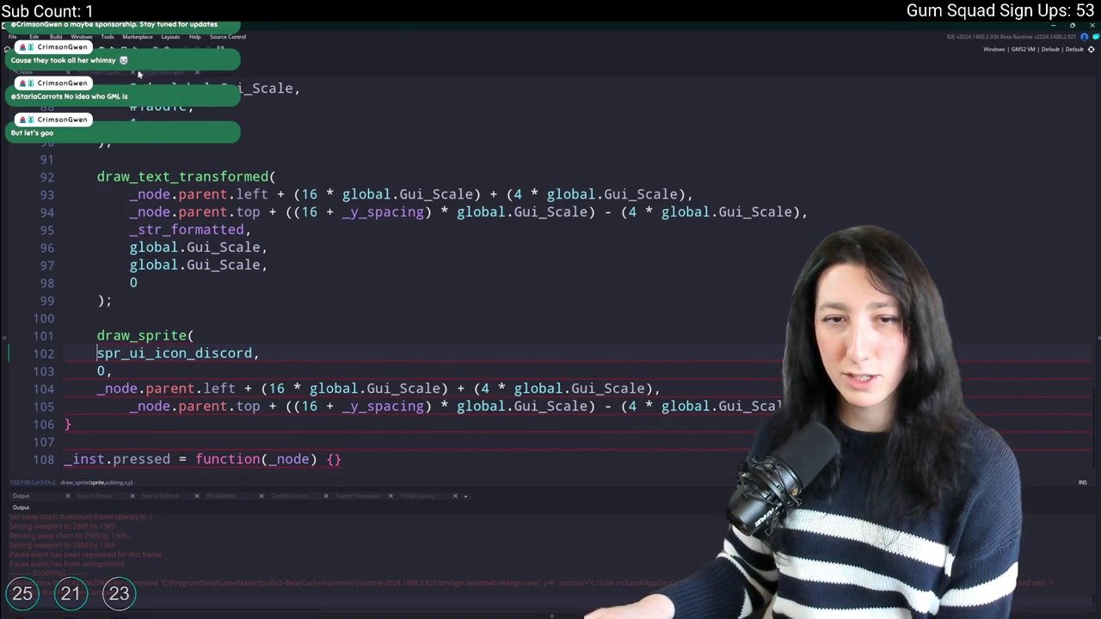
{"action": "left_click", "coordinate": [112, 406]}
{"action": "key", "text": "BackSpace"}
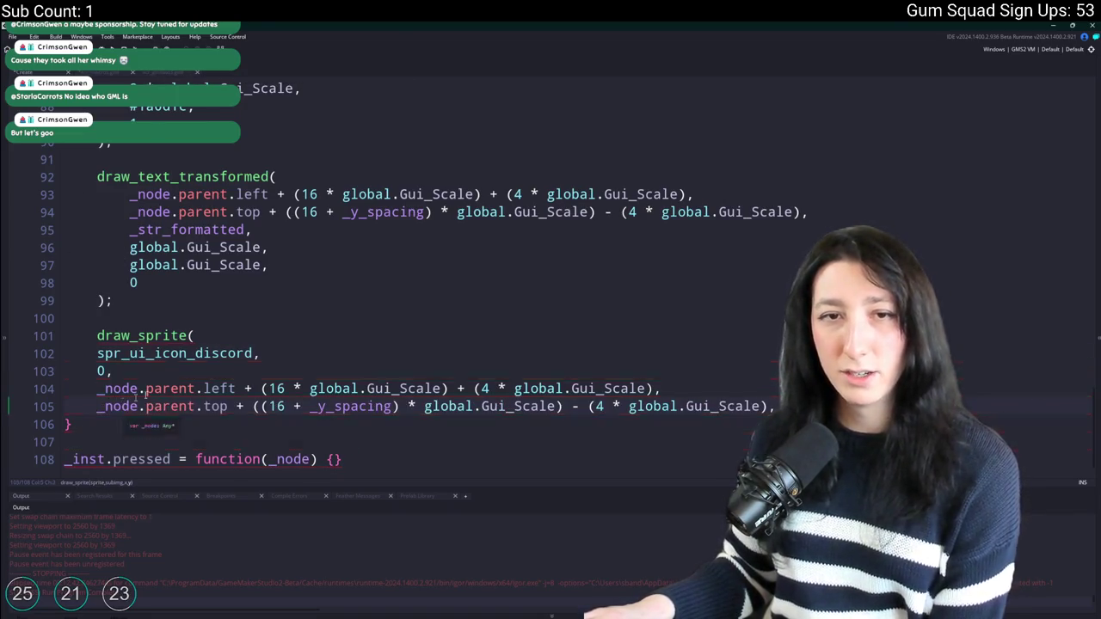
Change draw_sprite to draw_sprite_ext and indent its argument lines one level.
{"action": "left_click", "coordinate": [192, 335]}
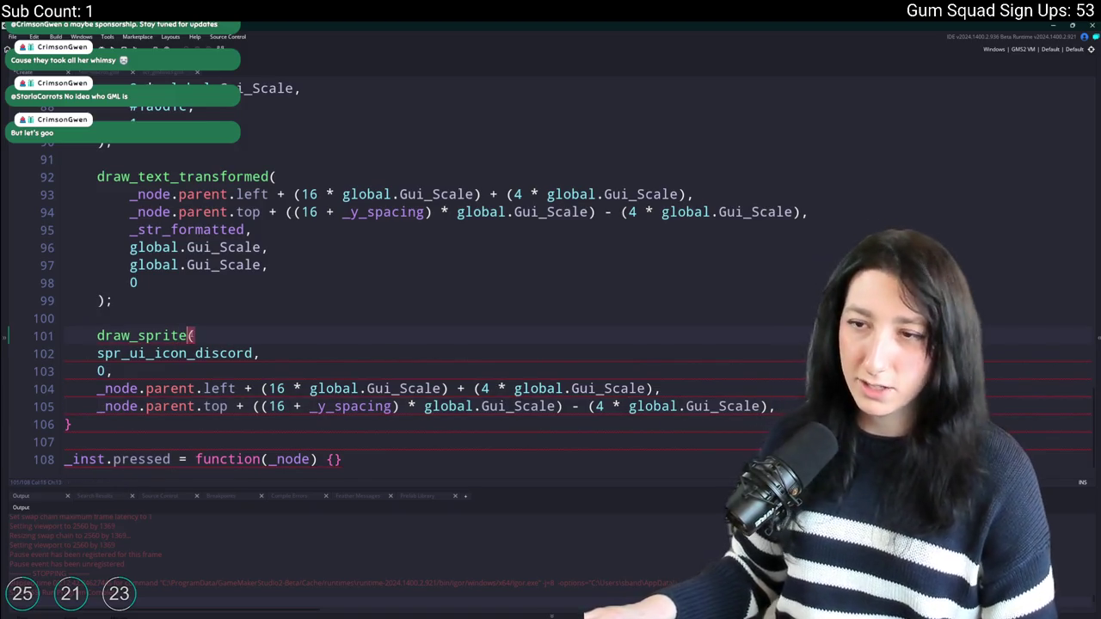
{"action": "type", "text": "_ext"}
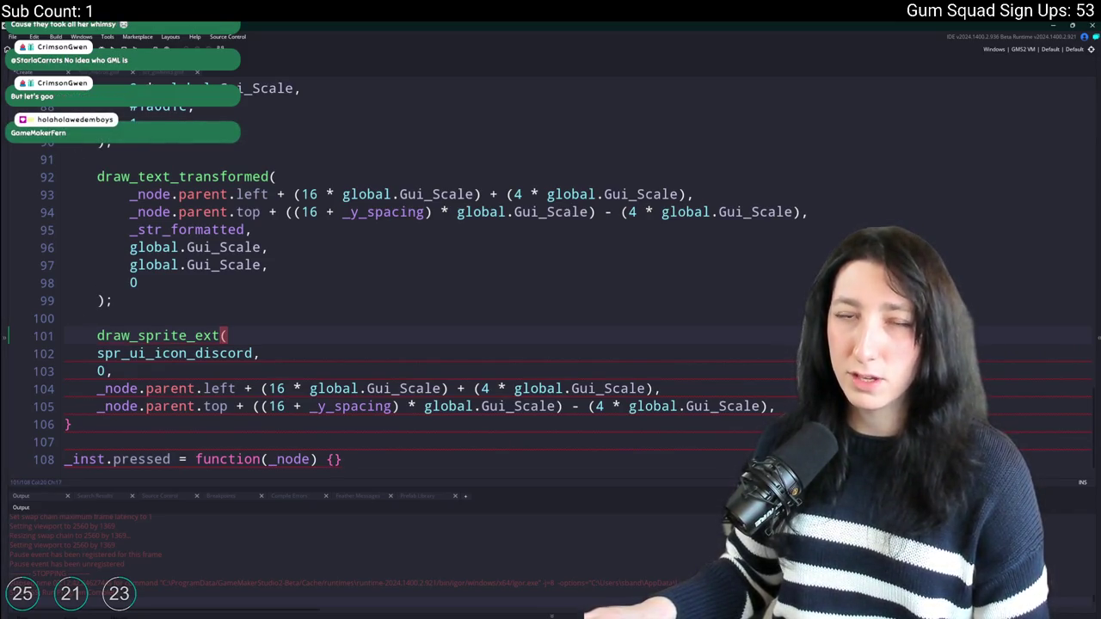
{"action": "left_click_drag", "start_coordinate": [174, 404], "coordinate": [162, 351]}
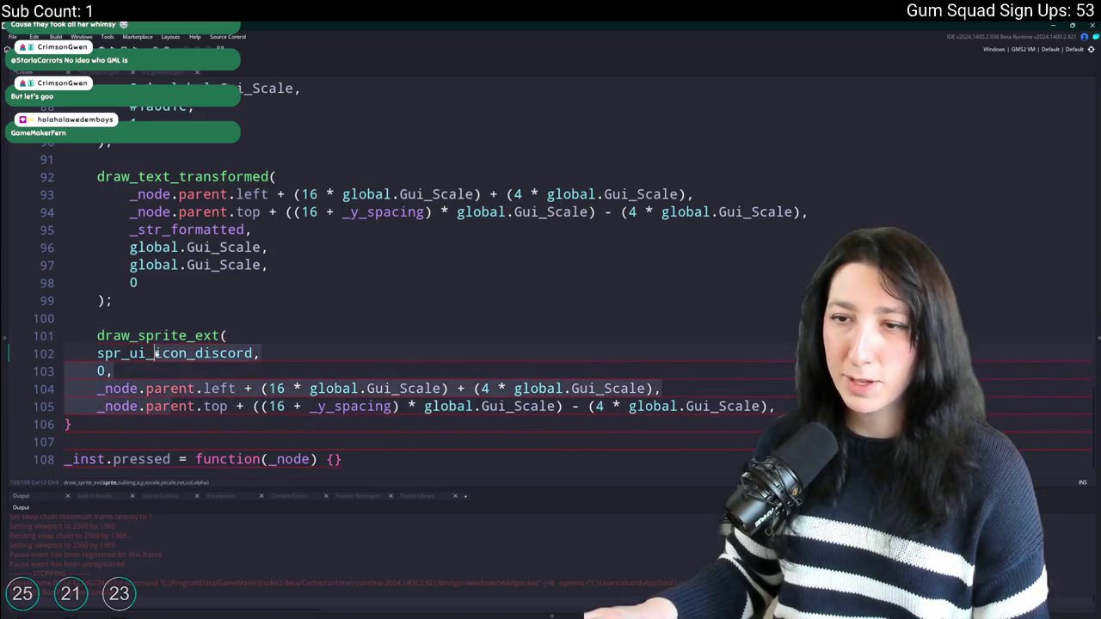
{"action": "key", "text": "Tab"}
{"action": "key", "text": "Right"}
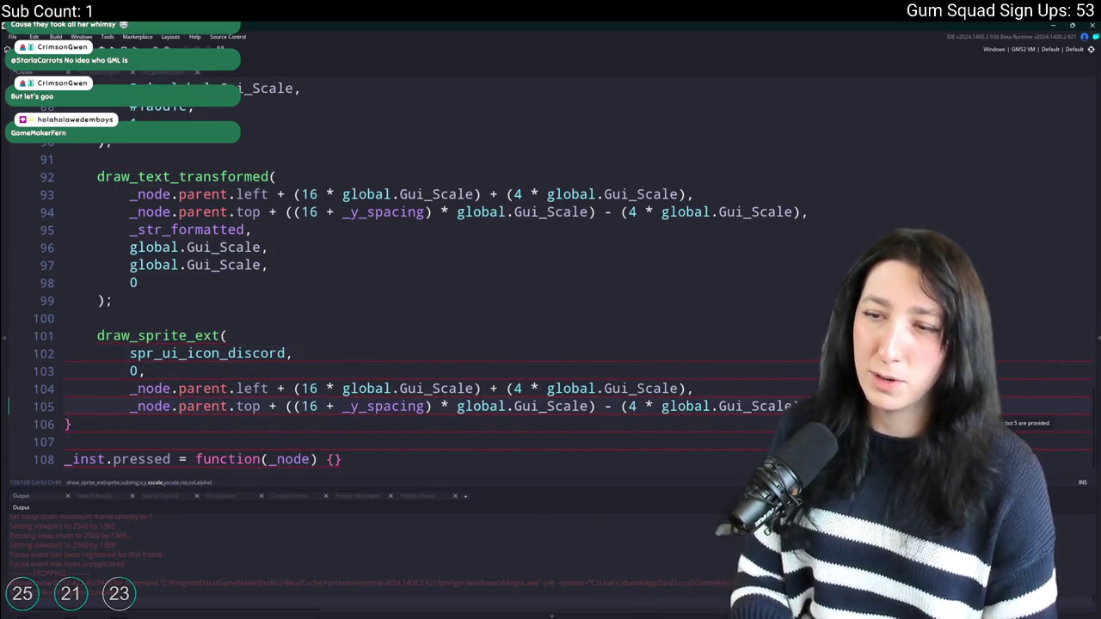
Add global.Gui_Scale x and y scale, 0 rotation, c_white and alpha 1, closing with ');'.
{"action": "key", "text": "Return"}
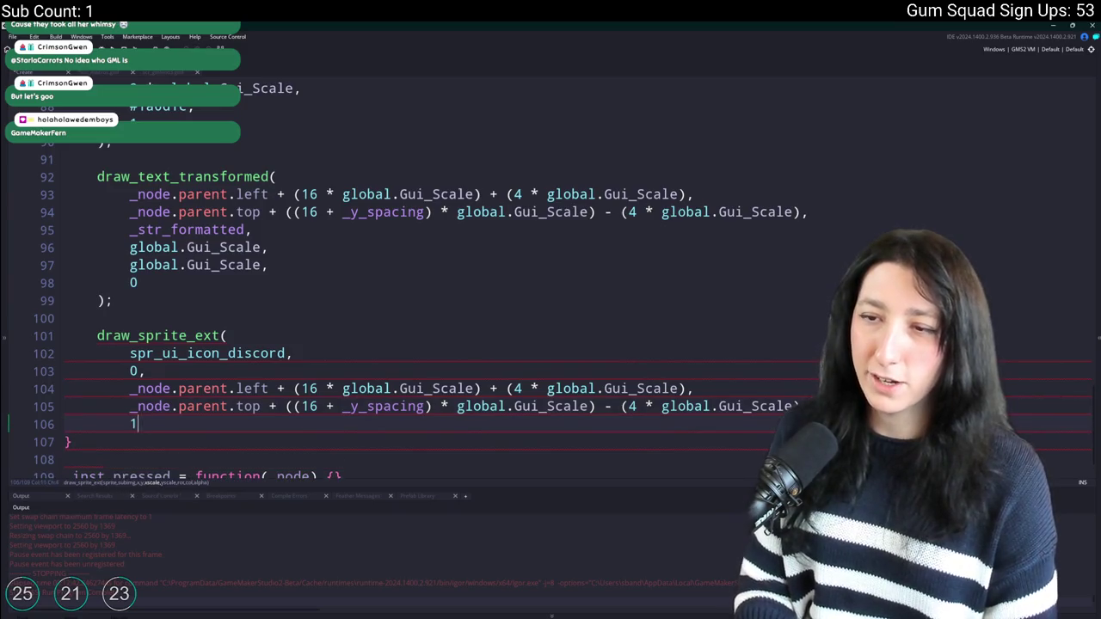
{"action": "type", "text": "global.Gui_Scale"}
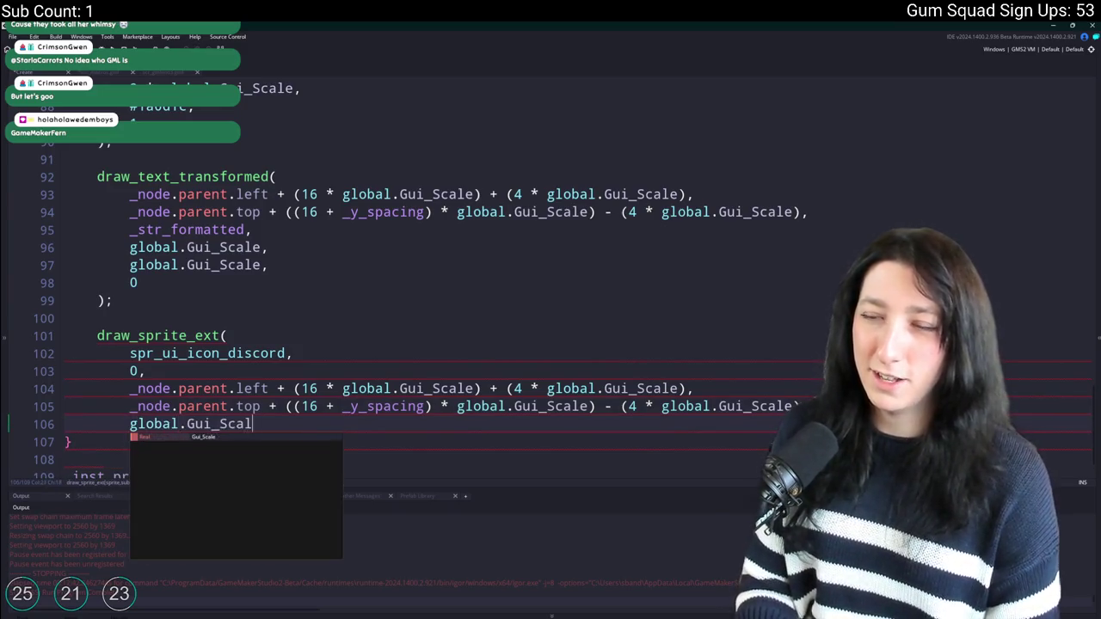
{"action": "type", "text": ","}
{"action": "key", "text": "Return"}
{"action": "type", "text": "glboal"}
{"action": "key", "text": "BackSpace"}
{"action": "key", "text": "BackSpace"}
{"action": "key", "text": "BackSpace"}
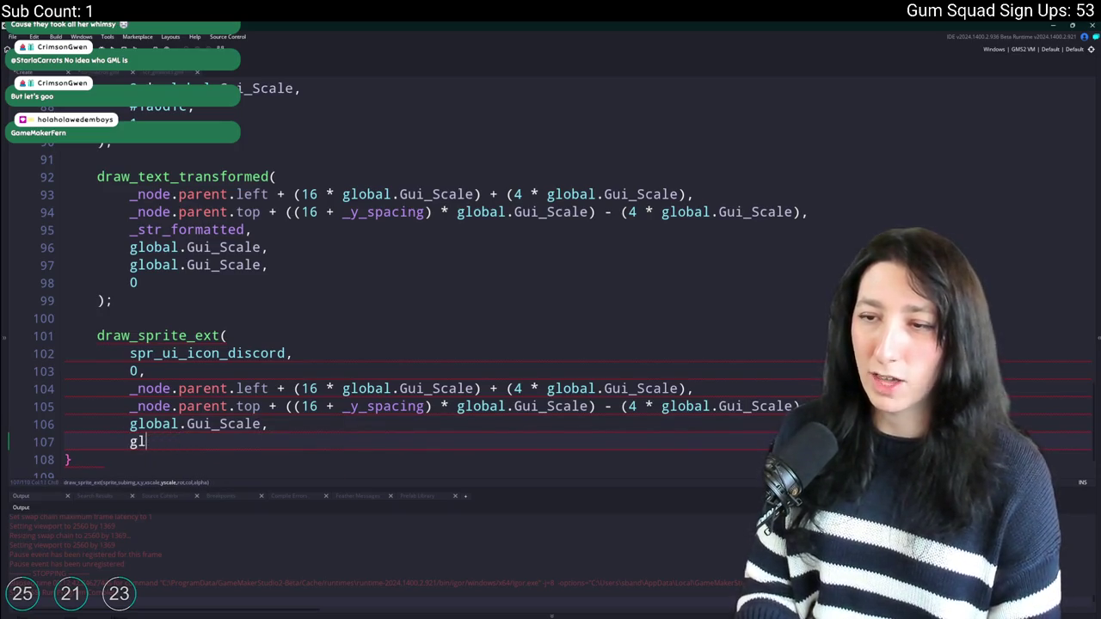
{"action": "type", "text": "obal.Gui_Scale,"}
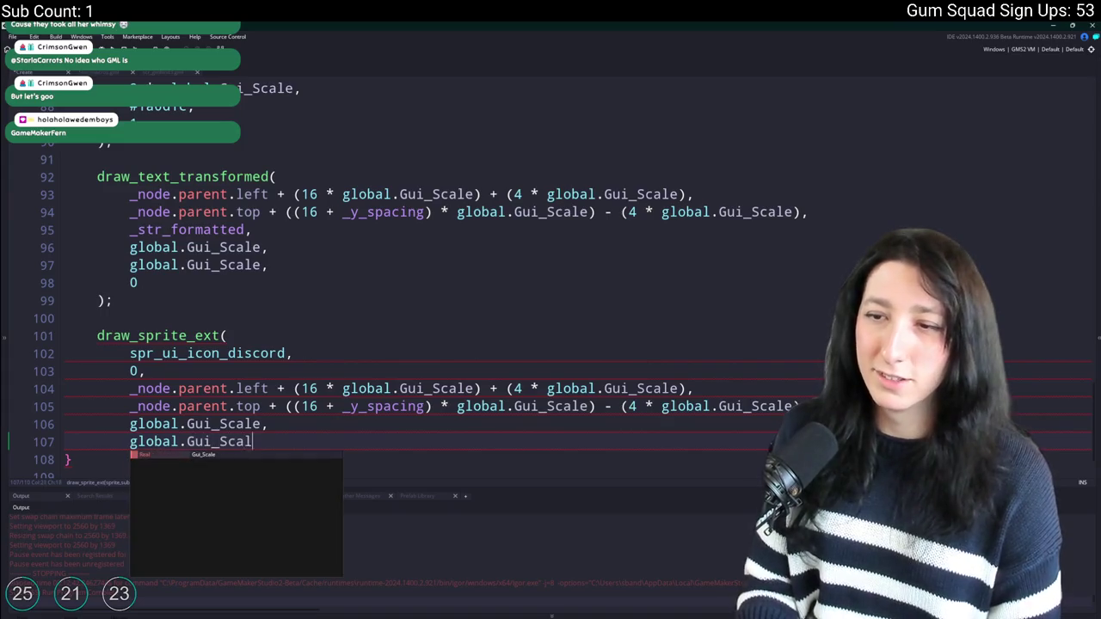
{"action": "key", "text": "Return"}
{"action": "type", "text": "0,"}
{"action": "key", "text": "Return"}
{"action": "type", "text": "c_white,"}
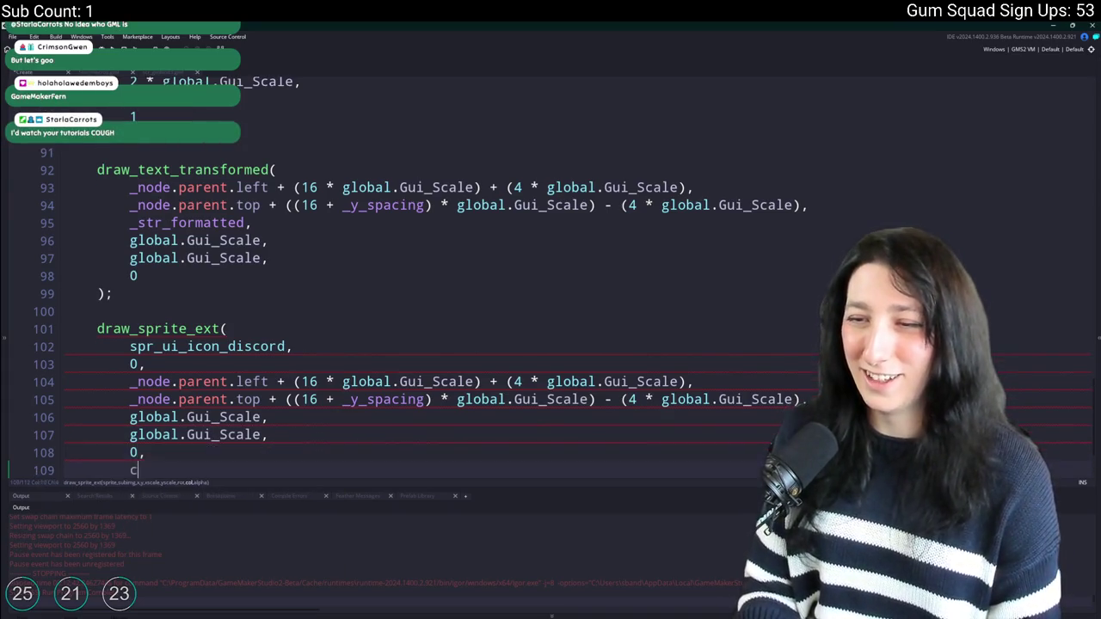
{"action": "key", "text": "Return"}
{"action": "type", "text": "1"}
{"action": "key", "text": "Return"}
{"action": "type", "text": ");"}
Insert blank lines after draw_text_transformed for a spacing statement.
{"action": "scroll", "coordinate": [376, 285], "scroll_direction": "down", "scroll_amount": 2}
{"action": "left_click", "coordinate": [376, 278]}
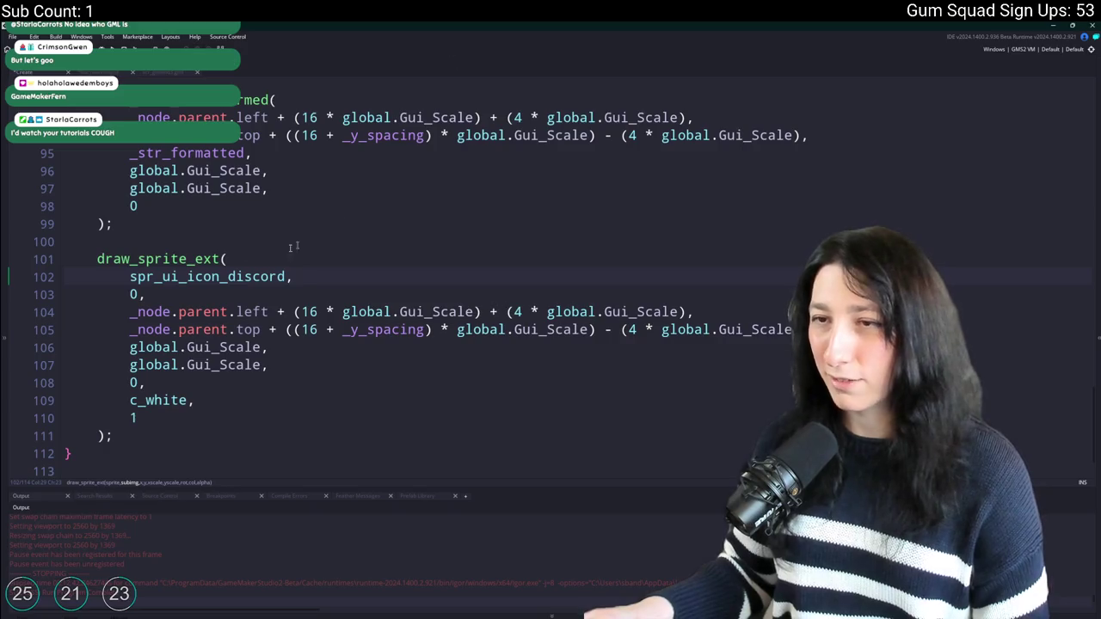
{"action": "scroll", "coordinate": [157, 250], "scroll_direction": "up", "scroll_amount": 7}
{"action": "scroll", "coordinate": [158, 250], "scroll_direction": "up", "scroll_amount": 1}
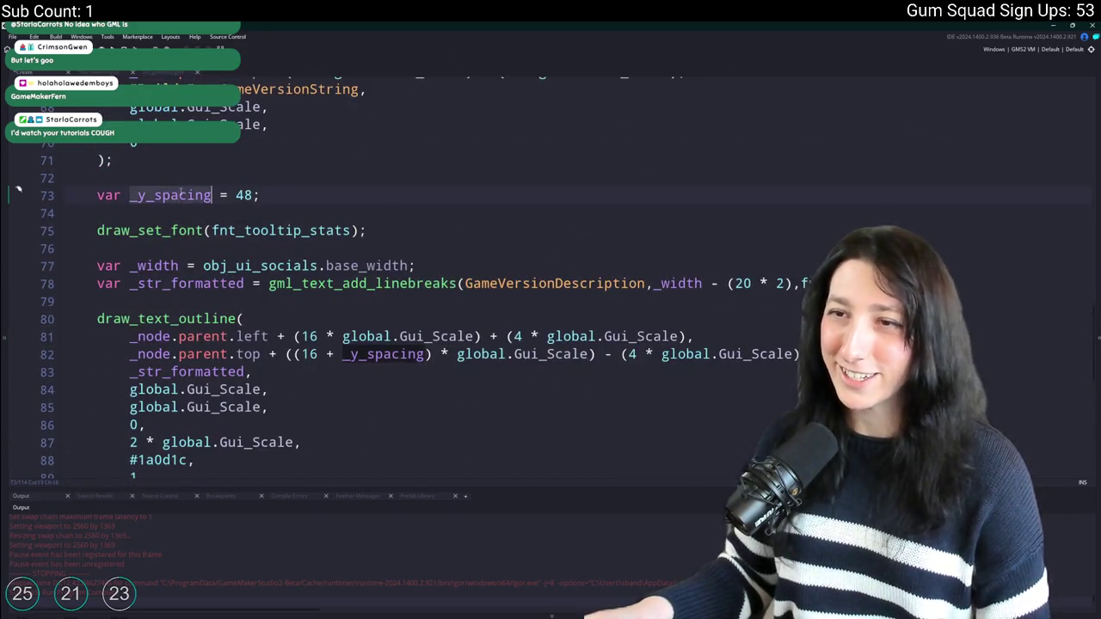
{"action": "scroll", "coordinate": [222, 338], "scroll_direction": "down", "scroll_amount": 7}
{"action": "scroll", "coordinate": [221, 337], "scroll_direction": "down", "scroll_amount": 1}
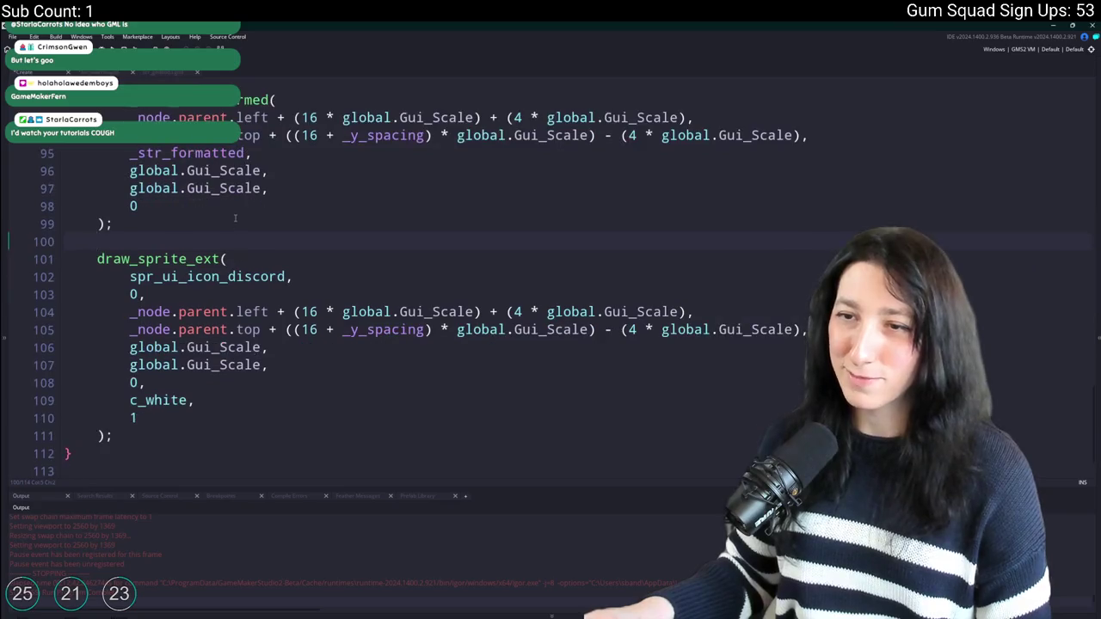
{"action": "left_click", "coordinate": [235, 218]}
{"action": "key", "text": "Return"}
{"action": "key", "text": "Return"}
Add '_y_spacing = _node.parent_bottom - (32 * global.Gui_Scale);' above the draw call.
{"action": "type", "text": "_y_spacing =_node.parent_bottom -"}
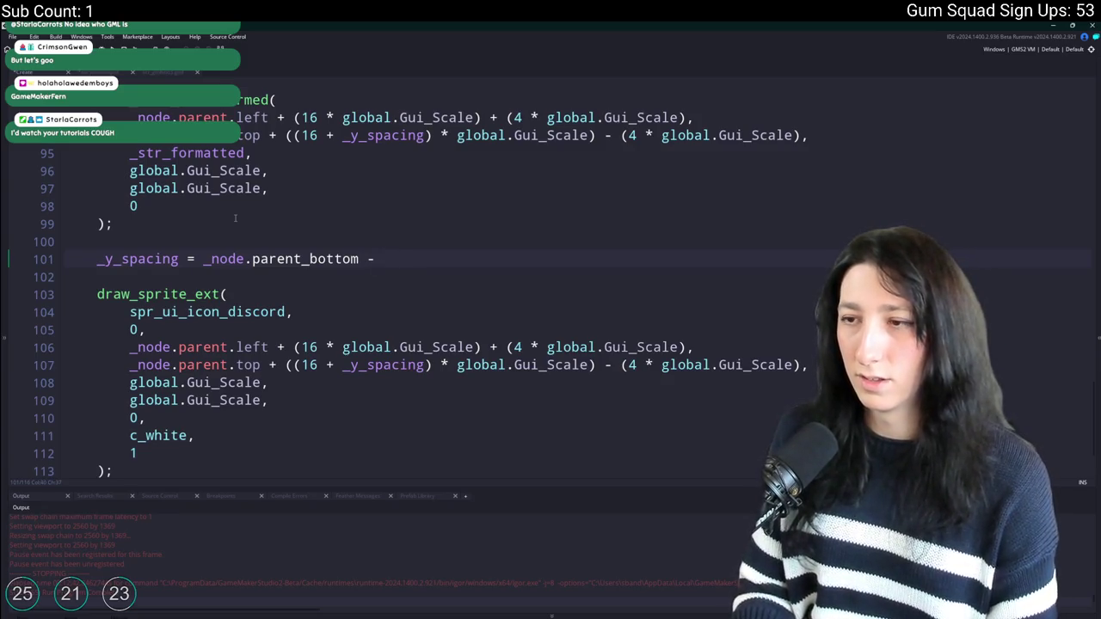
{"action": "mouse_move", "coordinate": [203, 315]}
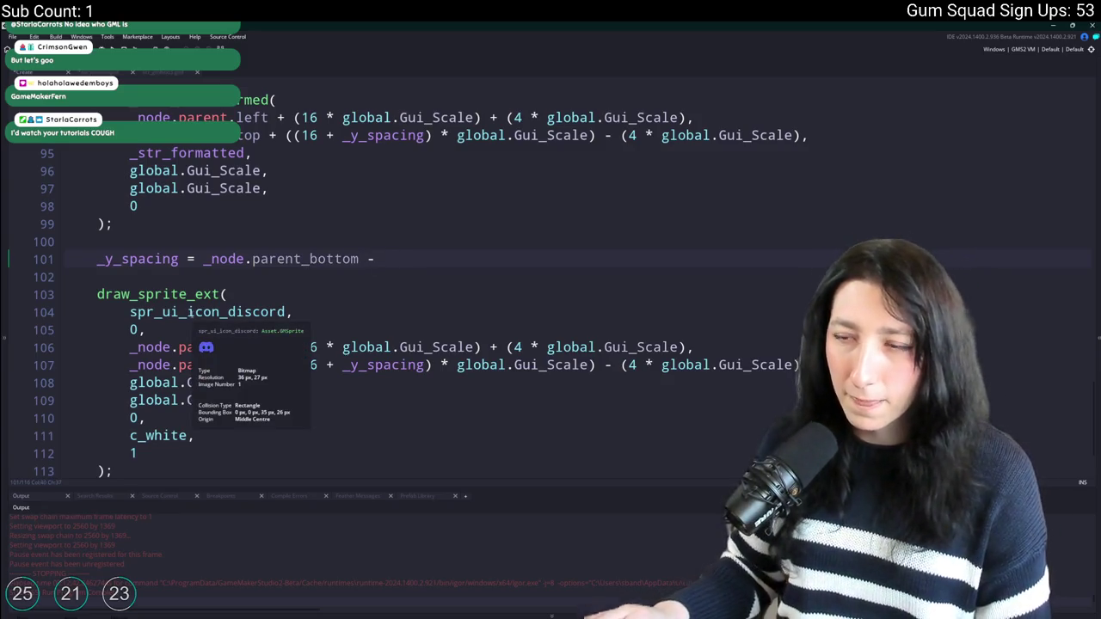
{"action": "type", "text": "32 * gl"}
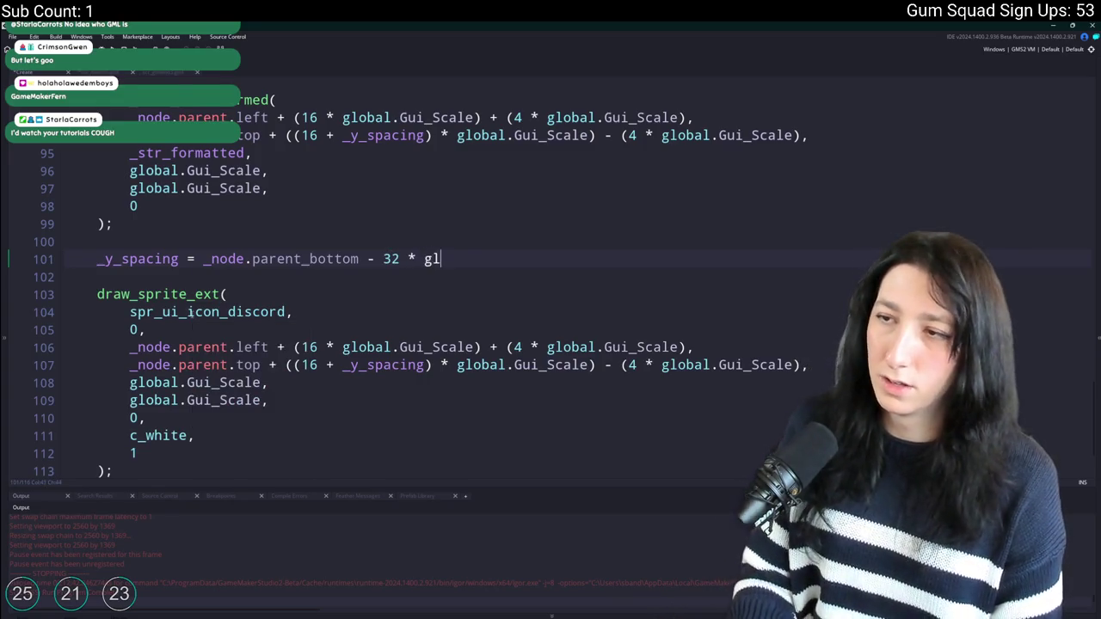
{"action": "type", "text": "obal.Gui_Scale"}
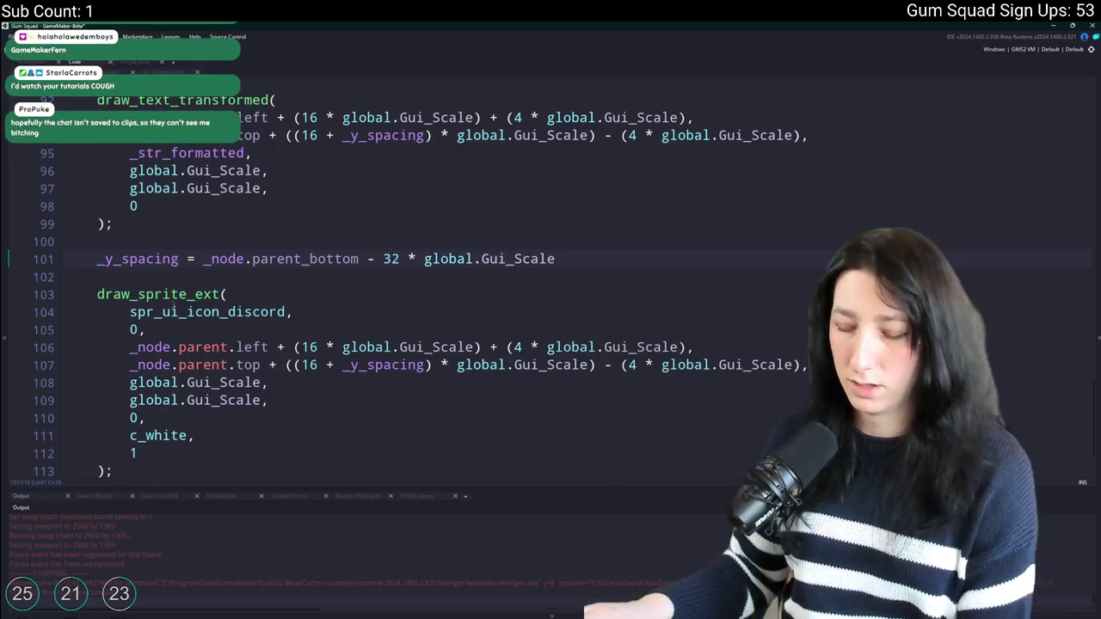
{"action": "type", "text": ")"}
{"action": "left_click", "coordinate": [384, 259]}
{"action": "type", "text": "("}
{"action": "type", "text": ";"}
{"action": "left_click", "coordinate": [179, 259]}
Replace the icon's old y offset expression with _y_spacing.
{"action": "mouse_move", "coordinate": [284, 365]}
{"action": "left_mouse_down"}
{"action": "mouse_move", "coordinate": [272, 401]}
{"action": "mouse_move", "coordinate": [802, 365]}
{"action": "left_mouse_up"}
{"action": "type", "text": "_y_spacing,"}
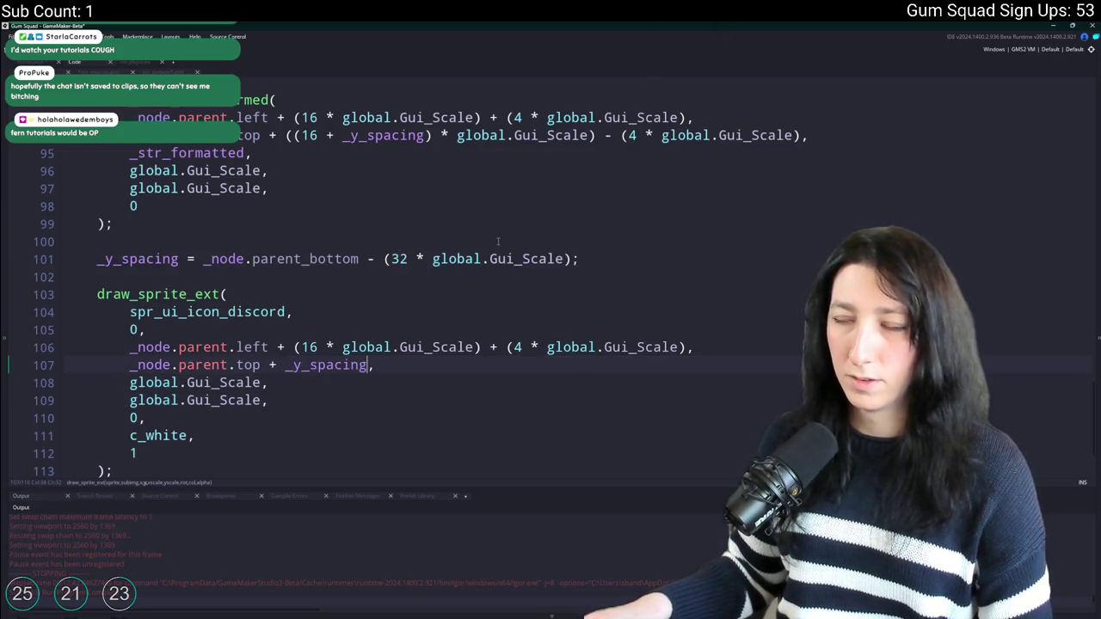
{"action": "key", "text": "alt+Tab"}
{"action": "key", "text": "alt+Tab"}
{"action": "key", "text": "alt+Tab"}
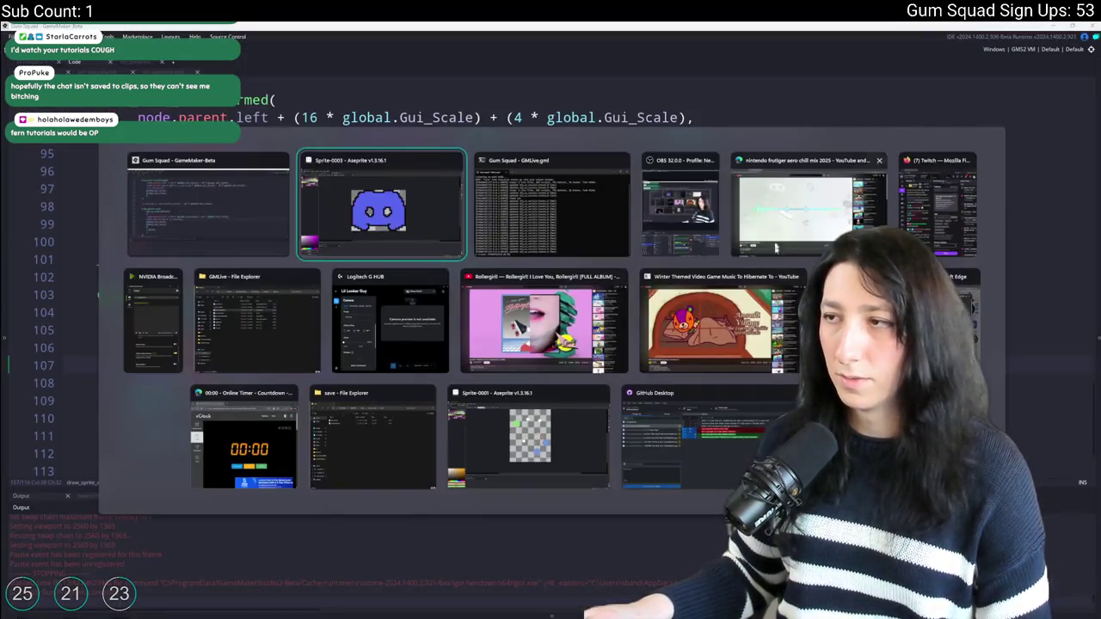
{"action": "key", "text": "alt+Tab"}
Run the game and abort the resulting code error.
{"action": "key", "text": "F5"}
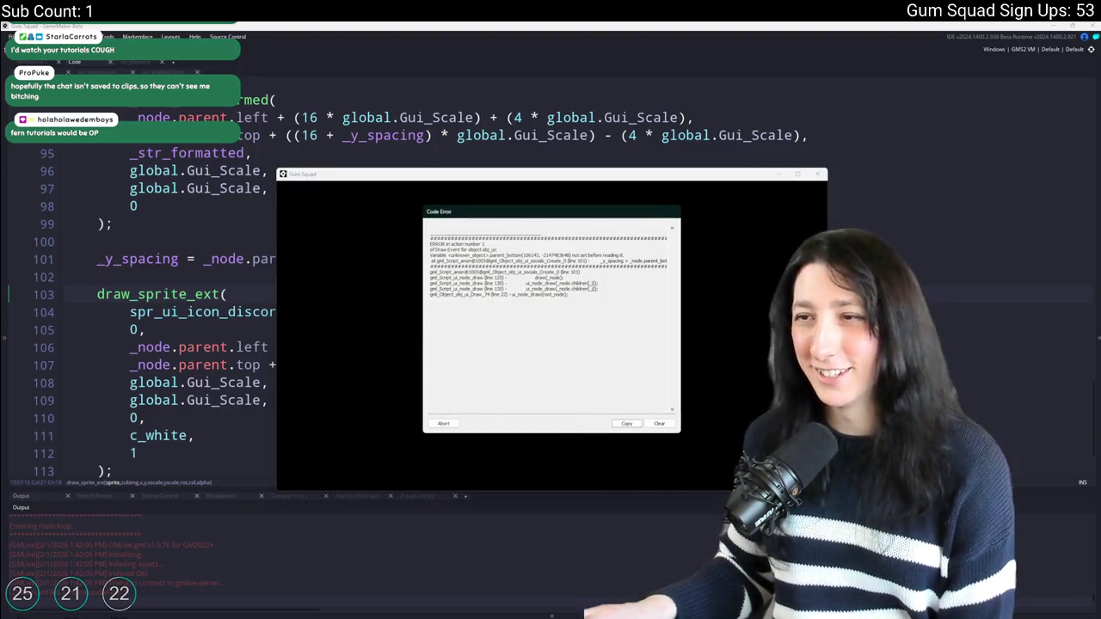
{"action": "left_click", "coordinate": [442, 423]}
{"action": "left_click", "coordinate": [302, 365]}
Change parent_bottom to parent.bottom on line 101, rerun the game, then close it.
{"action": "left_click", "coordinate": [309, 258]}
{"action": "key", "text": "F5"}
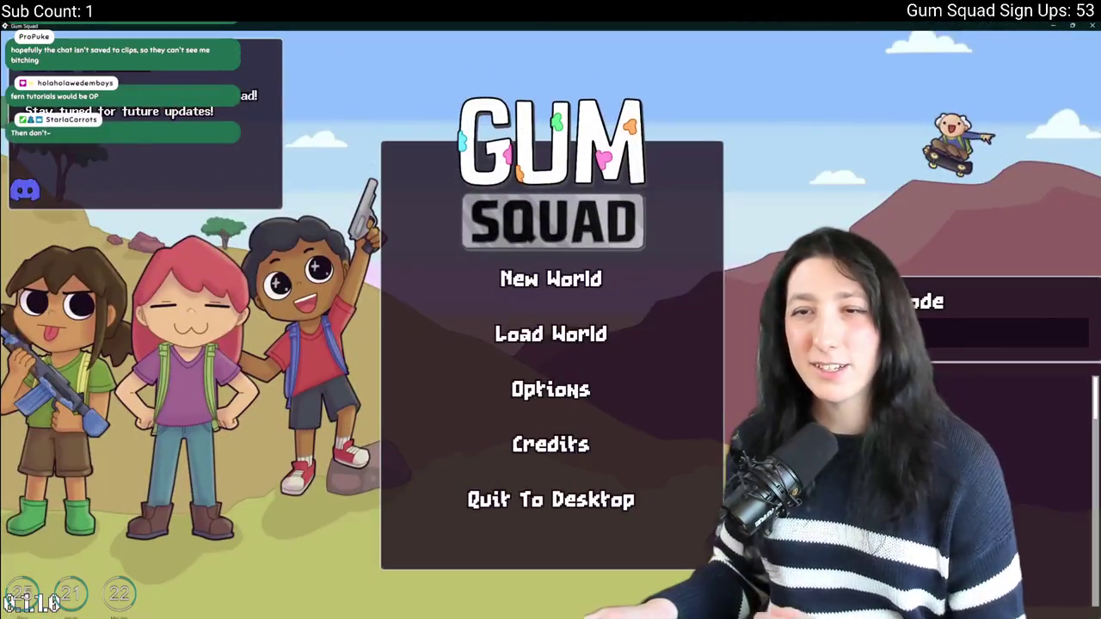
{"action": "key", "text": "alt+F4"}
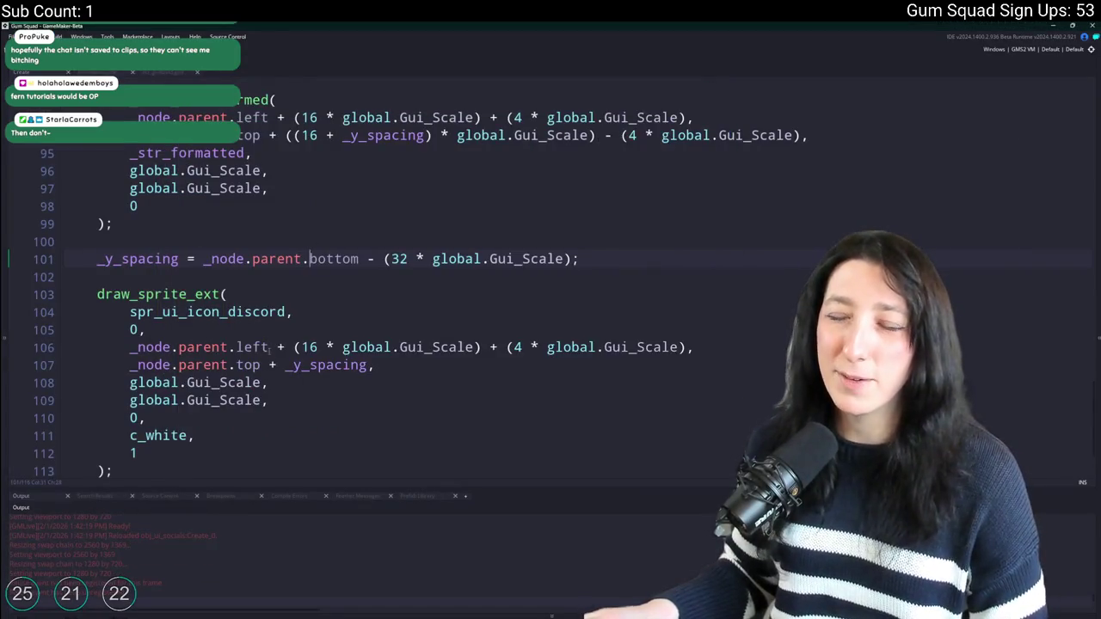
Remove the extra 4-pixel term from line 106, set the x offset to 20, and check it in-game.
{"action": "scroll", "coordinate": [270, 347], "scroll_direction": "down", "scroll_amount": 1}
{"action": "left_click", "coordinate": [303, 330]}
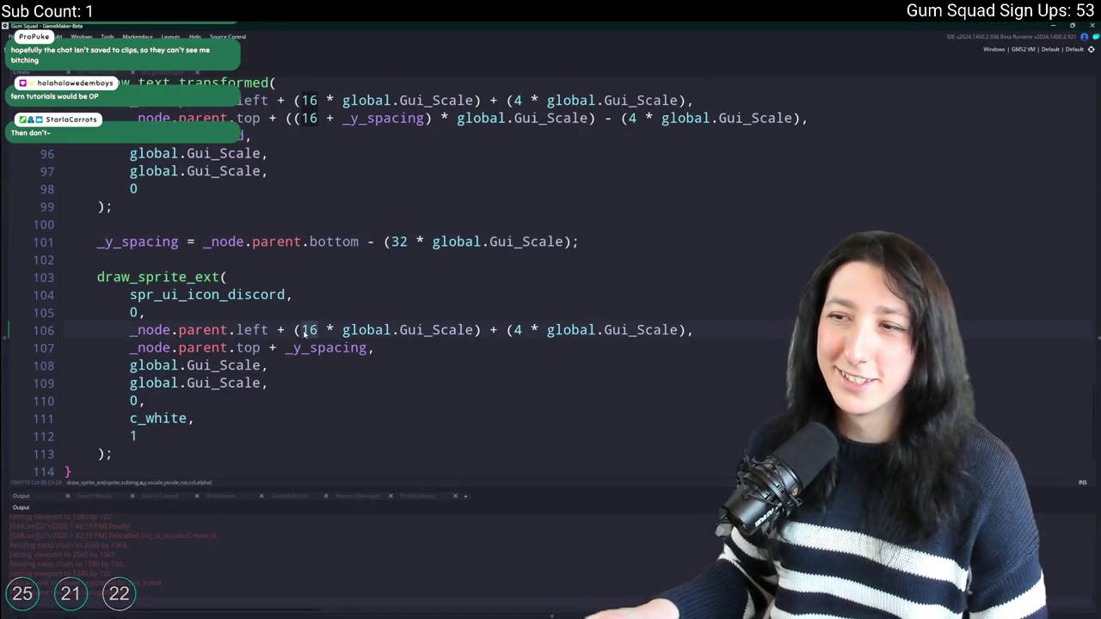
{"action": "left_click_drag", "start_coordinate": [686, 330], "coordinate": [482, 330]}
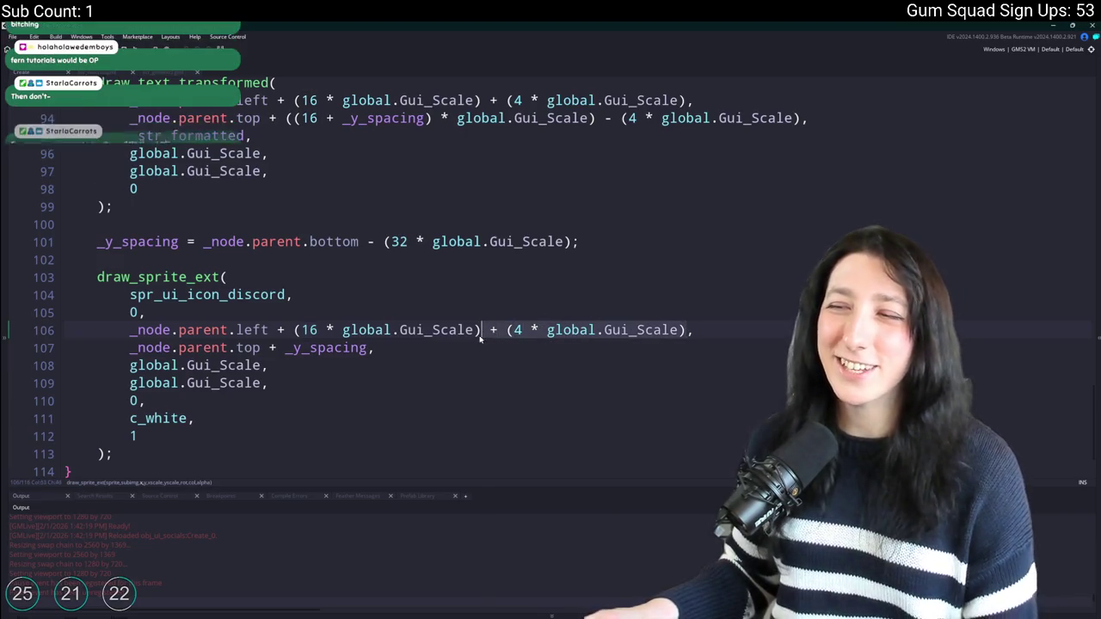
{"action": "key", "text": "BackSpace"}
{"action": "double_click", "coordinate": [309, 330]}
{"action": "type", "text": "20"}
{"action": "key", "text": "F5"}
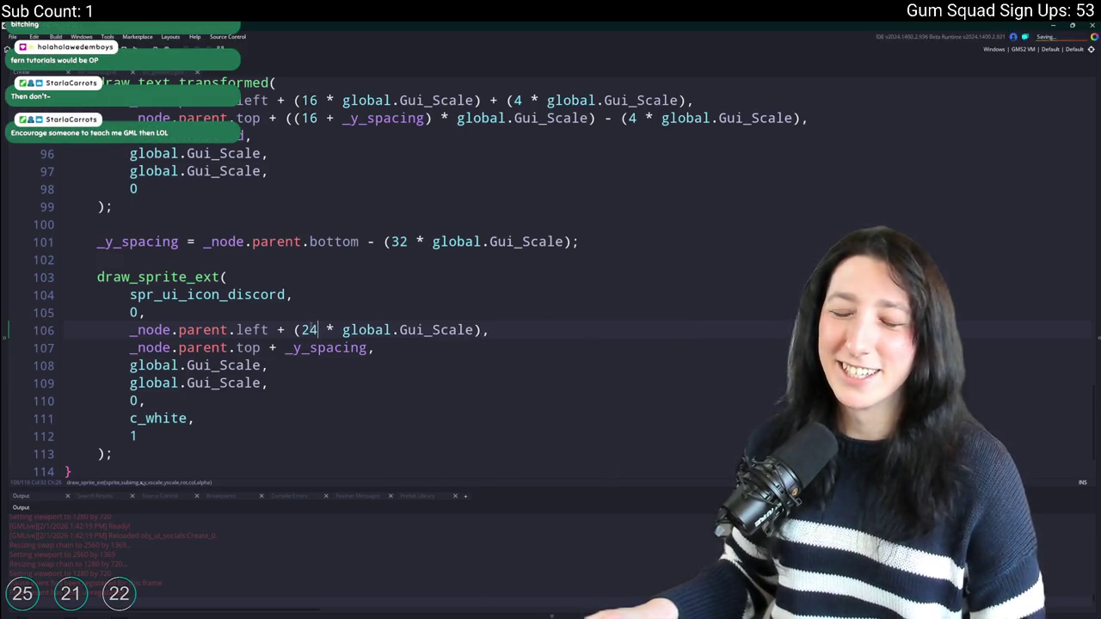
{"action": "left_click", "coordinate": [453, 320]}
{"action": "left_click", "coordinate": [444, 335]}
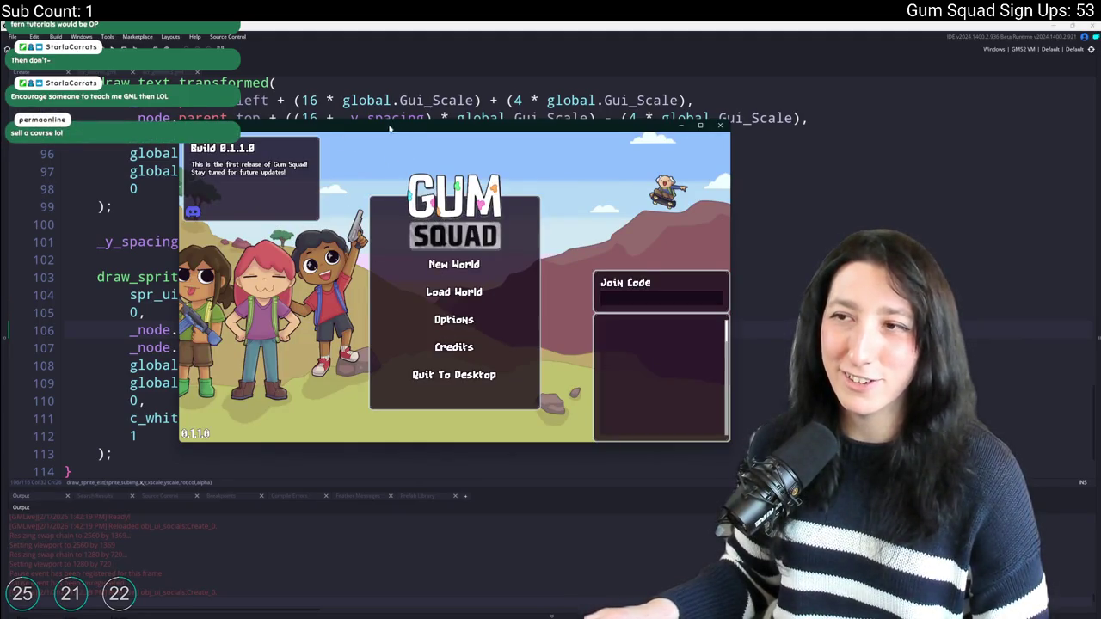
{"action": "left_click_drag", "start_coordinate": [389, 128], "coordinate": [383, 23]}
Change the icon's x offset to 32, save, and re-maximise the game window.
{"action": "key", "text": "alt+Tab"}
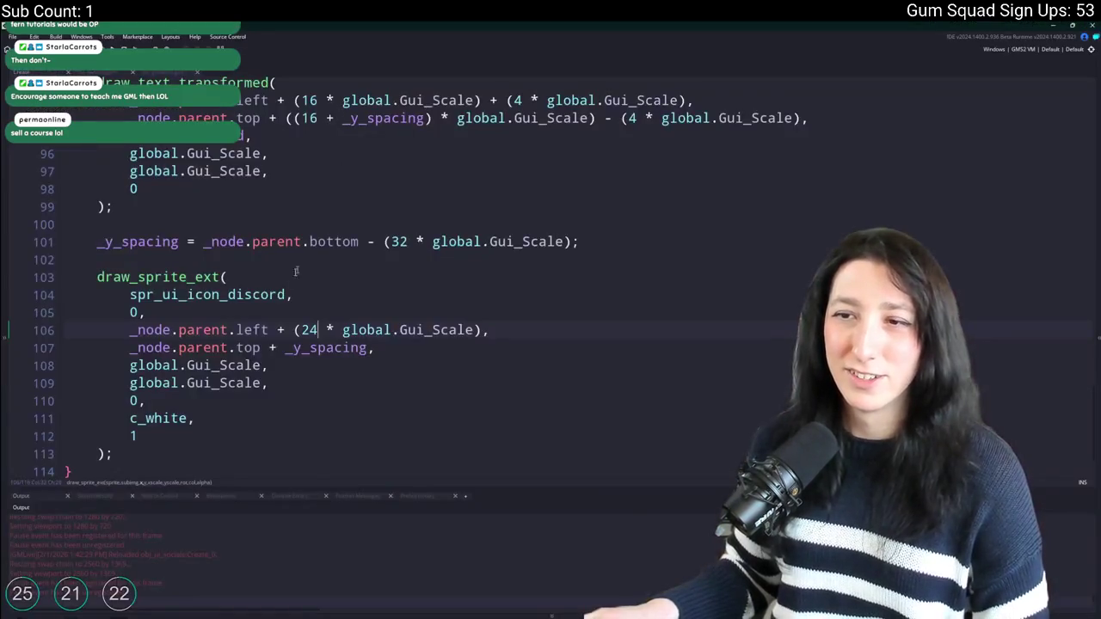
{"action": "double_click", "coordinate": [304, 331]}
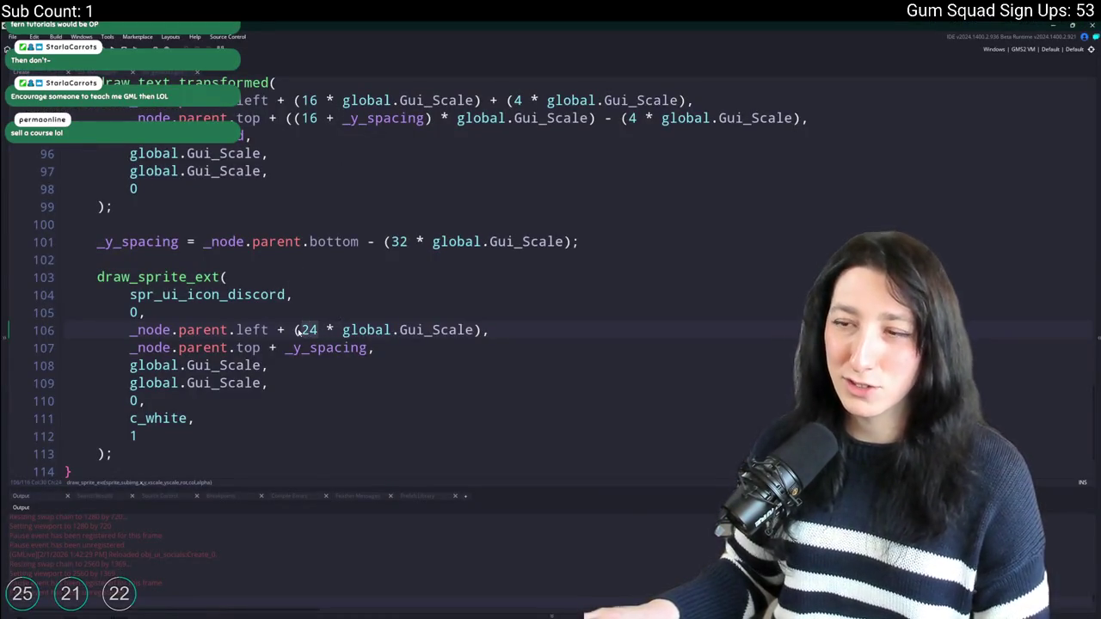
{"action": "type", "text": "32"}
{"action": "key", "text": "ctrl+s"}
{"action": "key", "text": "alt+Tab"}
{"action": "mouse_move", "coordinate": [414, 24]}
{"action": "left_mouse_down"}
{"action": "mouse_move", "coordinate": [454, 98]}
{"action": "mouse_move", "coordinate": [454, 8]}
{"action": "left_mouse_up"}
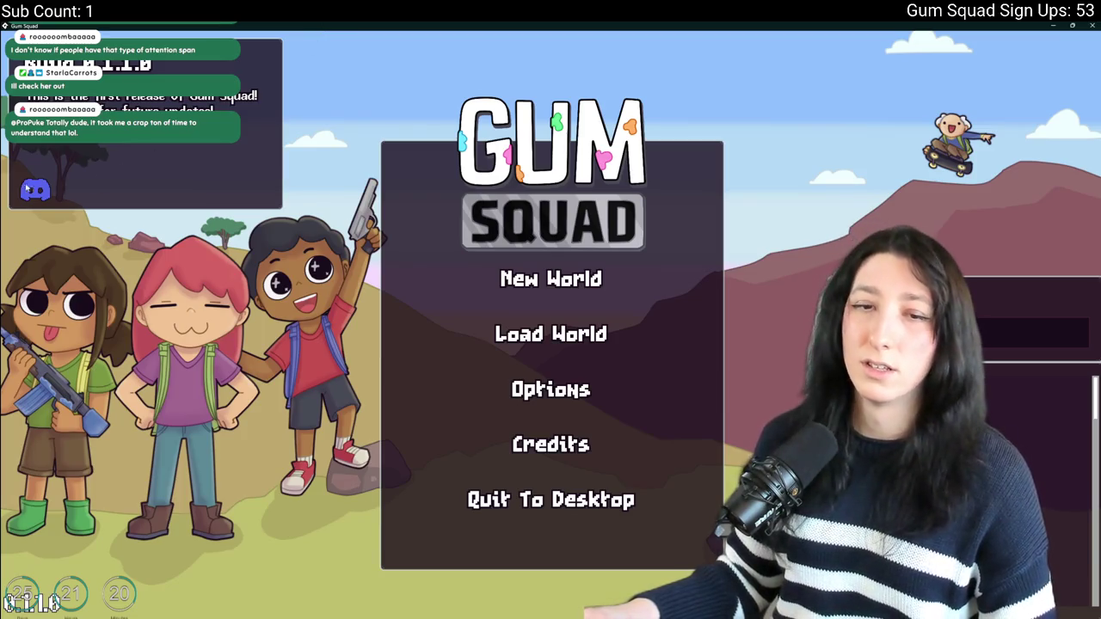
Review the icon draw code on lines 101–109 in GameMaker, then bring up the Discord sprite in Aseprite.
{"action": "key", "text": "alt+Tab"}
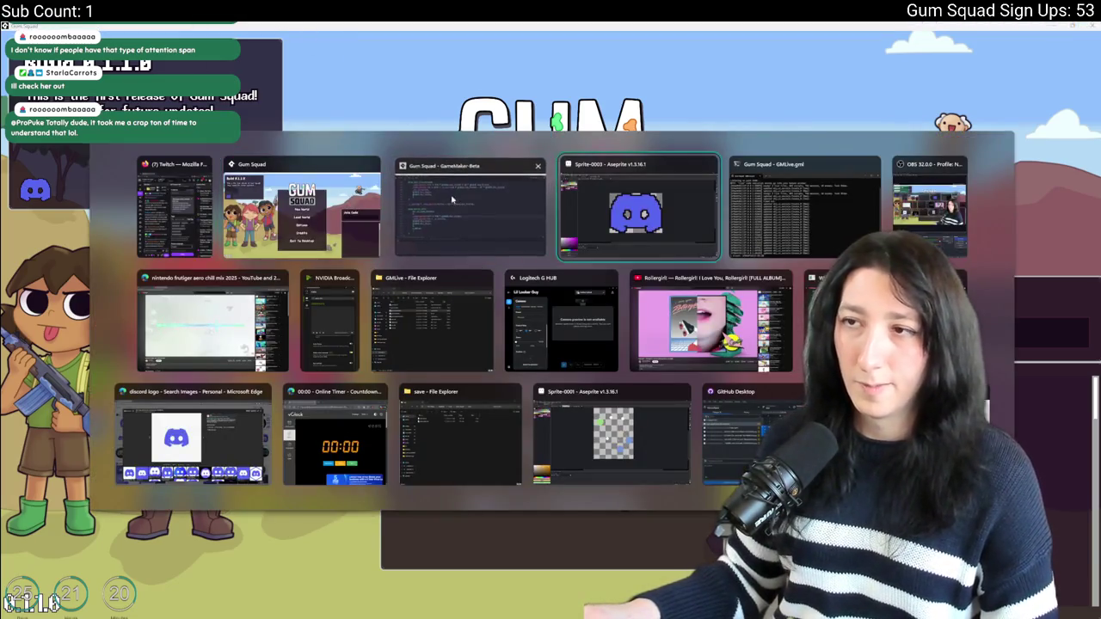
{"action": "left_click", "coordinate": [452, 200]}
{"action": "left_click", "coordinate": [327, 347]}
{"action": "scroll", "coordinate": [327, 346], "scroll_direction": "down", "scroll_amount": 1}
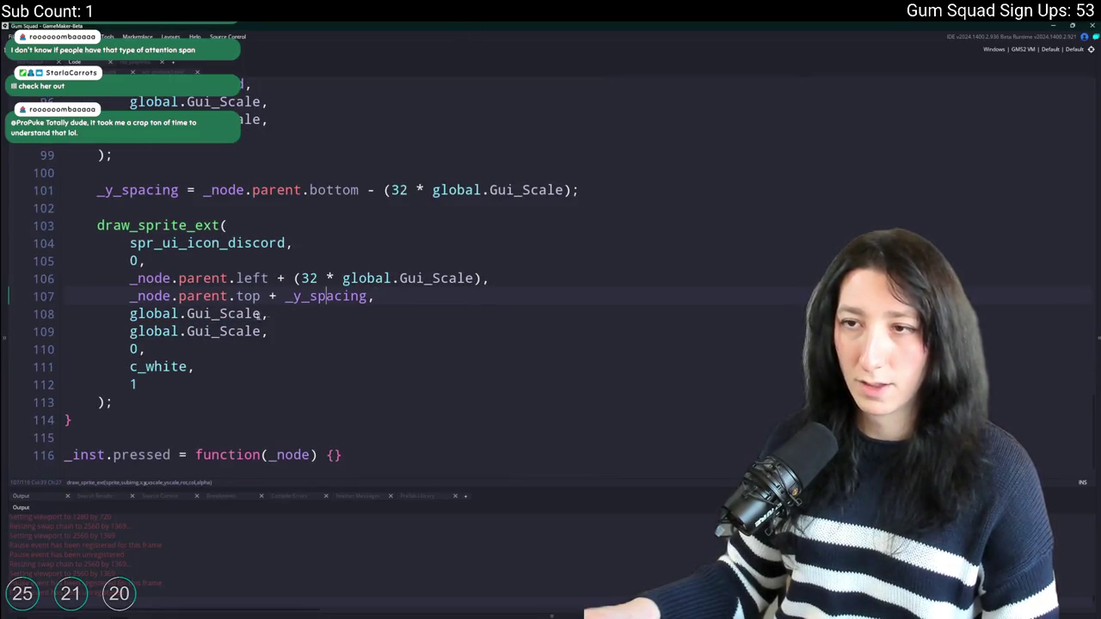
{"action": "left_click", "coordinate": [591, 190]}
{"action": "left_click", "coordinate": [453, 215]}
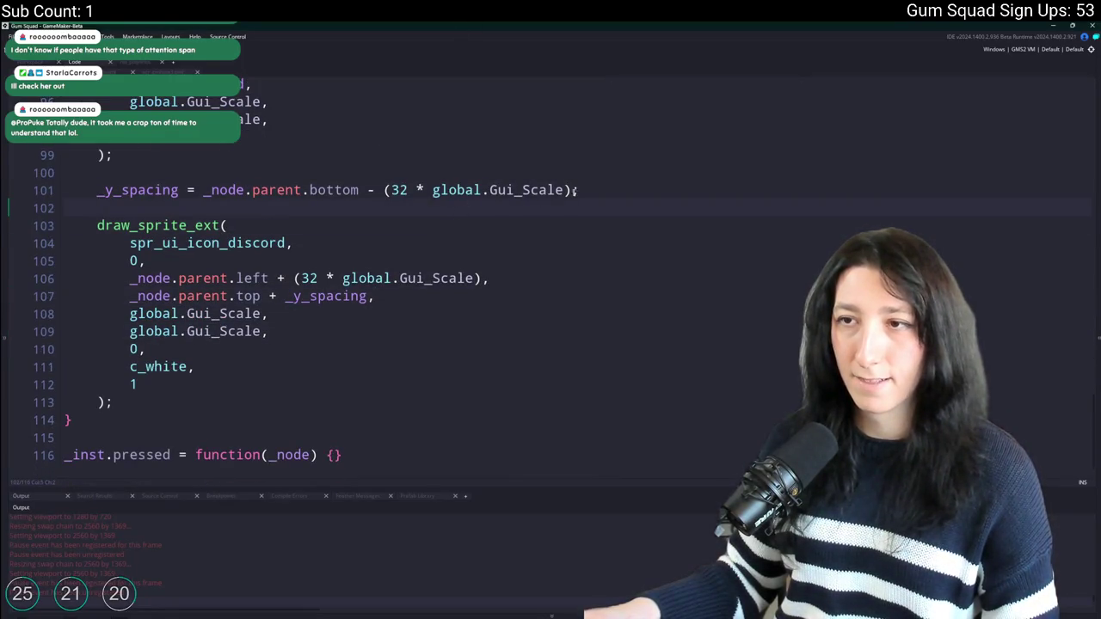
{"action": "left_click", "coordinate": [254, 331]}
{"action": "left_click", "coordinate": [276, 243]}
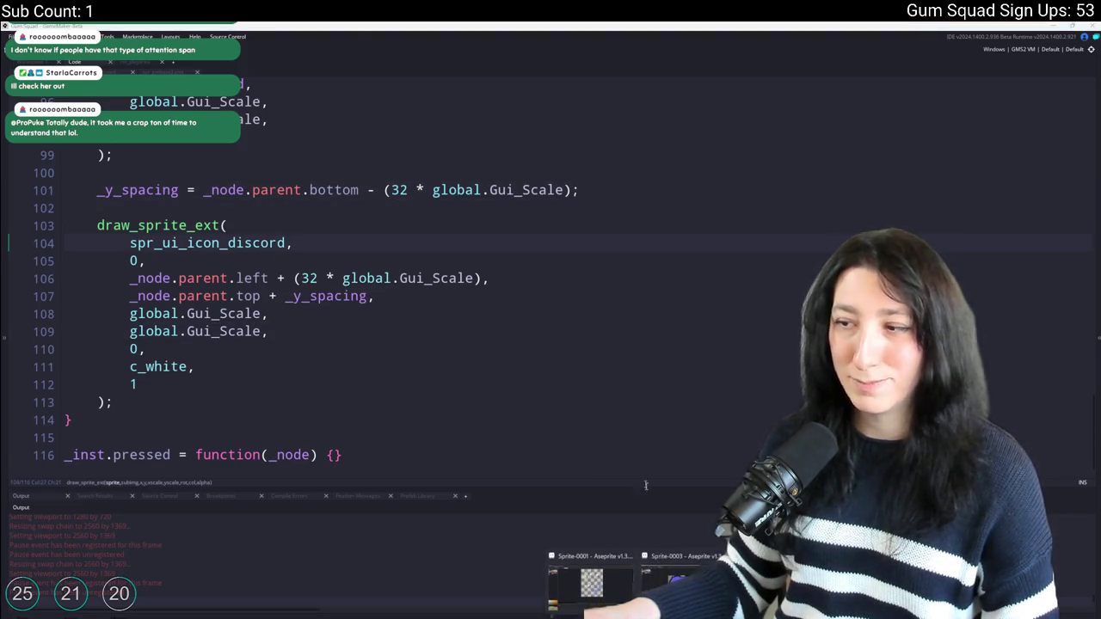
{"action": "left_click", "coordinate": [679, 576]}
{"action": "scroll", "coordinate": [553, 295], "scroll_direction": "up", "scroll_amount": 3}
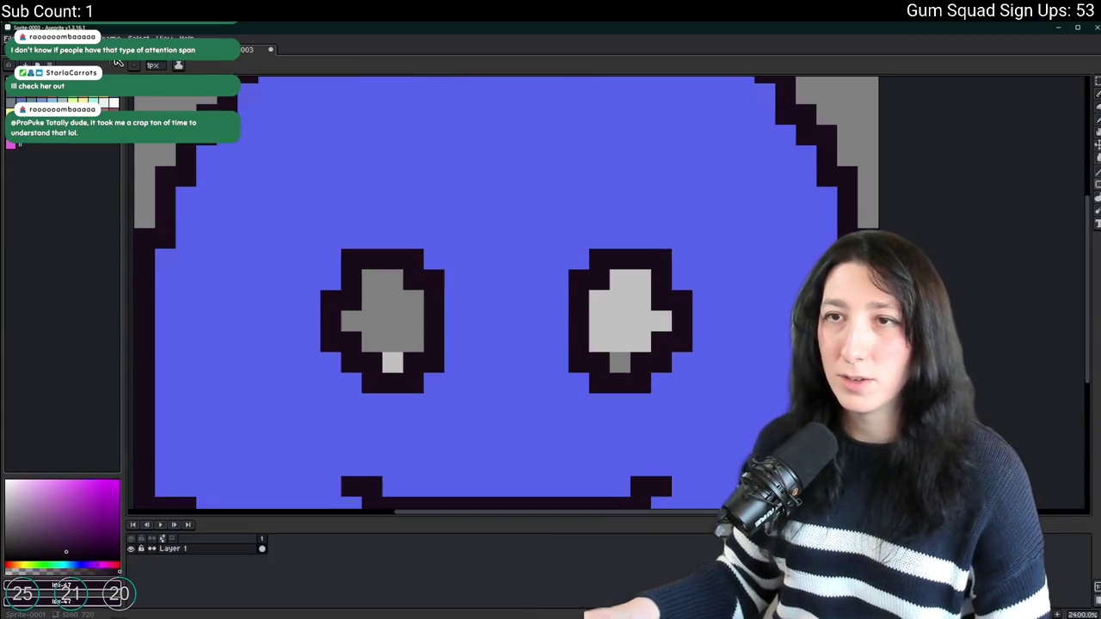
Add a second frame to the Discord icon sprite.
{"action": "scroll", "coordinate": [276, 125], "scroll_direction": "down", "scroll_amount": 5}
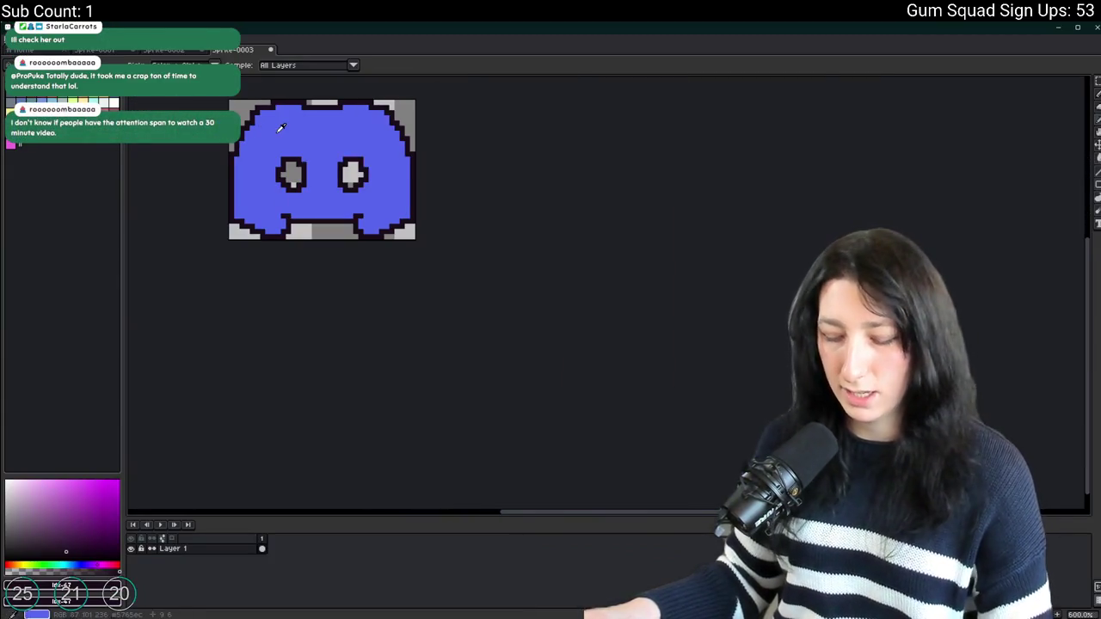
{"action": "key", "text": "alt+n"}
{"action": "scroll", "coordinate": [284, 124], "scroll_direction": "up", "scroll_amount": 2}
Try replacing the icon's blue with near-white lavender, undo it, and return to GameMaker.
{"action": "left_click", "coordinate": [242, 122]}
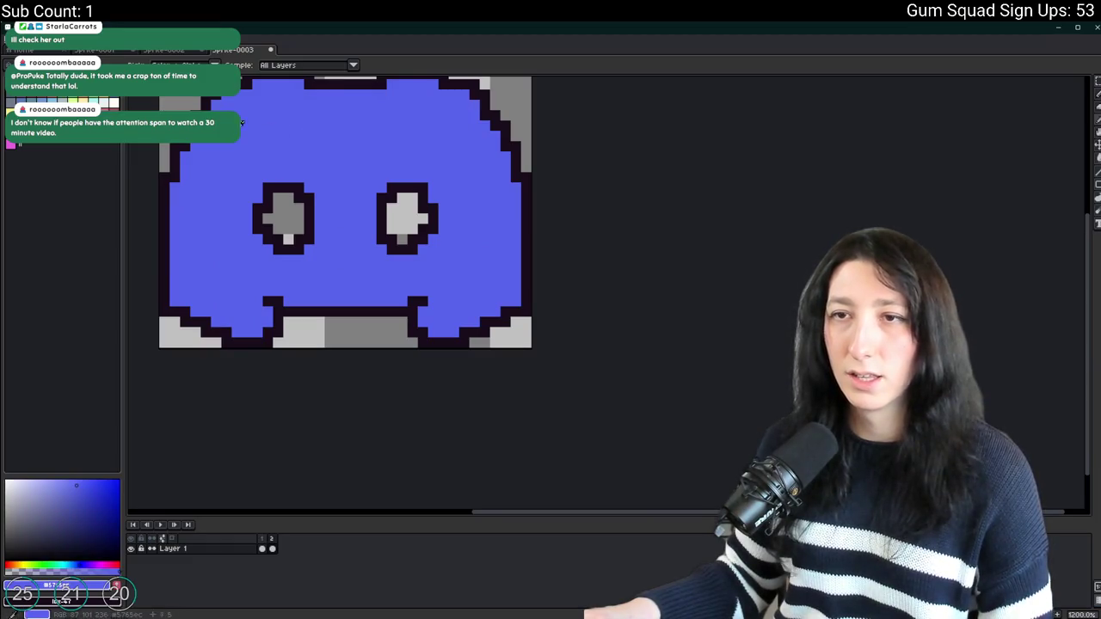
{"action": "left_click", "coordinate": [24, 481]}
{"action": "key", "text": "shift+r"}
{"action": "key", "text": "Return"}
{"action": "scroll", "coordinate": [437, 163], "scroll_direction": "down", "scroll_amount": 4}
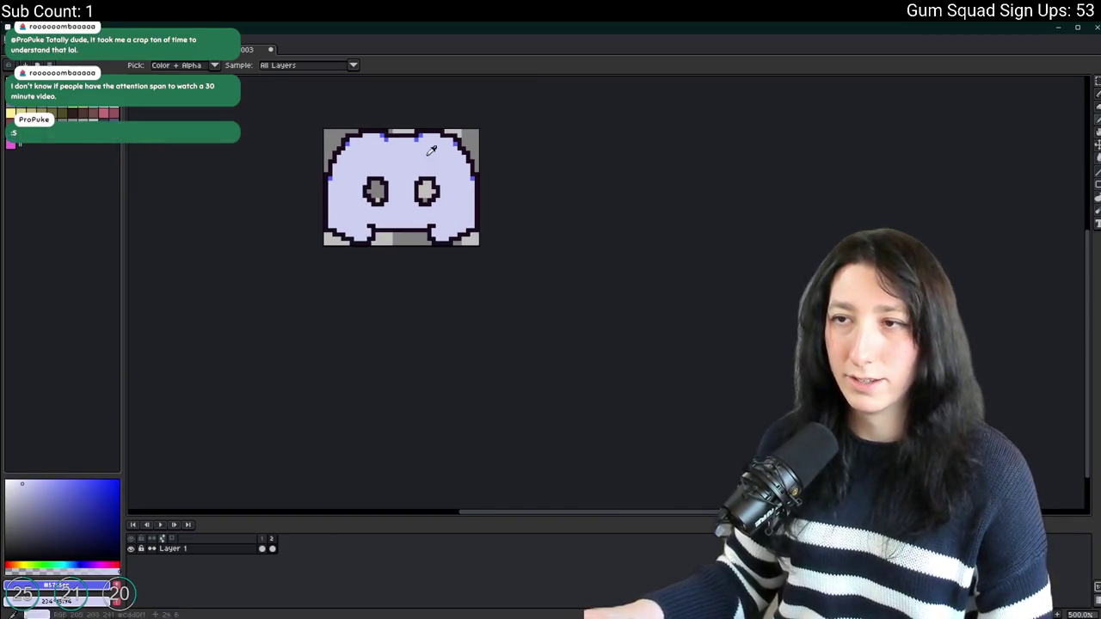
{"action": "key", "text": "ctrl+z"}
{"action": "scroll", "coordinate": [421, 146], "scroll_direction": "up", "scroll_amount": 5}
{"action": "key", "text": "alt+Tab"}
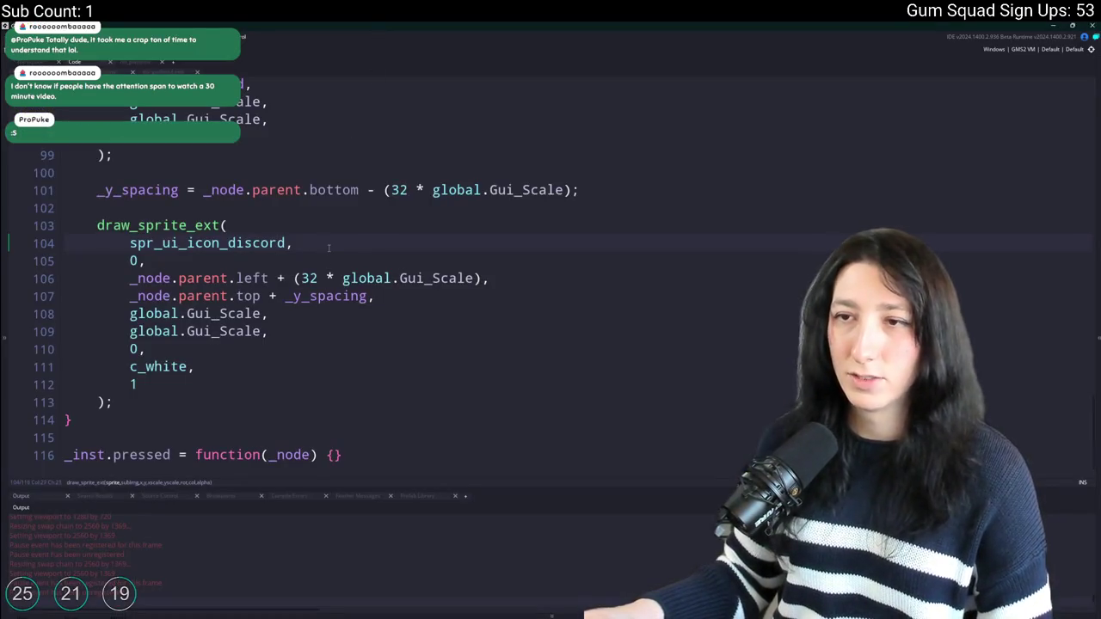
Open the spr_ui_icon_discord sprite editor from its name in the draw_sprite_ext call.
{"action": "scroll", "coordinate": [324, 212], "scroll_direction": "down", "scroll_amount": 1}
{"action": "scroll", "coordinate": [323, 213], "scroll_direction": "up", "scroll_amount": 1}
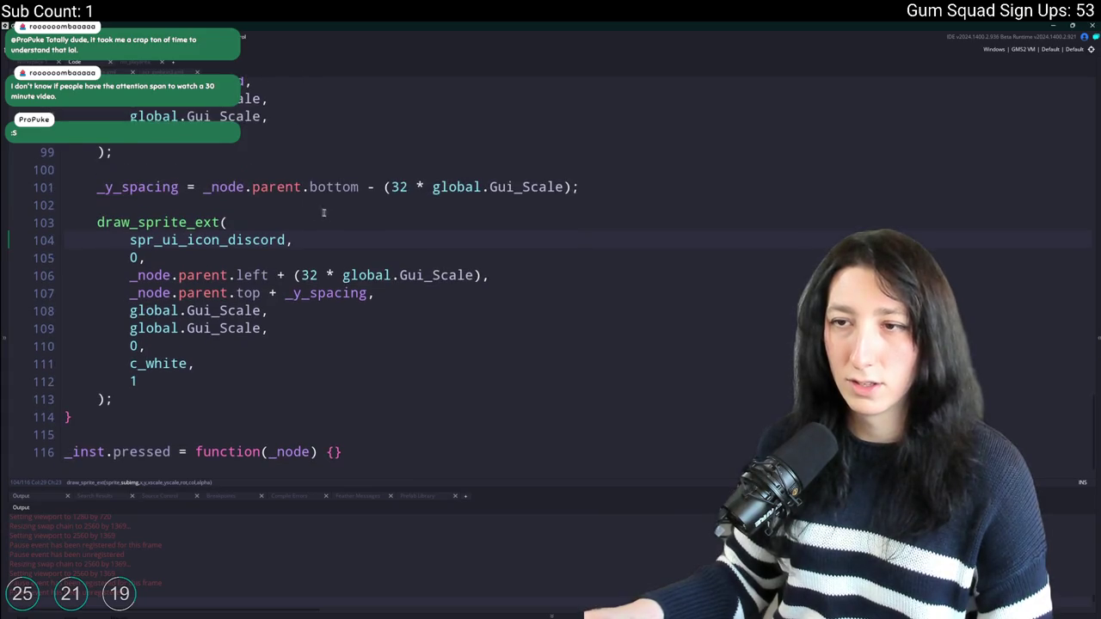
{"action": "left_click", "coordinate": [343, 228]}
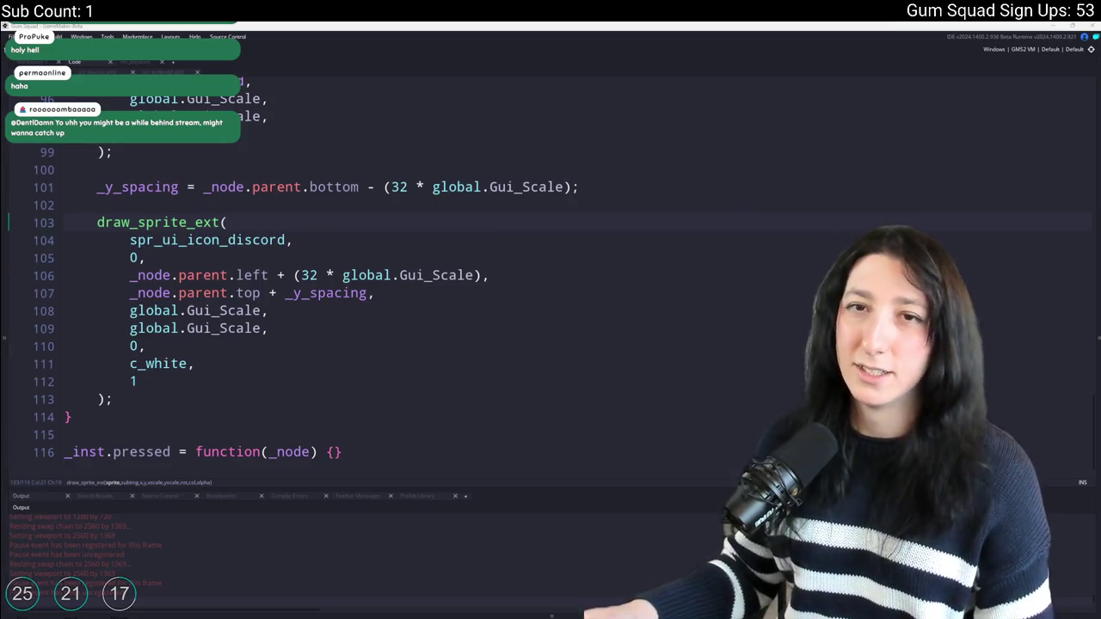
{"action": "left_click", "coordinate": [293, 240]}
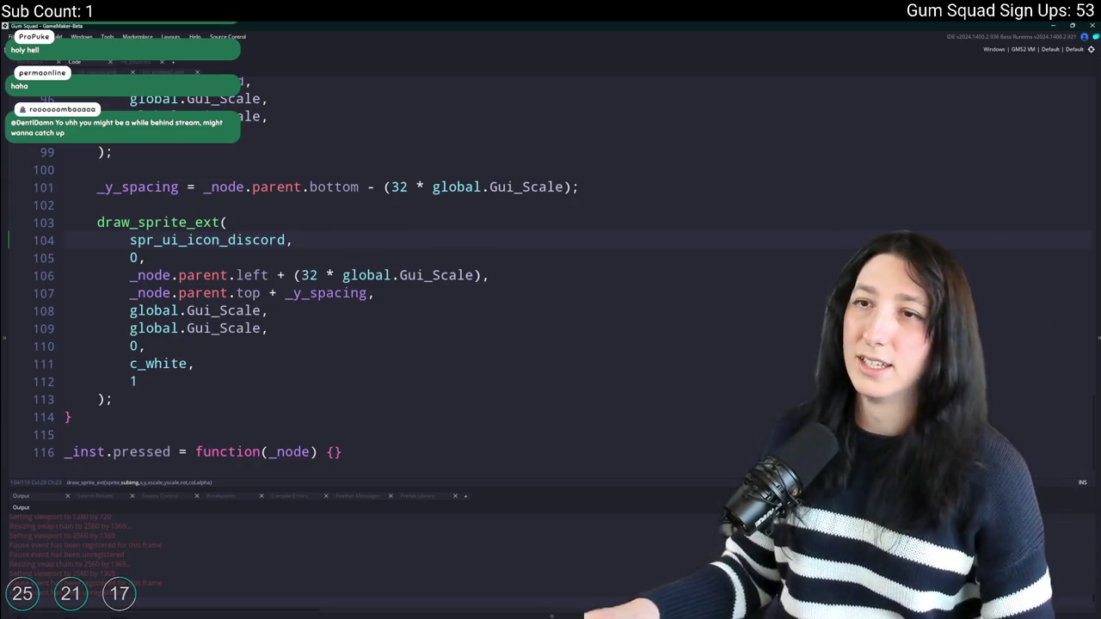
{"action": "middle_click", "coordinate": [189, 240]}
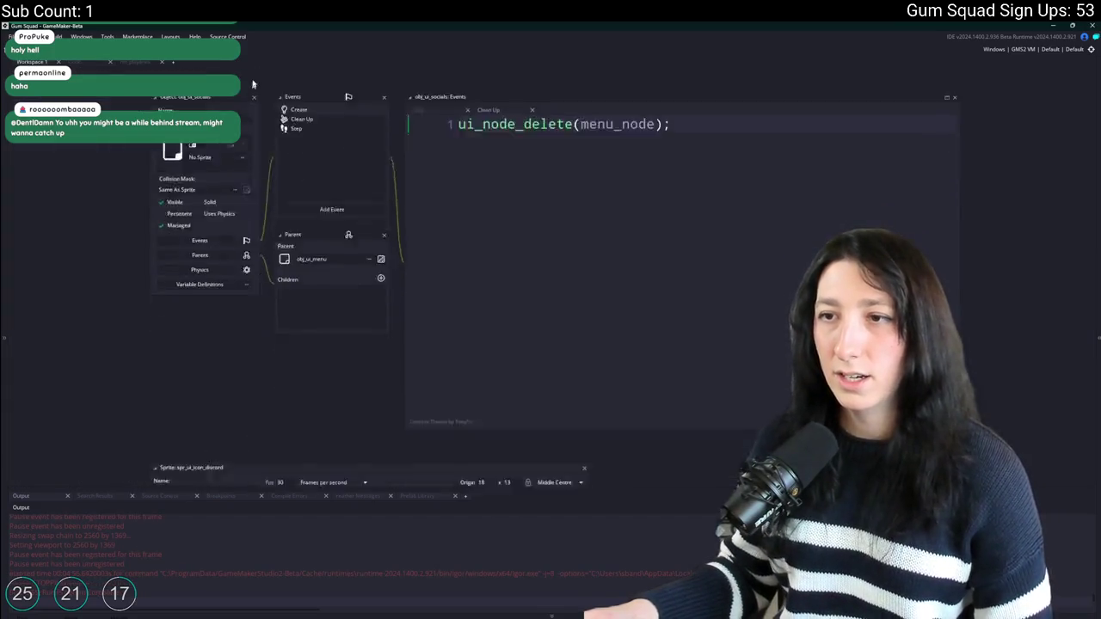
Flood-fill the Discord icon's second frame and leftover blue pixels white, then close the sprite.
{"action": "left_click", "coordinate": [233, 194]}
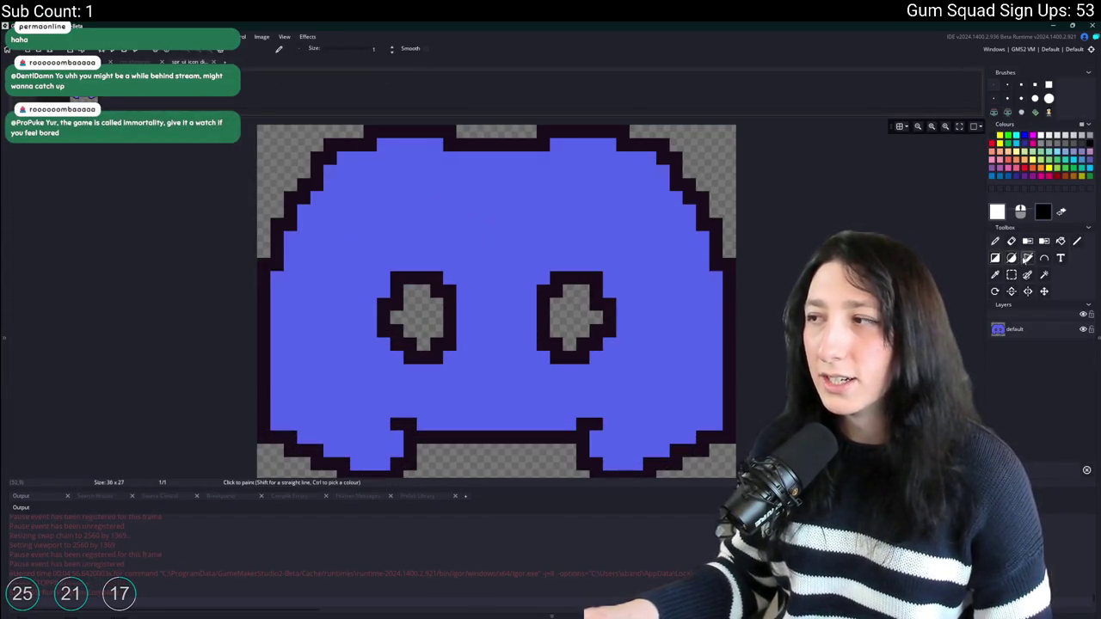
{"action": "left_click", "coordinate": [1060, 242]}
{"action": "left_click", "coordinate": [593, 227]}
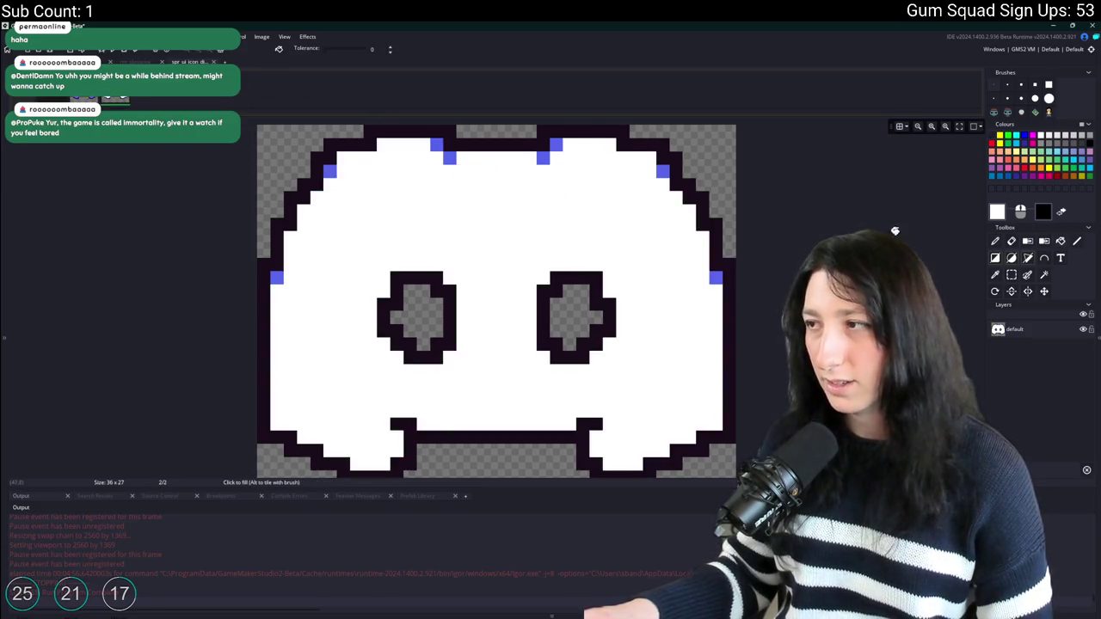
{"action": "right_click", "coordinate": [448, 168]}
{"action": "left_click", "coordinate": [448, 163]}
{"action": "left_click", "coordinate": [436, 146]}
{"action": "left_click", "coordinate": [330, 171]}
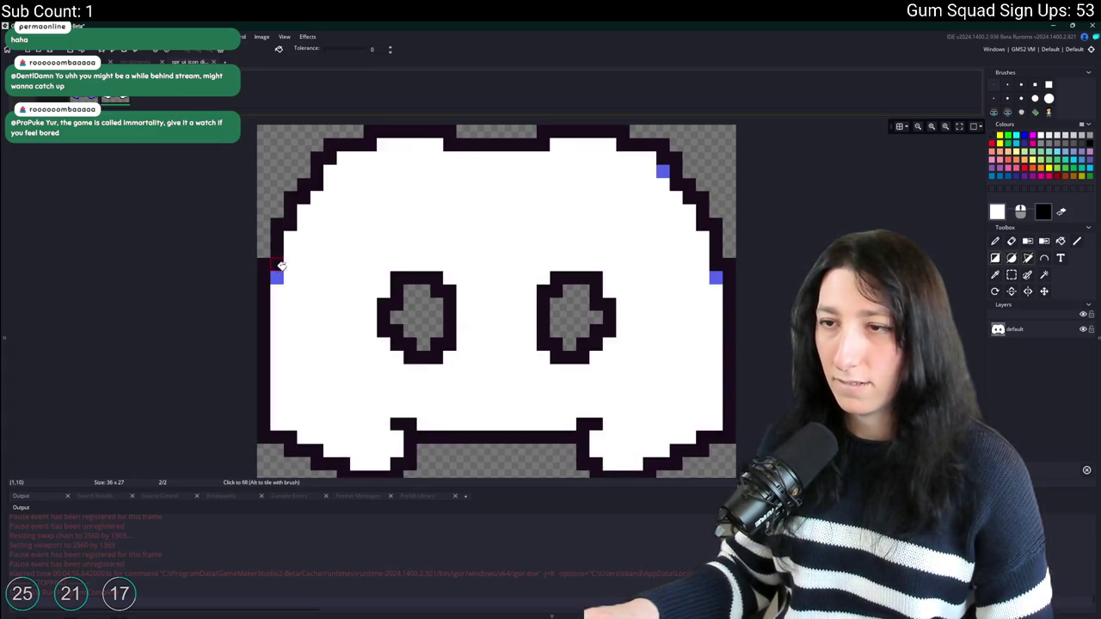
{"action": "left_click", "coordinate": [277, 277]}
{"action": "left_click", "coordinate": [715, 277]}
{"action": "left_click", "coordinate": [662, 171]}
{"action": "left_click", "coordinate": [231, 62]}
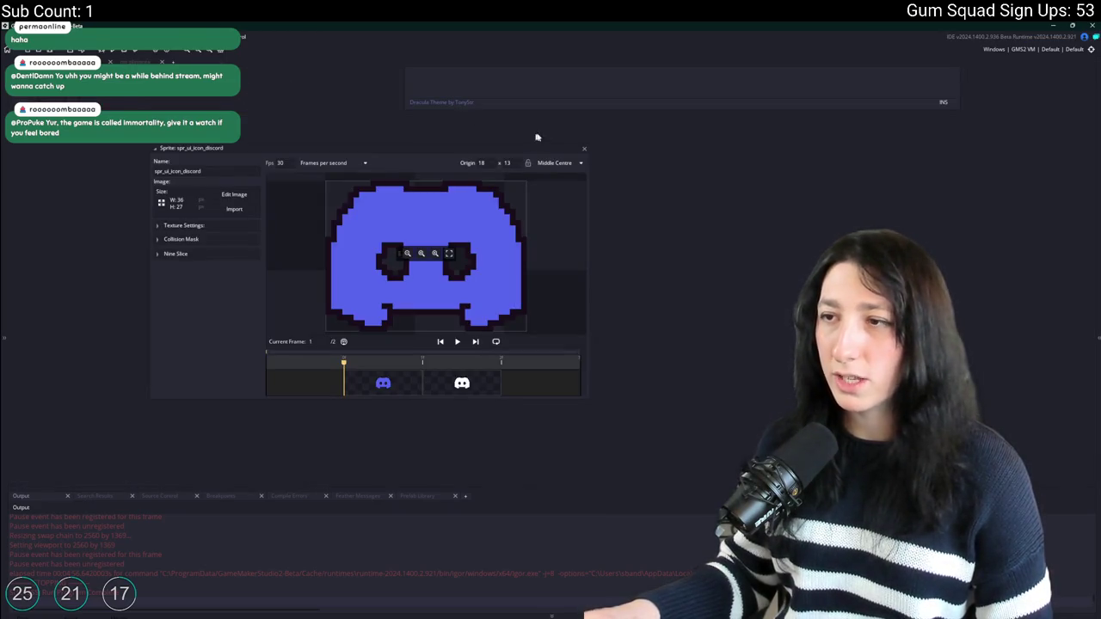
{"action": "left_click", "coordinate": [584, 150]}
Turn every purple pixel of spr_ui_icon_twitch's second frame white and close the sprite.
{"action": "key", "text": "ctrl+t"}
{"action": "type", "text": "switch"}
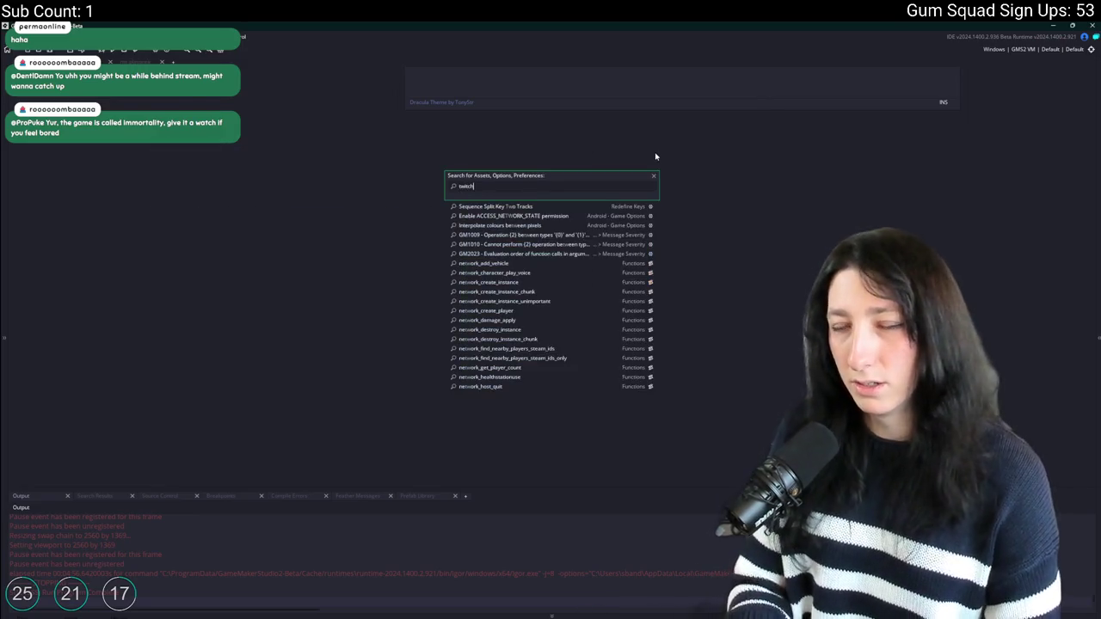
{"action": "key", "text": "Return"}
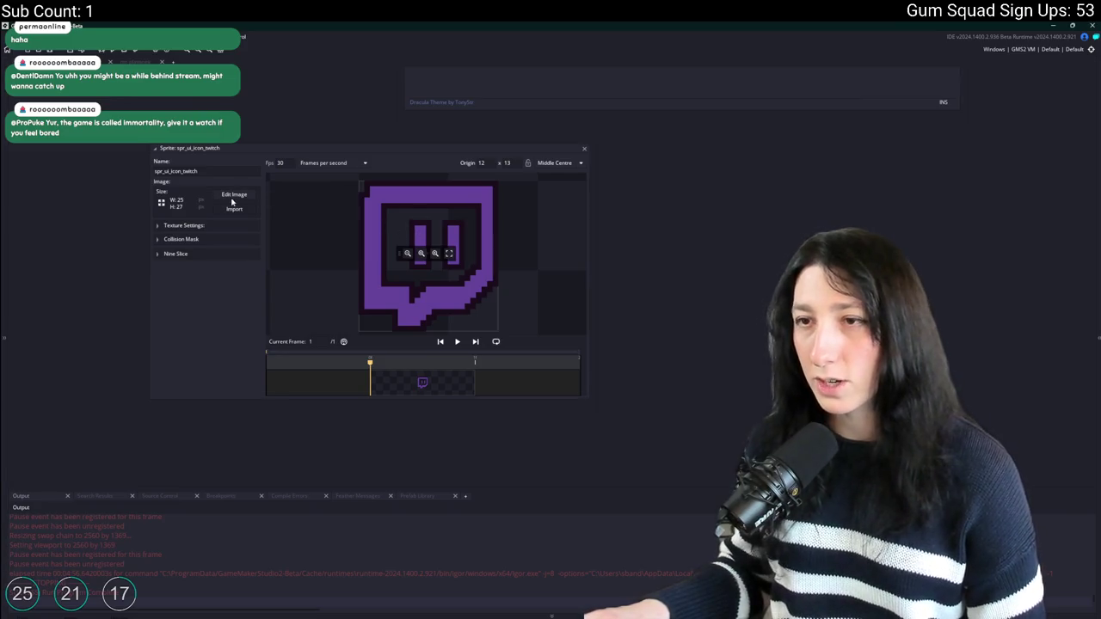
{"action": "left_click", "coordinate": [234, 194]}
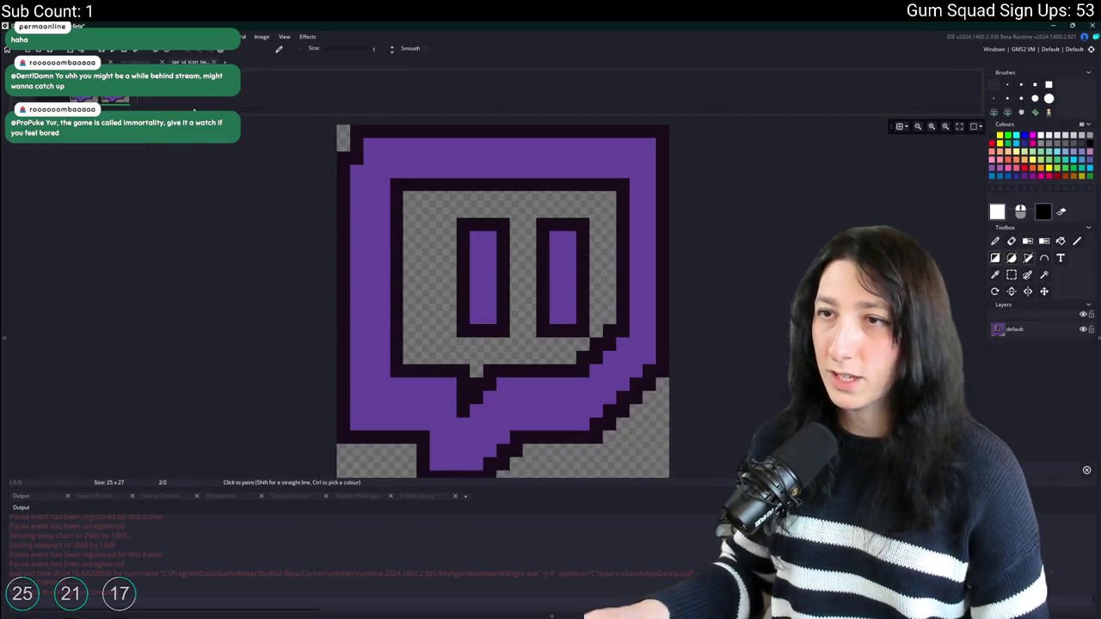
{"action": "left_click", "coordinate": [1043, 241]}
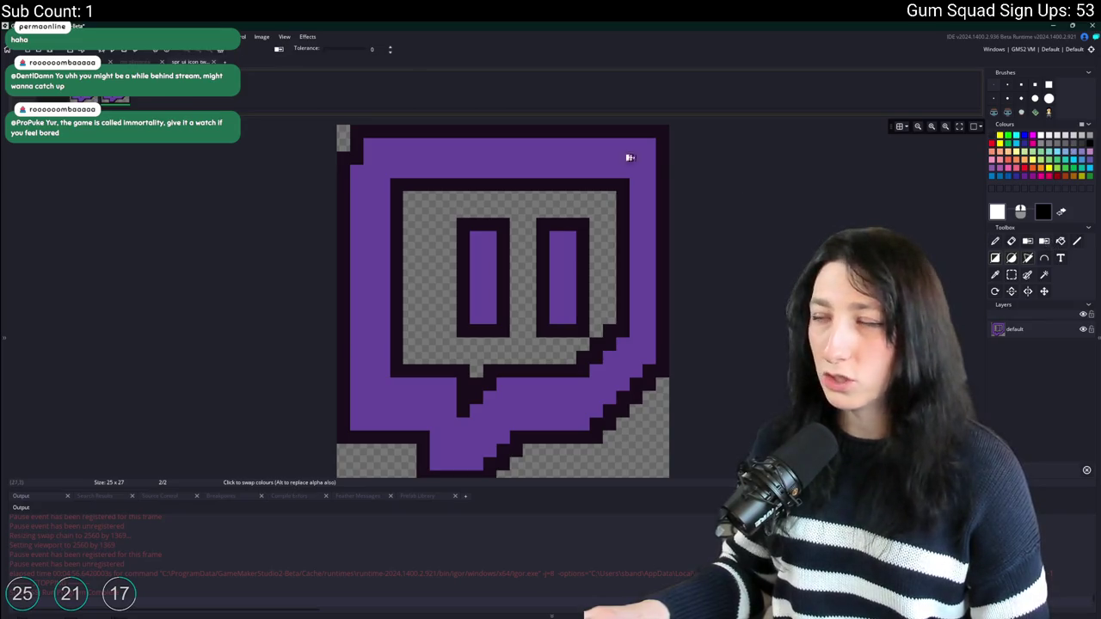
{"action": "left_click", "coordinate": [582, 153]}
{"action": "key", "text": "Escape"}
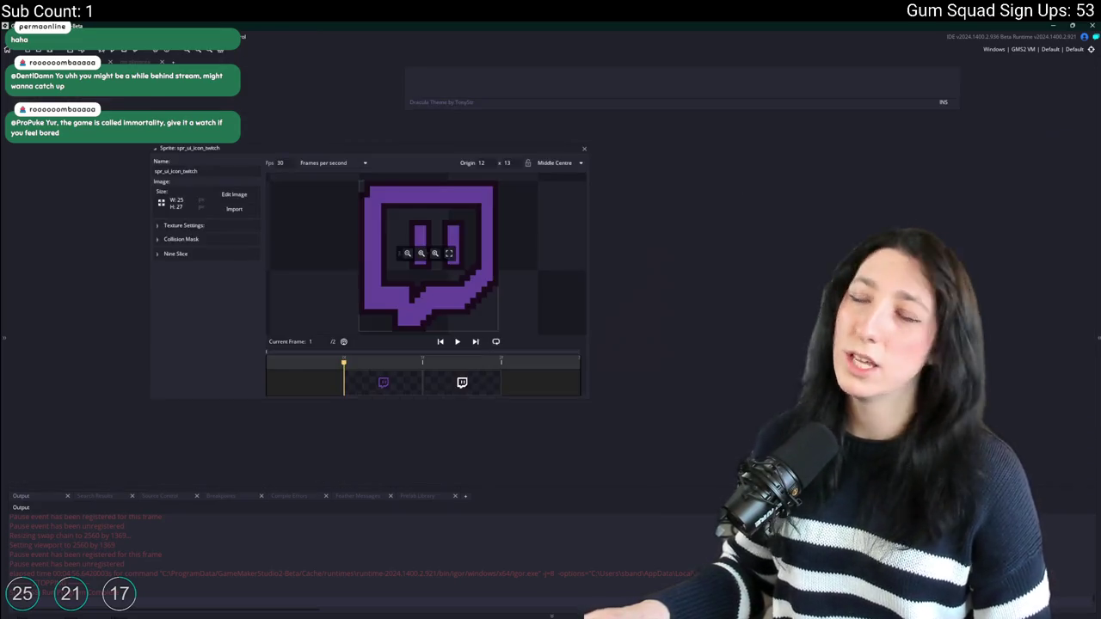
{"action": "left_click", "coordinate": [575, 147]}
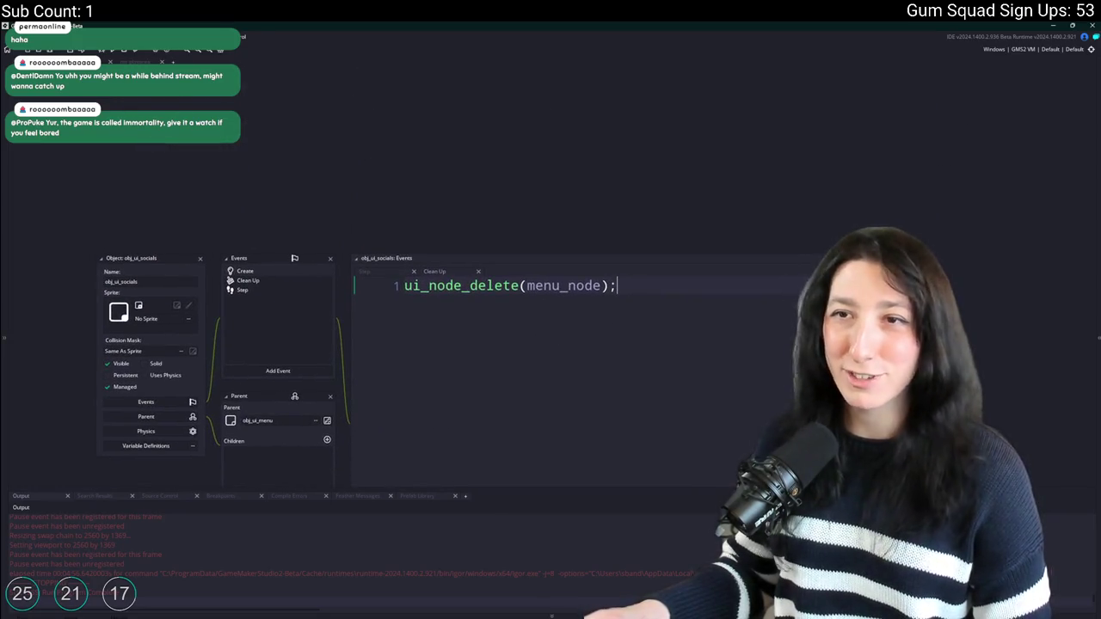
Start a 'var _mouse_over =' line above draw_sprite_ext, replacing mouse_check with a ui_ function.
{"action": "left_click", "coordinate": [175, 60]}
{"action": "left_click", "coordinate": [200, 61]}
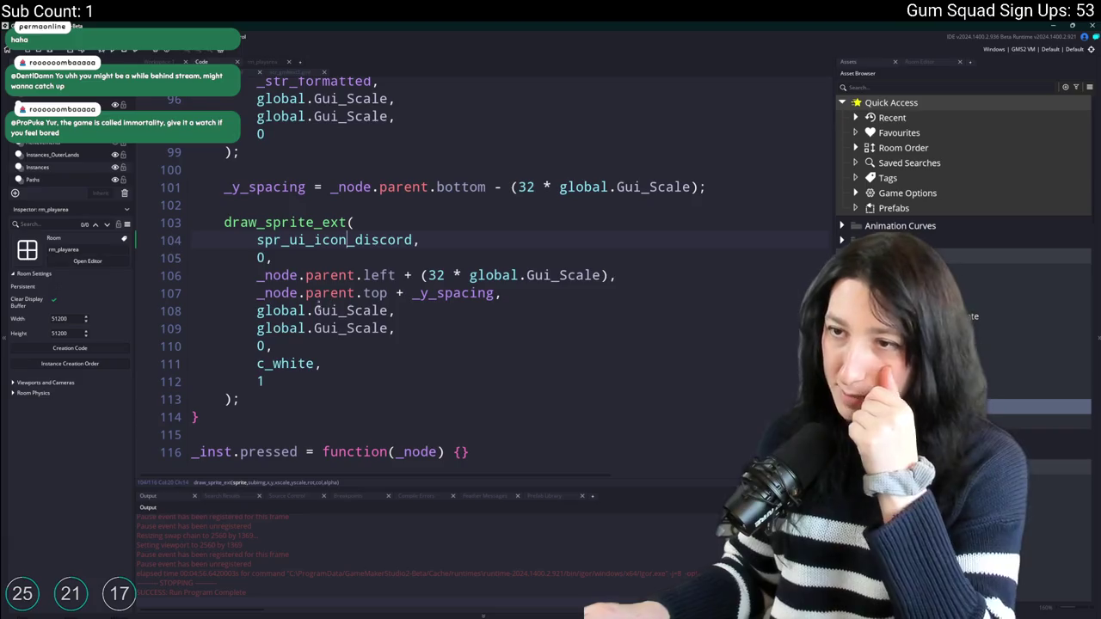
{"action": "left_click", "coordinate": [698, 210]}
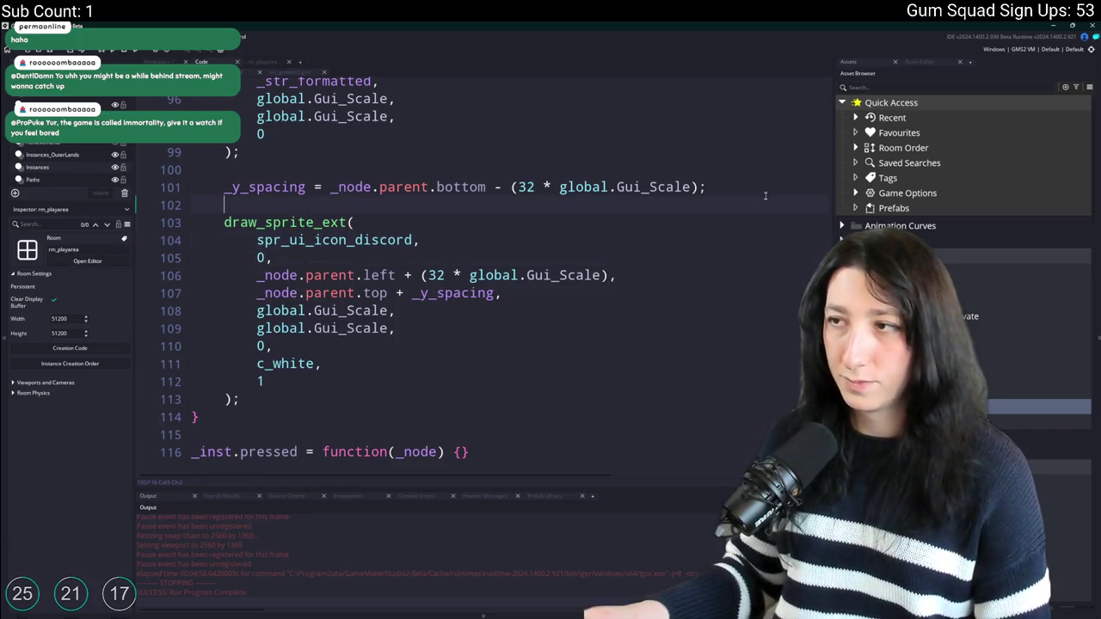
{"action": "key", "text": "Return"}
{"action": "type", "text": "var _mouse_over = "}
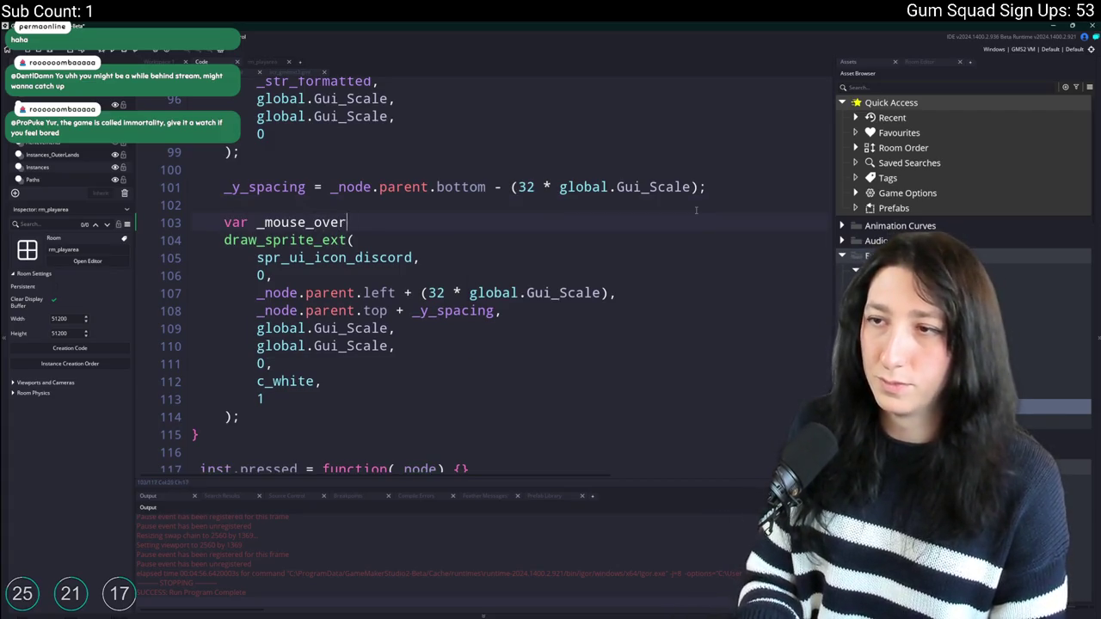
{"action": "type", "text": "mouse_check"}
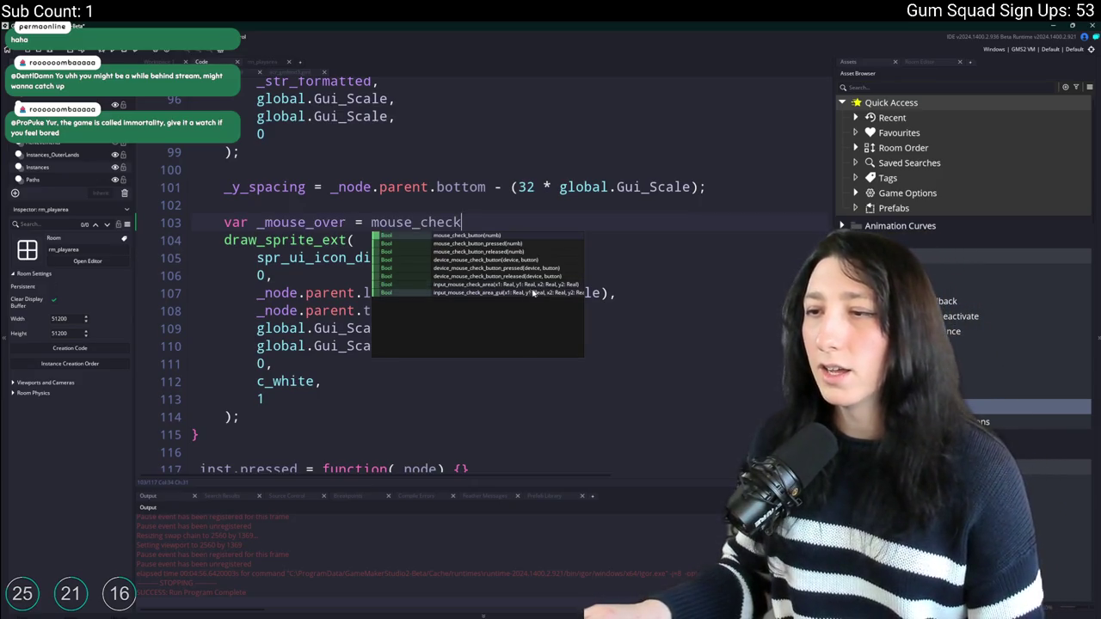
{"action": "double_click", "coordinate": [391, 222]}
{"action": "type", "text": "ui_mou"}
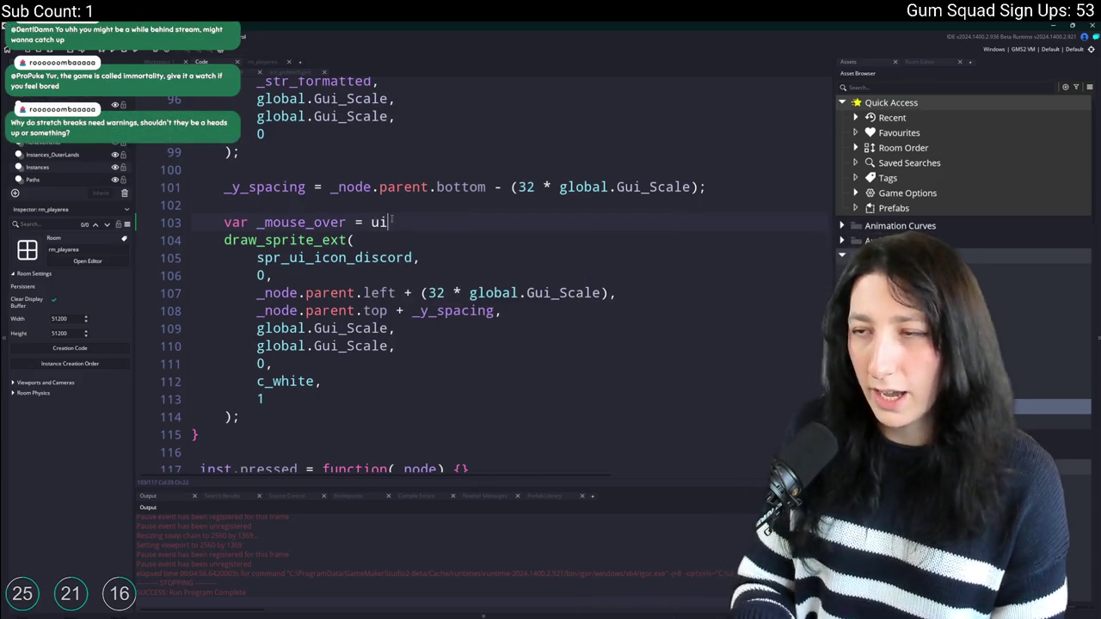
{"action": "key", "text": "BackSpace"}
{"action": "key", "text": "BackSpace"}
{"action": "key", "text": "BackSpace"}
{"action": "type", "text": "chec"}
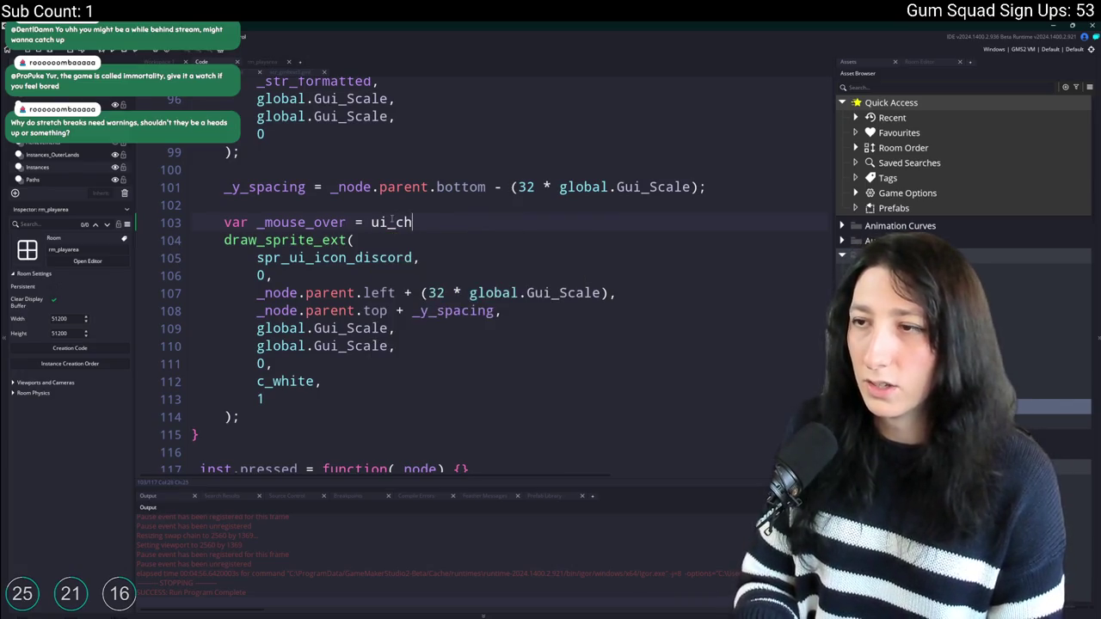
{"action": "key", "text": "BackSpace"}
{"action": "key", "text": "BackSpace"}
{"action": "key", "text": "BackSpace"}
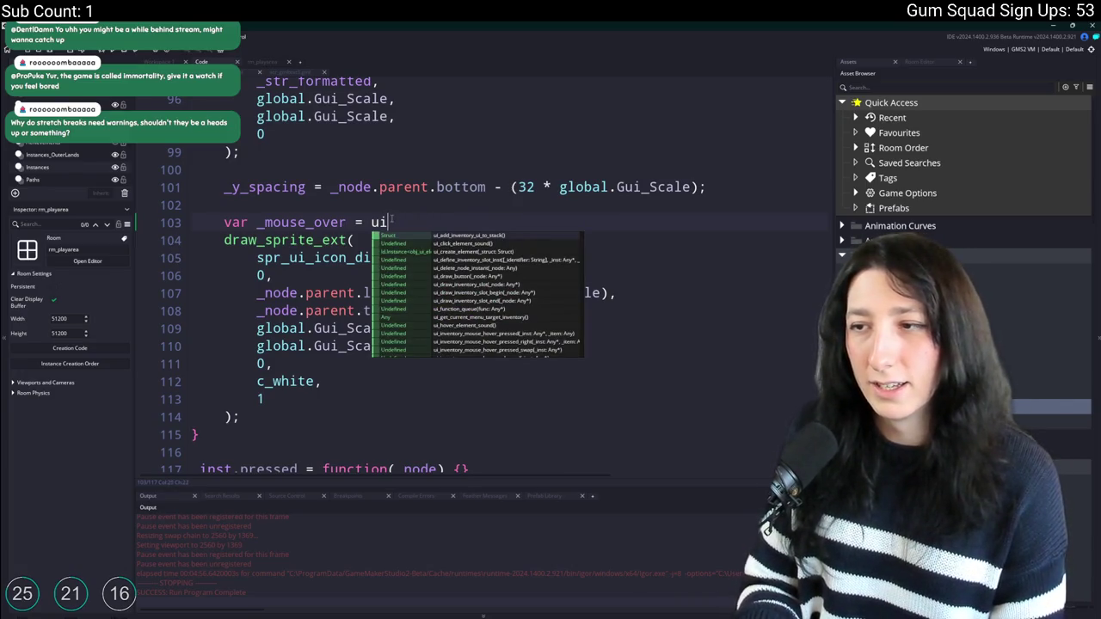
Insert ui_node_mouse_is_hovering and check its definition in scr_ui.gml.
{"action": "scroll", "coordinate": [516, 313], "scroll_direction": "down", "scroll_amount": 3}
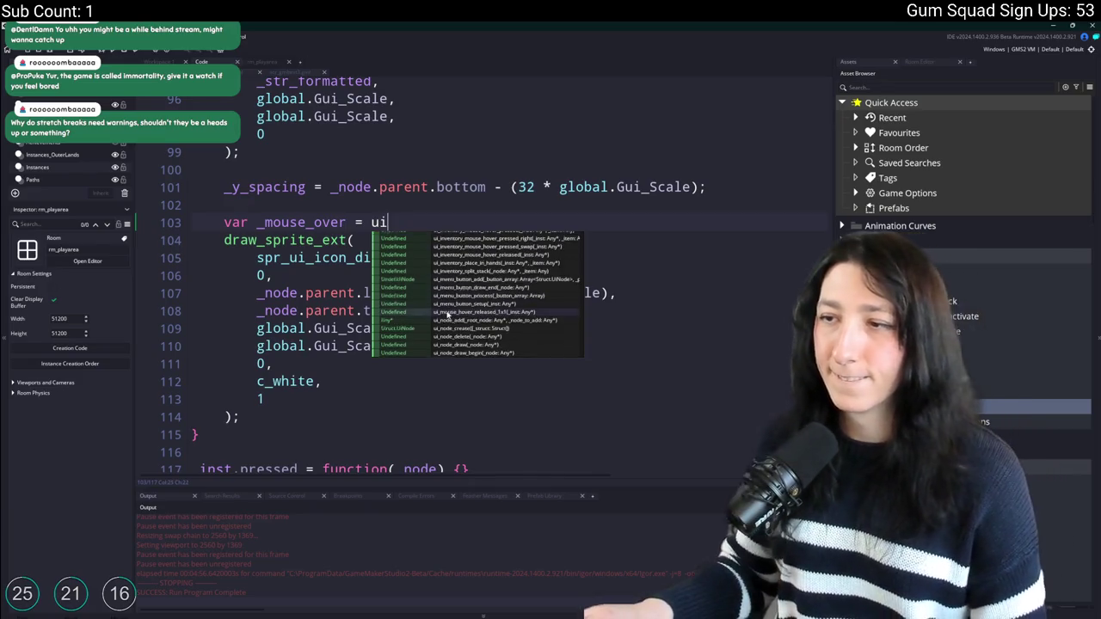
{"action": "scroll", "coordinate": [518, 323], "scroll_direction": "down", "scroll_amount": 2}
{"action": "scroll", "coordinate": [519, 324], "scroll_direction": "down", "scroll_amount": 2}
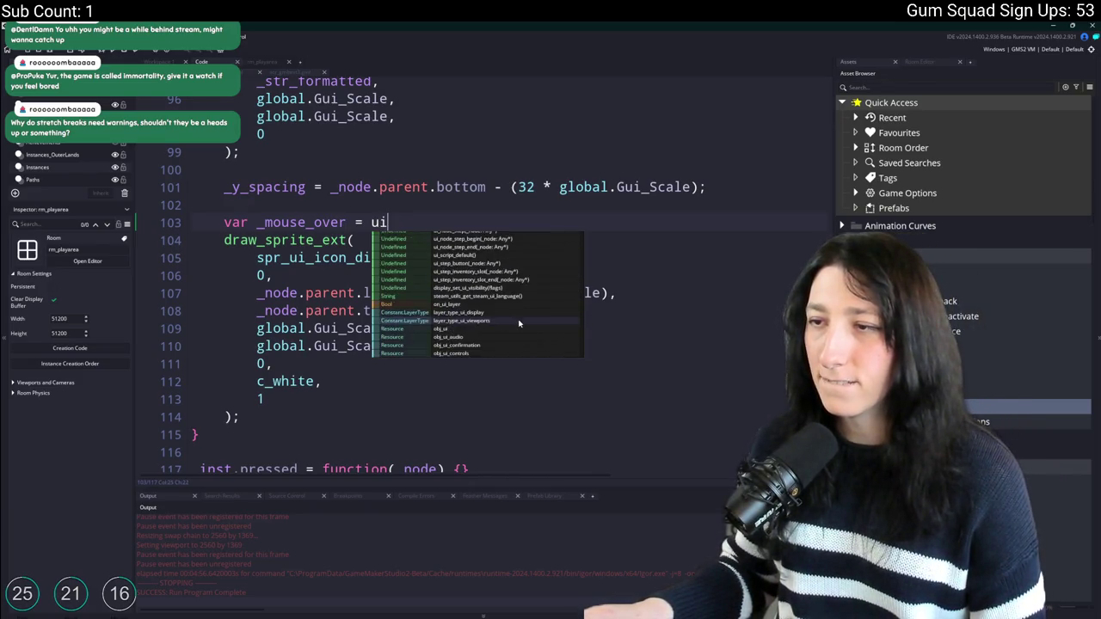
{"action": "left_click", "coordinate": [488, 234]}
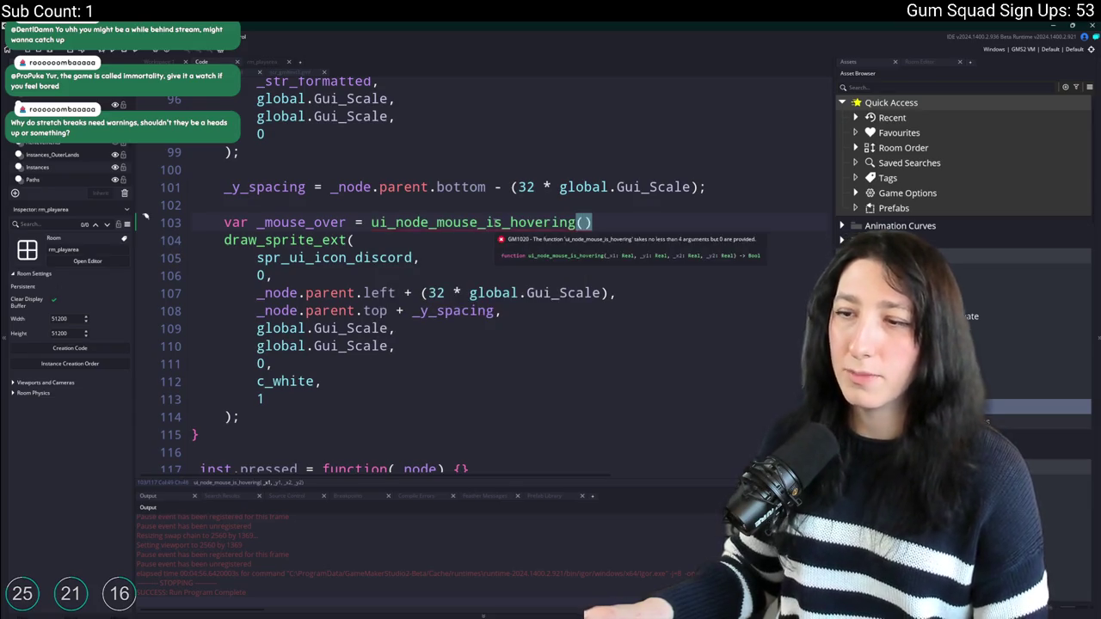
{"action": "key", "text": "F12"}
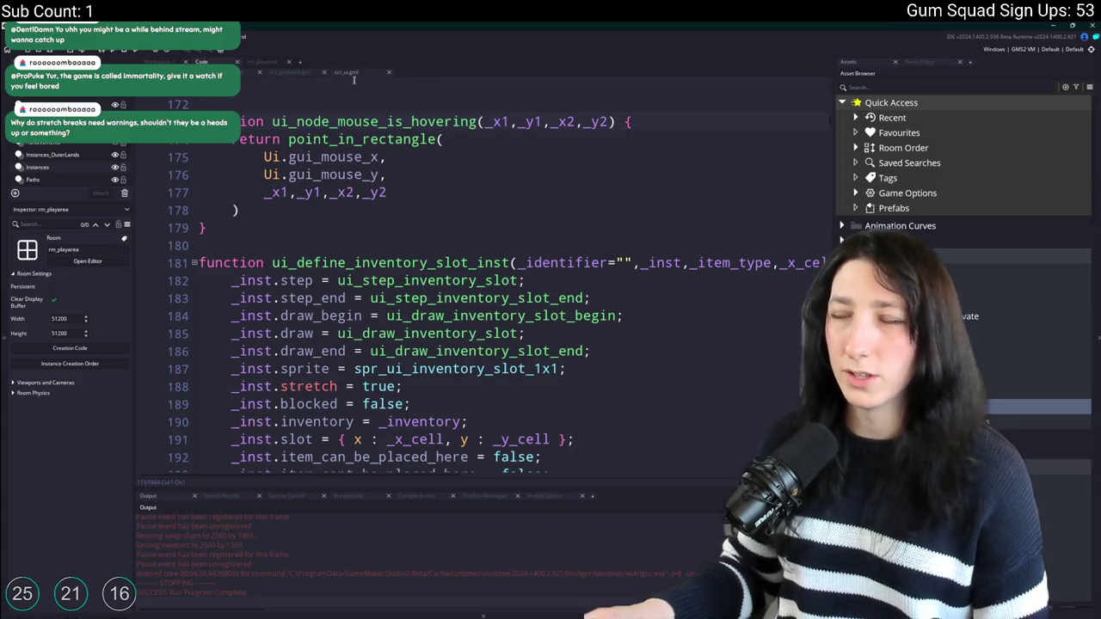
{"action": "left_click", "coordinate": [388, 72]}
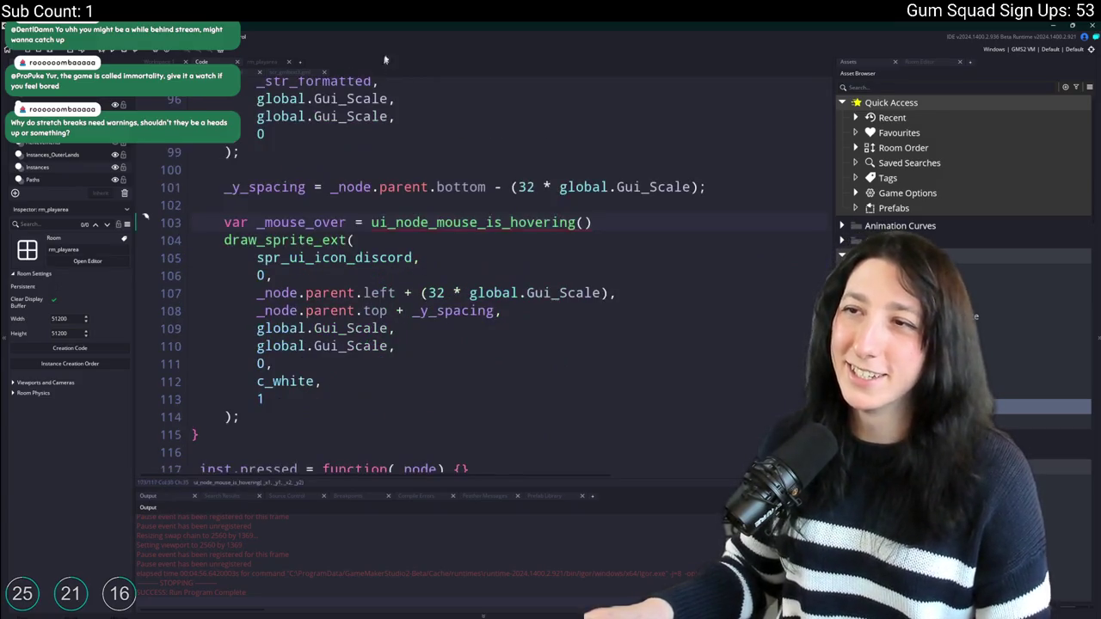
Review the icon's x-position line and put the hover call's closing bracket on its own line.
{"action": "left_click", "coordinate": [582, 222]}
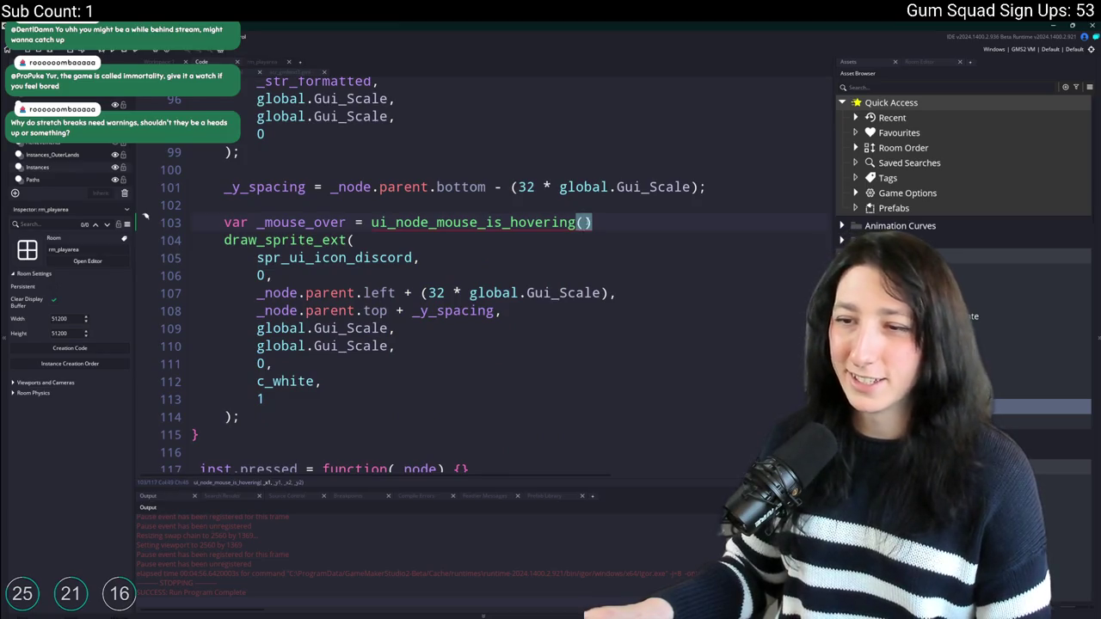
{"action": "left_click", "coordinate": [396, 293]}
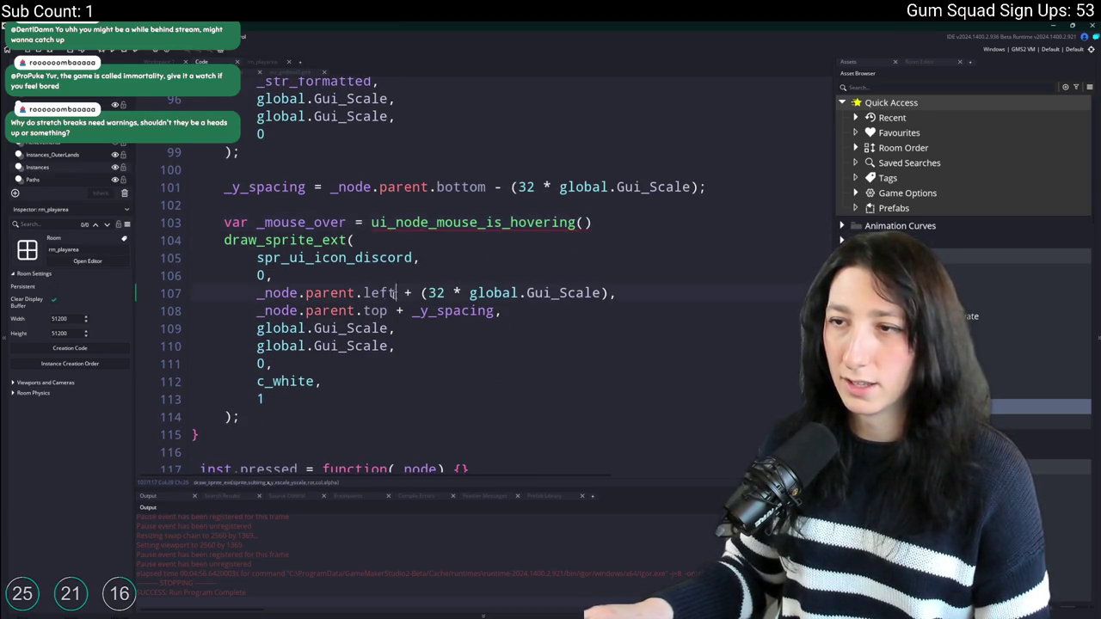
{"action": "left_click", "coordinate": [609, 293]}
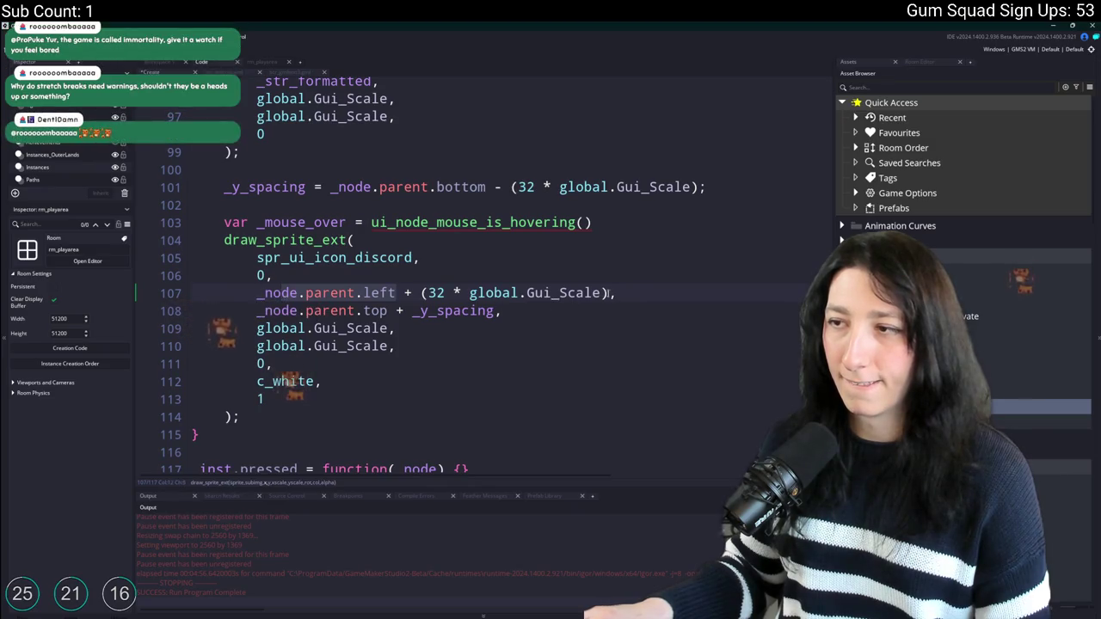
{"action": "left_click", "coordinate": [582, 223]}
{"action": "key", "text": "Return"}
Break the ui_node_mouse_is_hovering call over lines and paste the icon's left-position expression as its first argument.
{"action": "type", "text": ";"}
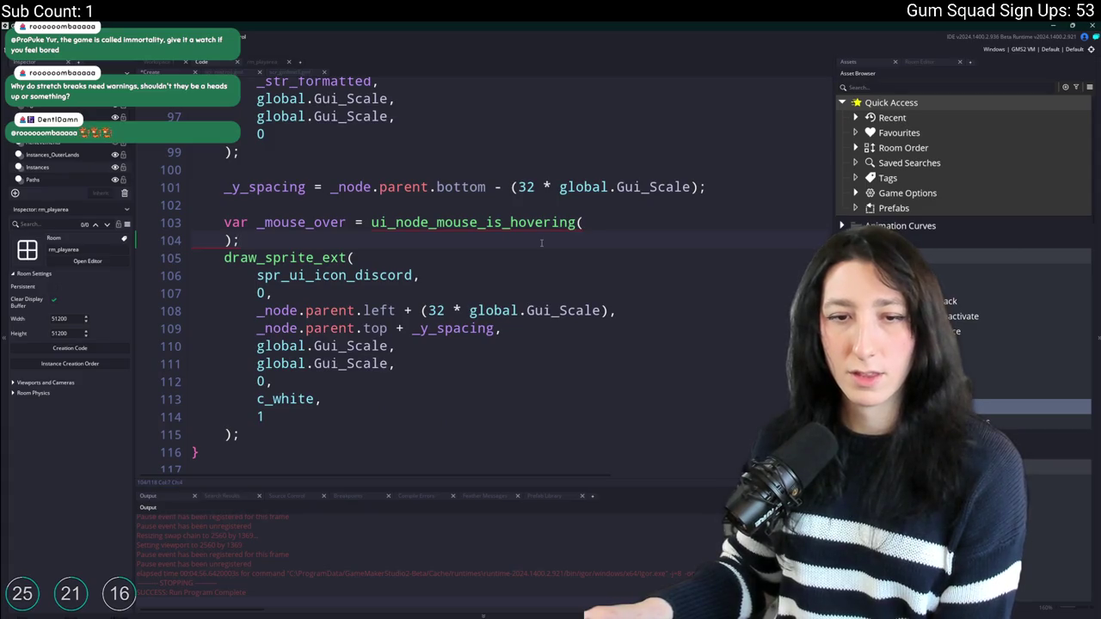
{"action": "key", "text": "Return"}
{"action": "key", "text": "Return"}
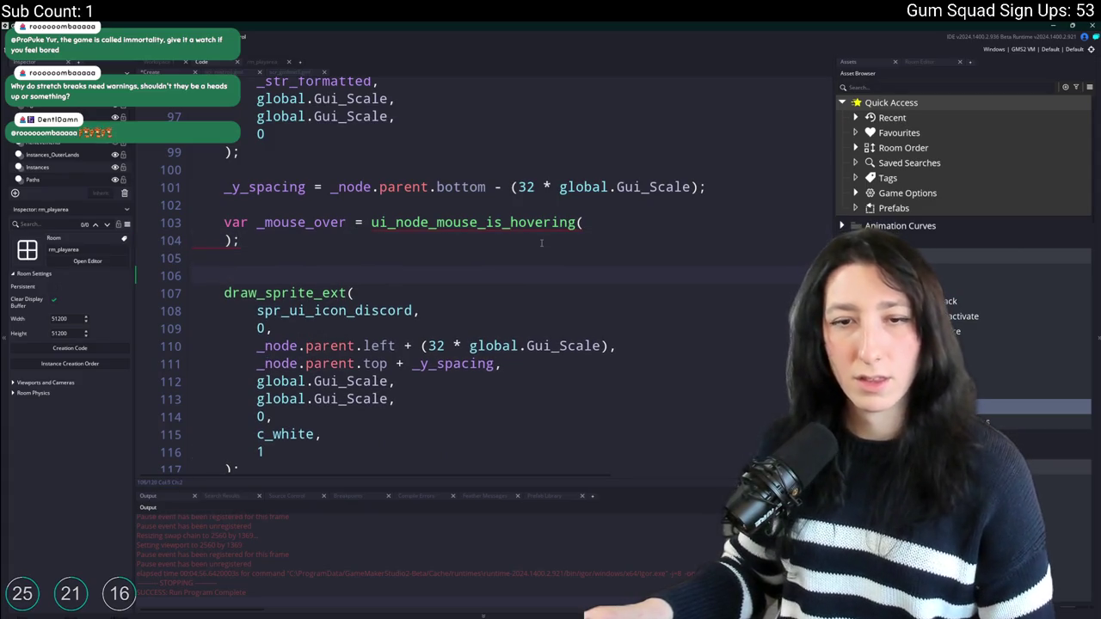
{"action": "key", "text": "BackSpace"}
{"action": "key", "text": "BackSpace"}
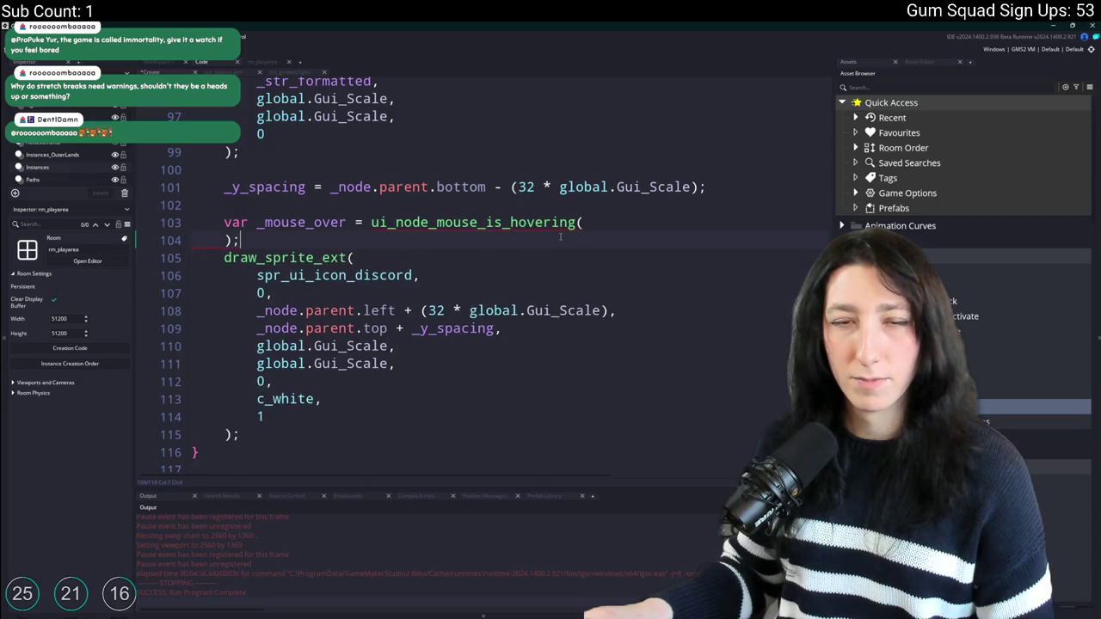
{"action": "key", "text": "Return"}
{"action": "mouse_move", "coordinate": [592, 225]}
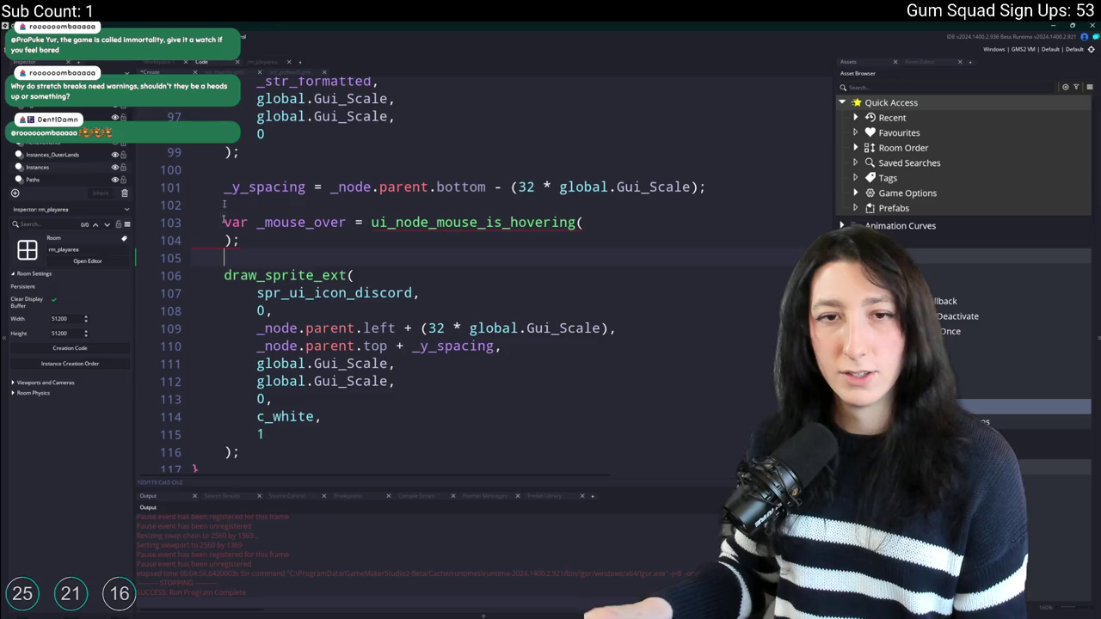
{"action": "left_click", "coordinate": [609, 222]}
{"action": "key", "text": "Return"}
{"action": "type", "text": "_node.parent.left + (32 * global.Gui_Scale)"}
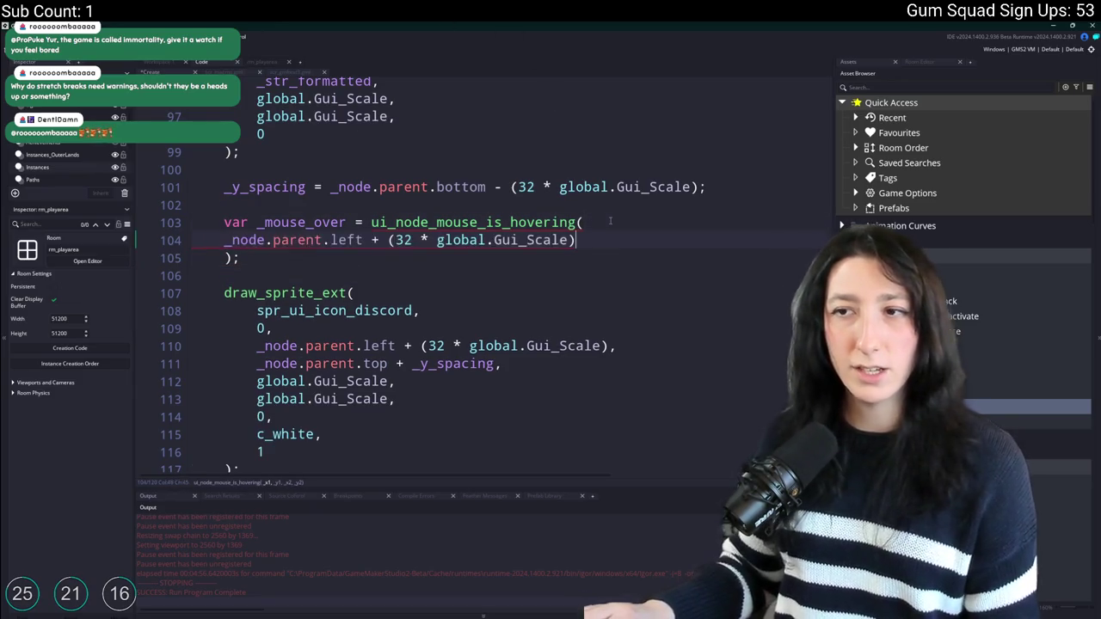
{"action": "key", "text": "ctrl+z"}
{"action": "type", "text": "_node.parent.left + (32 * global.Gui_Scale),"}
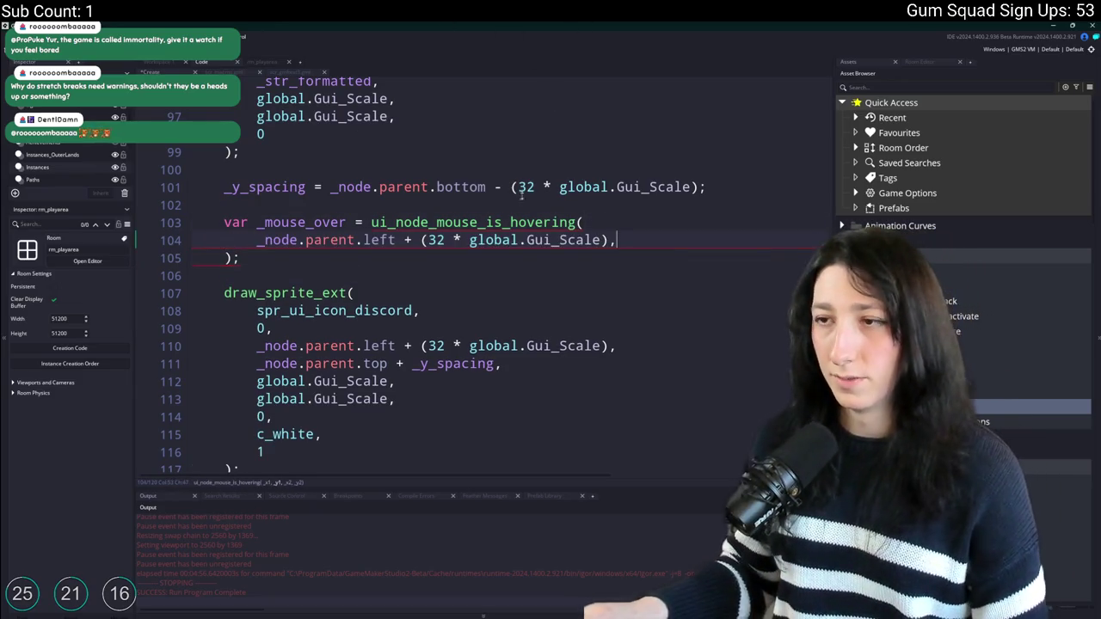
{"action": "key", "text": "Left"}
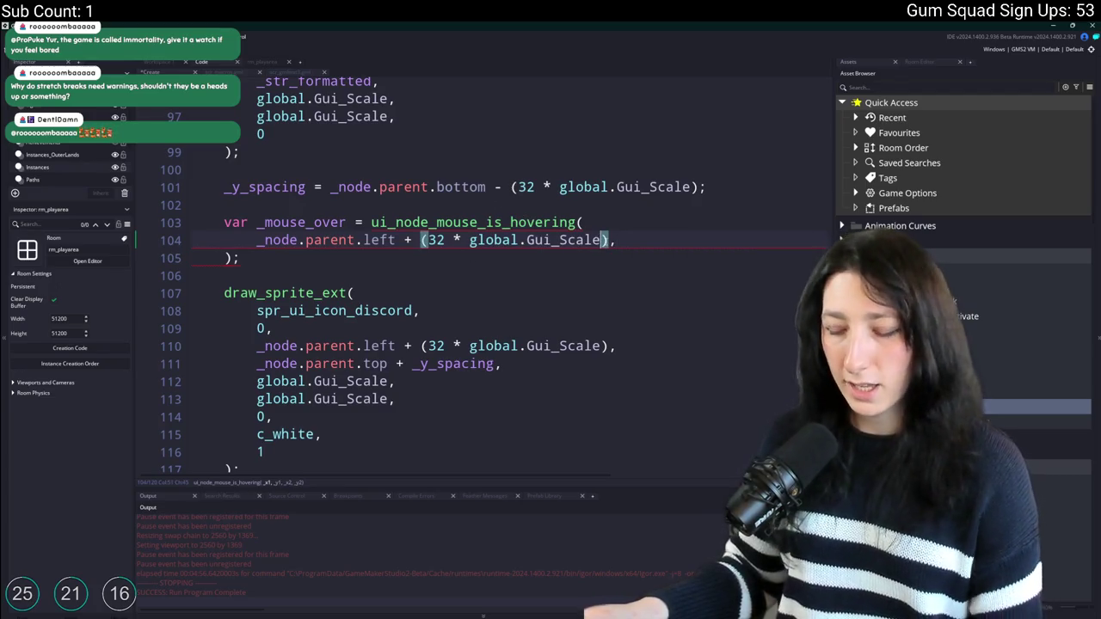
{"action": "type", "text": ")"}
Subtract half of spr_ui_icon_discord's width, scaled by global.Gui_Scale, from the left-position argument.
{"action": "left_click", "coordinate": [256, 239]}
{"action": "type", "text": "("}
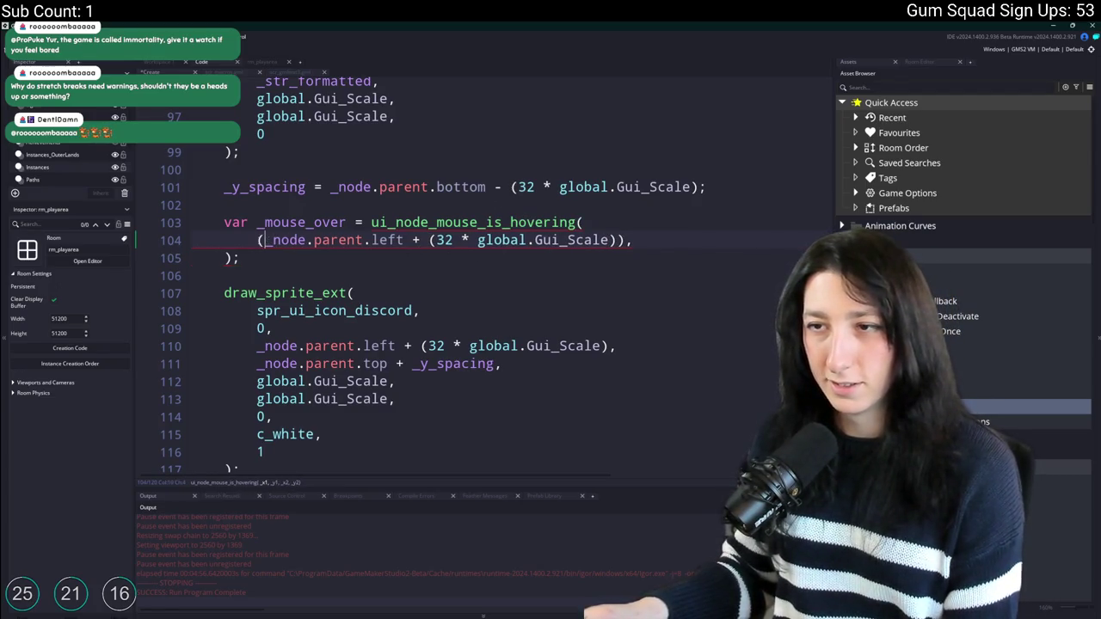
{"action": "left_click", "coordinate": [435, 310]}
{"action": "key", "text": "Up"}
{"action": "key", "text": "Up"}
{"action": "key", "text": "Up"}
{"action": "key", "text": "End"}
{"action": "key", "text": "Left"}
{"action": "type", "text": "- sprite"}
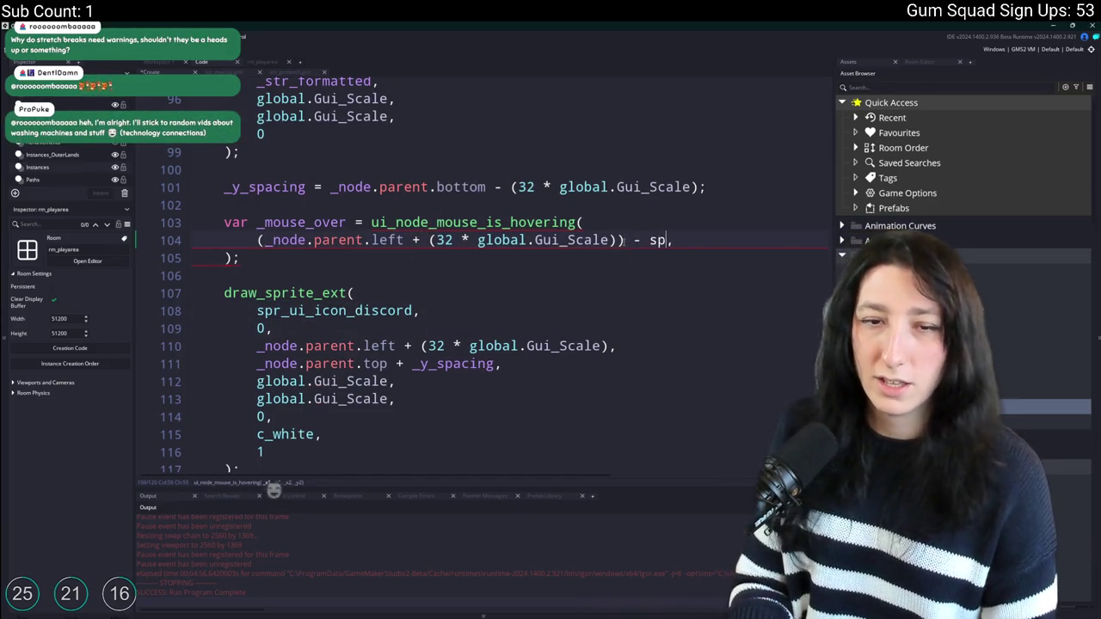
{"action": "type", "text": "_get_width(spr_ui_icon_discord"}
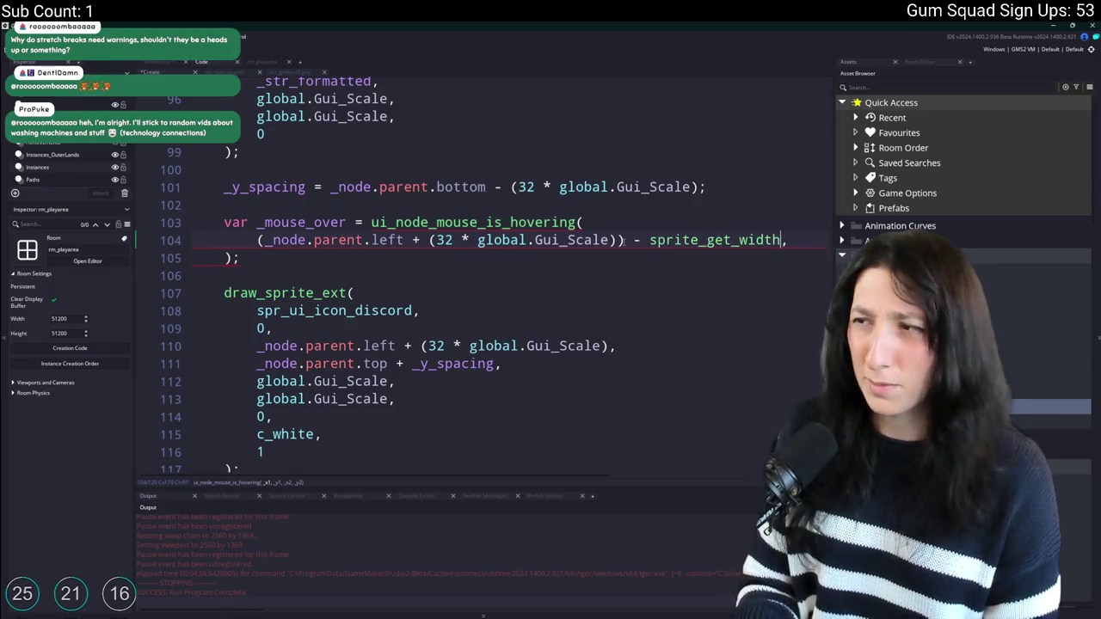
{"action": "type", "text": ") * 0"}
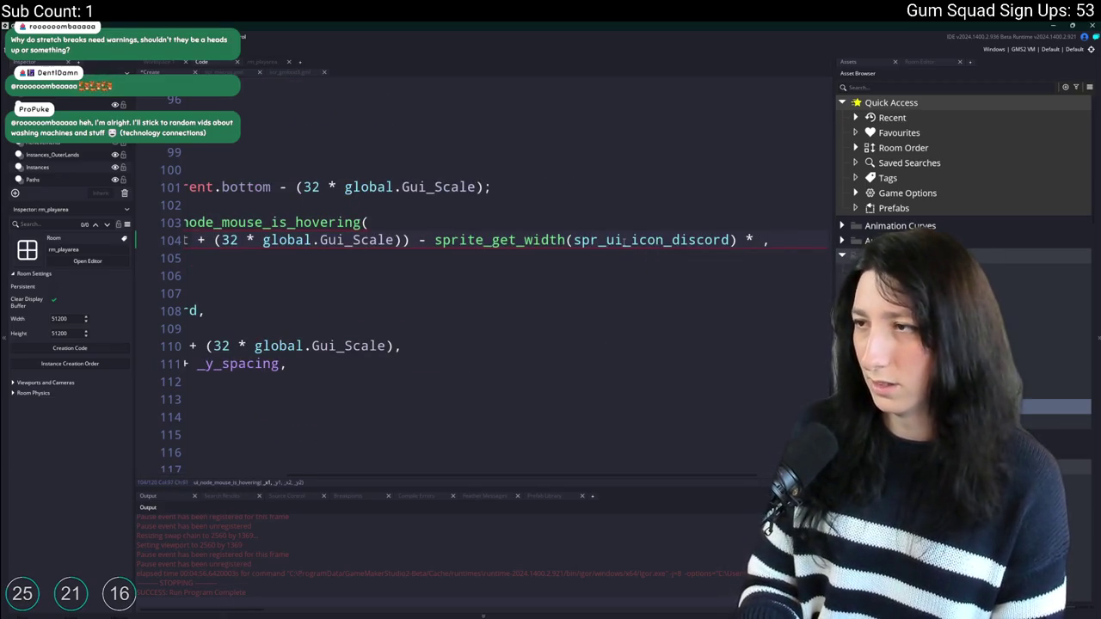
{"action": "type", "text": ".5)"}
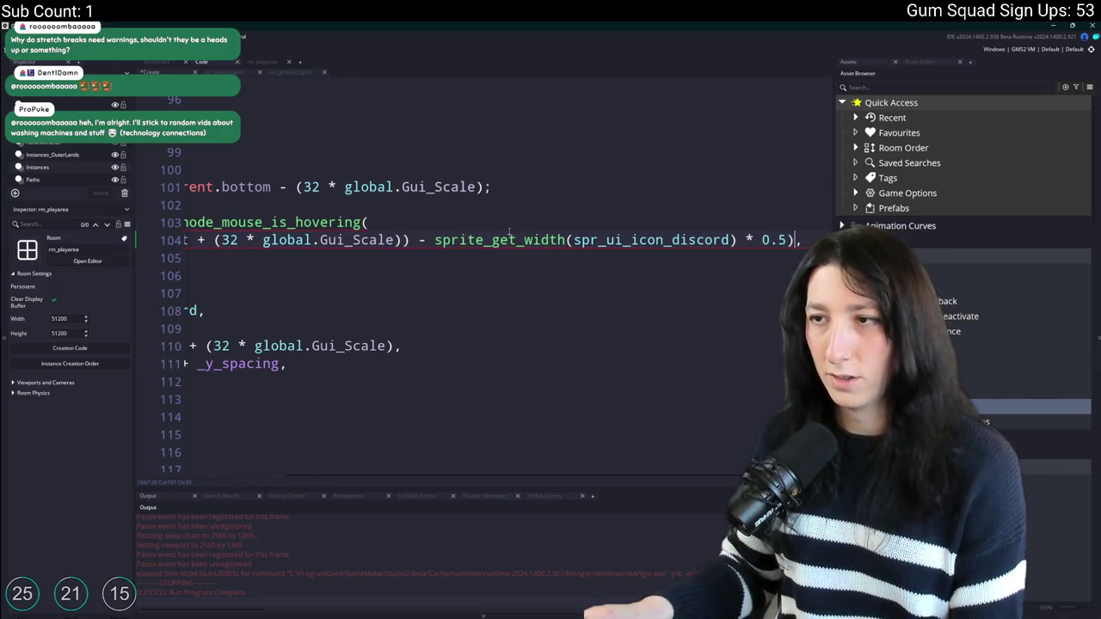
{"action": "left_click", "coordinate": [435, 240]}
{"action": "type", "text": "("}
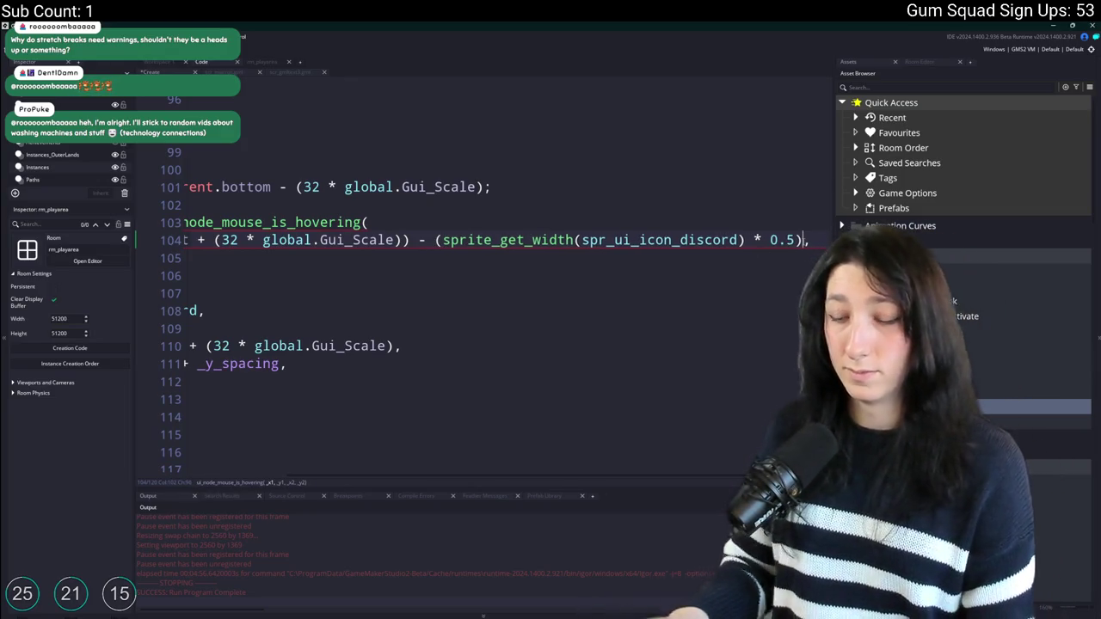
{"action": "type", "text": " * globa"}
{"action": "type", "text": "_Scale"}
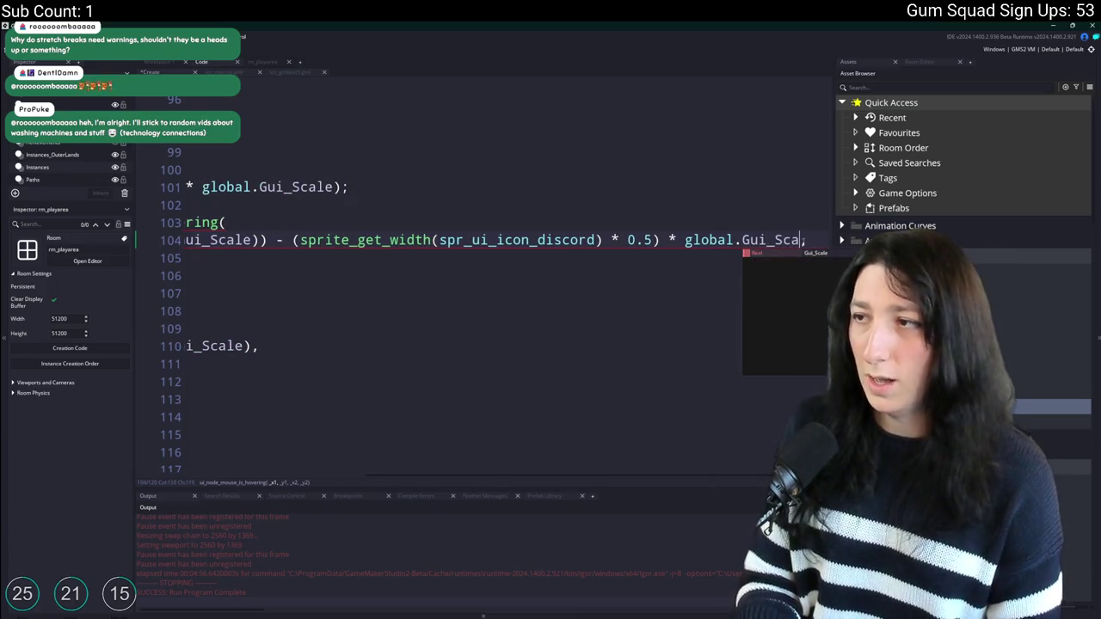
{"action": "type", "text": ")"}
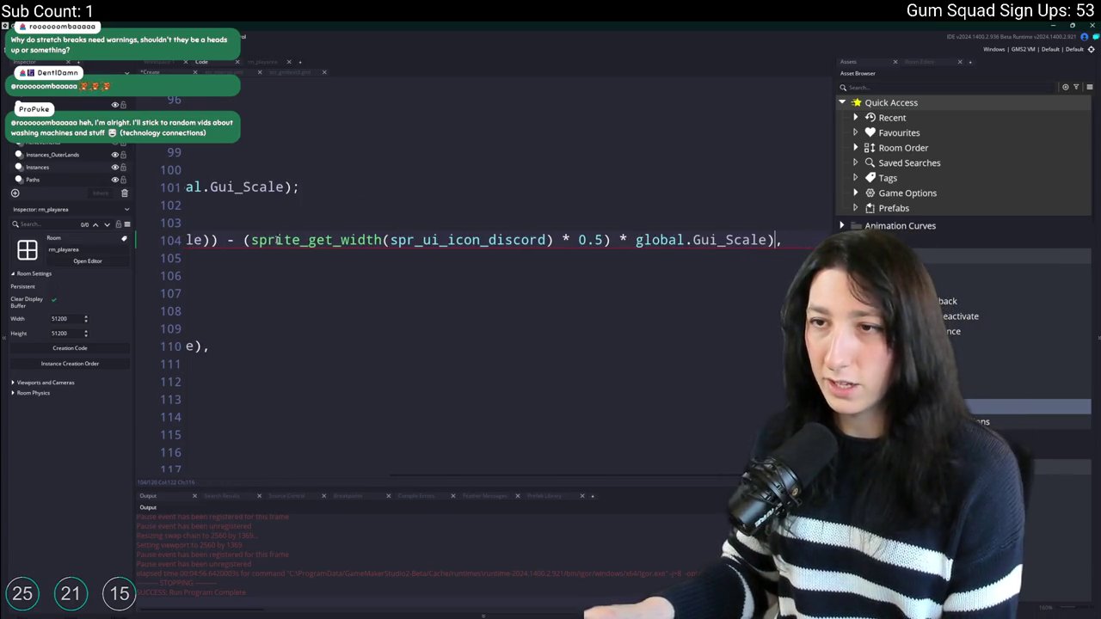
Check the bracket pairing of the first bounds argument with the code editor expanded to full width.
{"action": "key", "text": "End"}
{"action": "key", "text": "ctrl+d"}
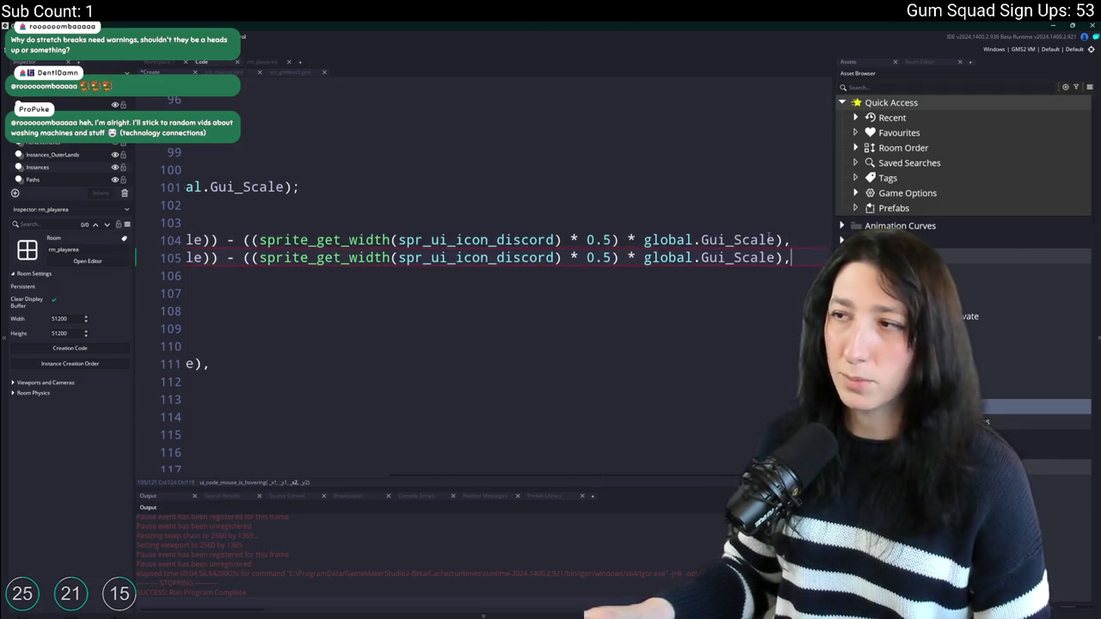
{"action": "key", "text": "ctrl+z"}
{"action": "mouse_move", "coordinate": [502, 472]}
{"action": "left_mouse_down"}
{"action": "mouse_move", "coordinate": [351, 467]}
{"action": "mouse_move", "coordinate": [263, 446]}
{"action": "left_mouse_up"}
{"action": "left_click", "coordinate": [231, 236]}
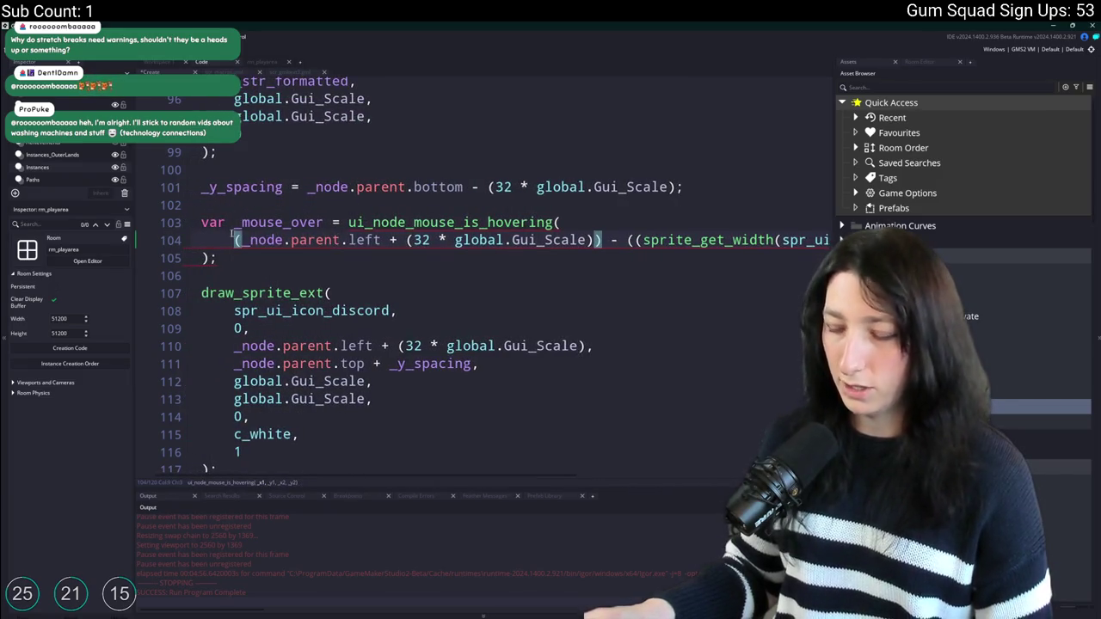
{"action": "key", "text": "F12"}
{"action": "key", "text": "Up"}
{"action": "key", "text": "Up"}
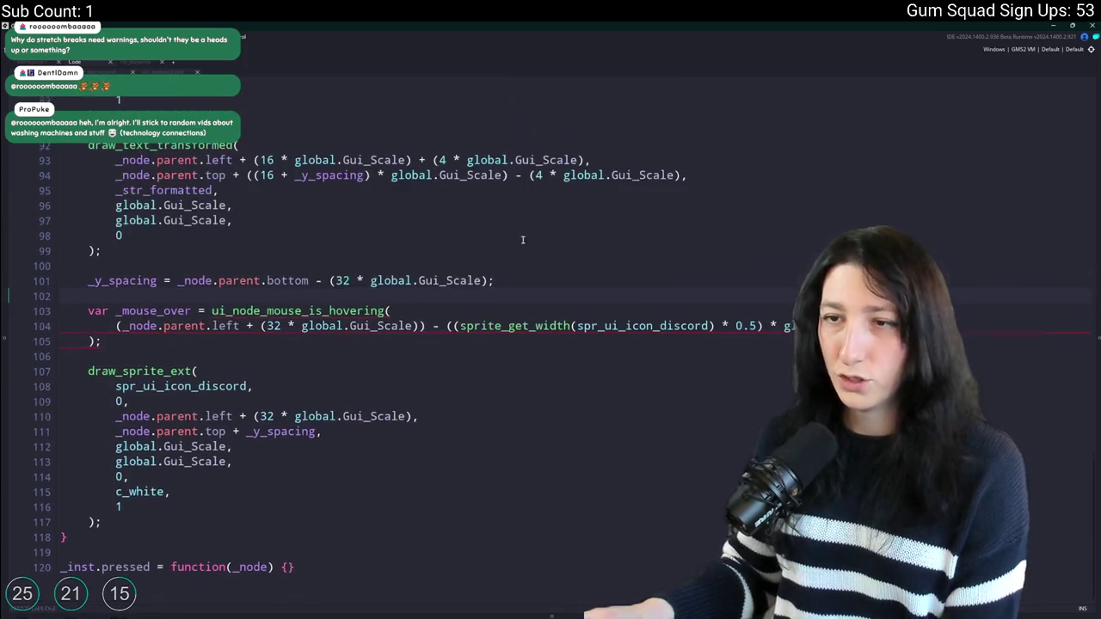
{"action": "left_click", "coordinate": [115, 326]}
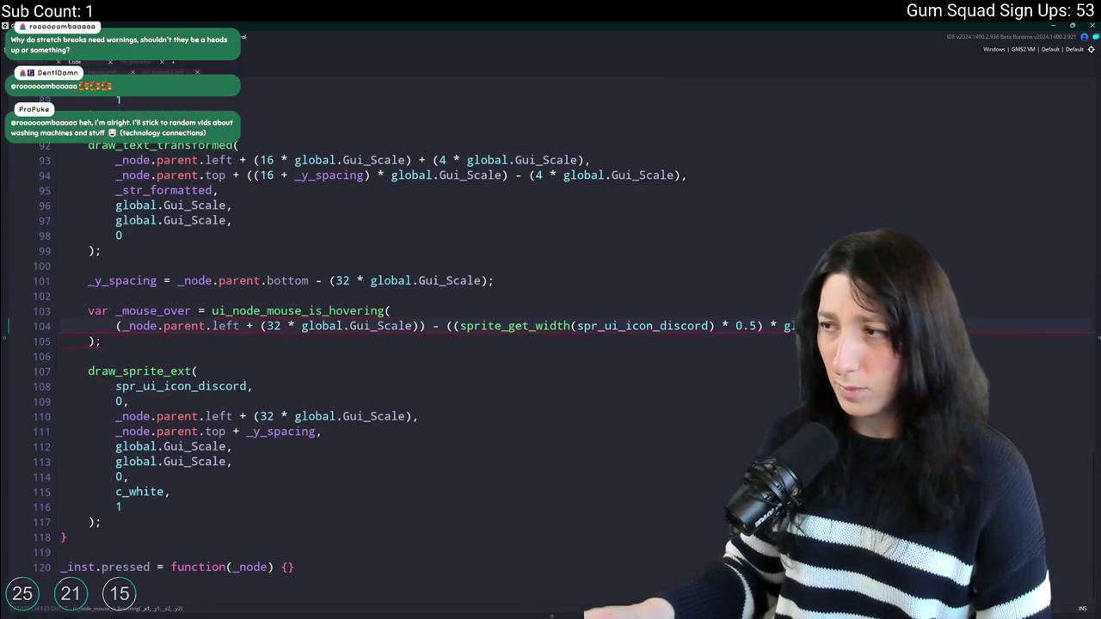
{"action": "left_click", "coordinate": [756, 326]}
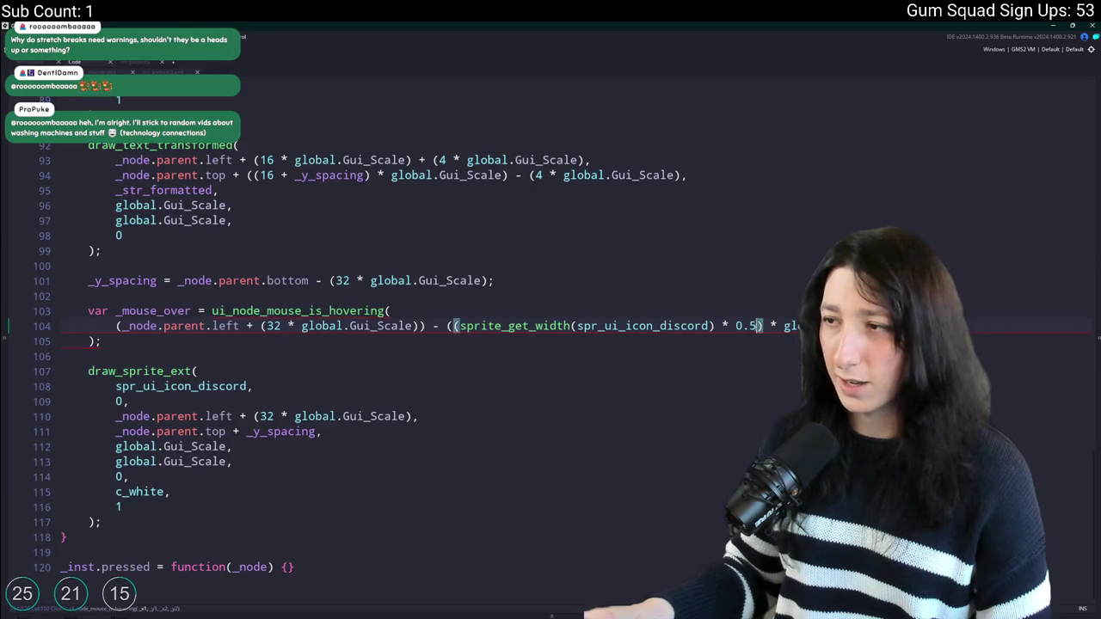
{"action": "left_click", "coordinate": [421, 326]}
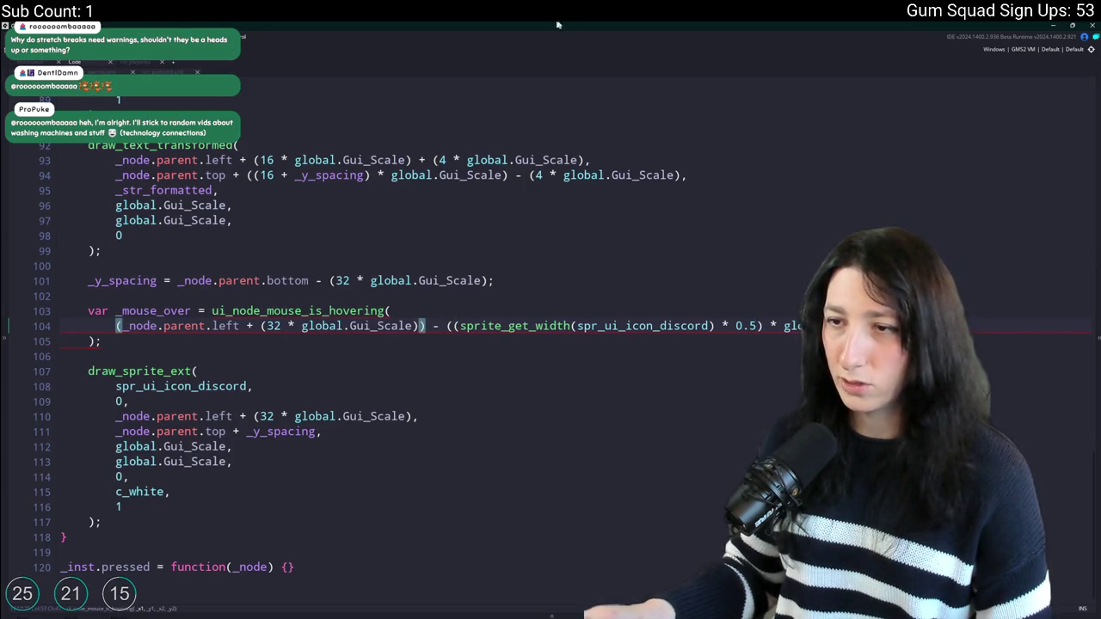
Duplicate the bounds argument twice, changing the third copy's minus to a plus.
{"action": "key", "text": "ctrl+d"}
{"action": "left_click", "coordinate": [214, 341]}
{"action": "key", "text": "Up"}
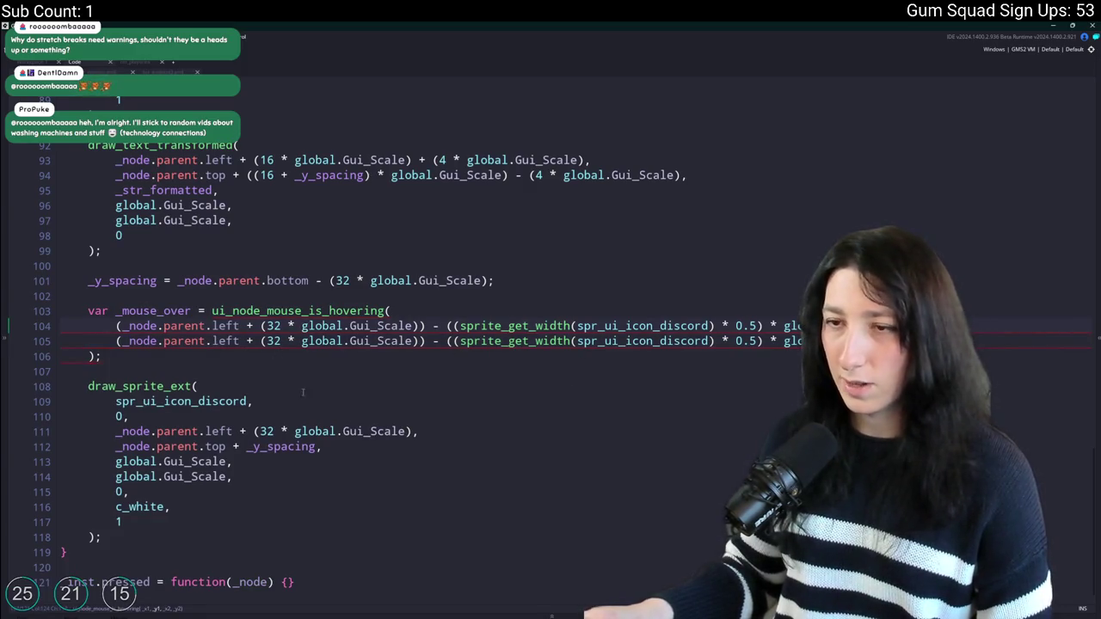
{"action": "key", "text": "ctrl+d"}
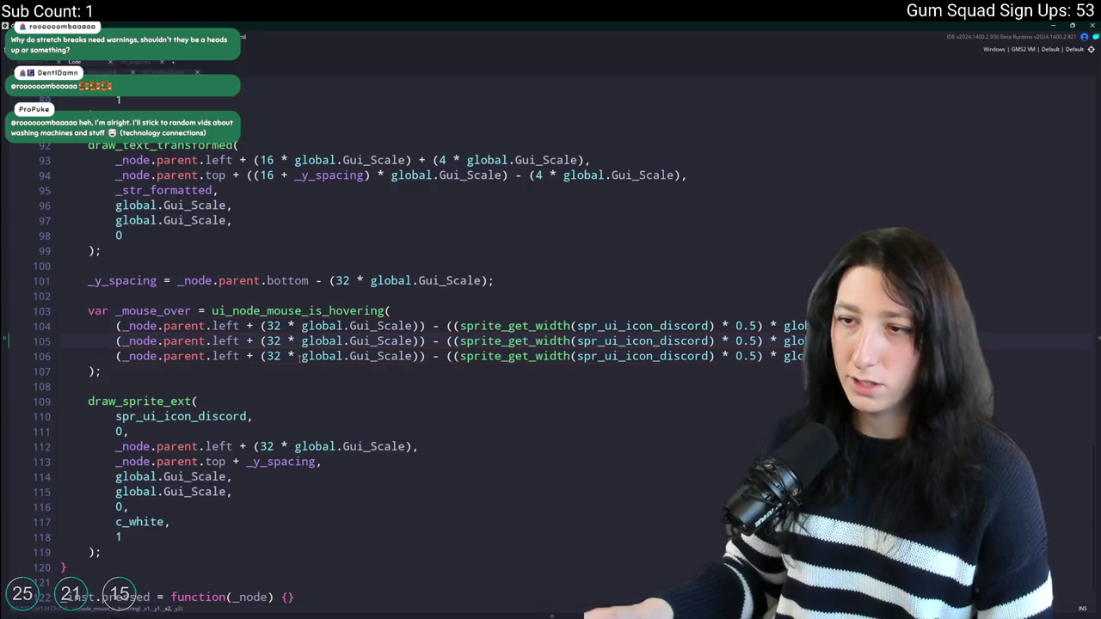
{"action": "double_click", "coordinate": [433, 356]}
{"action": "type", "text": "+"}
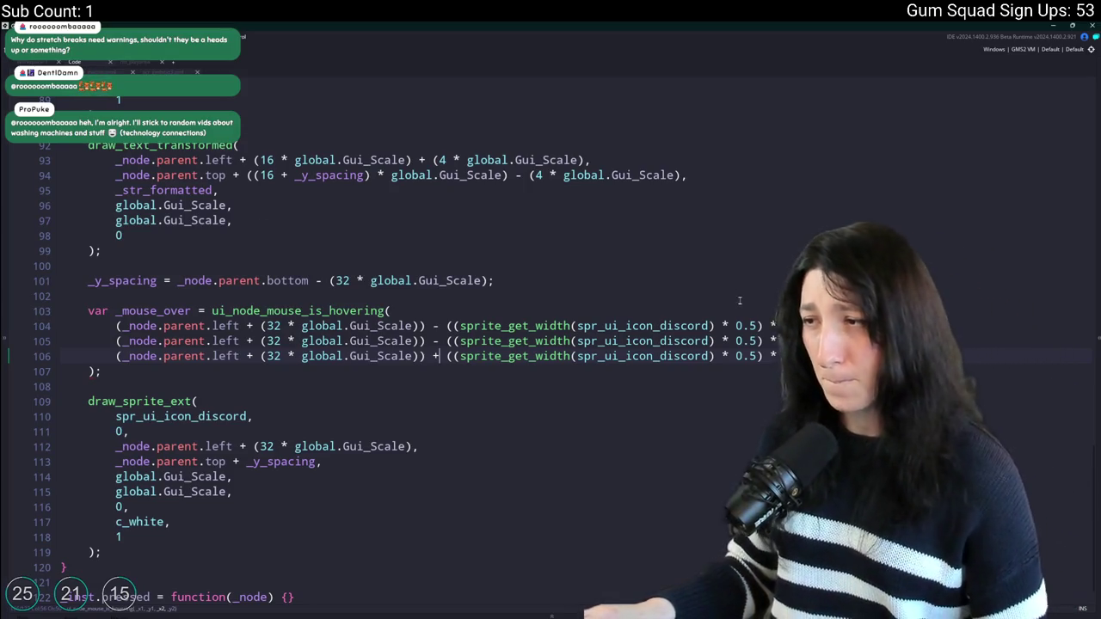
{"action": "left_click", "coordinate": [447, 325]}
Declare a var _mouse_padding variable below the spacing line.
{"action": "left_click", "coordinate": [493, 280]}
{"action": "key", "text": "Return"}
{"action": "key", "text": "Return"}
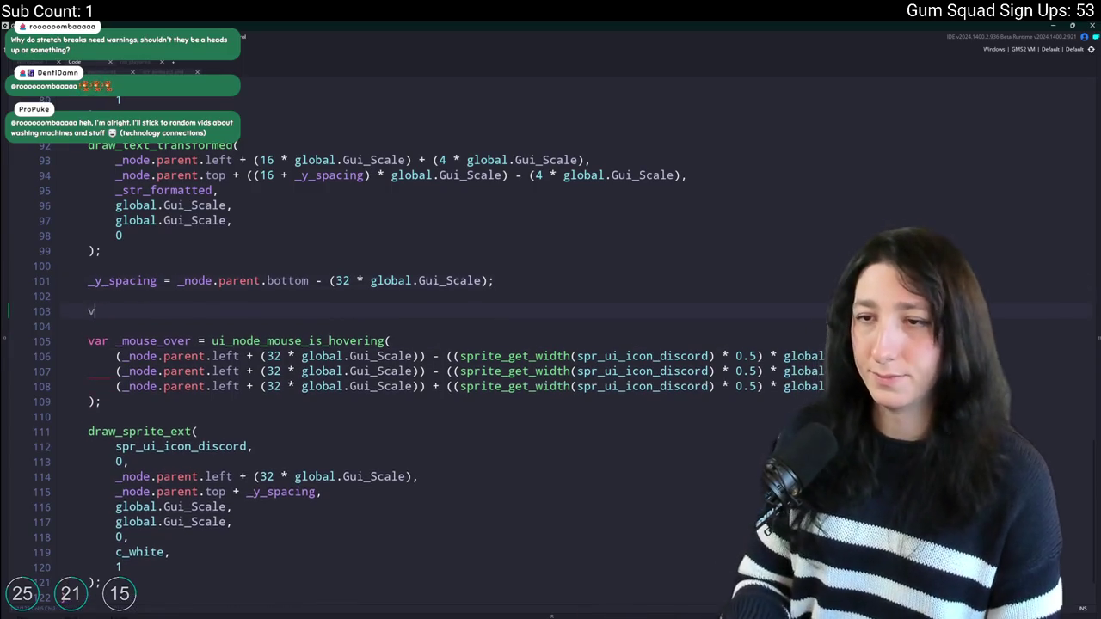
{"action": "type", "text": "var _mouse_padding = 4;"}
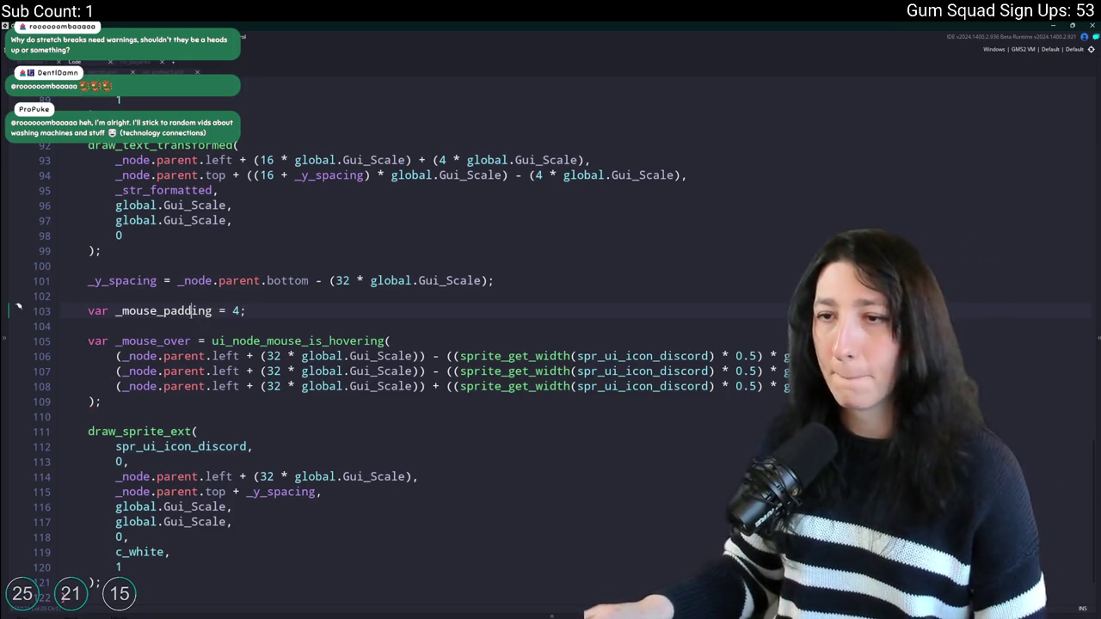
{"action": "double_click", "coordinate": [163, 311]}
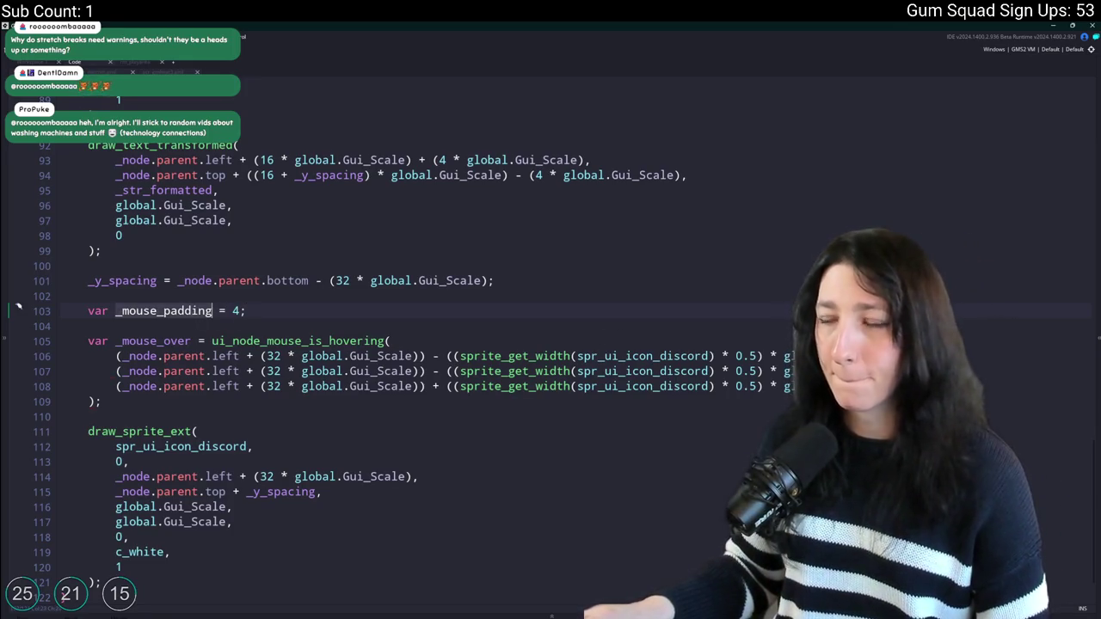
{"action": "left_click", "coordinate": [344, 386]}
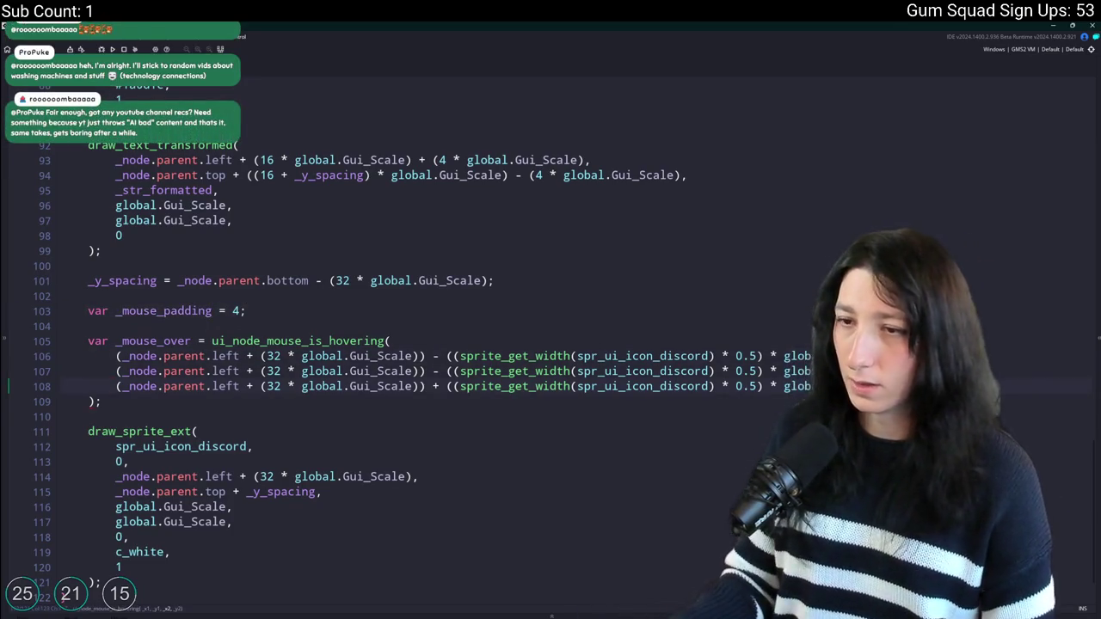
Append '- (_mouse_padding * global.Gui_Scale)' to line 106 and copy it onto lines 107 and 108.
{"action": "left_click", "coordinate": [344, 356]}
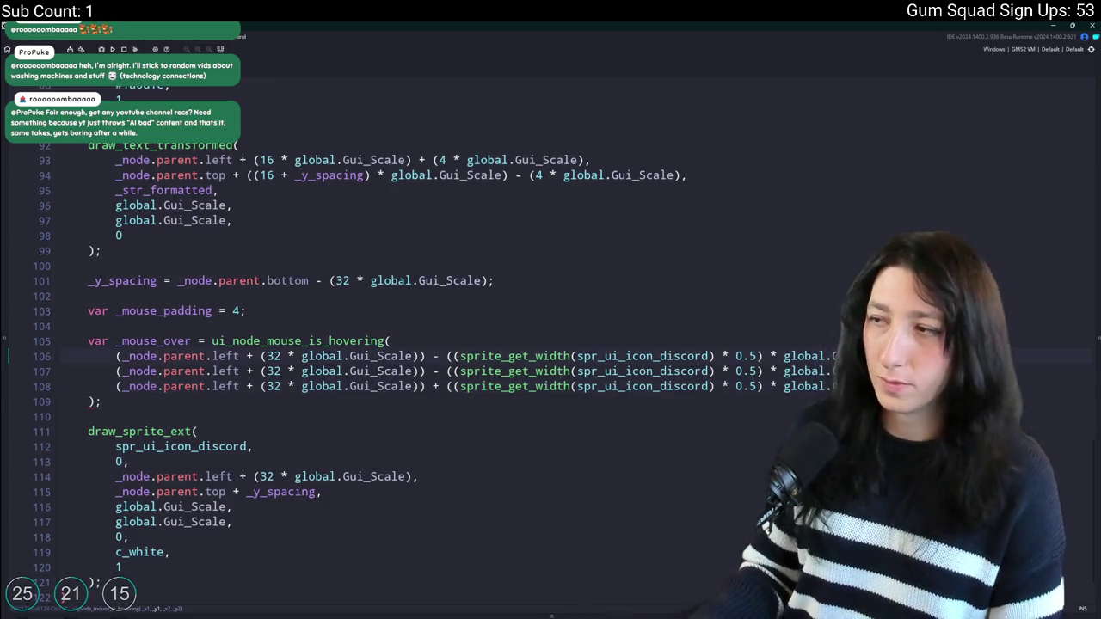
{"action": "type", "text": "global.Gu ... g * g-,"}
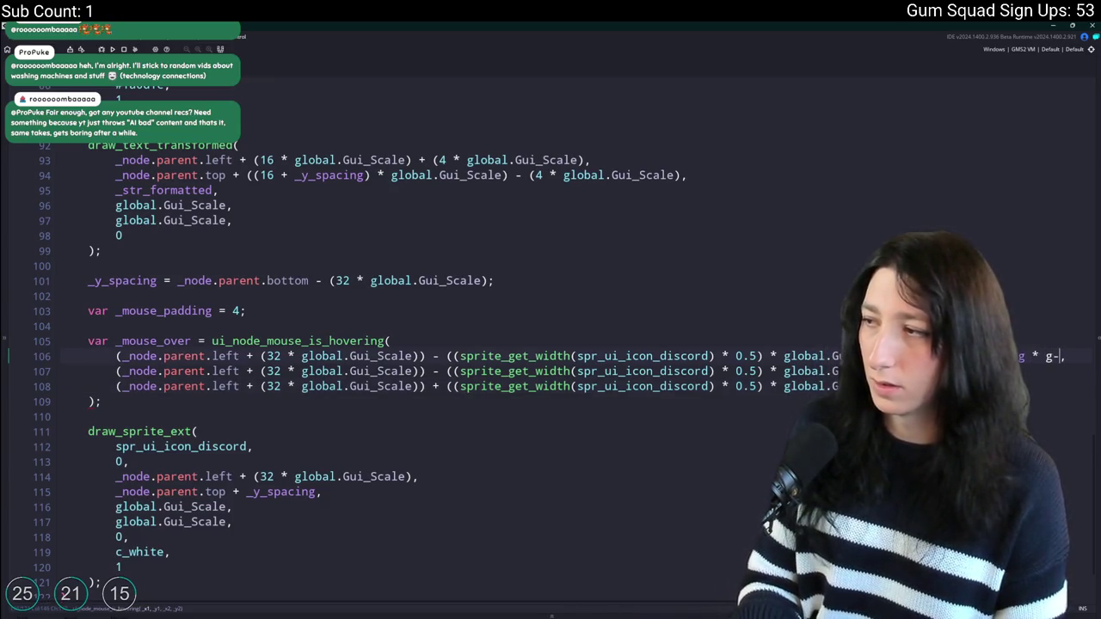
{"action": "type", "text": "i_Scale) - (_mouse_padding * global.Gui_Scale_Height)"}
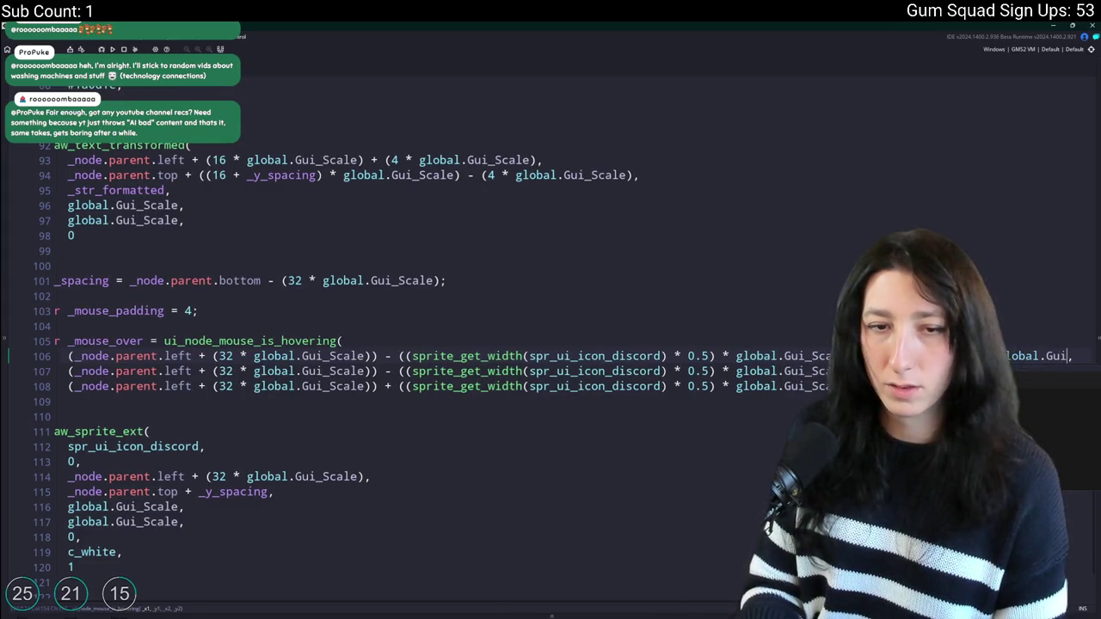
{"action": "key", "text": "BackSpace"}
{"action": "key", "text": "BackSpace"}
{"action": "key", "text": "BackSpace"}
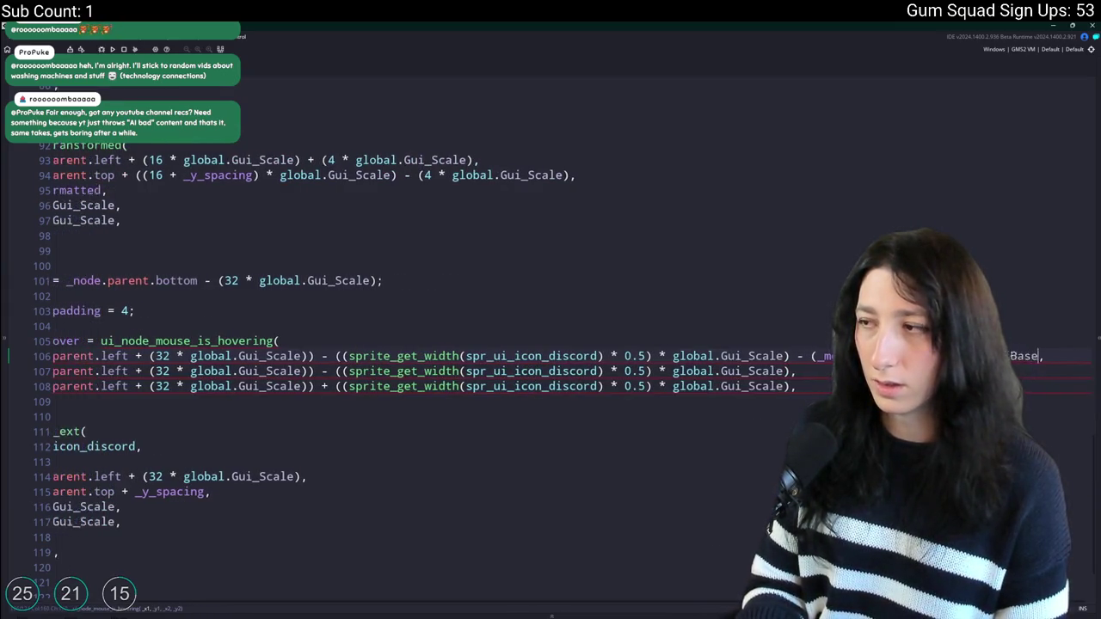
{"action": "type", "text": ")"}
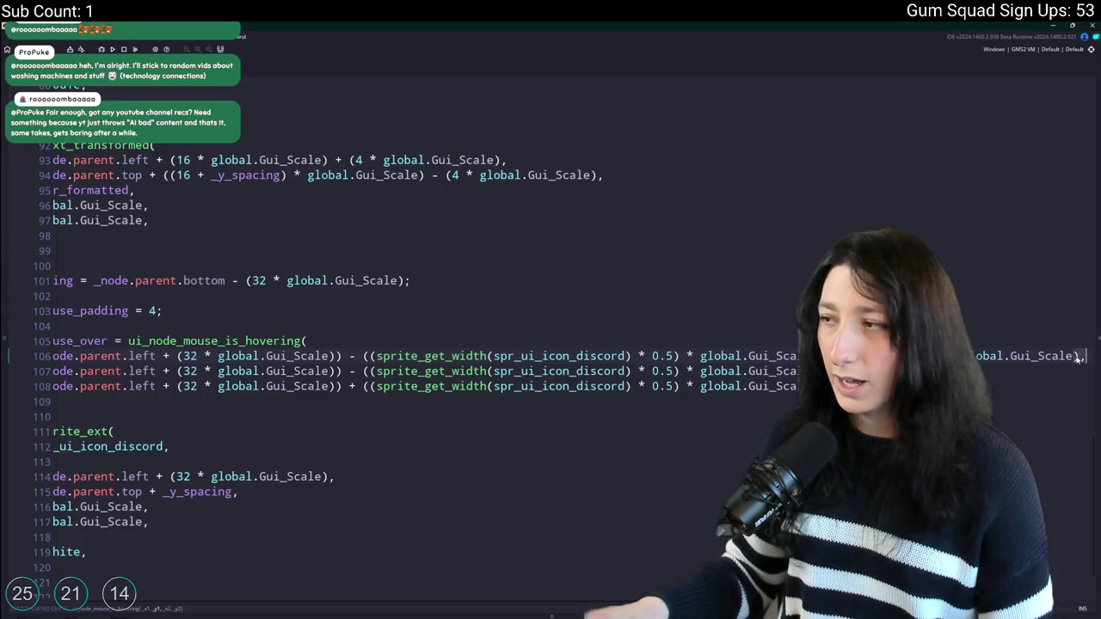
{"action": "key", "text": "shift+Home"}
{"action": "key", "text": "ctrl+c"}
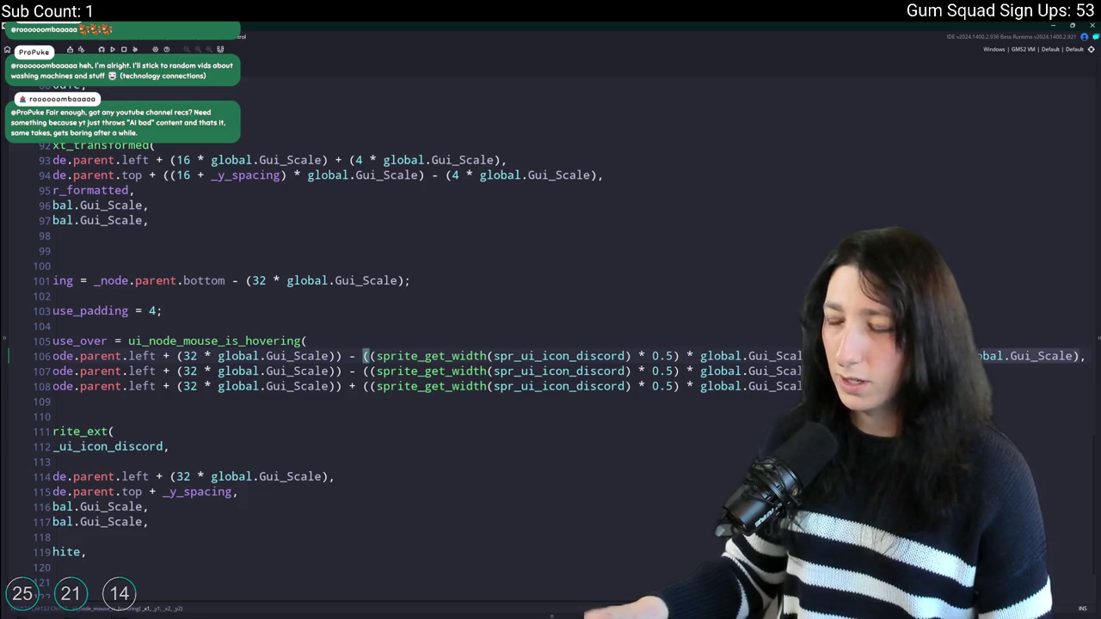
{"action": "left_click", "coordinate": [1085, 370]}
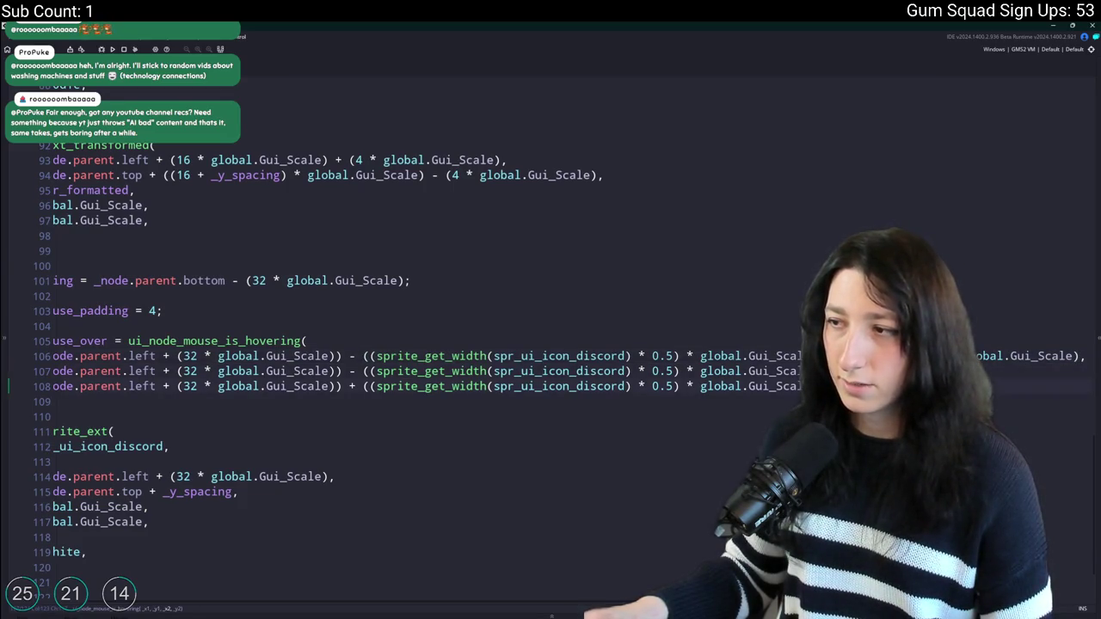
{"action": "key", "text": "ctrl+v"}
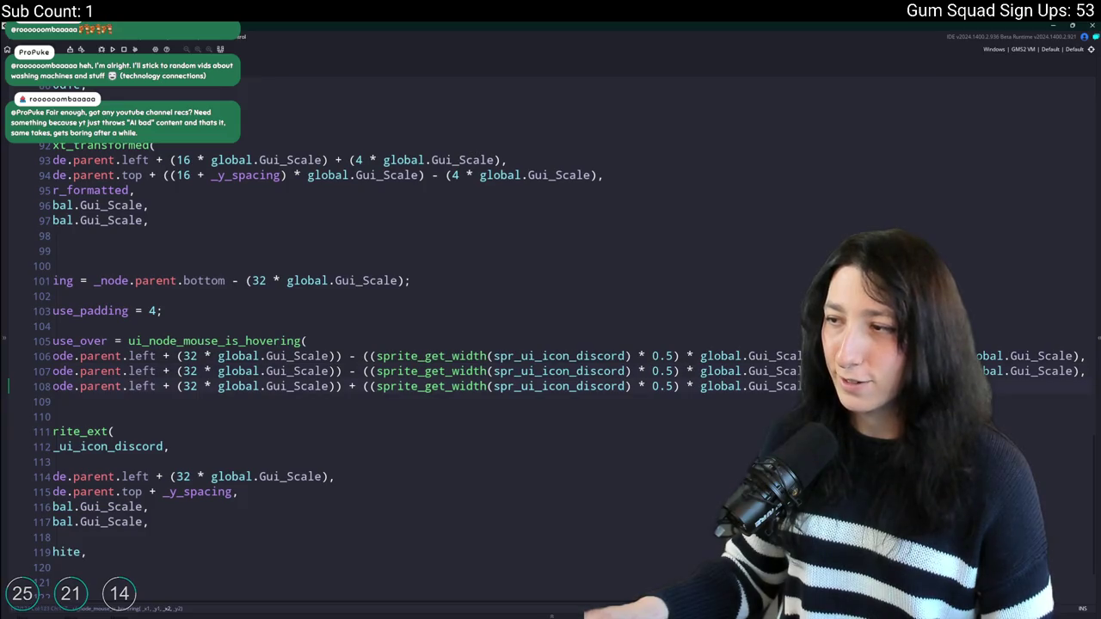
{"action": "key", "text": "ctrl+v"}
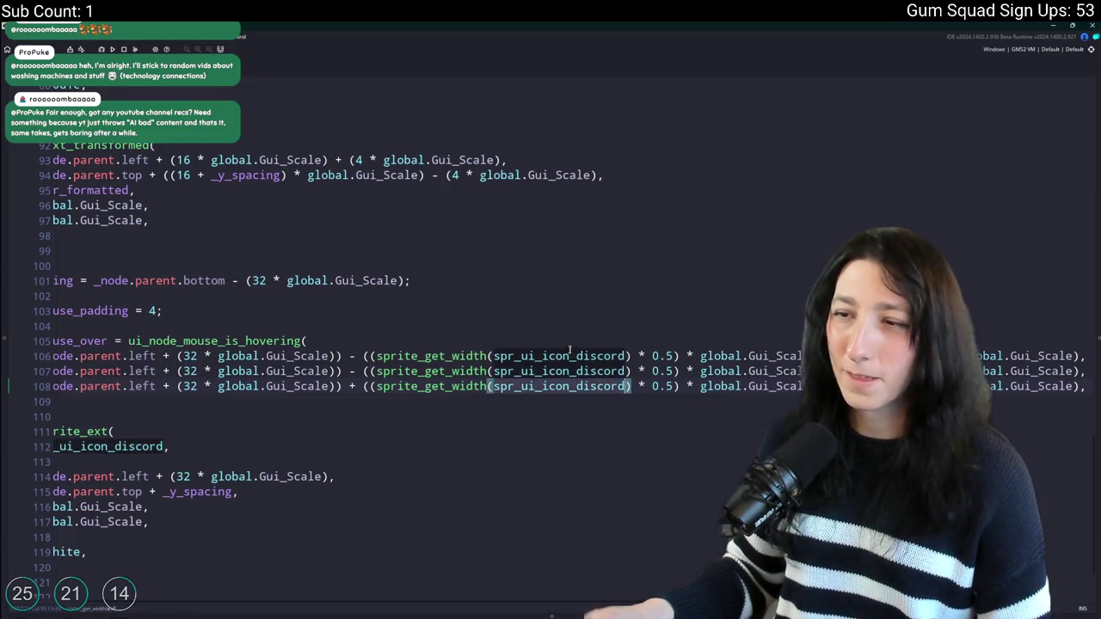
Start a 'var _sprit' declaration on a new line below _mouse_padding.
{"action": "left_click", "coordinate": [579, 317]}
{"action": "key", "text": "Return"}
{"action": "type", "text": "var _sprit ="}
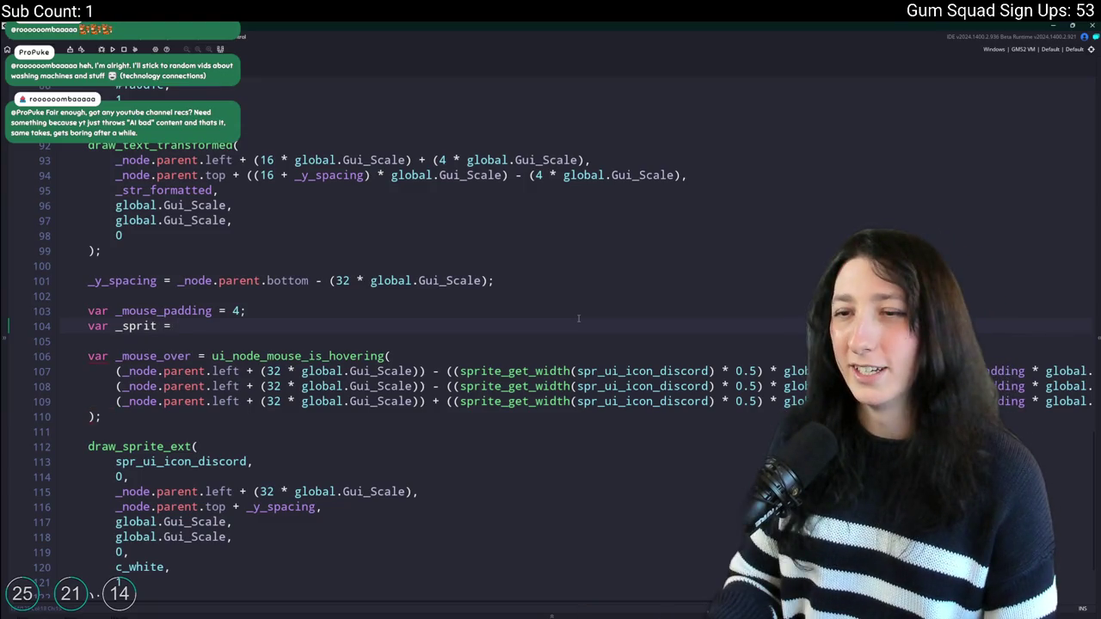
Complete the declaration as 'var _sprite = spr_ui_icon_discord'.
{"action": "key", "text": "BackSpace"}
{"action": "key", "text": "BackSpace"}
{"action": "type", "text": "e = spr_ui_icon_discord;"}
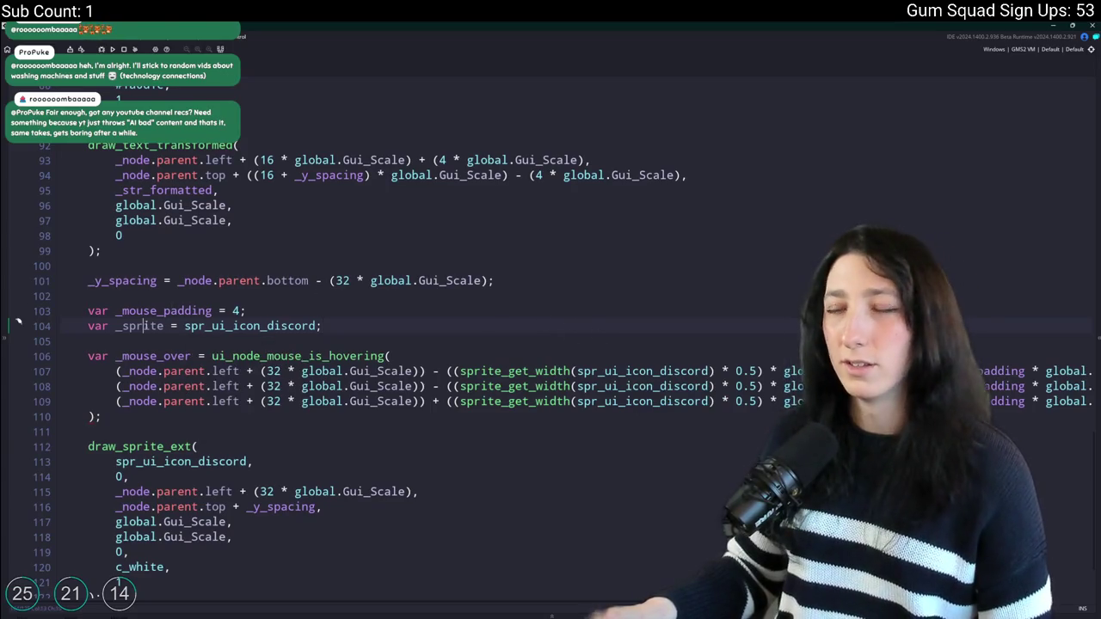
{"action": "left_click", "coordinate": [165, 326]}
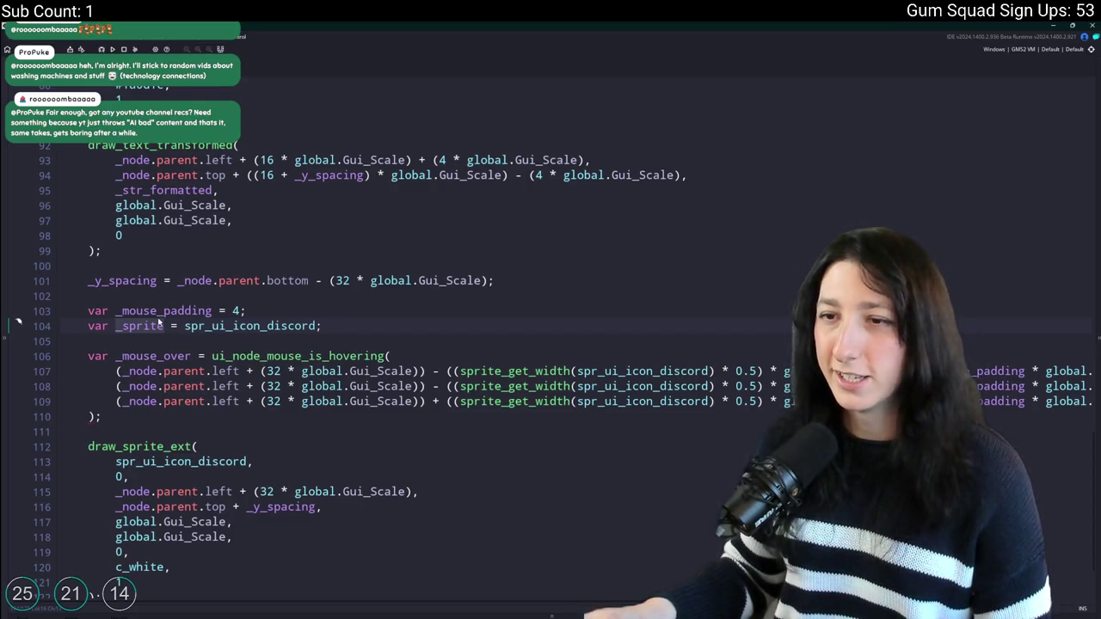
Replace spr_ui_icon_discord with _sprite on bound lines 107–109 and in draw_sprite_ext.
{"action": "left_click", "coordinate": [574, 370]}
{"action": "key", "text": "alt+shift+Down"}
{"action": "key", "text": "alt+shift+Down"}
{"action": "key", "text": "ctrl+shift+Right"}
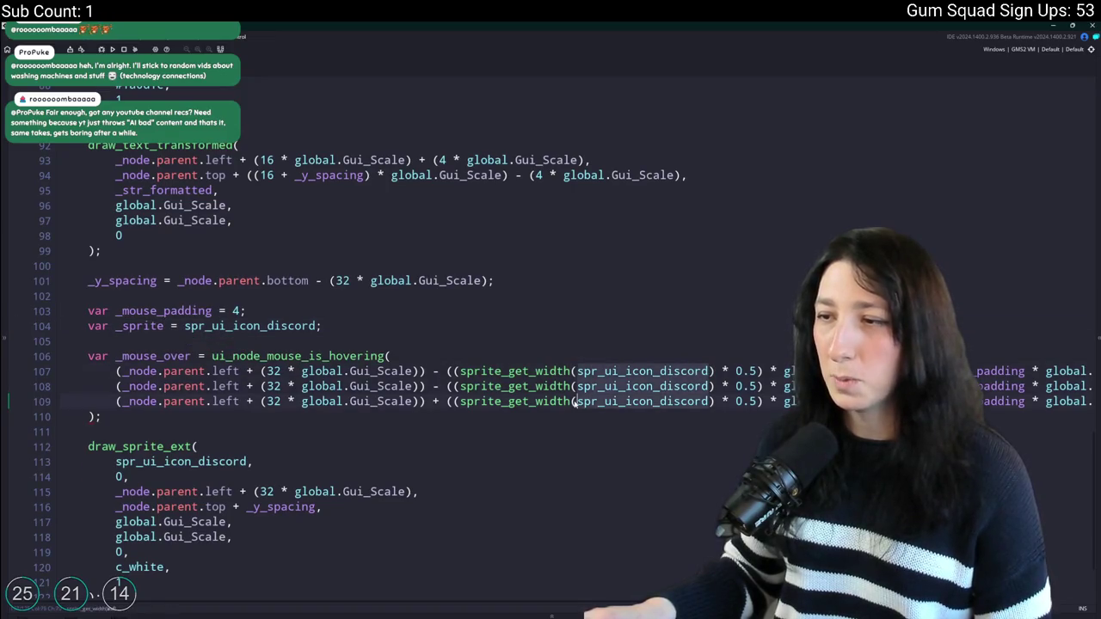
{"action": "type", "text": "_sprite"}
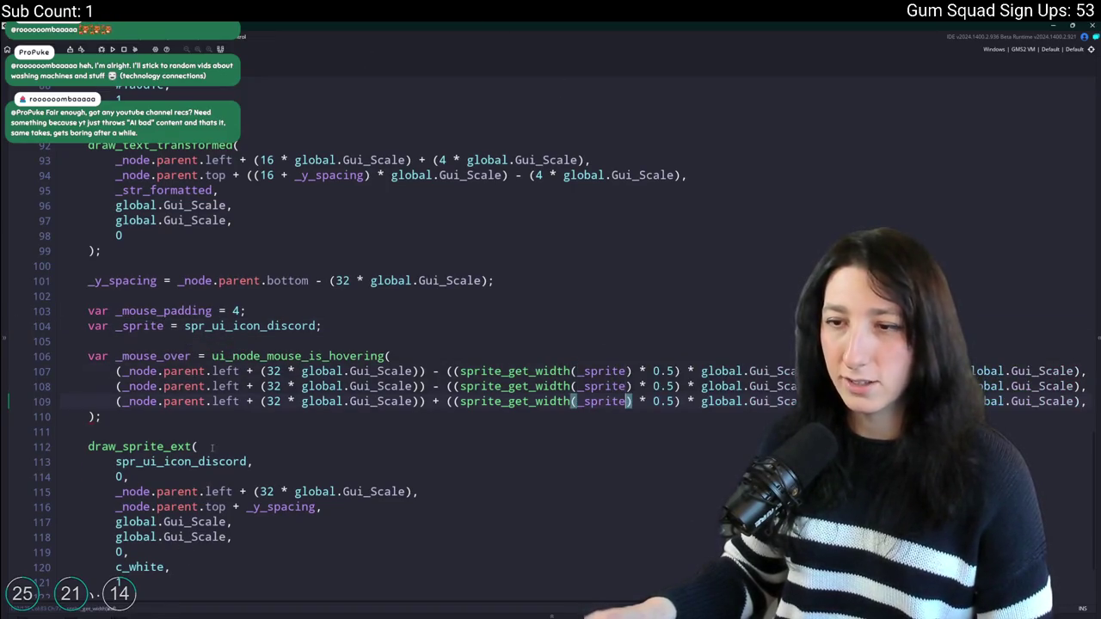
{"action": "double_click", "coordinate": [204, 462]}
{"action": "type", "text": "_sprite,"}
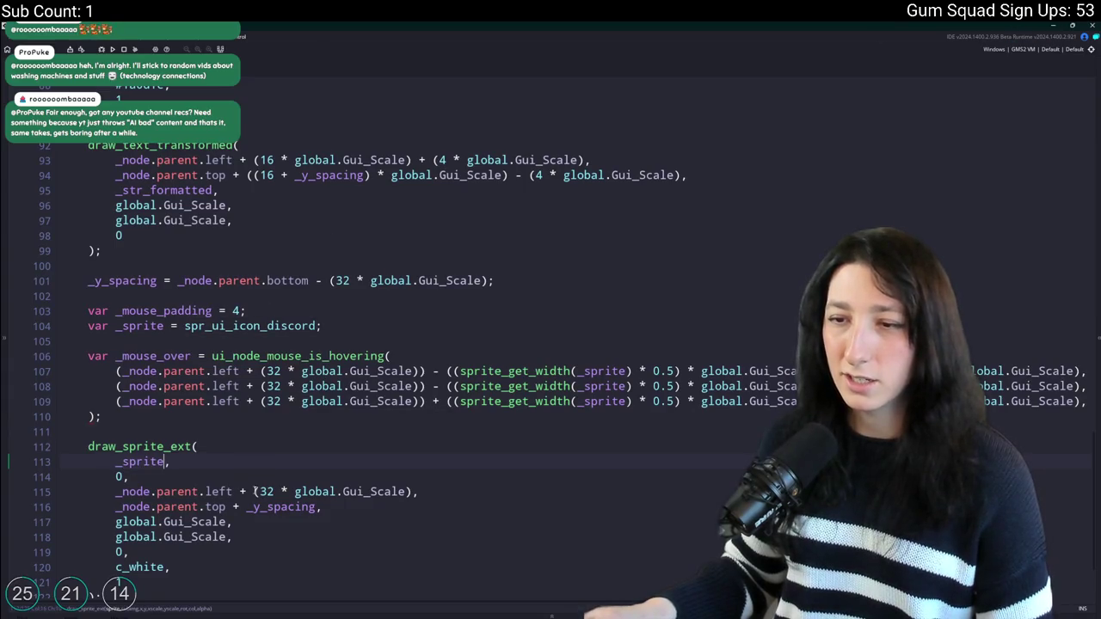
Copy the top-position expression and select the left-position term on line 108.
{"action": "left_click_drag", "start_coordinate": [320, 506], "coordinate": [110, 516]}
{"action": "key", "text": "ctrl+c"}
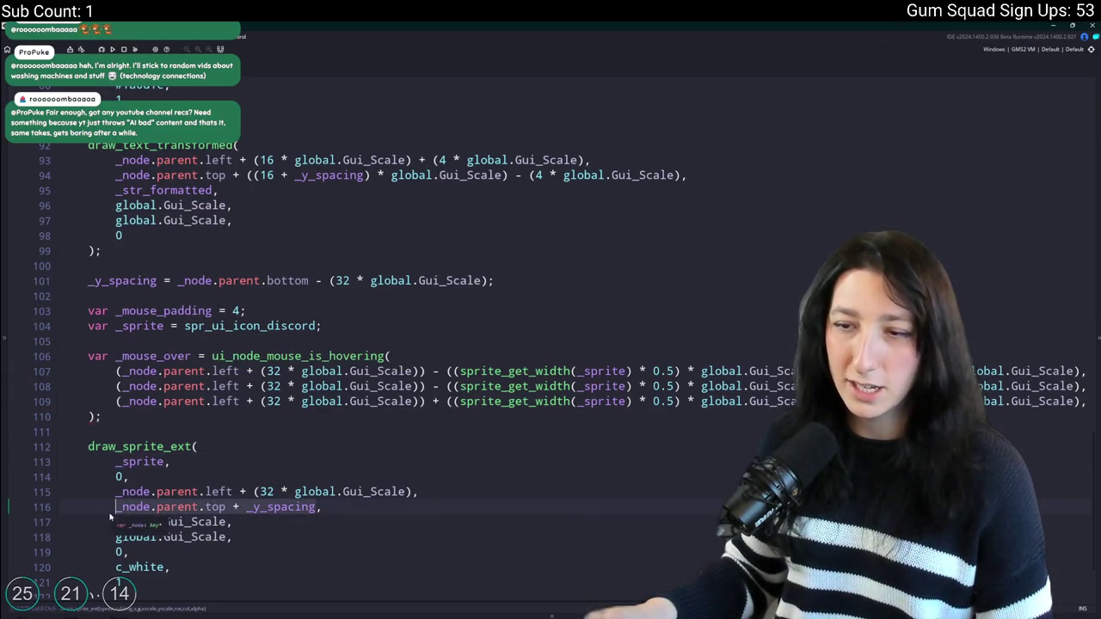
{"action": "left_click_drag", "start_coordinate": [124, 387], "coordinate": [95, 416]}
{"action": "left_click", "coordinate": [421, 386]}
Make line 108 use the top position plus _y_spacing with sprite_get_height instead of width.
{"action": "key", "text": "ctrl+v"}
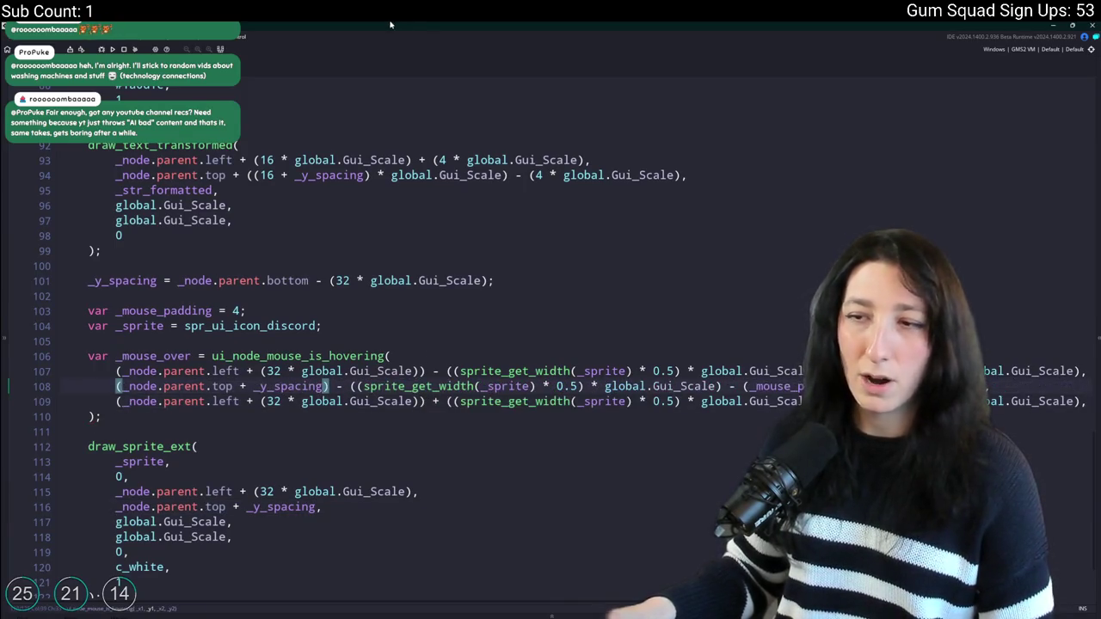
{"action": "double_click", "coordinate": [442, 386]}
{"action": "type", "text": "height"}
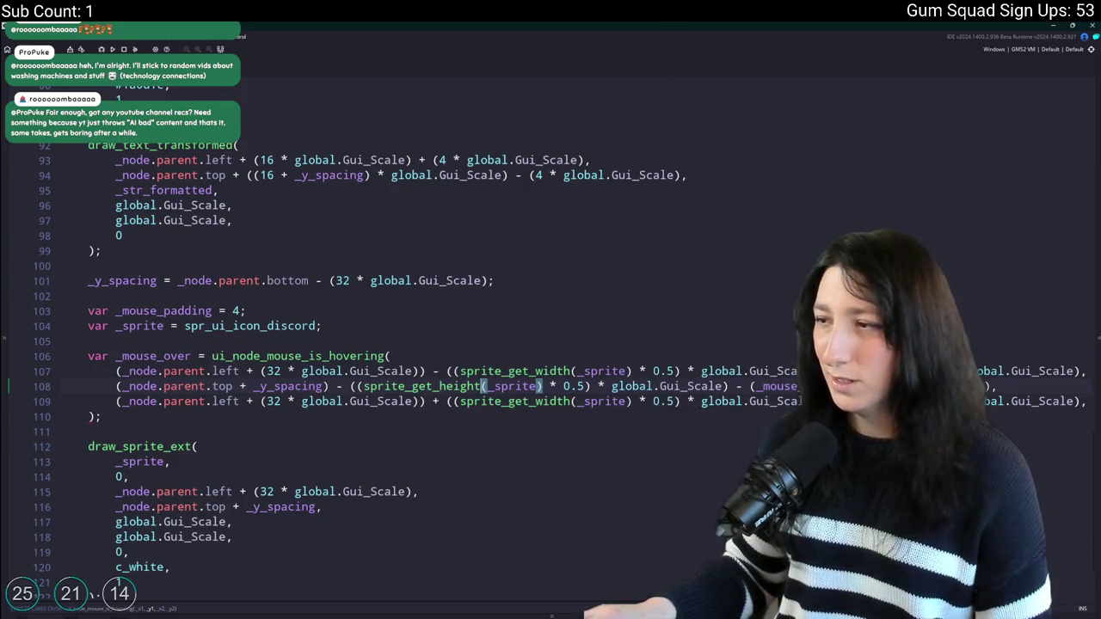
{"action": "key", "text": "ctrl+Left"}
{"action": "key", "text": "ctrl+Left"}
{"action": "key", "text": "ctrl+Left"}
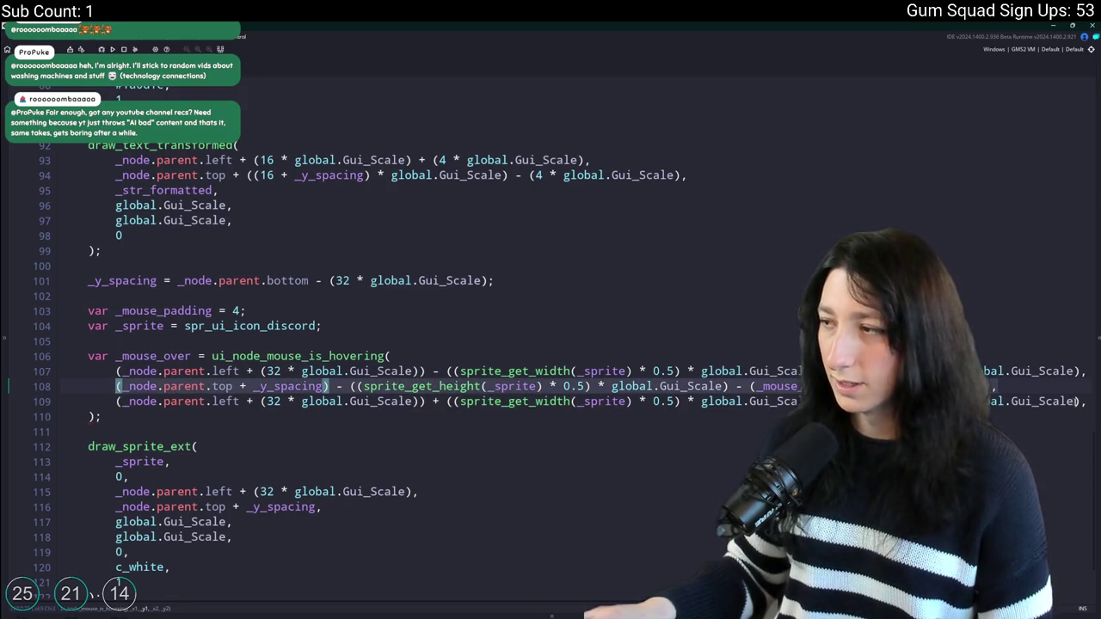
Duplicate the top-bound line as line 110, turning its height and padding minuses into pluses.
{"action": "key", "text": "ctrl+d"}
{"action": "key", "text": "alt+Down"}
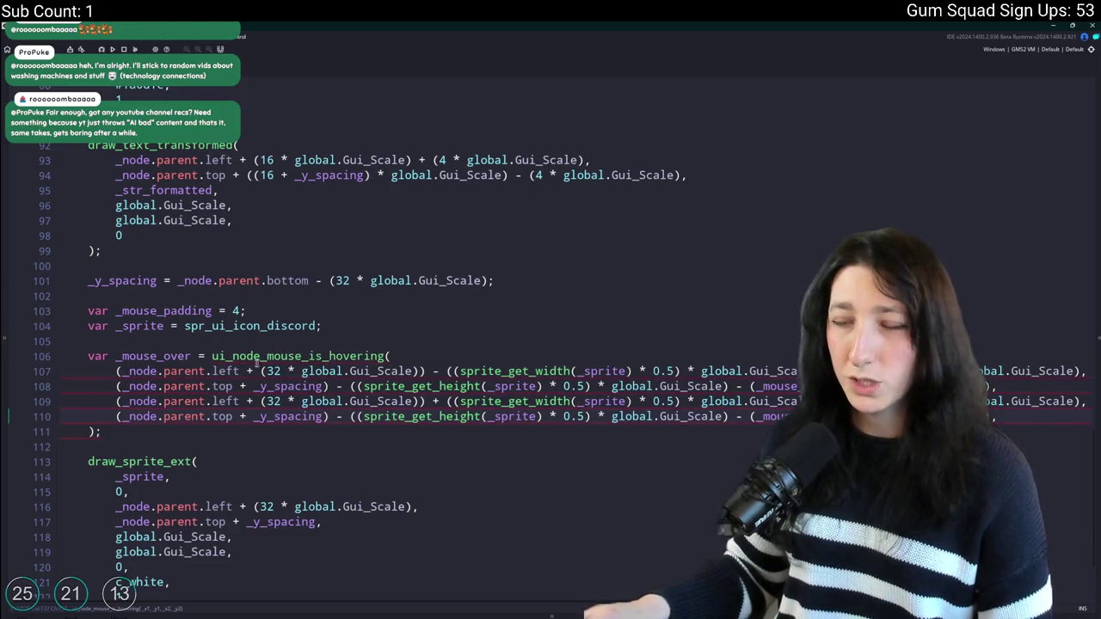
{"action": "left_click", "coordinate": [343, 416]}
{"action": "key", "text": "BackSpace"}
{"action": "type", "text": "+"}
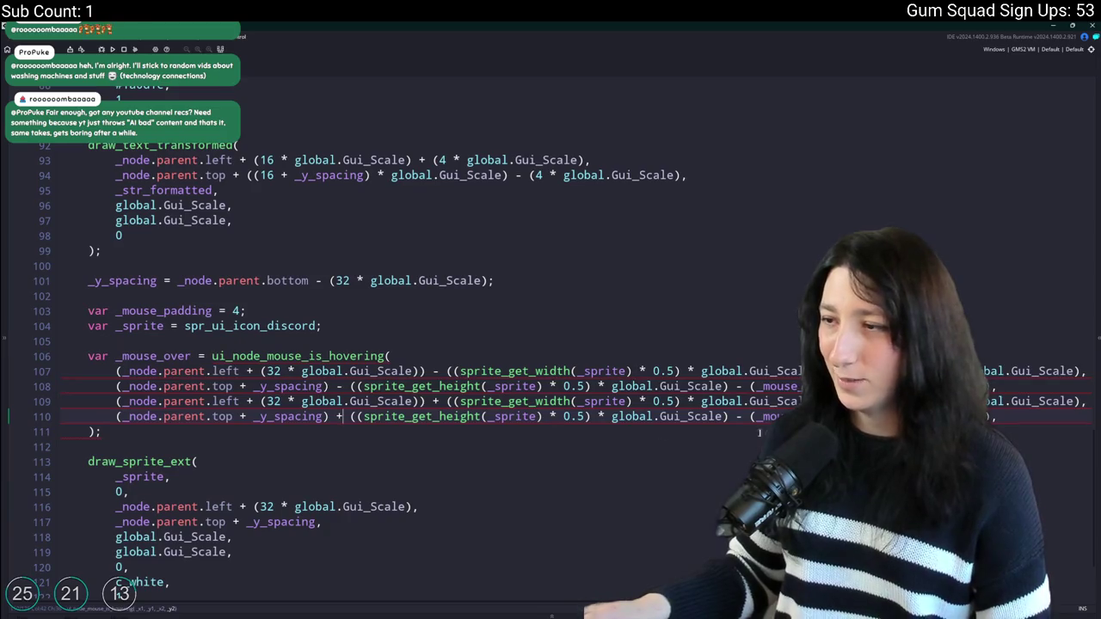
{"action": "key", "text": "Delete"}
{"action": "type", "text": "+"}
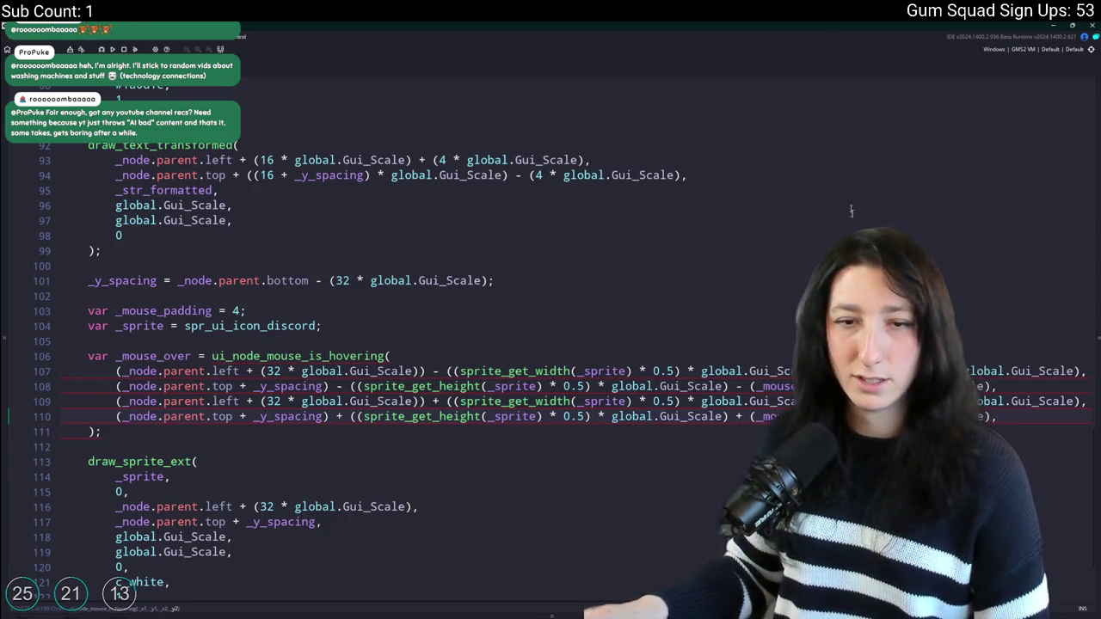
Set draw_sprite_ext's frame argument from 0 to _mouse_over.
{"action": "left_click", "coordinate": [1016, 416]}
{"action": "left_click", "coordinate": [51, 447]}
{"action": "scroll", "coordinate": [52, 447], "scroll_direction": "down", "scroll_amount": 2}
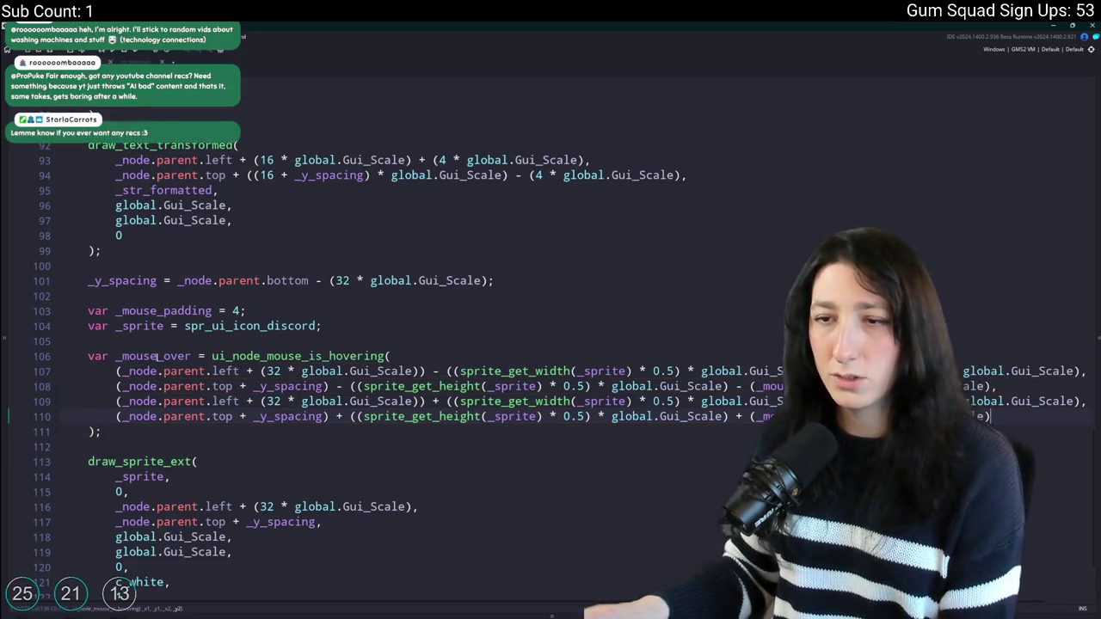
{"action": "double_click", "coordinate": [119, 390]}
{"action": "type", "text": "_mouse_over,"}
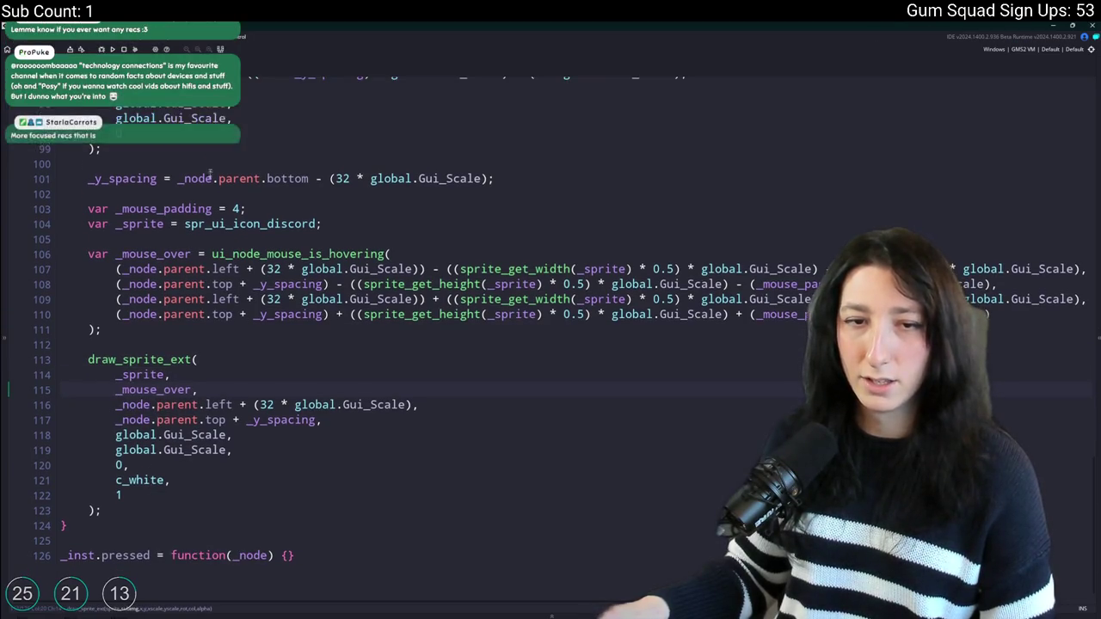
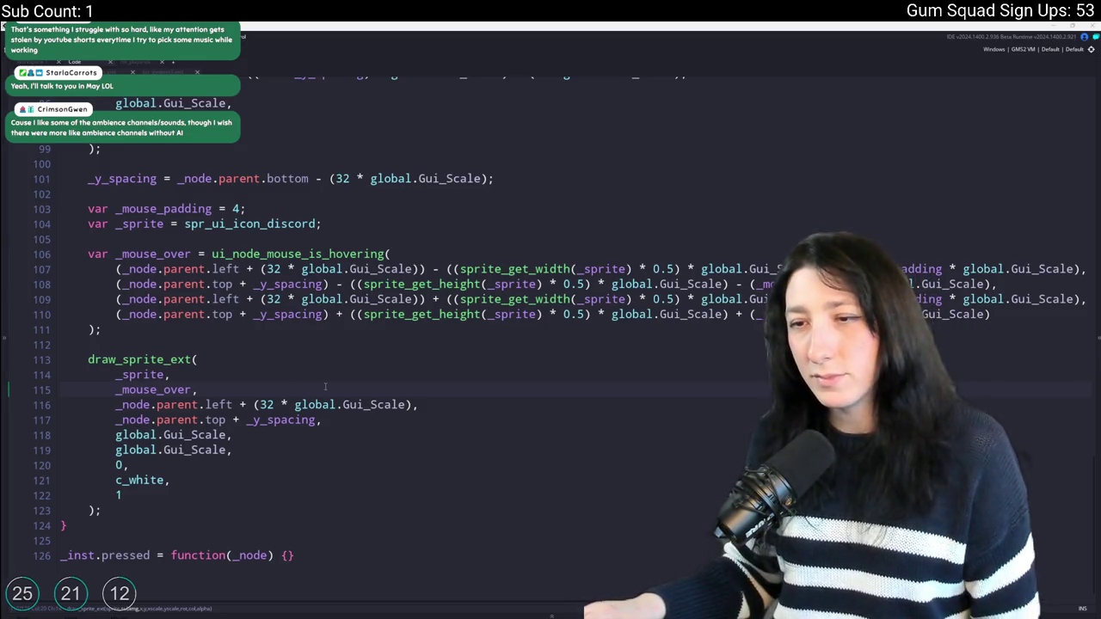
Check where _mouse_over is used, then insert a blank line after the Discord icon's draw_sprite_ext call on line 123.
{"action": "scroll", "coordinate": [325, 386], "scroll_direction": "up", "scroll_amount": 1}
{"action": "scroll", "coordinate": [325, 386], "scroll_direction": "down", "scroll_amount": 1}
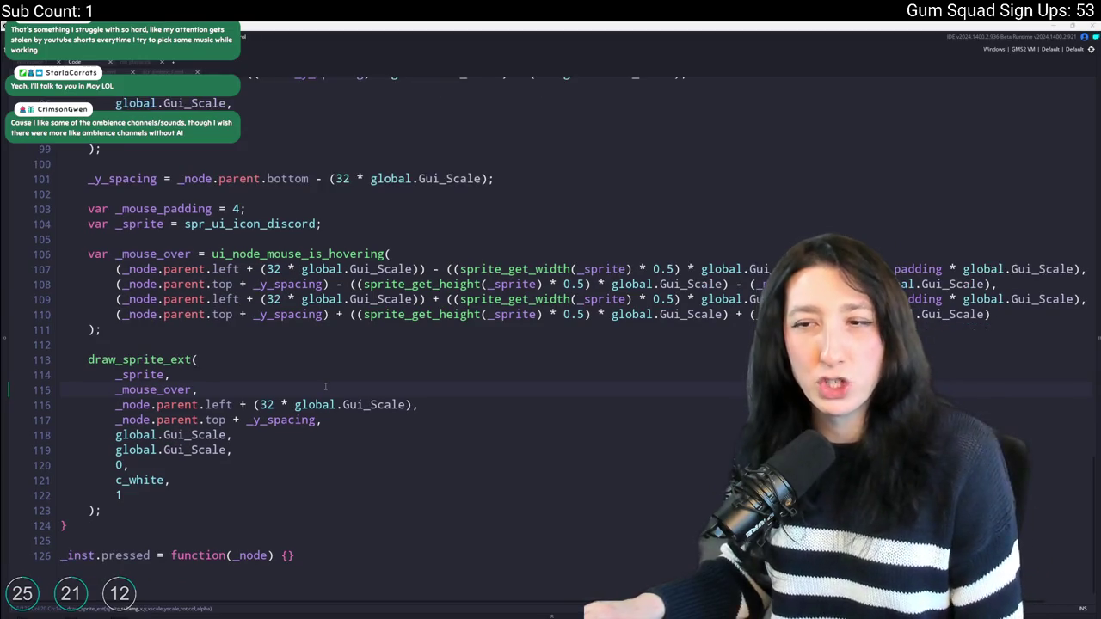
{"action": "left_click", "coordinate": [360, 325]}
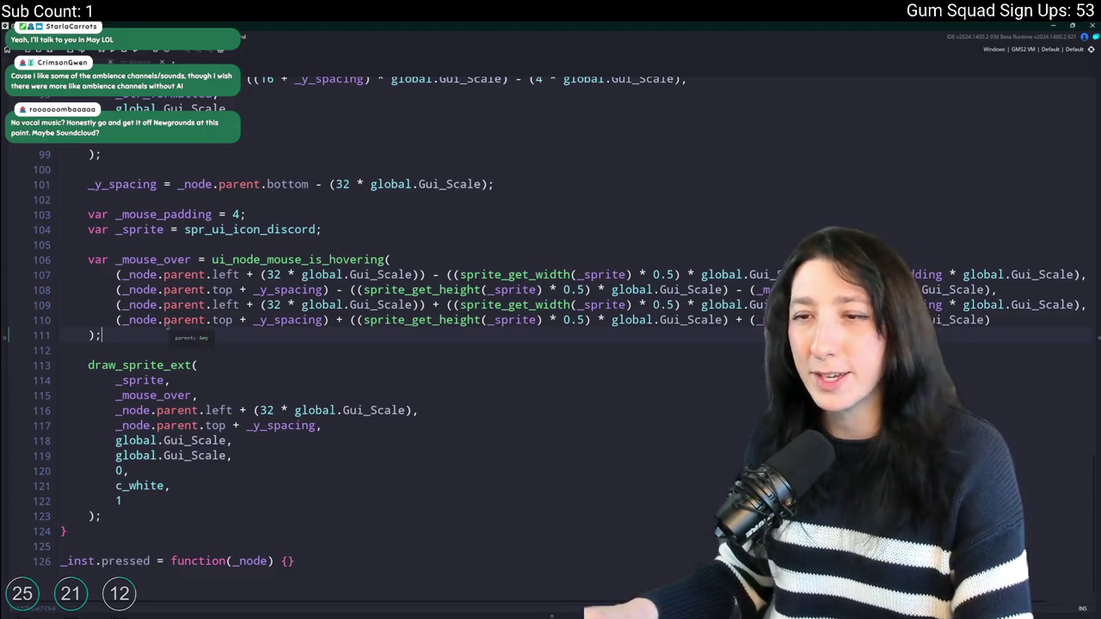
{"action": "left_click", "coordinate": [490, 257]}
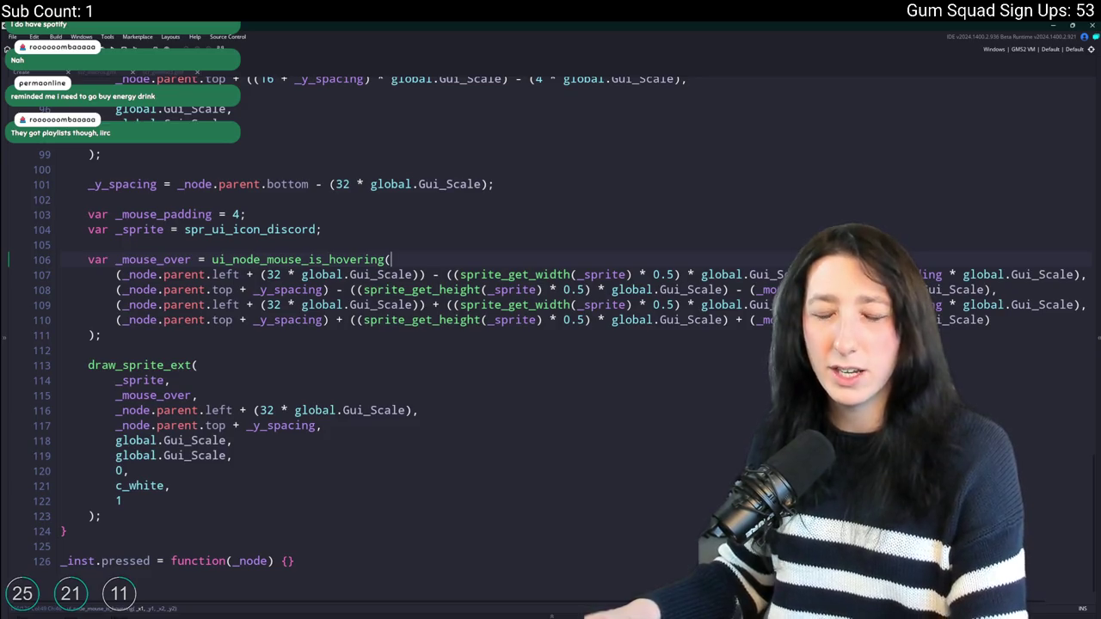
{"action": "double_click", "coordinate": [153, 259]}
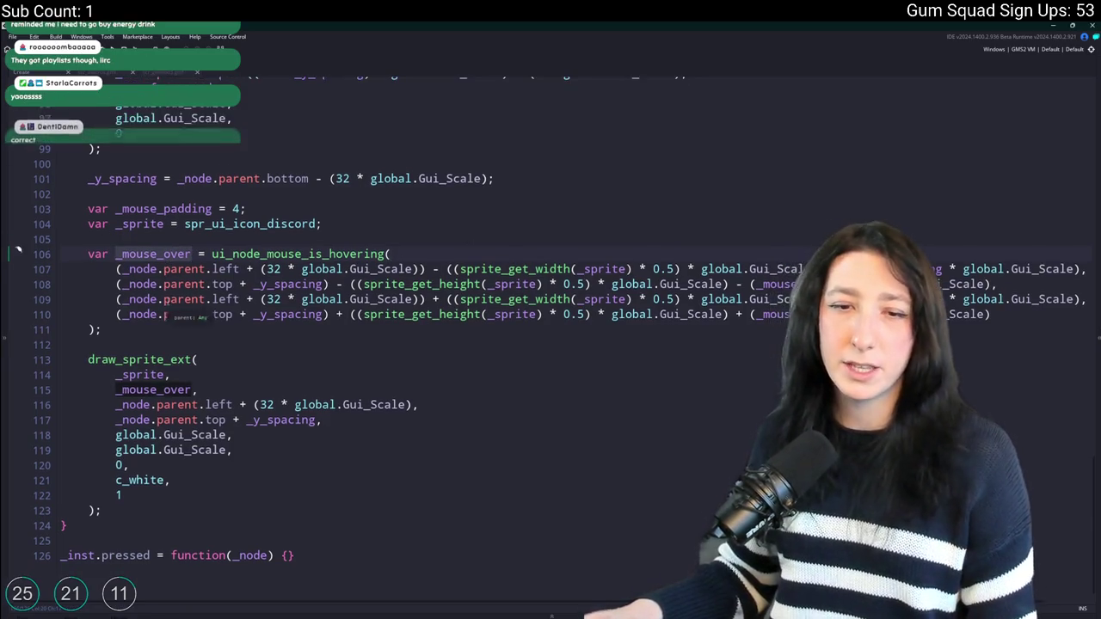
{"action": "left_click", "coordinate": [172, 516]}
{"action": "key", "text": "Return"}
{"action": "key", "text": "Return"}
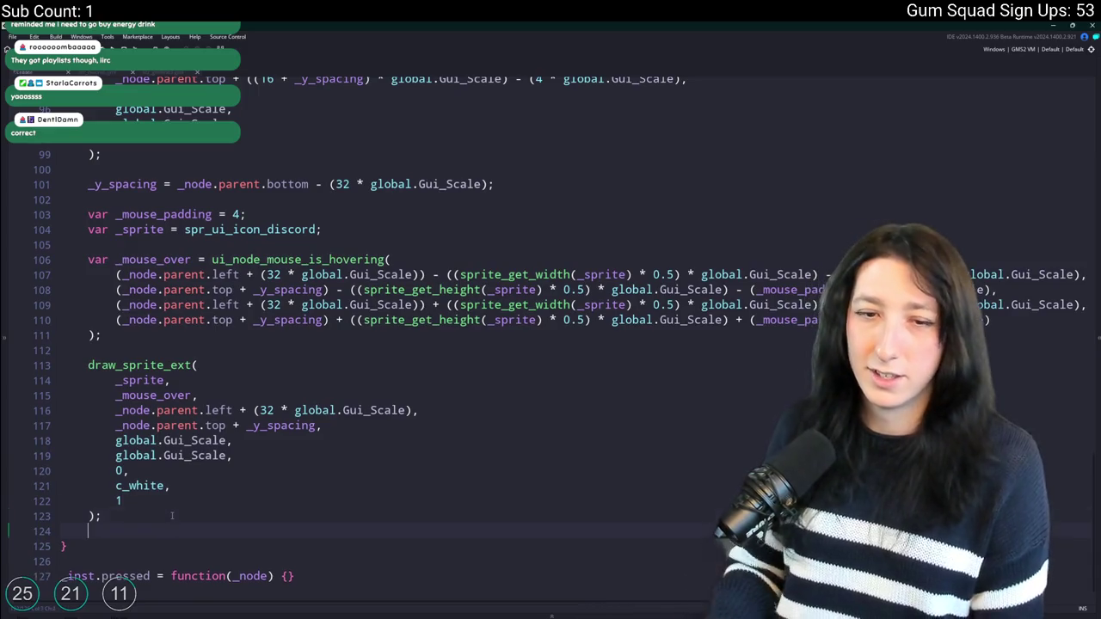
Write an if ( _mouse_over ) { block below the Discord draw call.
{"action": "type", "text": "if ( _mouse_over ) {"}
{"action": "key", "text": "Return"}
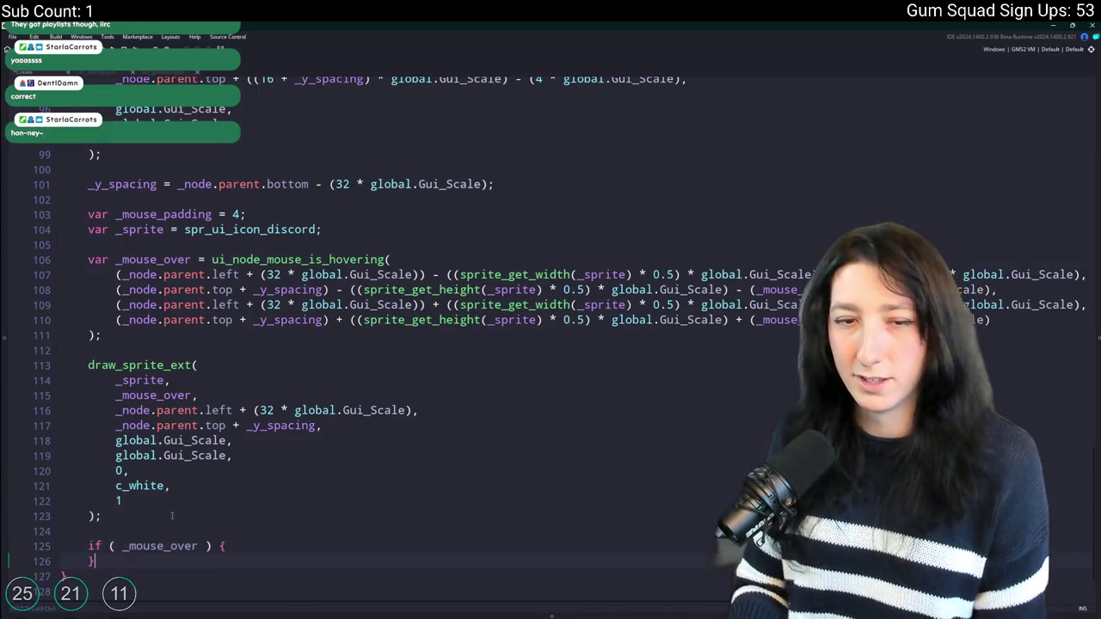
{"action": "scroll", "coordinate": [172, 515], "scroll_direction": "down", "scroll_amount": 1}
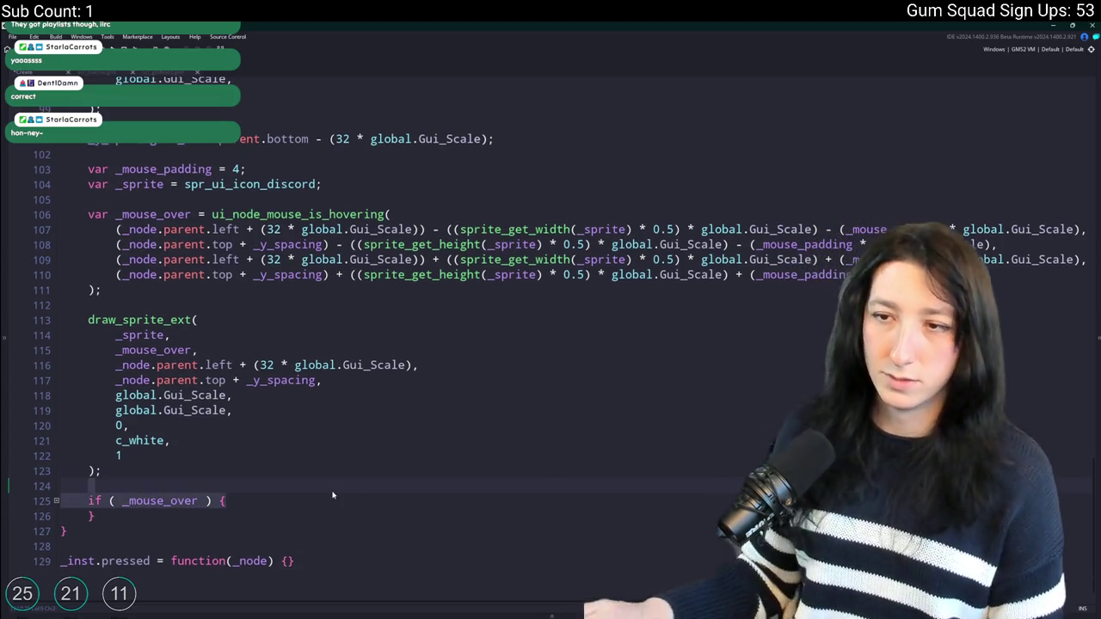
{"action": "left_click", "coordinate": [250, 496]}
{"action": "key", "text": "Return"}
{"action": "key", "text": "ctrl+z"}
Extend the condition with && INPUT.button_pressed[Buttons.LeftClick]().
{"action": "key", "text": "Left"}
{"action": "key", "text": "Left"}
{"action": "key", "text": "Left"}
{"action": "type", "text": "&&"}
{"action": "type", "text": " |"}
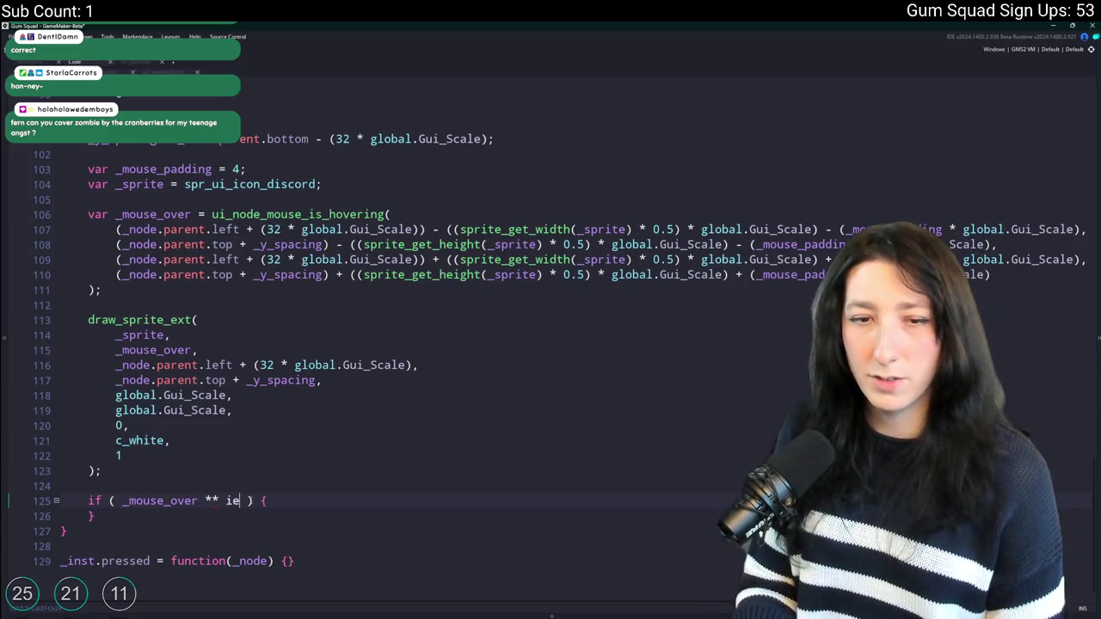
{"action": "key", "text": "BackSpace"}
{"action": "key", "text": "BackSpace"}
{"action": "key", "text": "BackSpace"}
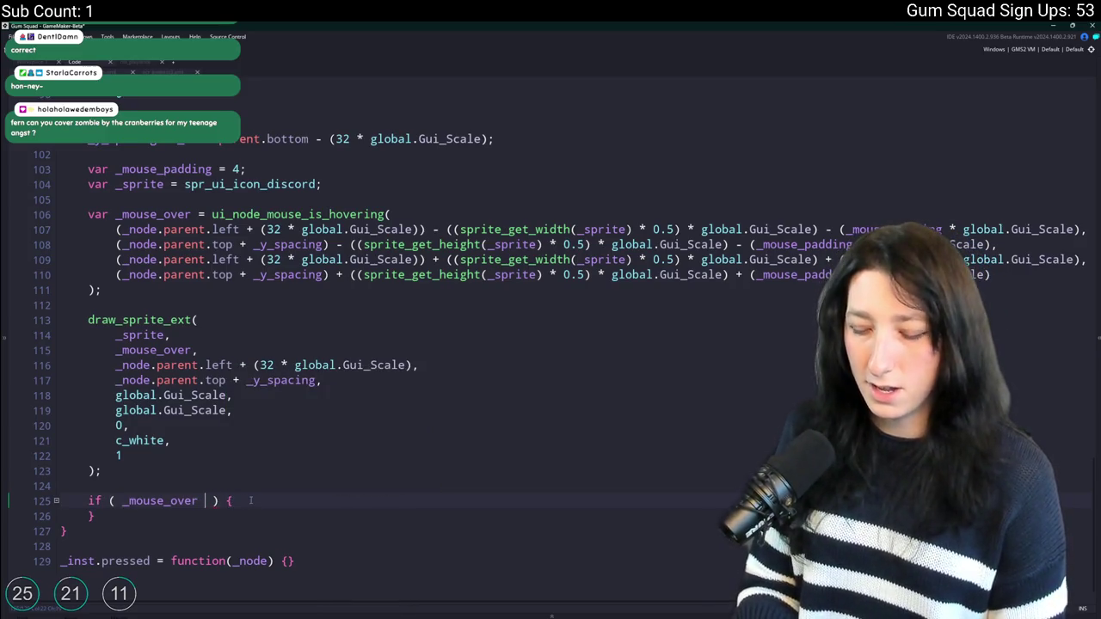
{"action": "type", "text": "&& input"}
{"action": "key", "text": "BackSpace"}
{"action": "key", "text": "BackSpace"}
{"action": "type", "text": "ut"}
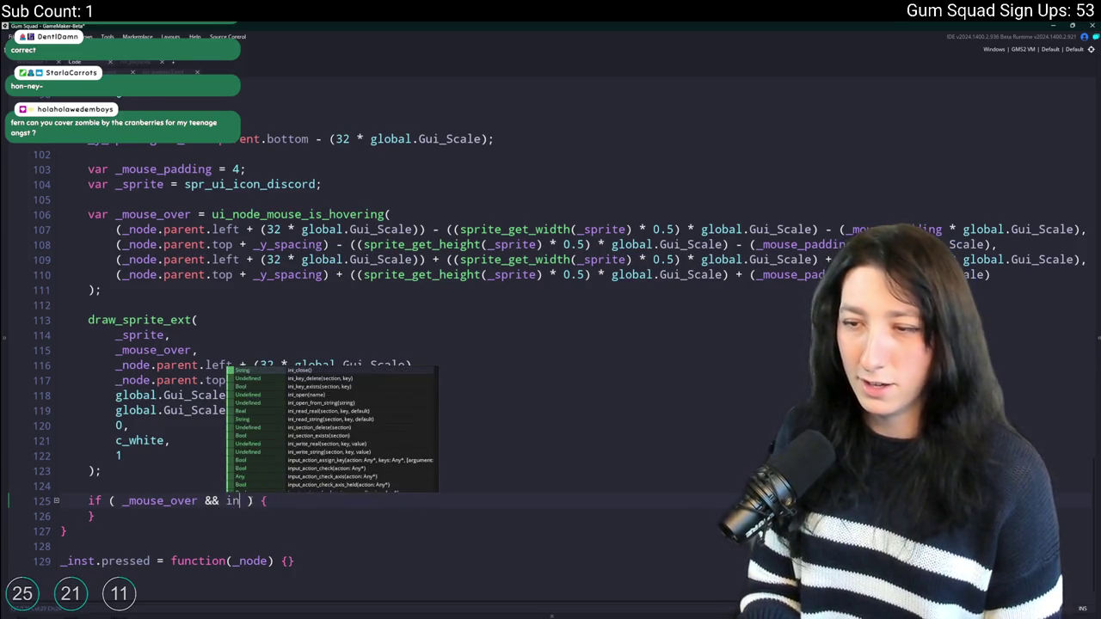
{"action": "key", "text": "BackSpace"}
{"action": "key", "text": "BackSpace"}
{"action": "key", "text": "BackSpace"}
{"action": "type", "text": "INPUT."}
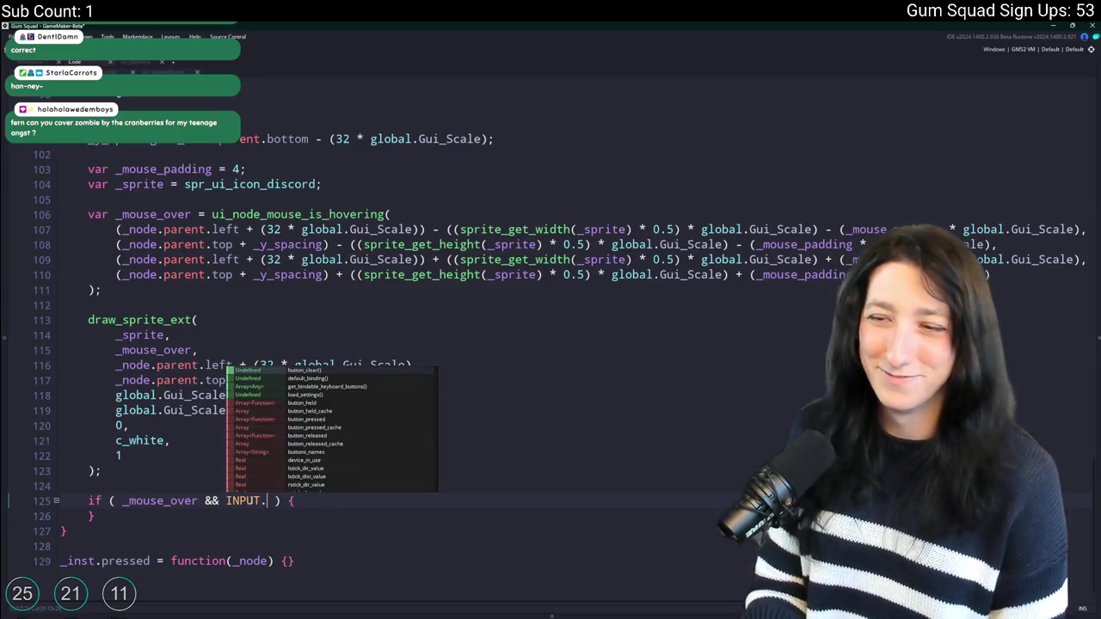
{"action": "type", "text": "button_pressed"}
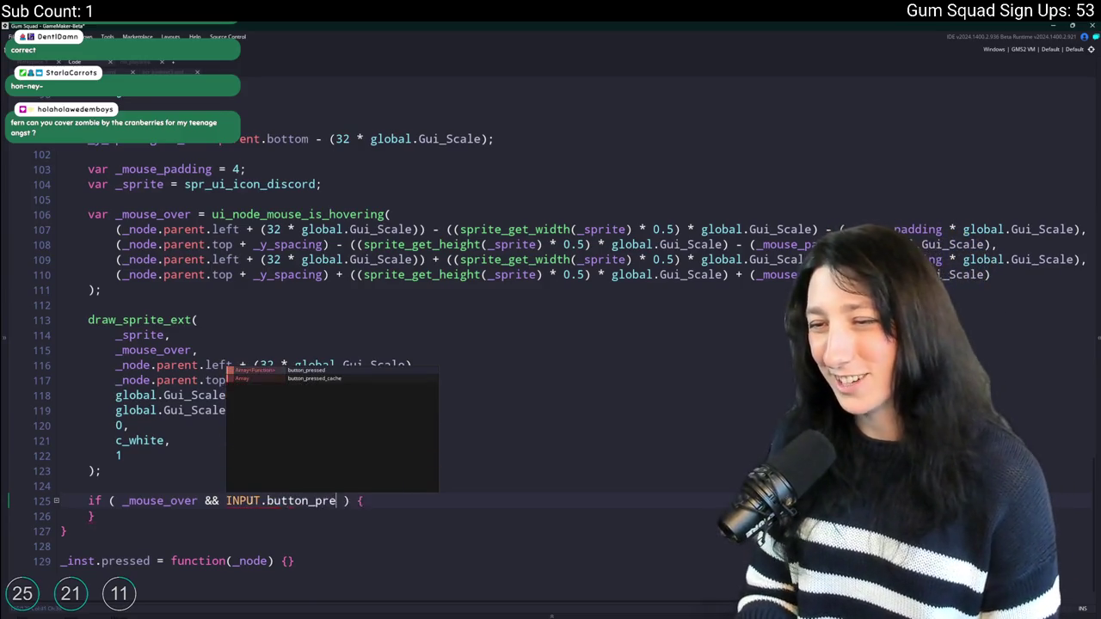
{"action": "type", "text": "["}
{"action": "type", "text": "Input"}
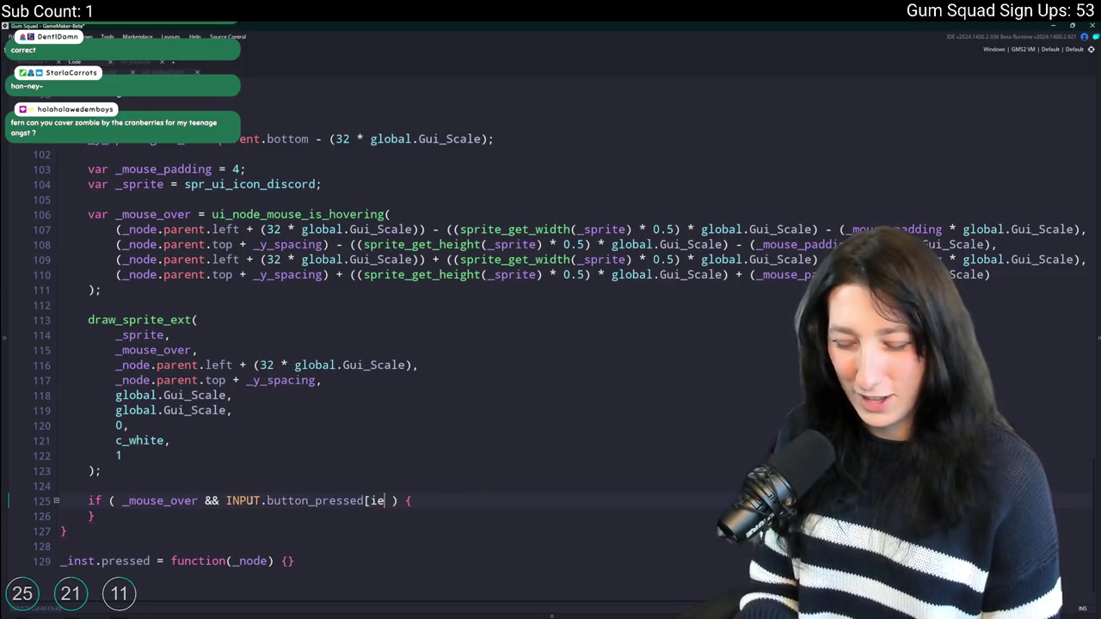
{"action": "key", "text": "BackSpace"}
{"action": "key", "text": "BackSpace"}
{"action": "key", "text": "BackSpace"}
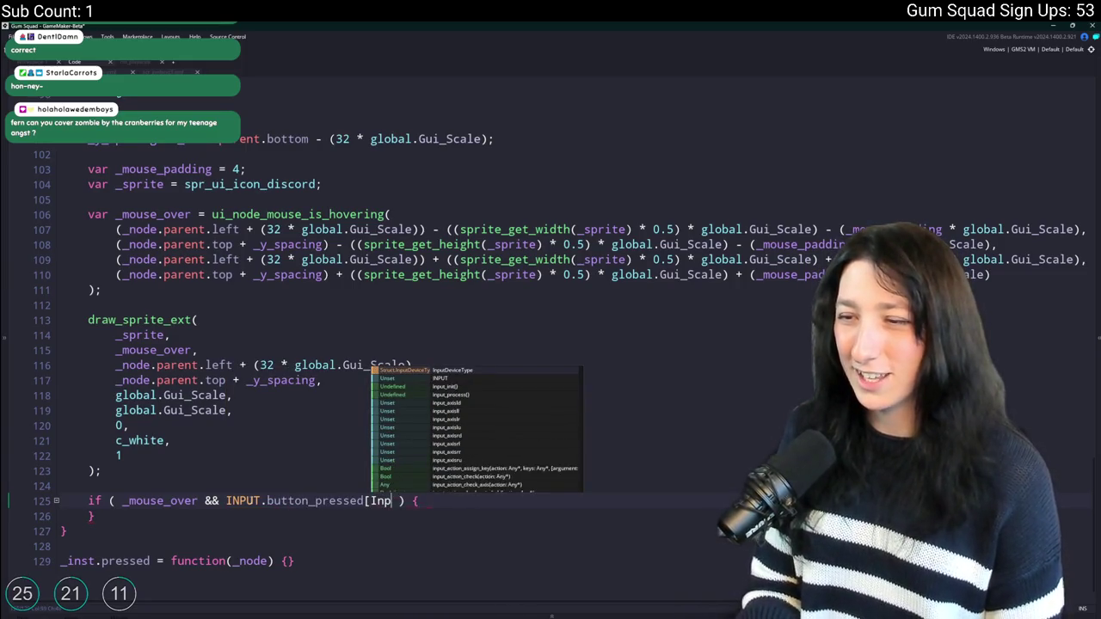
{"action": "type", "text": "Buttons"}
{"action": "type", "text": ".LeftC"}
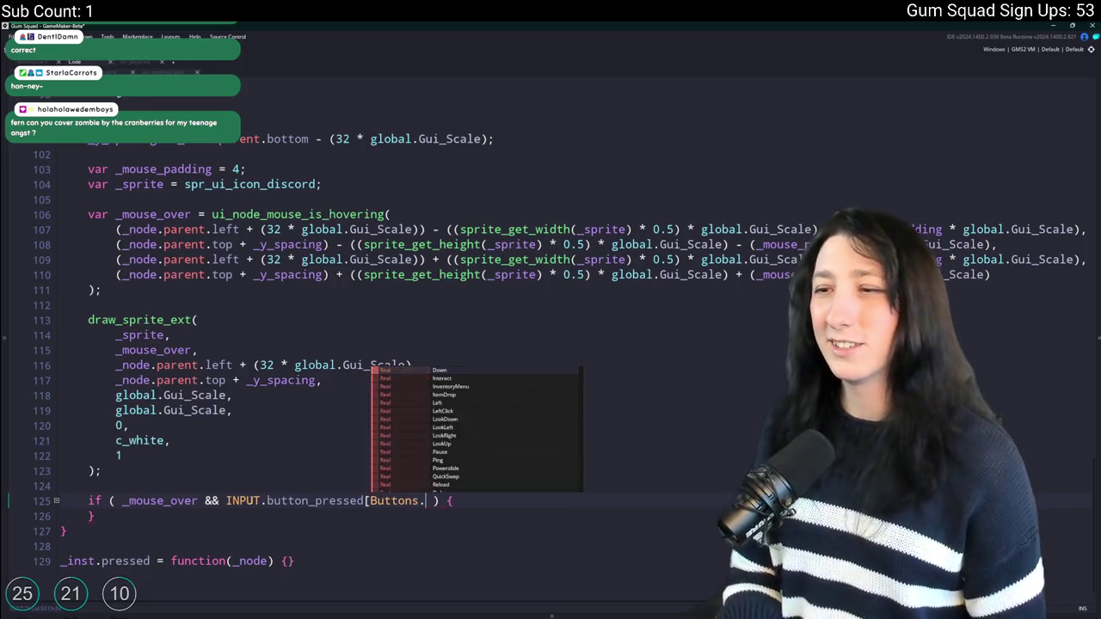
{"action": "type", "text": "lick]()"}
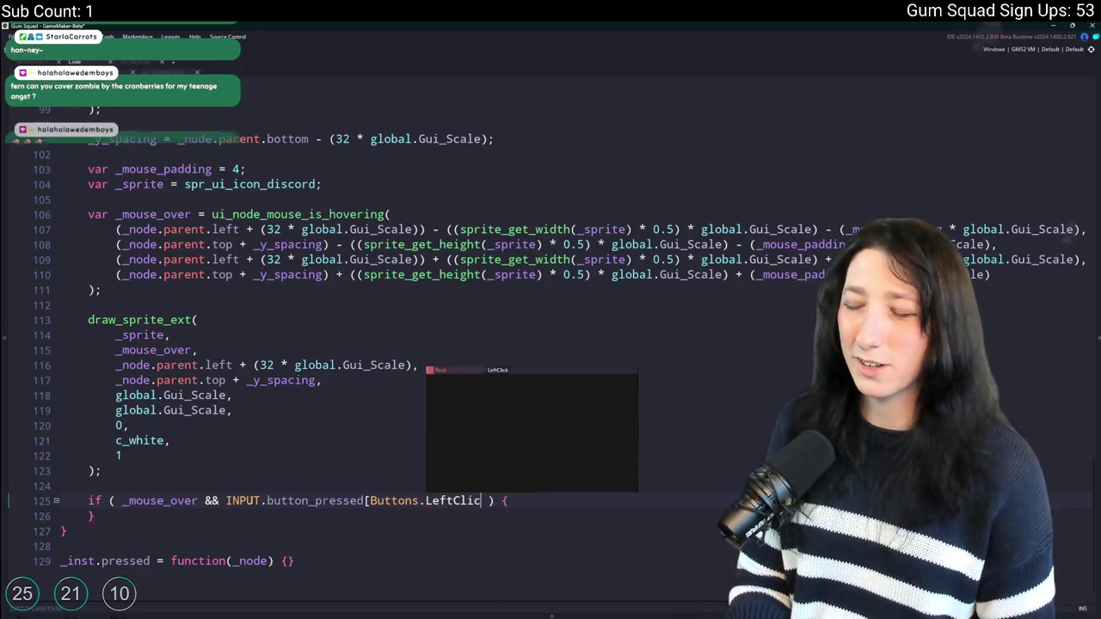
Open an empty line inside the if block's body.
{"action": "left_click", "coordinate": [557, 502]}
{"action": "key", "text": "Return"}
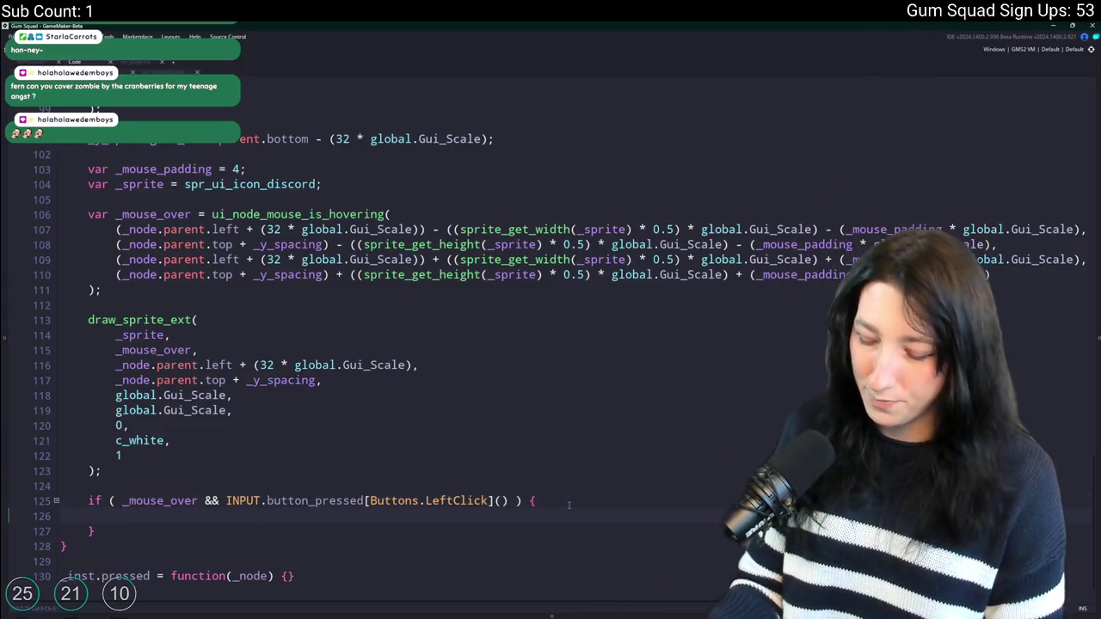
{"action": "type", "text": "\\\\\\"}
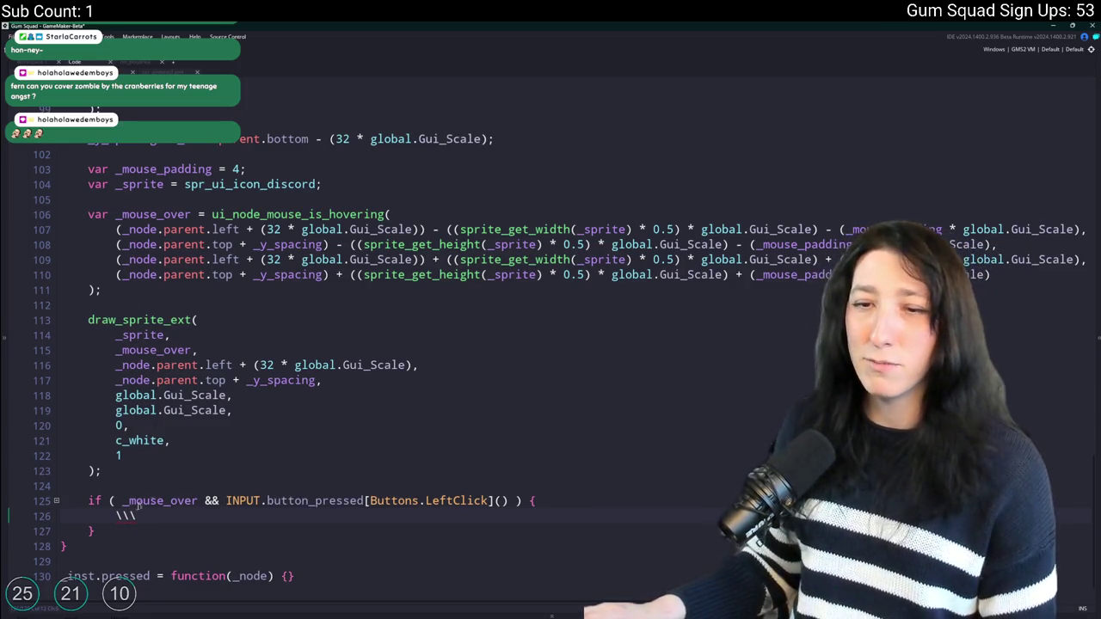
{"action": "key", "text": "shift+Home"}
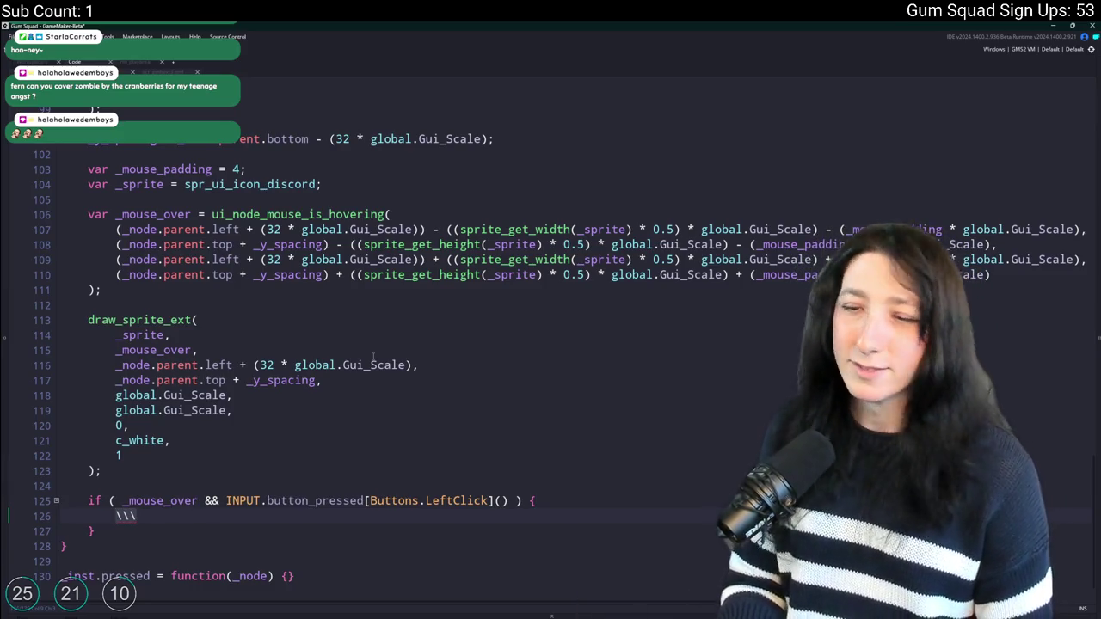
Call url_open with the pasted Discord invite link inside the click handler.
{"action": "type", "text": "url_o"}
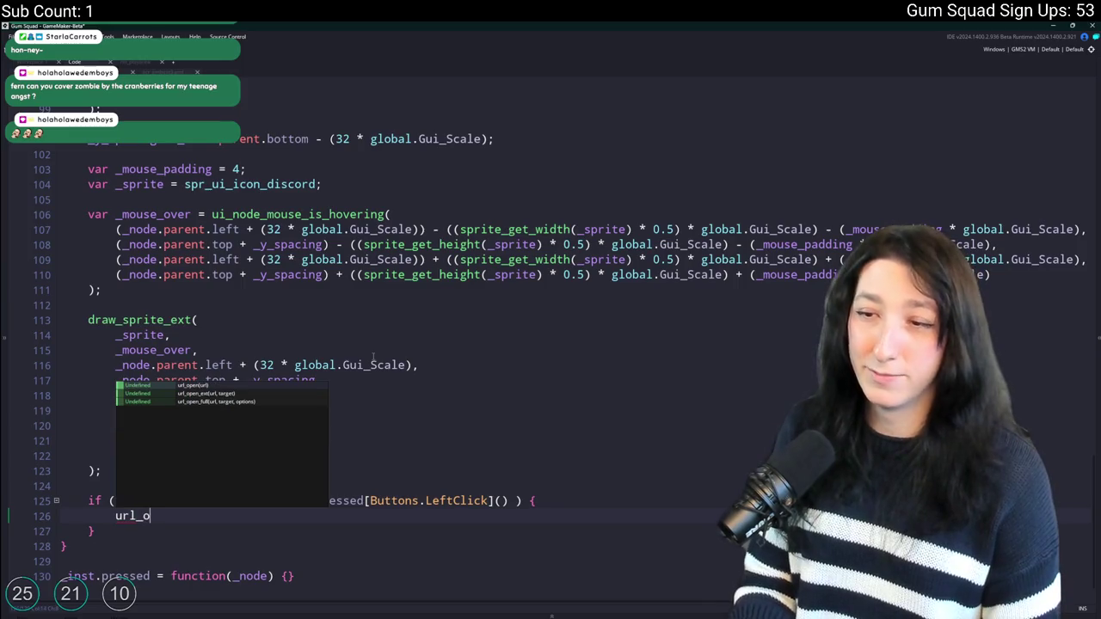
{"action": "key", "text": "Return"}
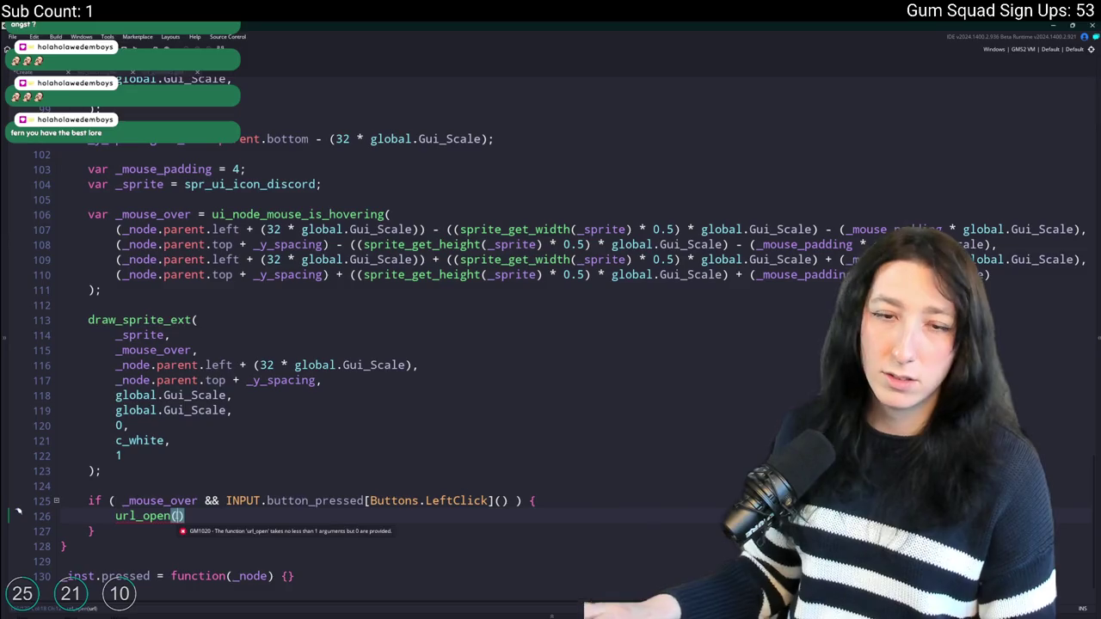
{"action": "type", "text": "\"https://discord.gg/62EVm7kTSB"}
{"action": "key", "text": "End"}
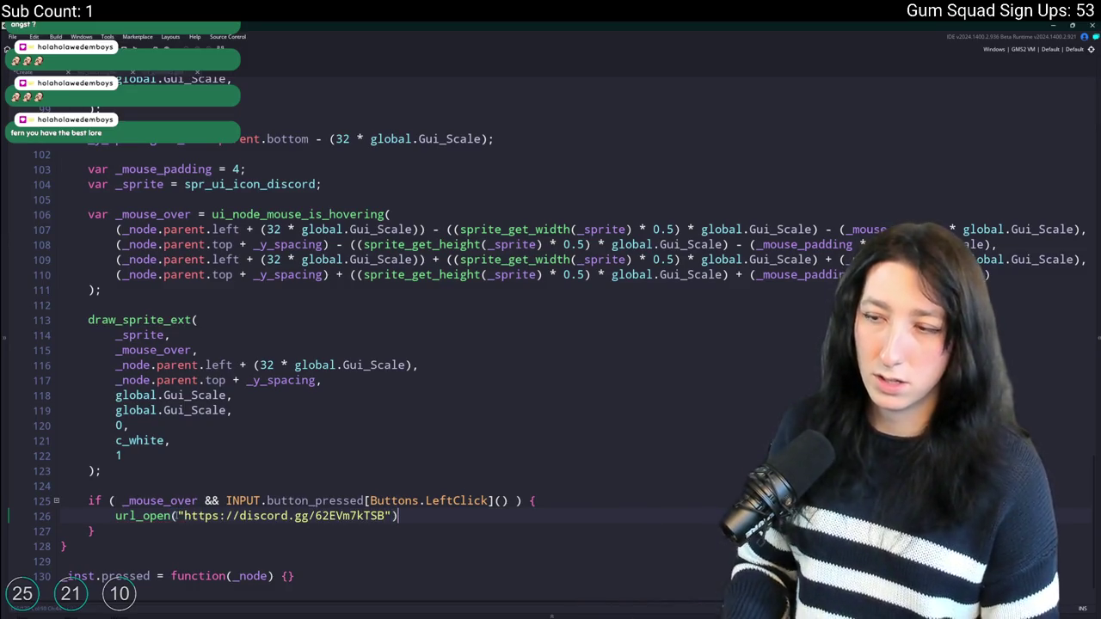
{"action": "type", "text": ";"}
{"action": "scroll", "coordinate": [174, 503], "scroll_direction": "down", "scroll_amount": 1}
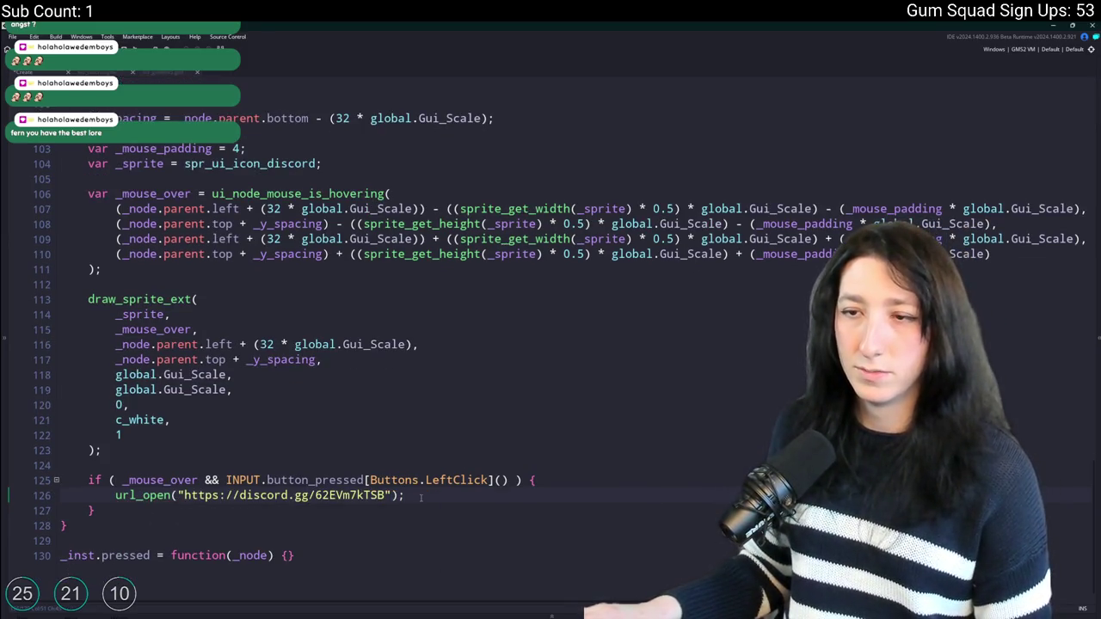
{"action": "left_click", "coordinate": [140, 522]}
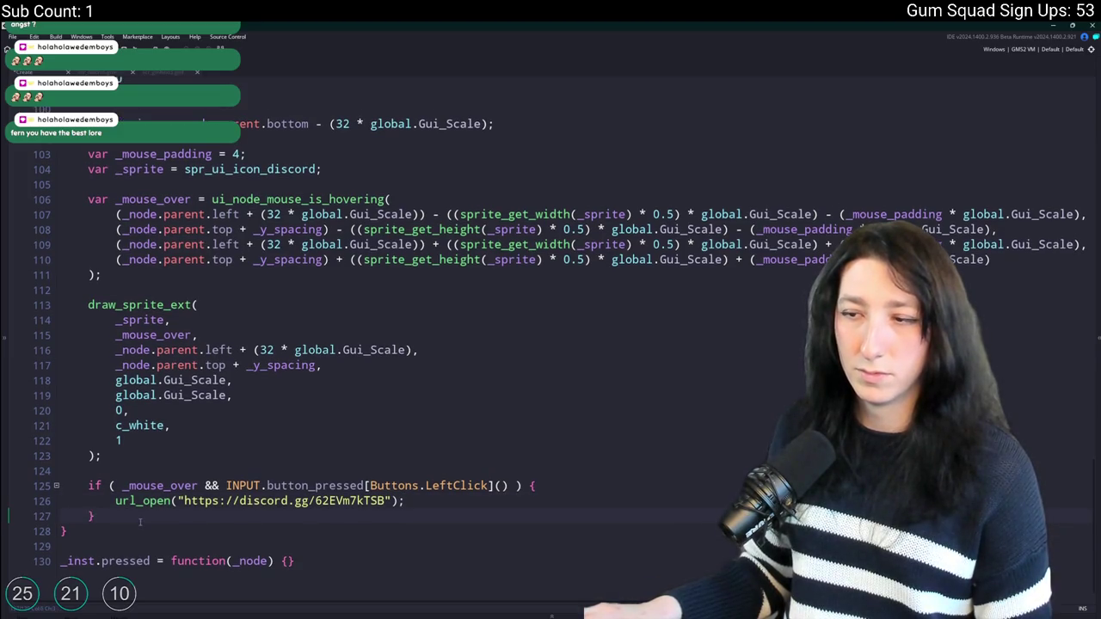
{"action": "scroll", "coordinate": [140, 522], "scroll_direction": "up", "scroll_amount": 5}
{"action": "scroll", "coordinate": [516, 533], "scroll_direction": "down", "scroll_amount": 4}
Add input_clear_set(true) before url_open, then select the Discord icon code block.
{"action": "left_click", "coordinate": [565, 554]}
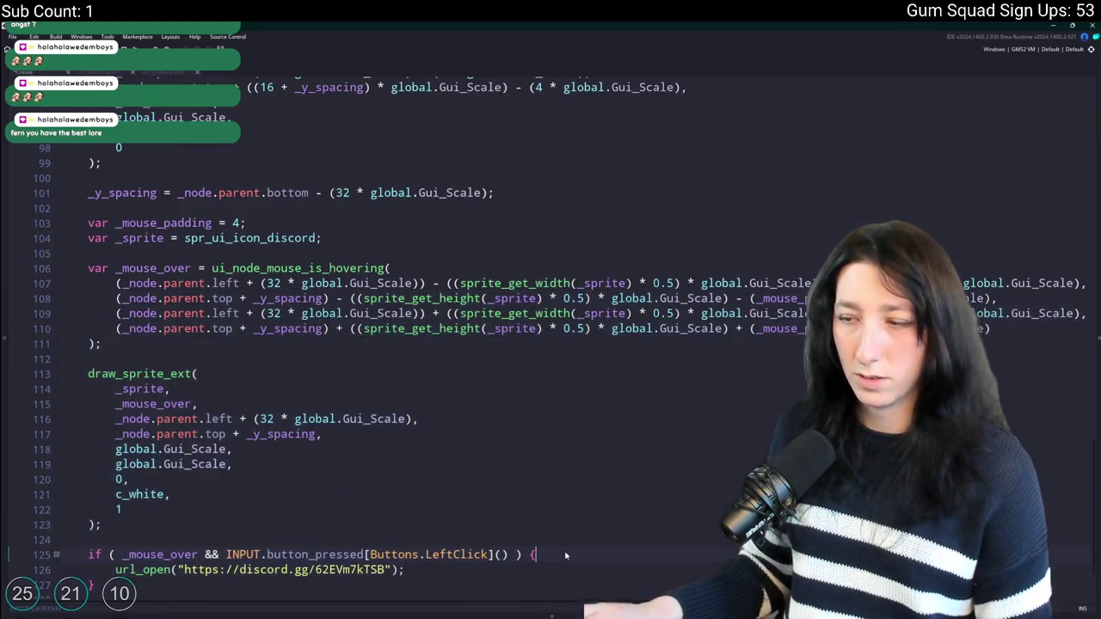
{"action": "key", "text": "Return"}
{"action": "type", "text": "input_clear();"}
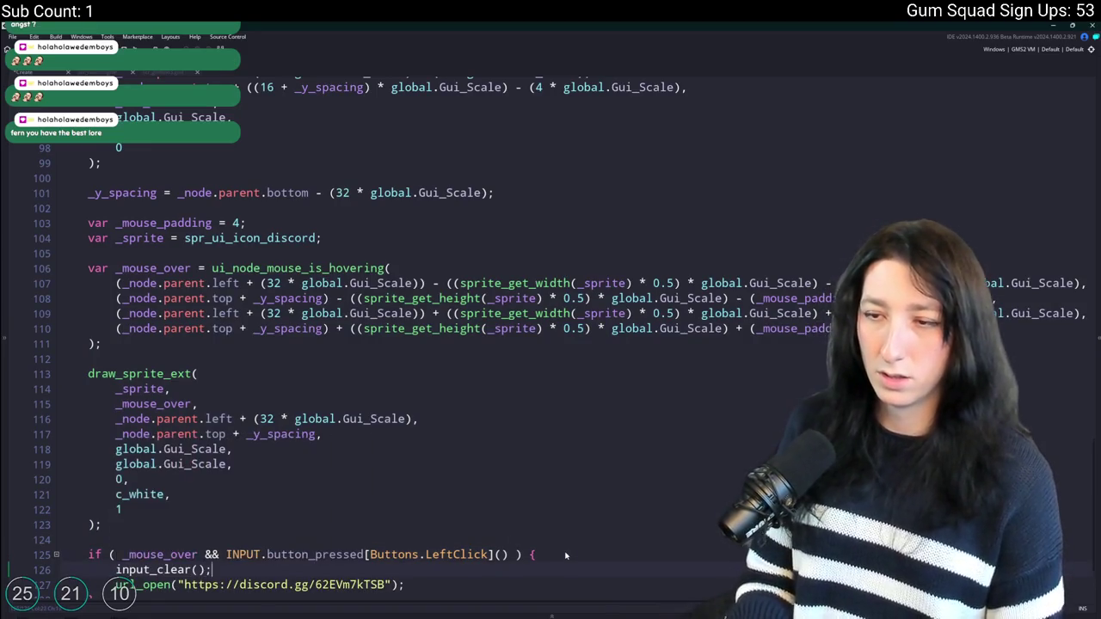
{"action": "key", "text": "BackSpace"}
{"action": "type", "text": "_set(true"}
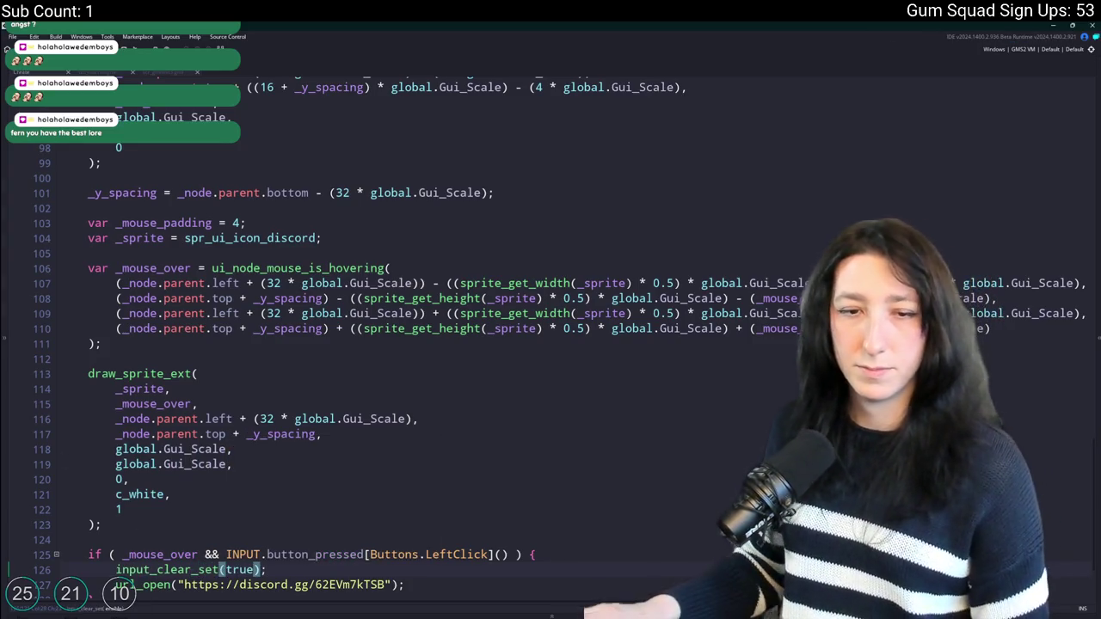
{"action": "scroll", "coordinate": [258, 344], "scroll_direction": "down", "scroll_amount": 3}
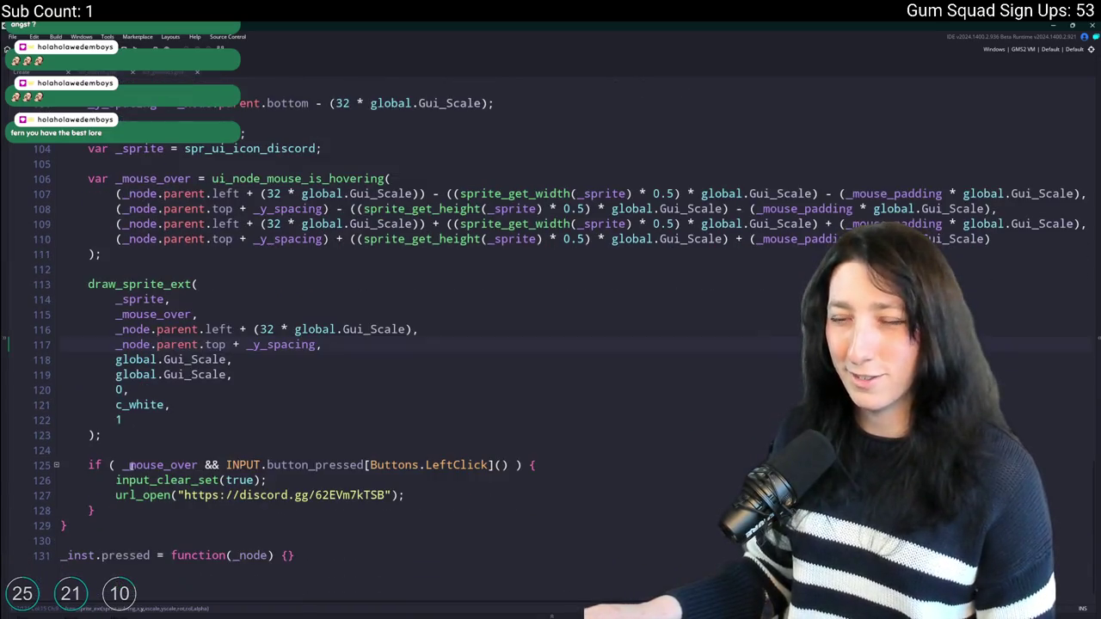
{"action": "scroll", "coordinate": [258, 344], "scroll_direction": "up", "scroll_amount": 3}
{"action": "mouse_move", "coordinate": [97, 585]}
{"action": "left_mouse_down"}
{"action": "mouse_move", "coordinate": [121, 330]}
{"action": "mouse_move", "coordinate": [116, 261]}
{"action": "mouse_move", "coordinate": [95, 228]}
{"action": "mouse_move", "coordinate": [84, 244]}
{"action": "left_mouse_up"}
{"action": "scroll", "coordinate": [121, 330], "scroll_direction": "up", "scroll_amount": 1}
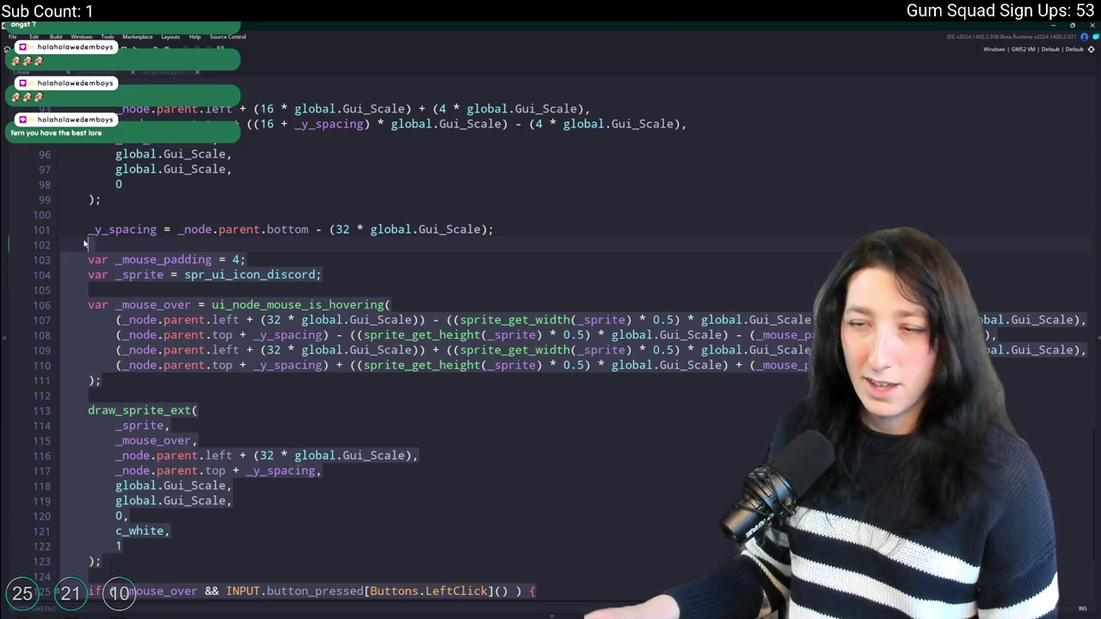
Duplicate the Discord icon code block below, separated by a blank line.
{"action": "right_click", "coordinate": [84, 244]}
{"action": "left_click", "coordinate": [159, 320]}
{"action": "scroll", "coordinate": [344, 343], "scroll_direction": "down", "scroll_amount": 2}
{"action": "mouse_move", "coordinate": [97, 576]}
{"action": "left_mouse_down"}
{"action": "mouse_move", "coordinate": [86, 135]}
{"action": "mouse_move", "coordinate": [86, 153]}
{"action": "left_mouse_up"}
{"action": "key", "text": "ctrl+d"}
{"action": "scroll", "coordinate": [181, 291], "scroll_direction": "up", "scroll_amount": 1}
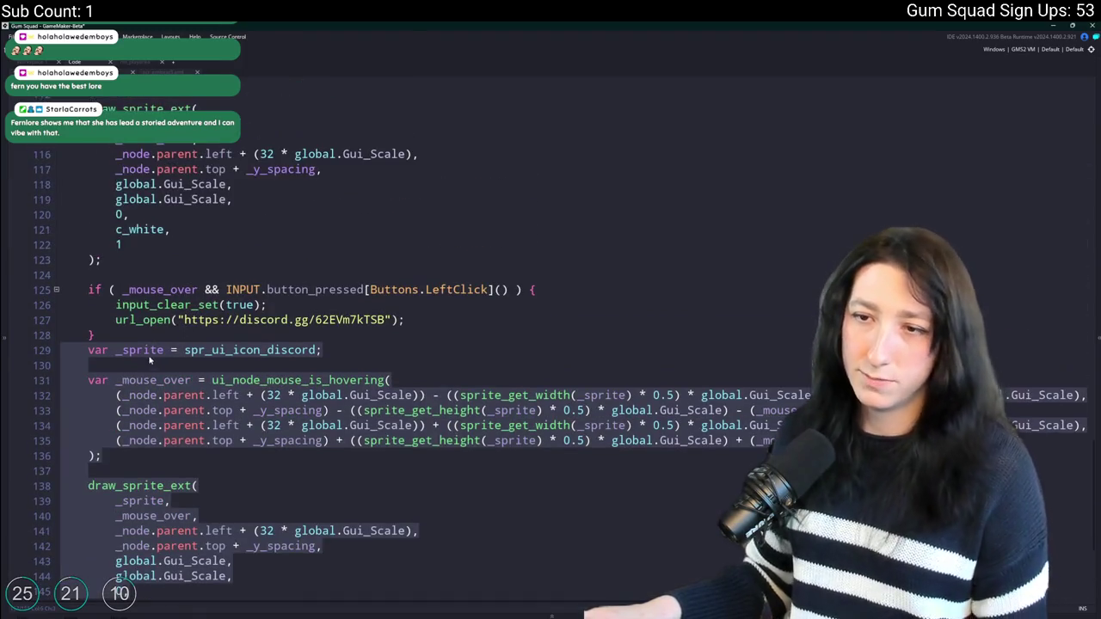
{"action": "left_click", "coordinate": [127, 335]}
{"action": "key", "text": "Return"}
{"action": "scroll", "coordinate": [127, 347], "scroll_direction": "down", "scroll_amount": 1}
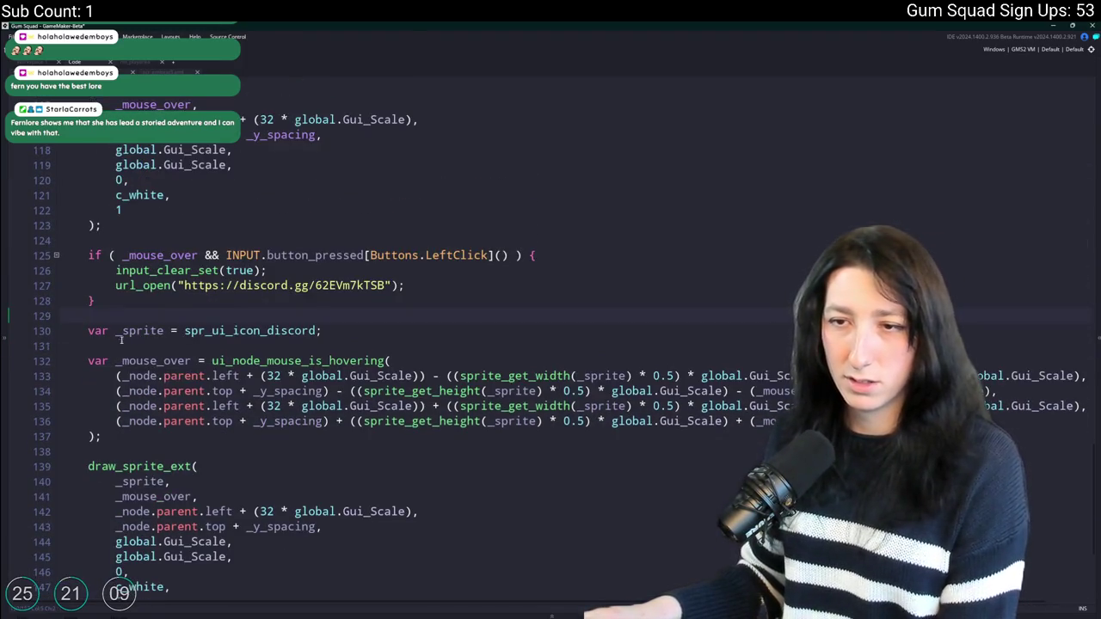
Remove the var keywords from the copy and rename its sprite to spr_ui_icon_twitch.
{"action": "key", "text": "BackSpace"}
{"action": "double_click", "coordinate": [97, 361]}
{"action": "key", "text": "BackSpace"}
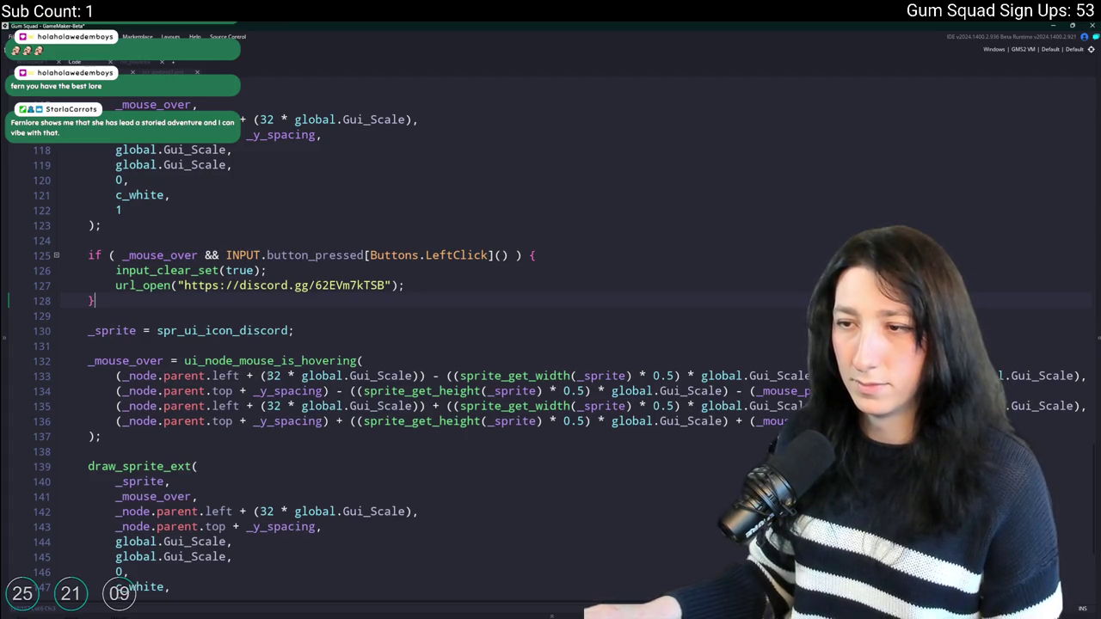
{"action": "double_click", "coordinate": [263, 330]}
{"action": "type", "text": "twitch"}
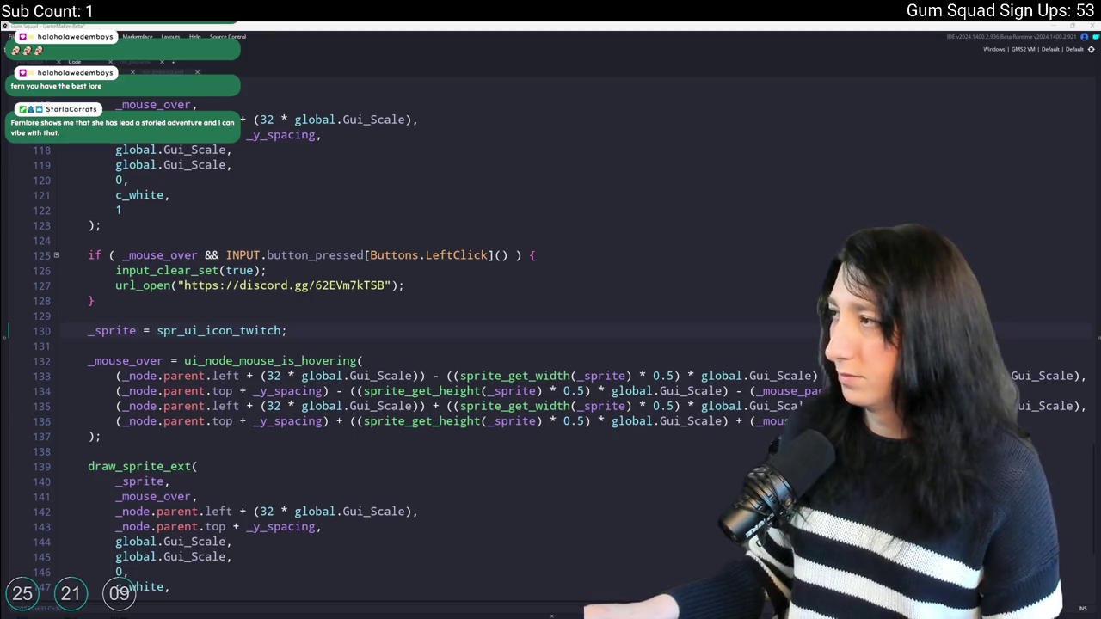
Replace the copied Discord URL with the Twitch channel URL.
{"action": "scroll", "coordinate": [326, 489], "scroll_direction": "down", "scroll_amount": 4}
{"action": "left_click", "coordinate": [325, 488]}
{"action": "left_click", "coordinate": [391, 501]}
{"action": "left_click", "coordinate": [204, 500]}
{"action": "left_click_drag", "start_coordinate": [184, 500], "coordinate": [388, 500]}
{"action": "key", "text": "ctrl+v"}
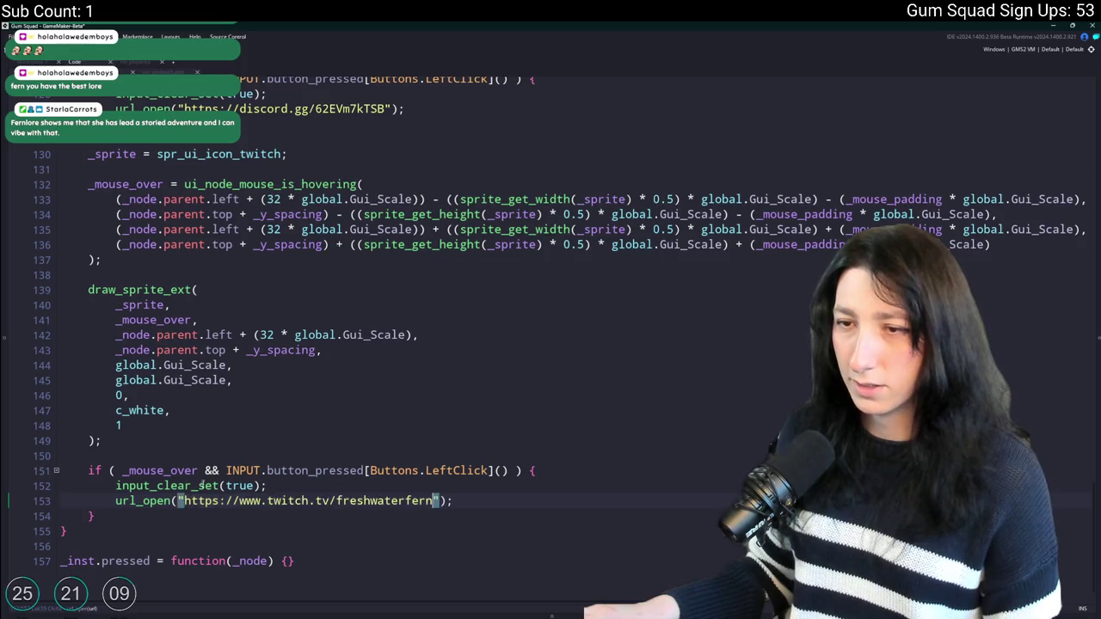
Change the copied block's 32 offsets on lines 133 and 135 to 64.
{"action": "scroll", "coordinate": [283, 387], "scroll_direction": "up", "scroll_amount": 2}
{"action": "left_click", "coordinate": [274, 420]}
{"action": "scroll", "coordinate": [291, 307], "scroll_direction": "up", "scroll_amount": 5}
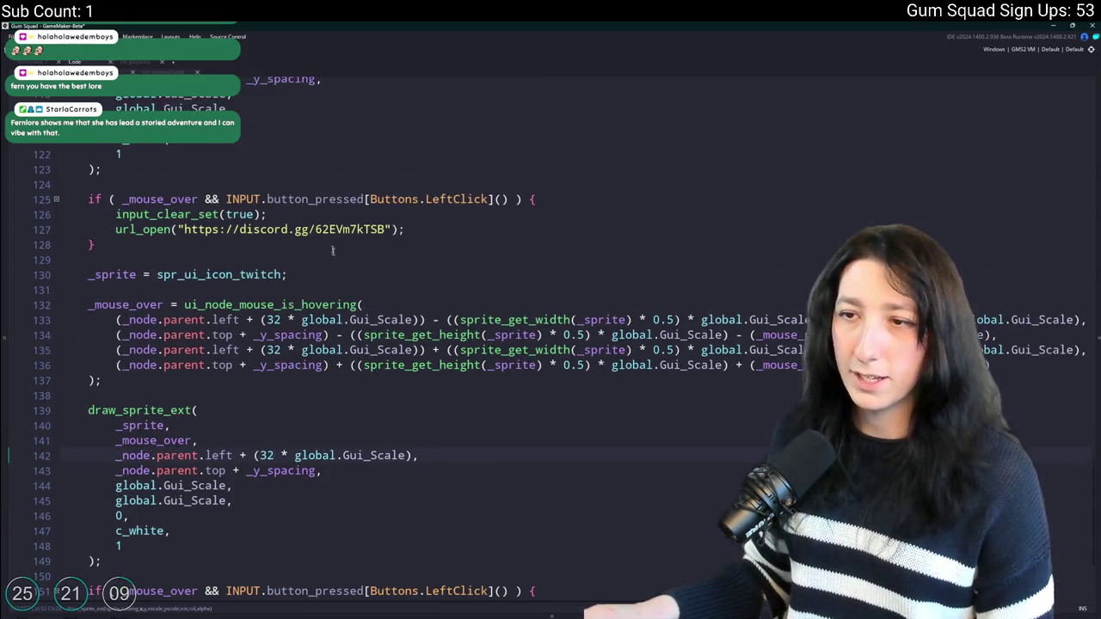
{"action": "scroll", "coordinate": [291, 307], "scroll_direction": "down", "scroll_amount": 3}
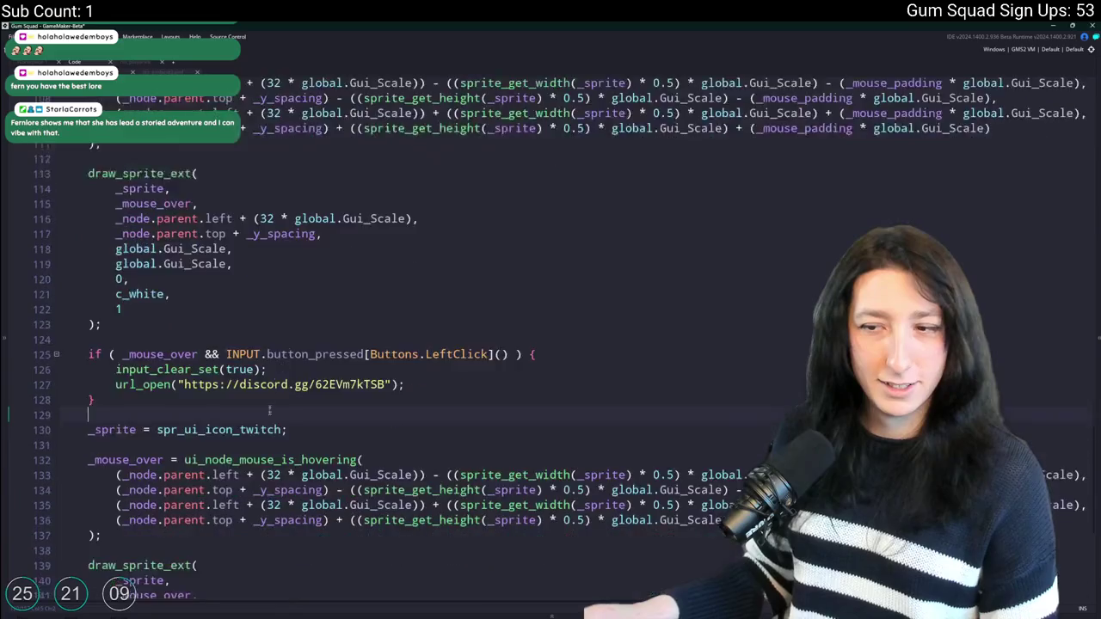
{"action": "left_click", "coordinate": [274, 389]}
{"action": "scroll", "coordinate": [290, 307], "scroll_direction": "up", "scroll_amount": 2}
{"action": "scroll", "coordinate": [291, 307], "scroll_direction": "down", "scroll_amount": 2}
{"action": "key", "text": "BackSpace"}
{"action": "key", "text": "BackSpace"}
{"action": "type", "text": "64"}
{"action": "double_click", "coordinate": [273, 419]}
{"action": "scroll", "coordinate": [613, 422], "scroll_direction": "down", "scroll_amount": 2}
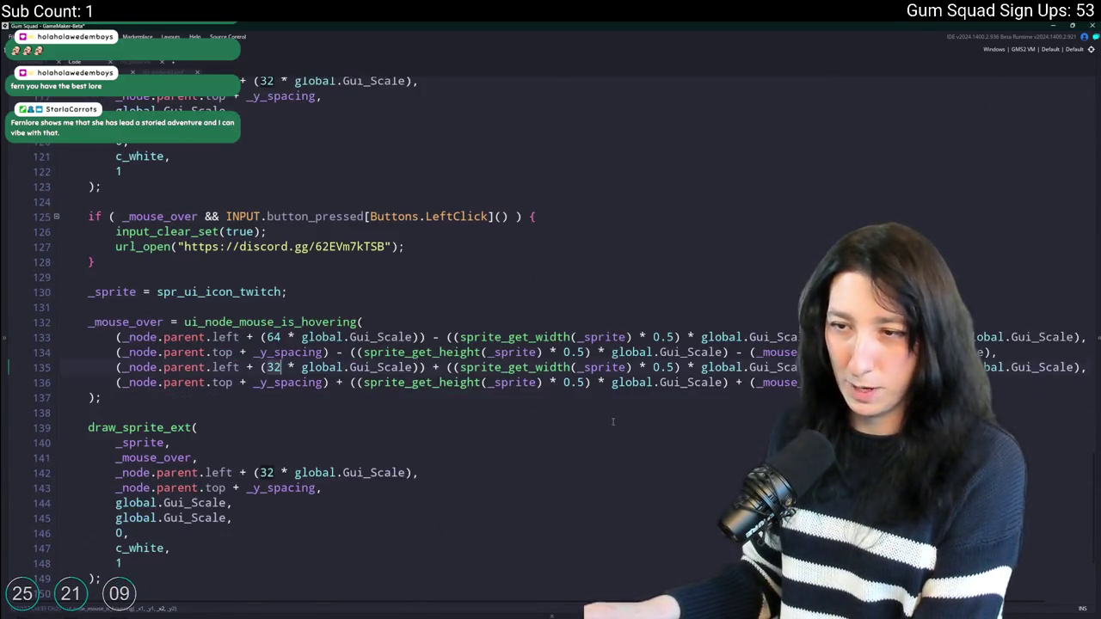
{"action": "type", "text": "64"}
{"action": "scroll", "coordinate": [430, 361], "scroll_direction": "down", "scroll_amount": 2}
Run the game with F5 to test the Discord and Twitch icons.
{"action": "left_click", "coordinate": [266, 438]}
{"action": "scroll", "coordinate": [273, 407], "scroll_direction": "down", "scroll_amount": 1}
{"action": "key", "text": "F5"}
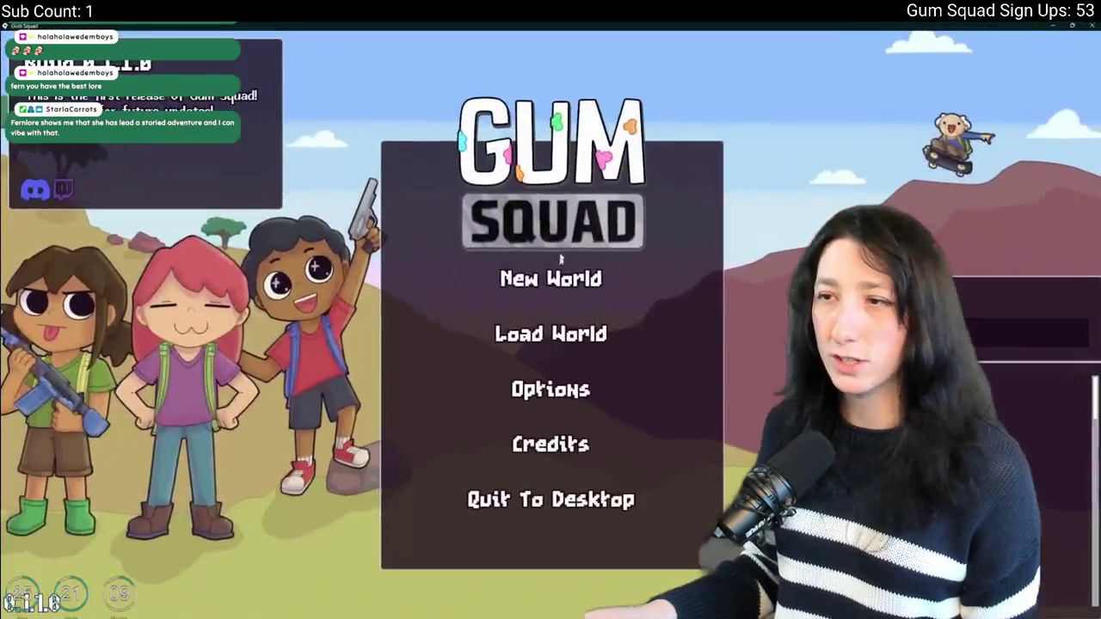
Back in the editor, change the Twitch icon's 64 offsets to 80.
{"action": "key", "text": "alt+Tab"}
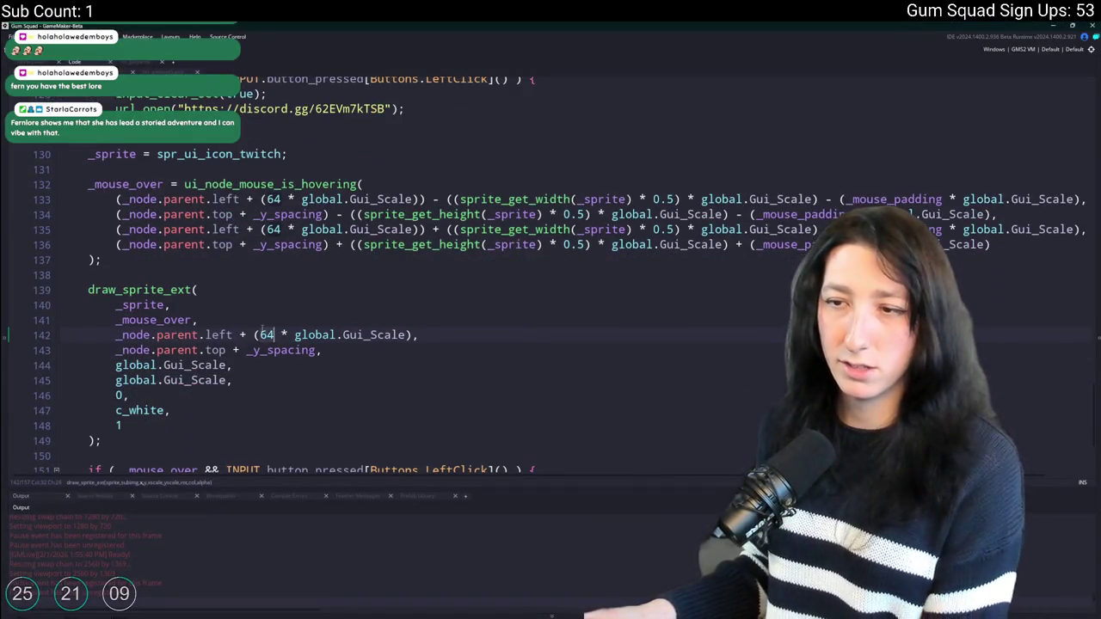
{"action": "type", "text": "80"}
{"action": "double_click", "coordinate": [272, 198]}
{"action": "type", "text": "80"}
{"action": "left_click", "coordinate": [273, 229]}
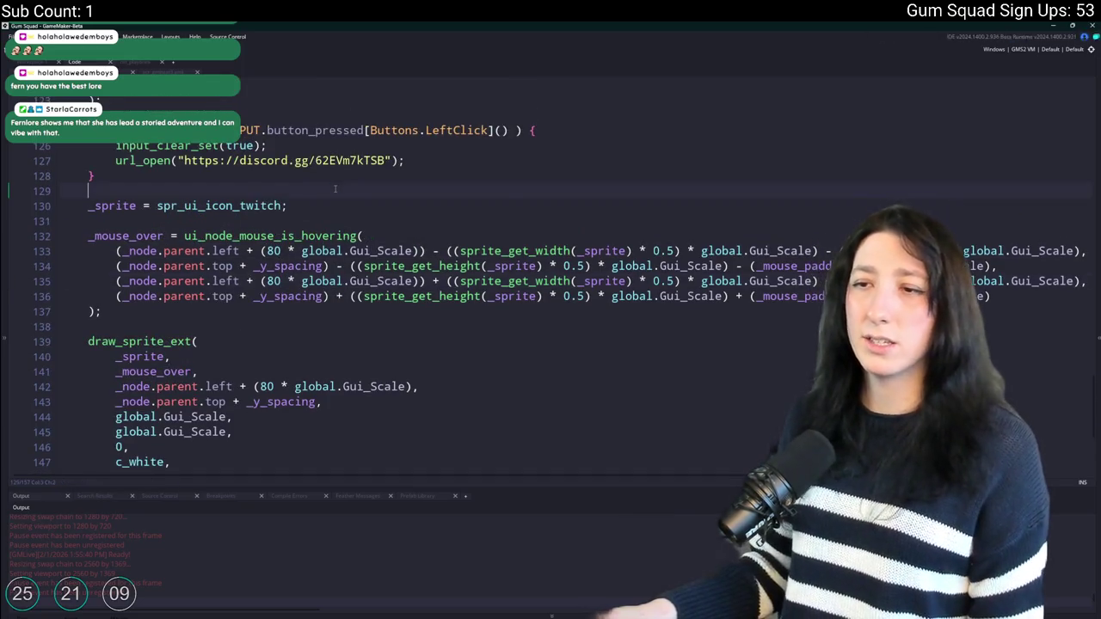
Check the icon spacing on the running game's main menu via the Options menu.
{"action": "key", "text": "alt+Tab"}
{"action": "left_click", "coordinate": [446, 217]}
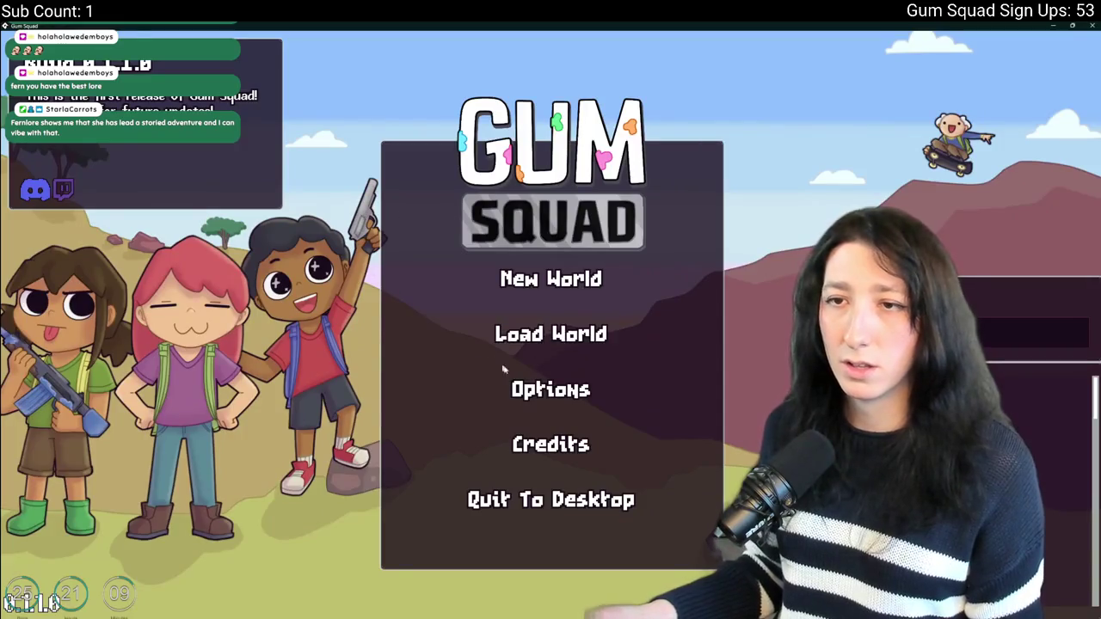
{"action": "left_click", "coordinate": [517, 388]}
{"action": "left_click", "coordinate": [550, 412]}
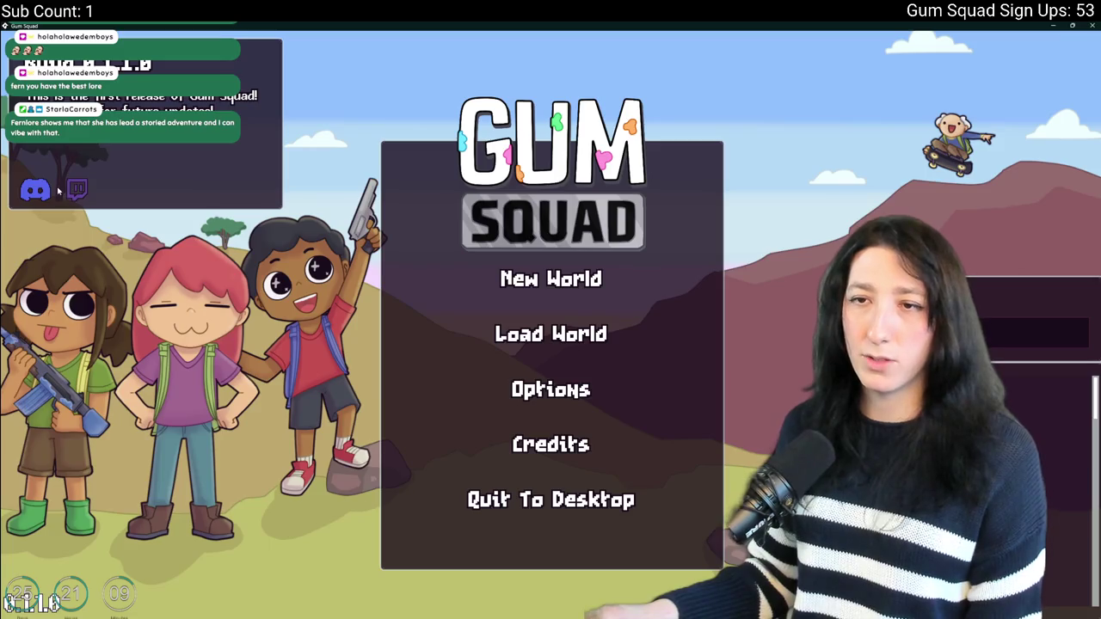
{"action": "key", "text": "alt+Tab"}
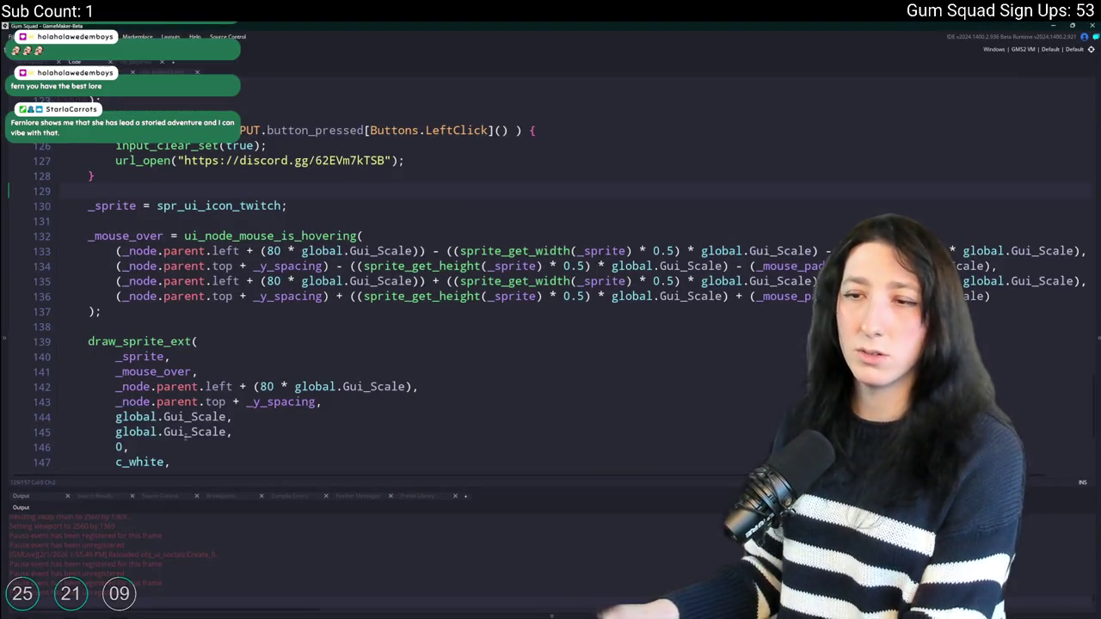
Change both 80 offsets of the Twitch icon to 72.
{"action": "left_click", "coordinate": [274, 386]}
{"action": "double_click", "coordinate": [272, 280]}
{"action": "type", "text": "72"}
{"action": "double_click", "coordinate": [271, 250]}
{"action": "key", "text": "BackSpace"}
{"action": "type", "text": "72"}
Rerun the game, revisit the main menu, and confirm the Twitch page opens in the browser.
{"action": "key", "text": "alt+Tab"}
{"action": "left_click", "coordinate": [542, 389]}
{"action": "left_click", "coordinate": [540, 411]}
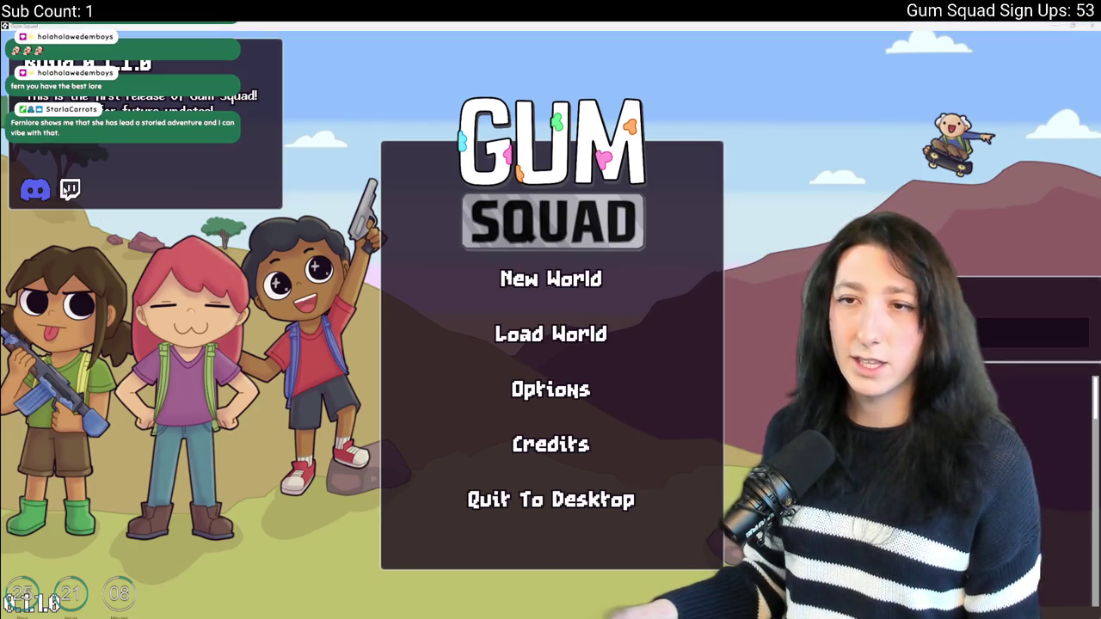
{"action": "key", "text": "alt+Tab"}
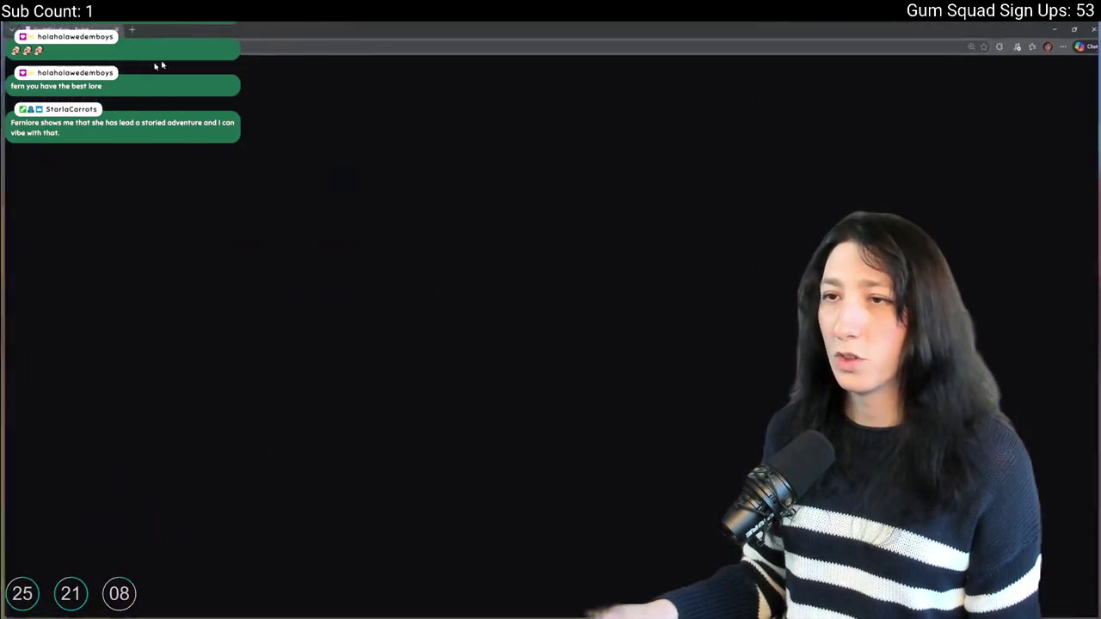